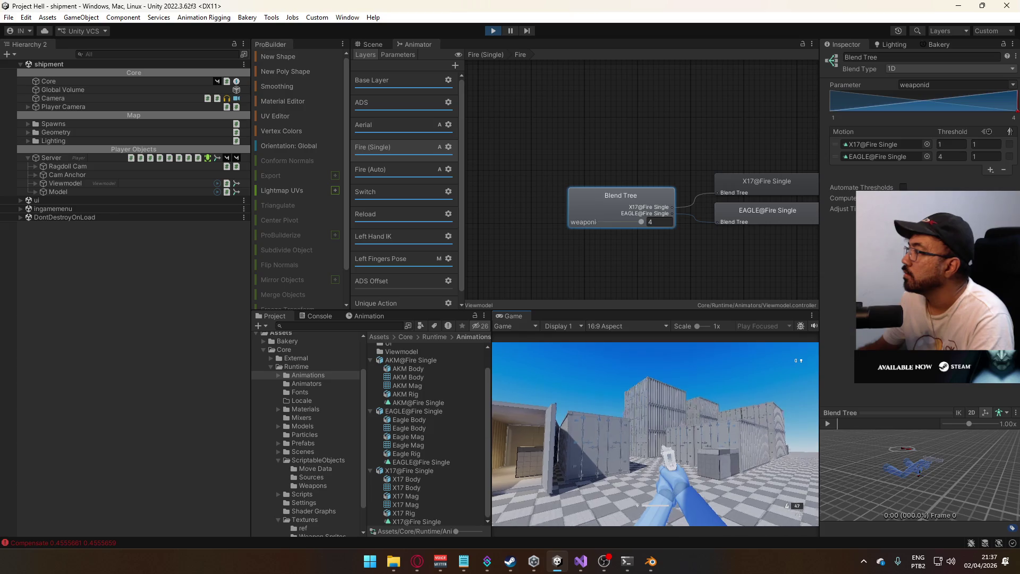
Step: Open the Select Motion picker for the blend tree's X17@Fire Single motion field
key(super)
key(super)
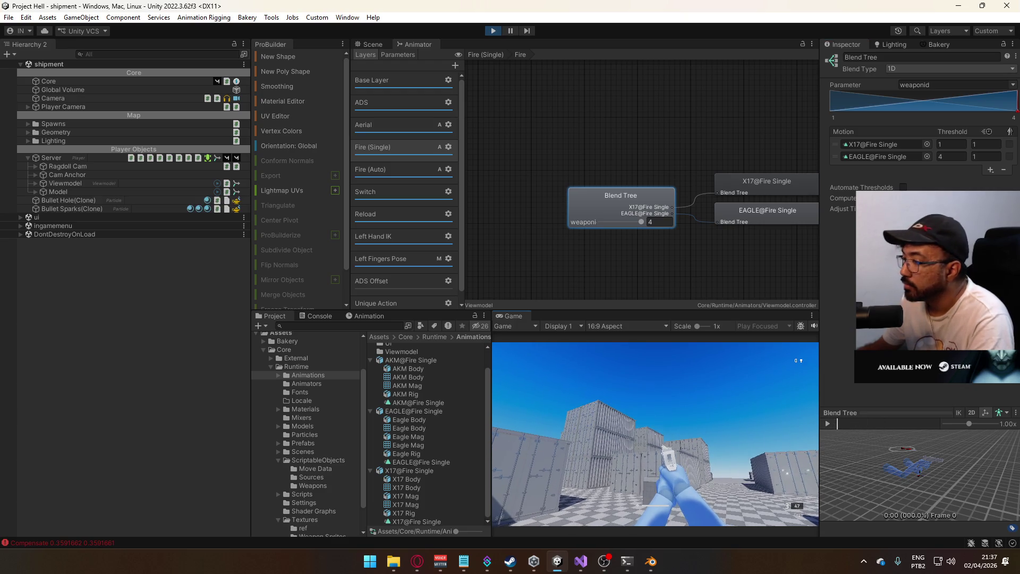
key(super)
key(super)
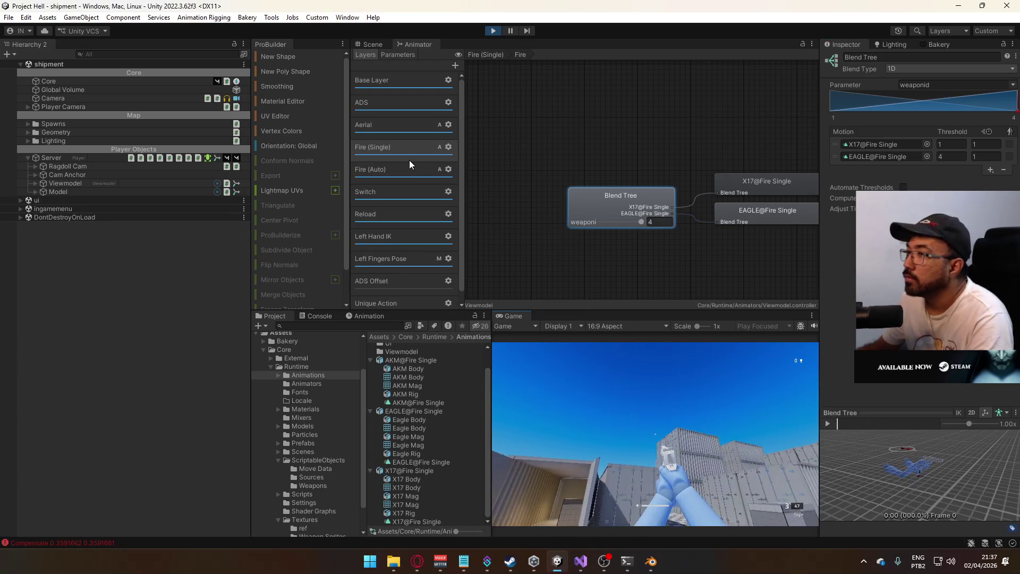
click(373, 45)
click(412, 46)
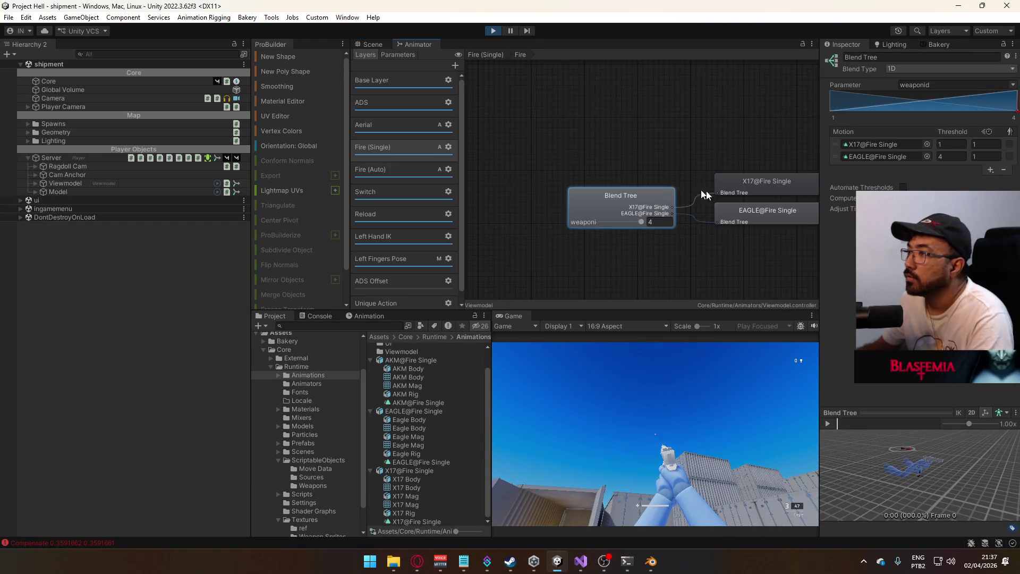
click(927, 144)
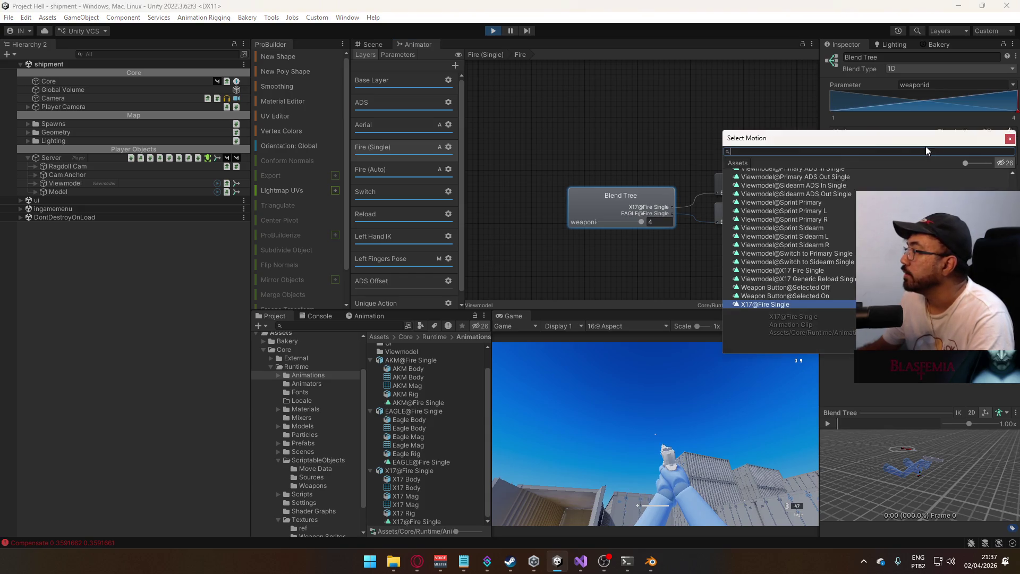
Step: Assign Viewmodel@X17 Fire Single and Viewmodel@EAGLE Fire Single as the blend tree's two fire motions
scroll(823, 220, up, 3)
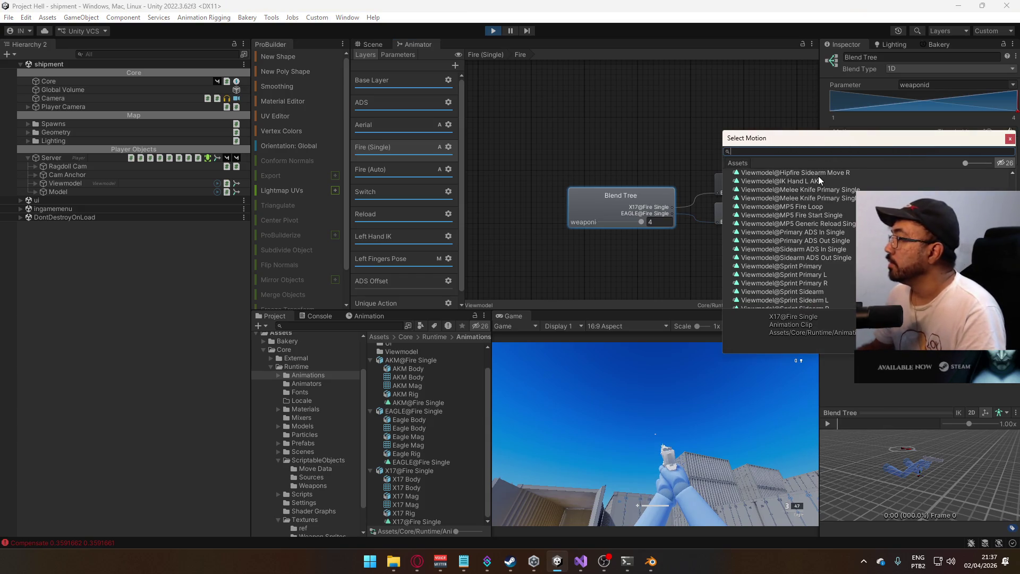
text(view)
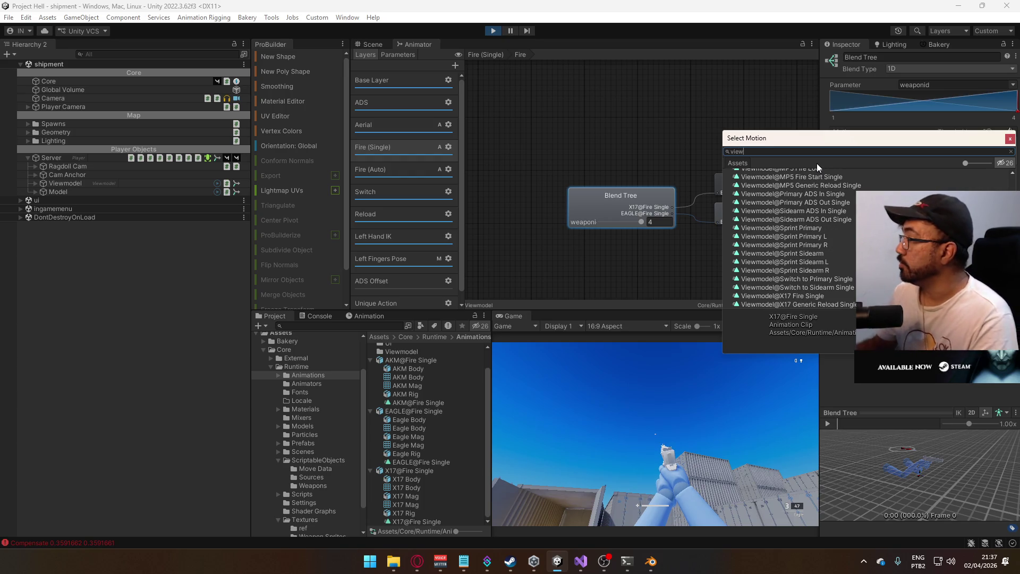
text(model@x)
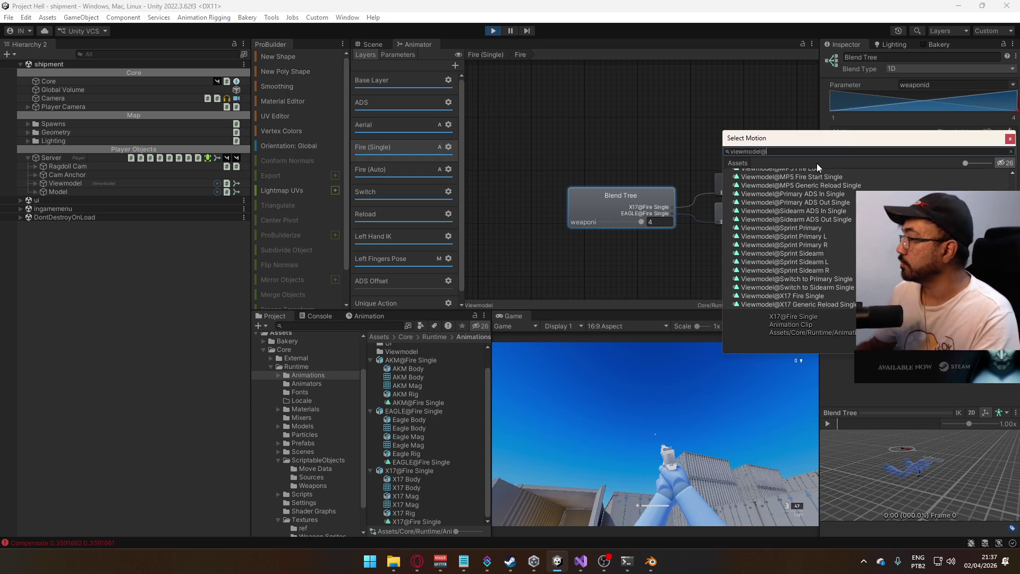
text(17)
double_click(781, 183)
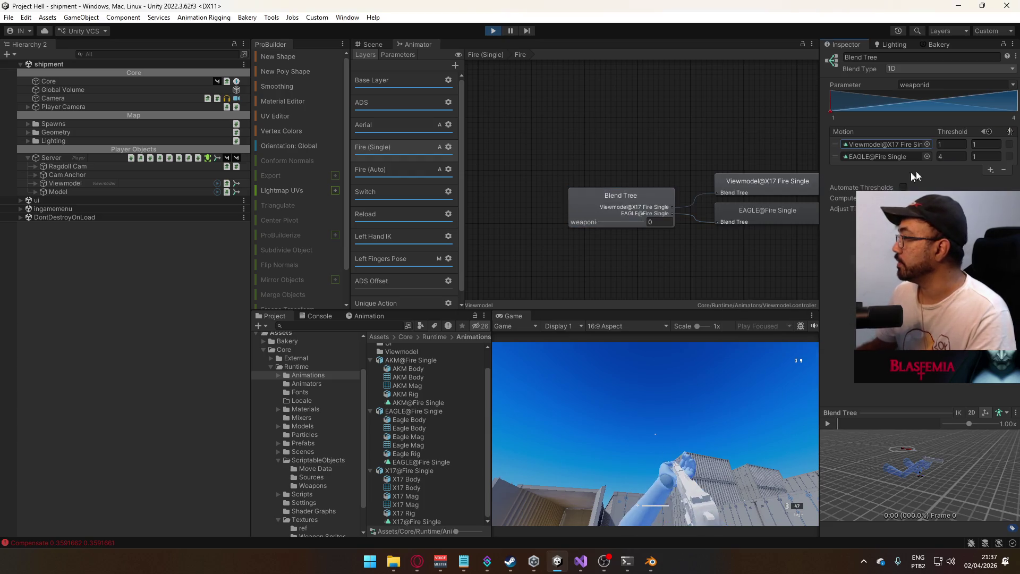
click(927, 157)
text(viewmo)
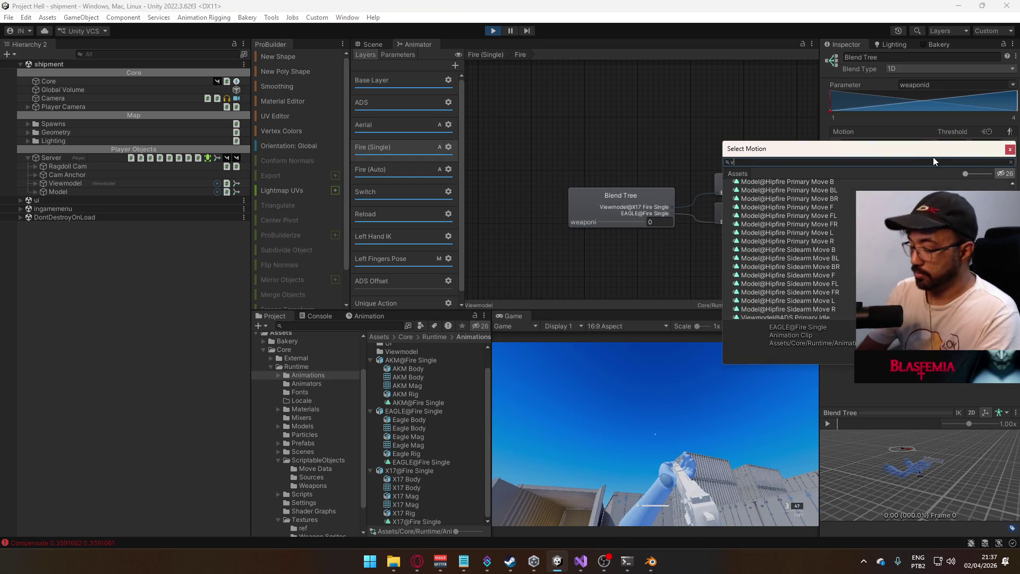
text(del@ea)
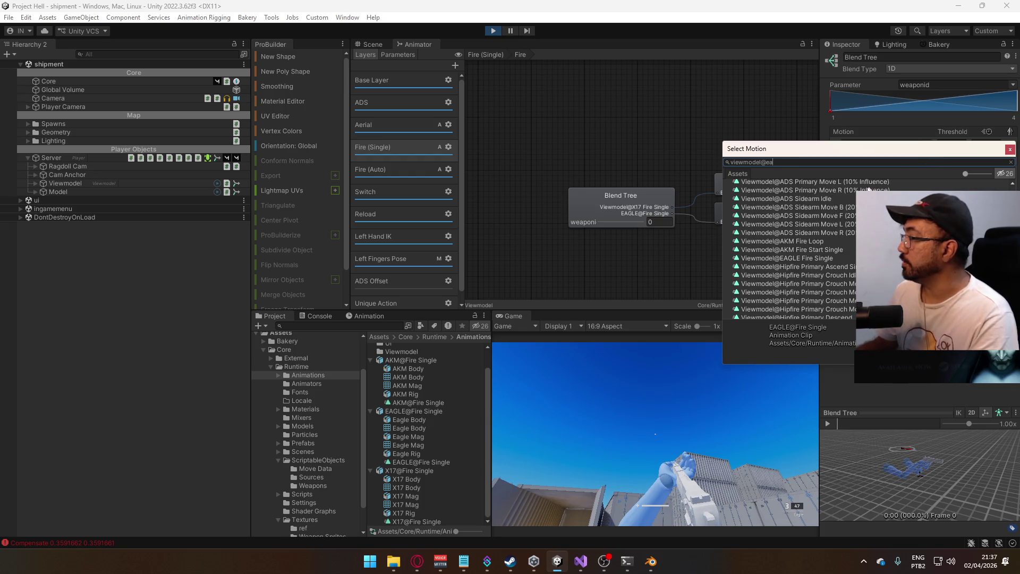
double_click(821, 191)
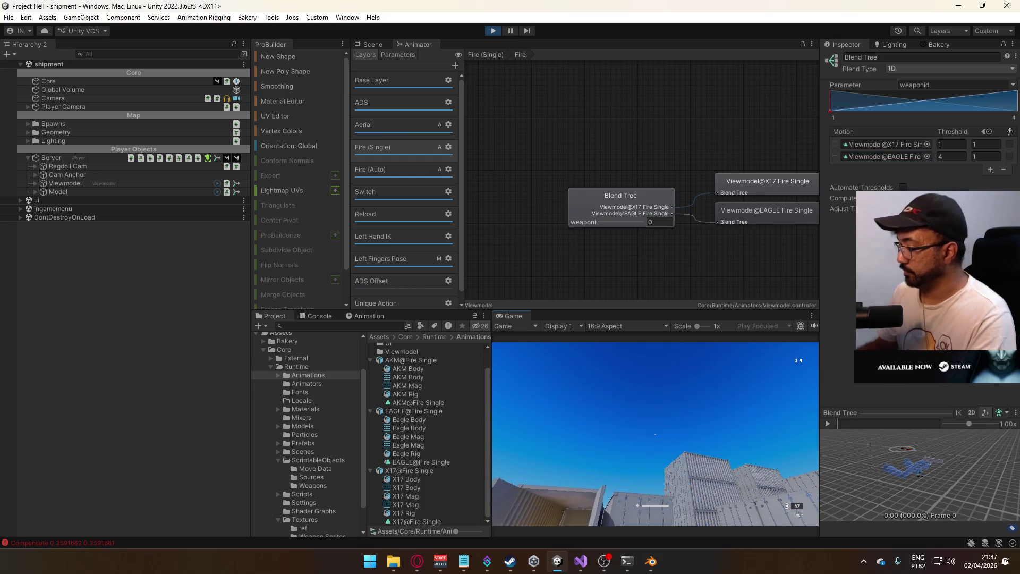
Step: Switch to the pistol, fire three test shots and reload, then open the ScriptableObjects folder
key(2)
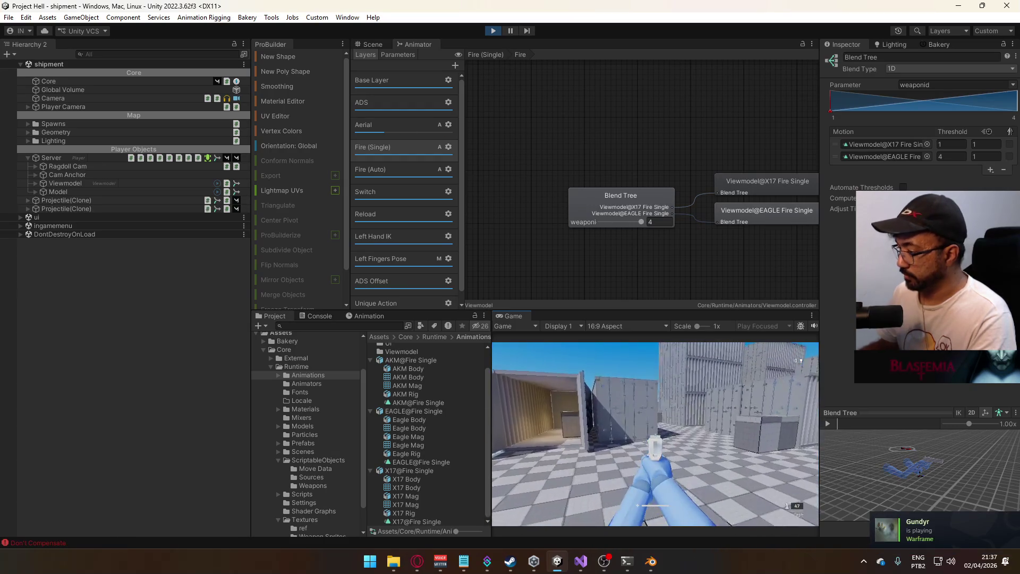
click(655, 434)
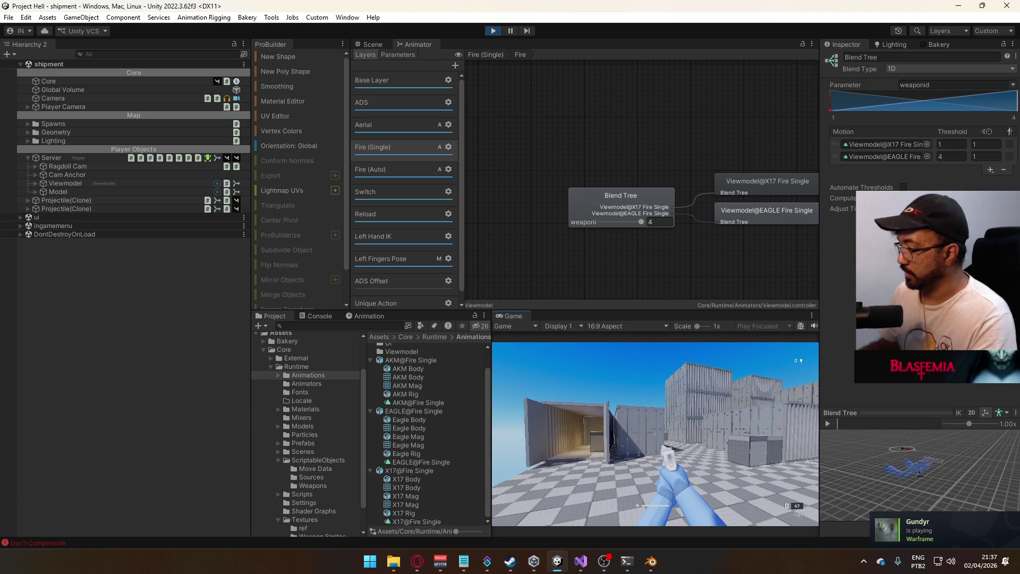
click(655, 434)
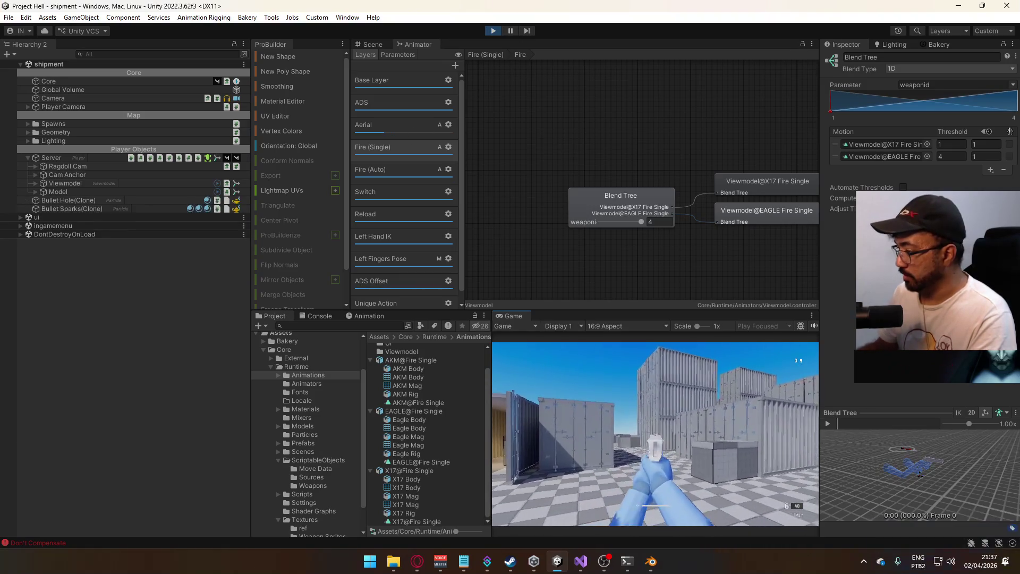
click(656, 434)
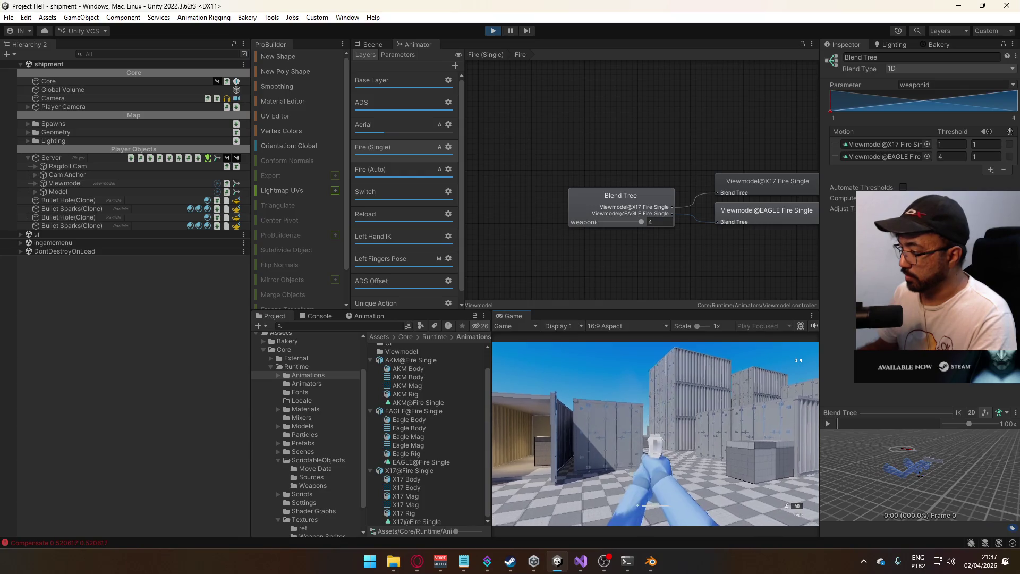
key(r)
key(super)
key(super)
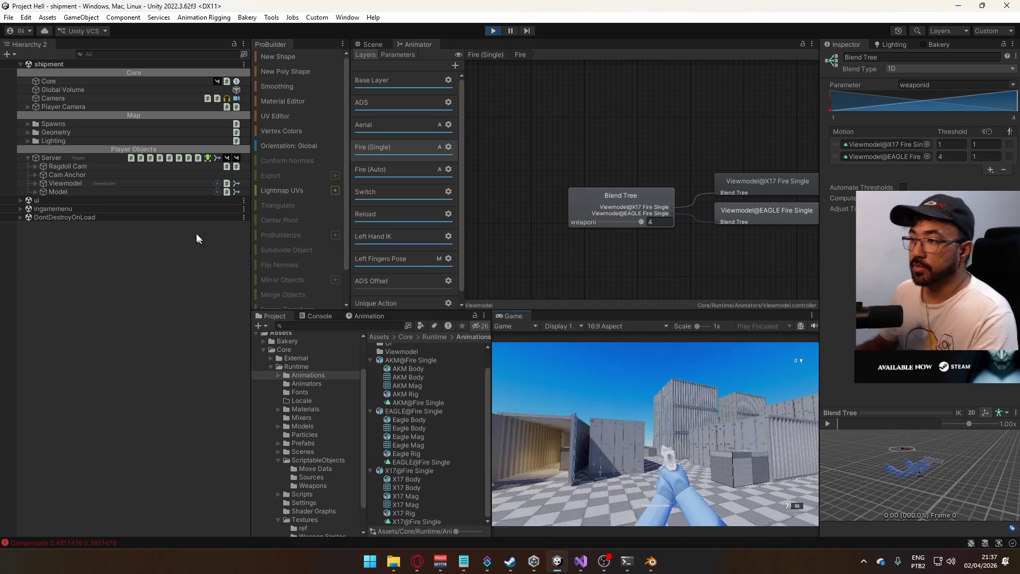
click(319, 460)
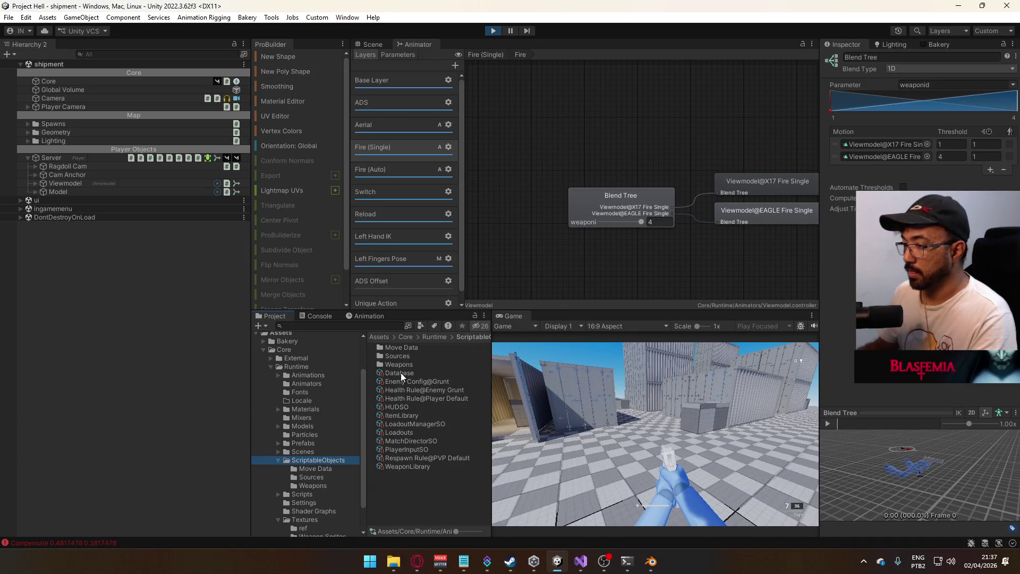
Step: Browse the ScriptableObjects assets, then open the Weapons folder and select Weapon Eagle
click(410, 424)
click(401, 441)
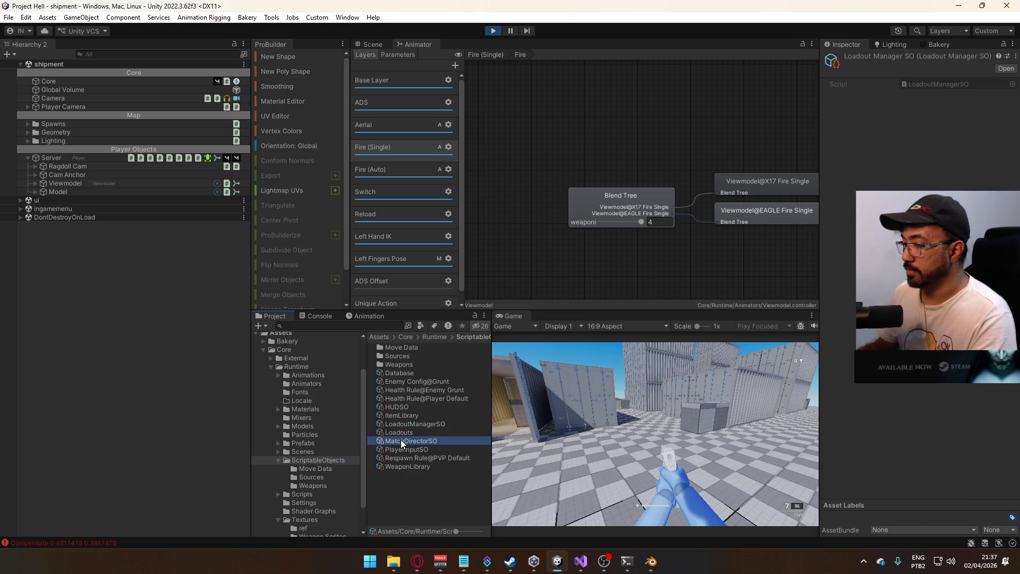
click(417, 465)
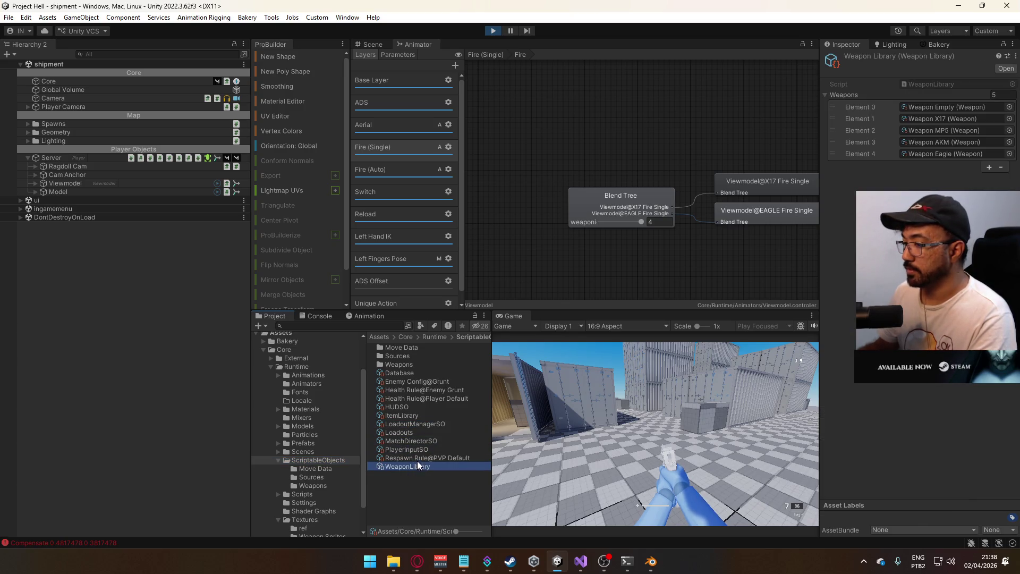
click(407, 372)
click(410, 421)
click(414, 414)
click(417, 407)
click(416, 372)
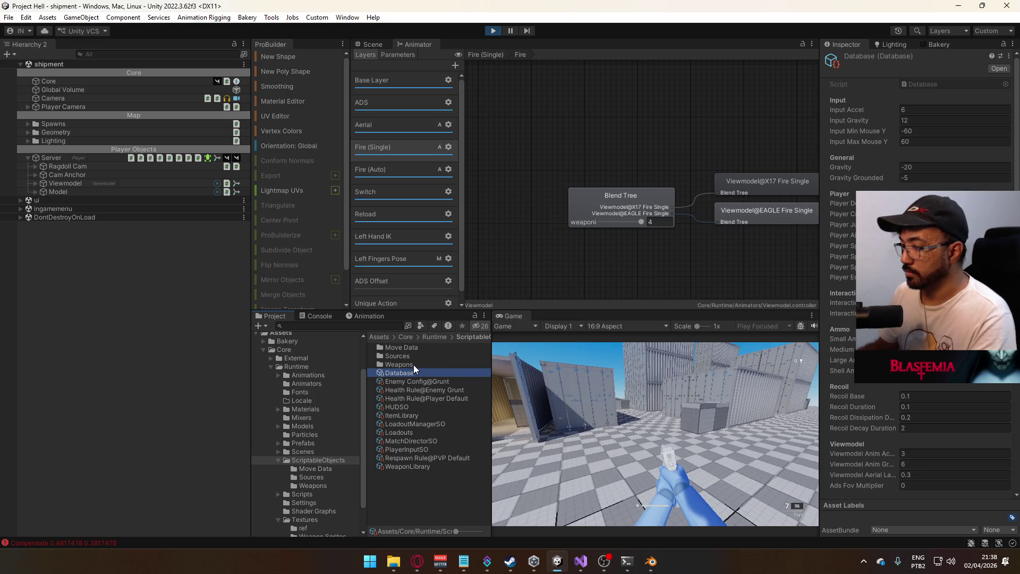
double_click(413, 364)
click(407, 391)
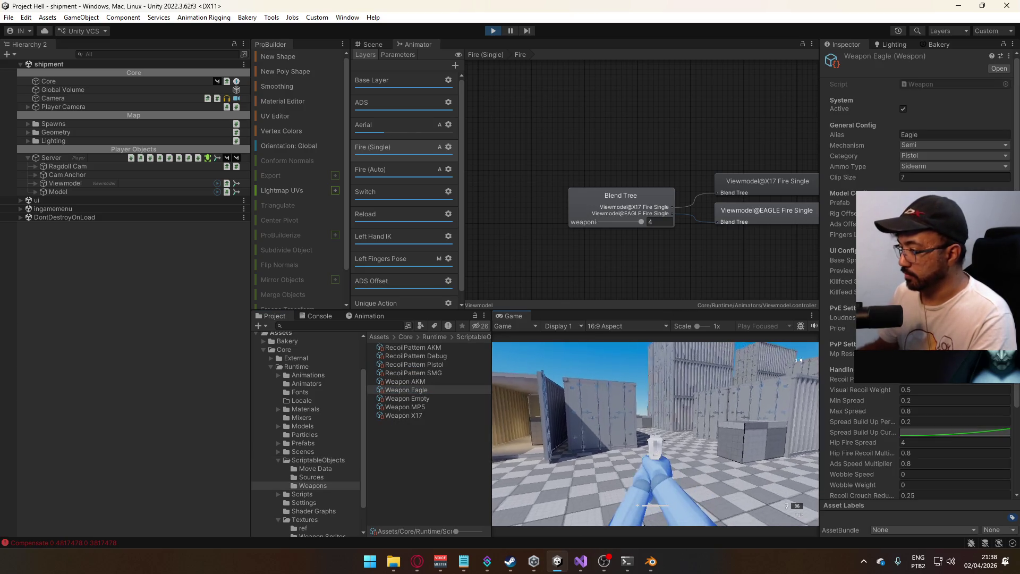
Step: Maximize the Game view to fill the editor
key(super)
key(Escape)
right_click(519, 315)
click(545, 348)
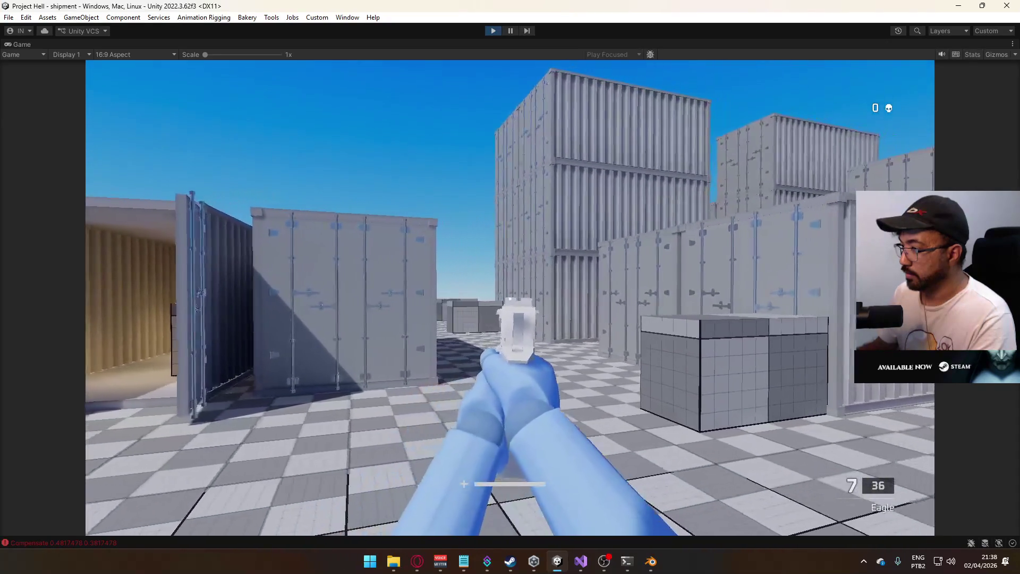
Step: Un-maximize the Game view, dismiss the Start menu, and orbit the Scene view around the pistol viewmodel
key(super)
key(Escape)
right_click(653, 47)
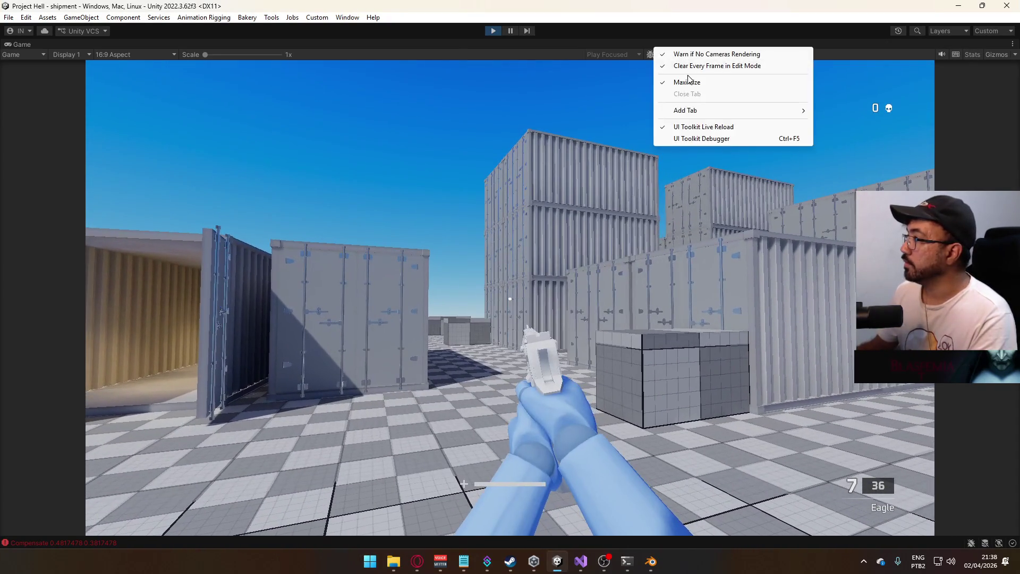
click(686, 81)
key(super)
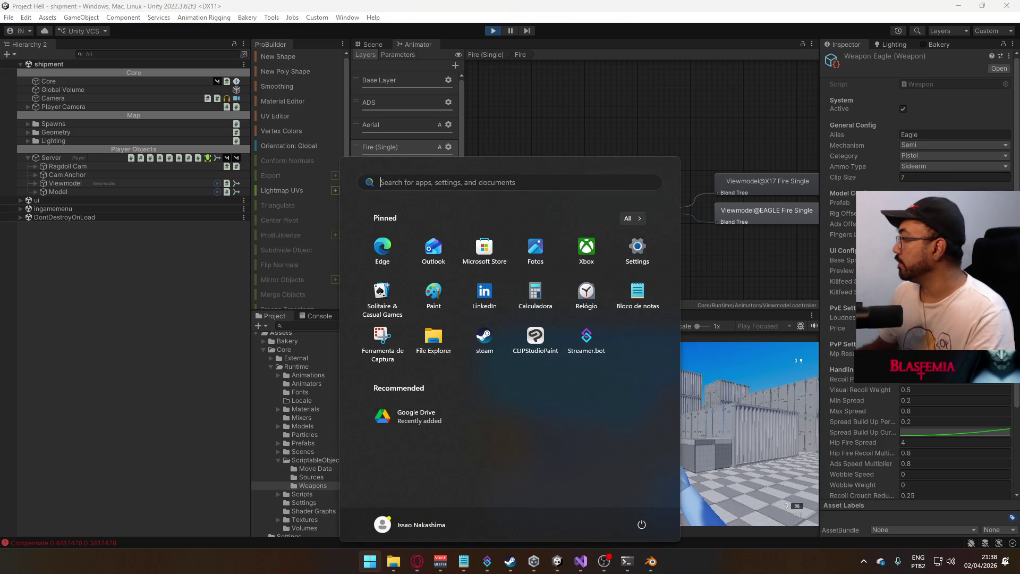
key(Escape)
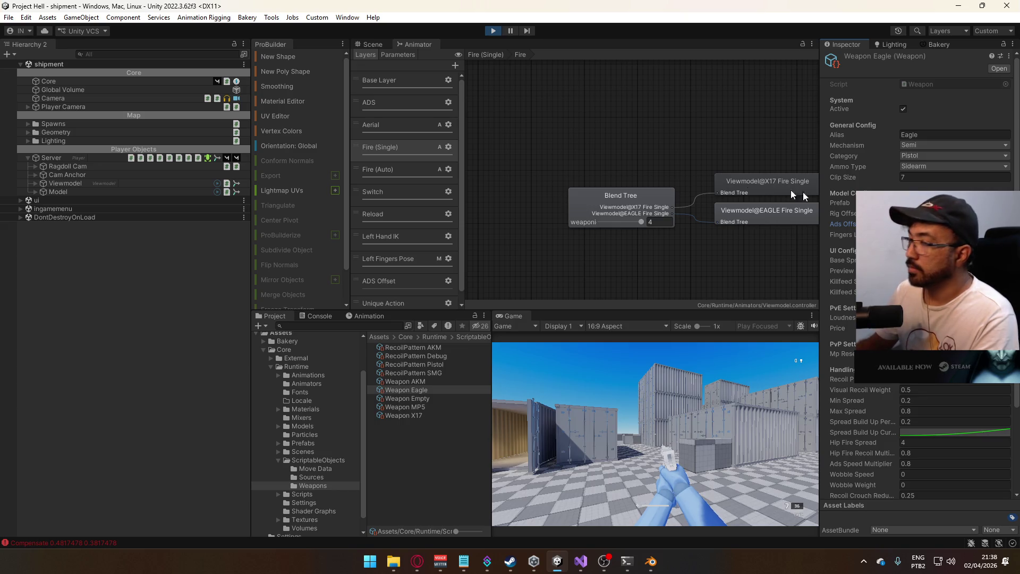
click(373, 45)
mouse_move(532, 175)
mouse_down()
mouse_move(681, 157)
mouse_move(619, 129)
mouse_move(493, 144)
mouse_up()
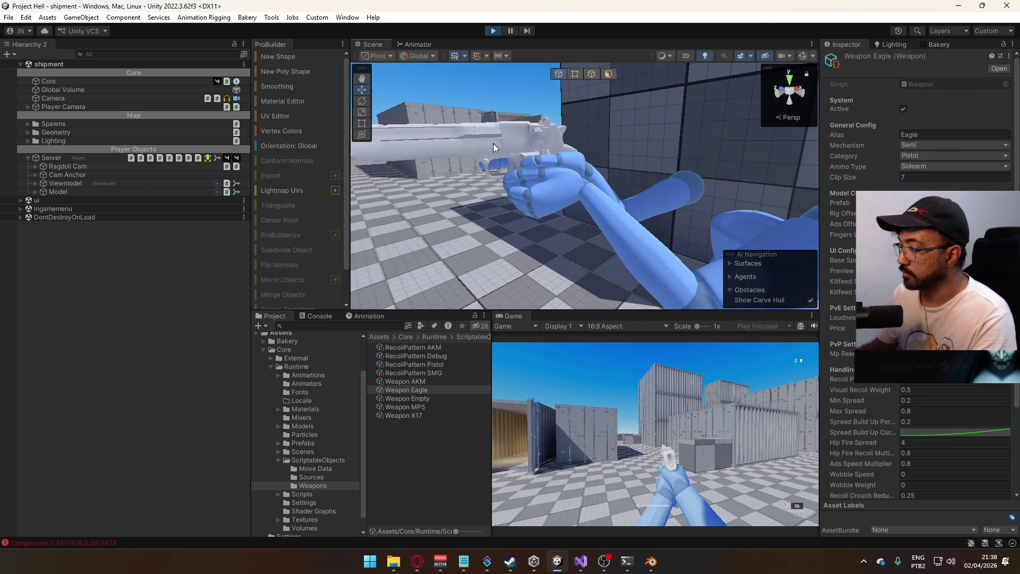
Step: Select the ADS Pivot object under ADS Offset in the viewmodel hierarchy
click(493, 141)
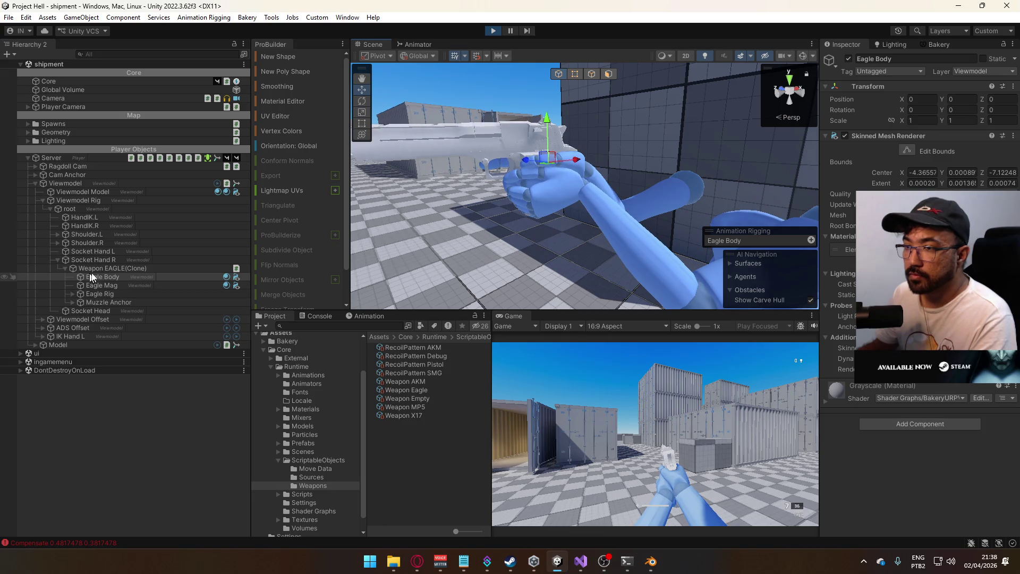
click(82, 321)
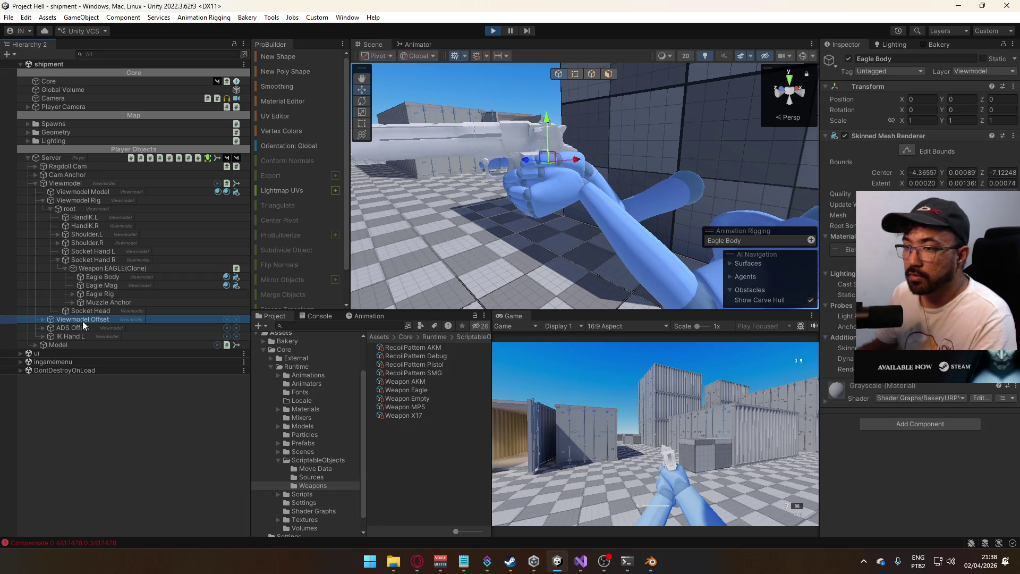
click(42, 327)
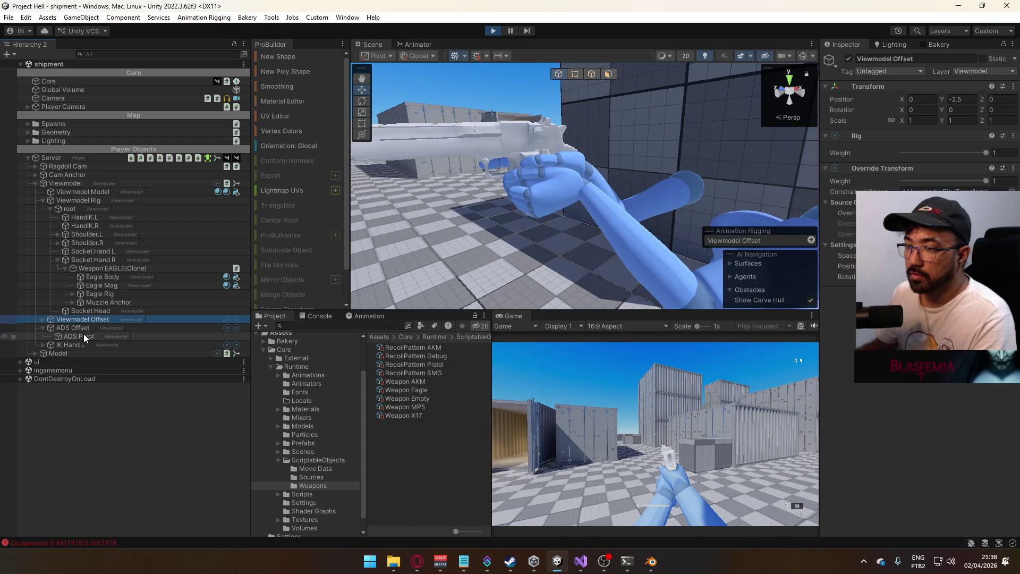
click(84, 334)
Step: Set ADS Pivot's Position Y to -0.001, then -0.1, during Play mode
click(959, 101)
text(-0.001)
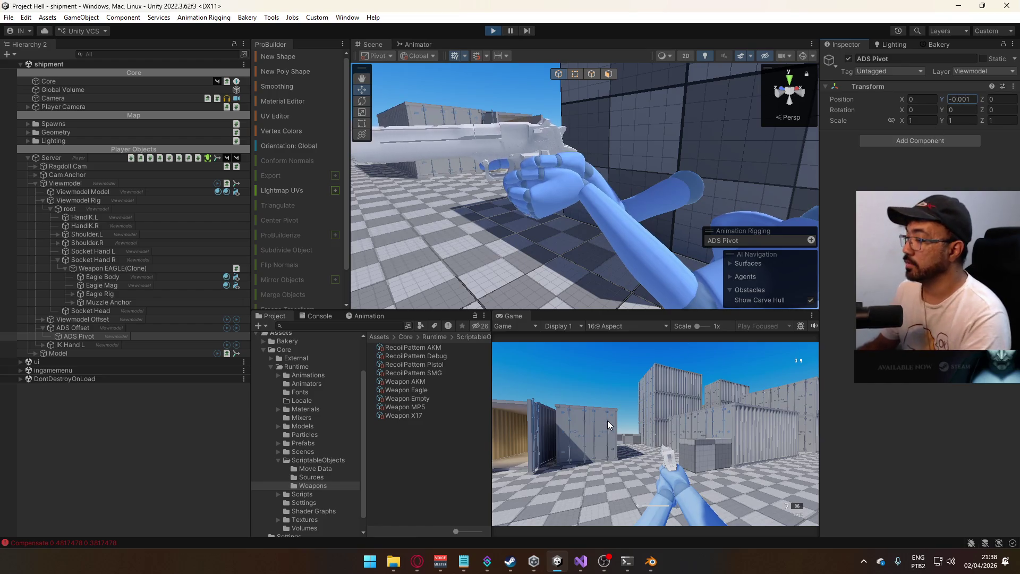
key(Return)
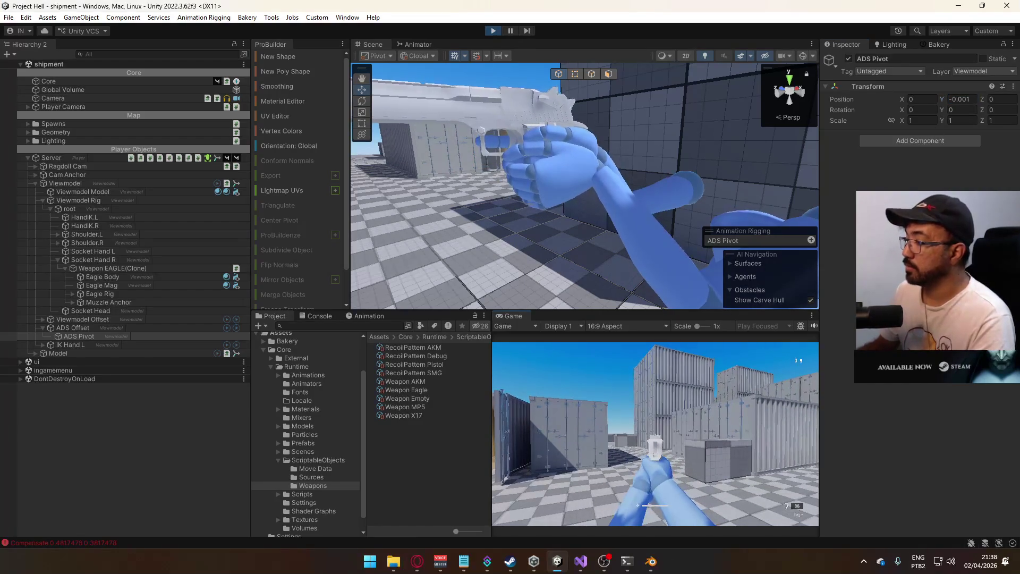
key(super)
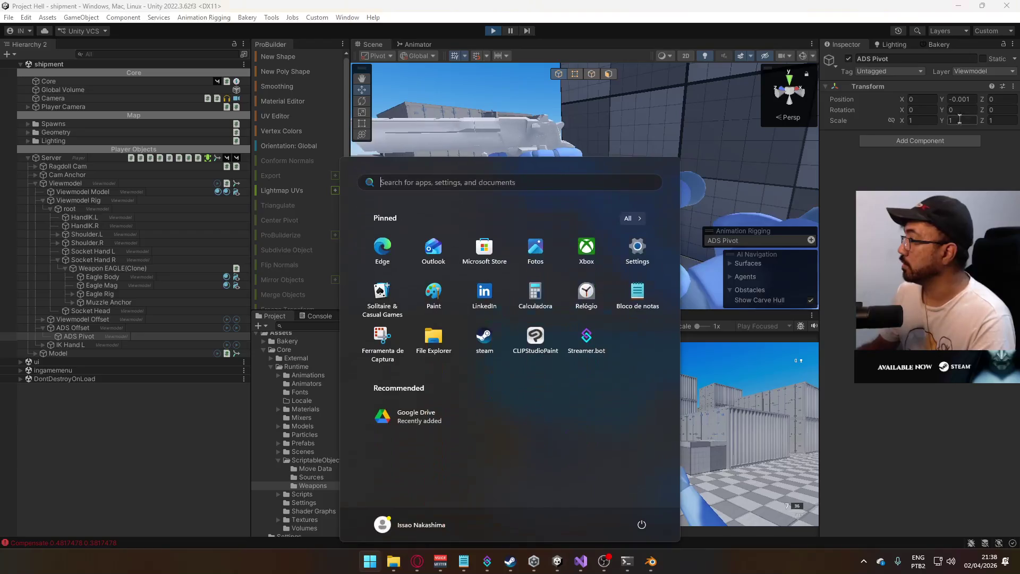
click(965, 100)
text(-0.1)
key(Return)
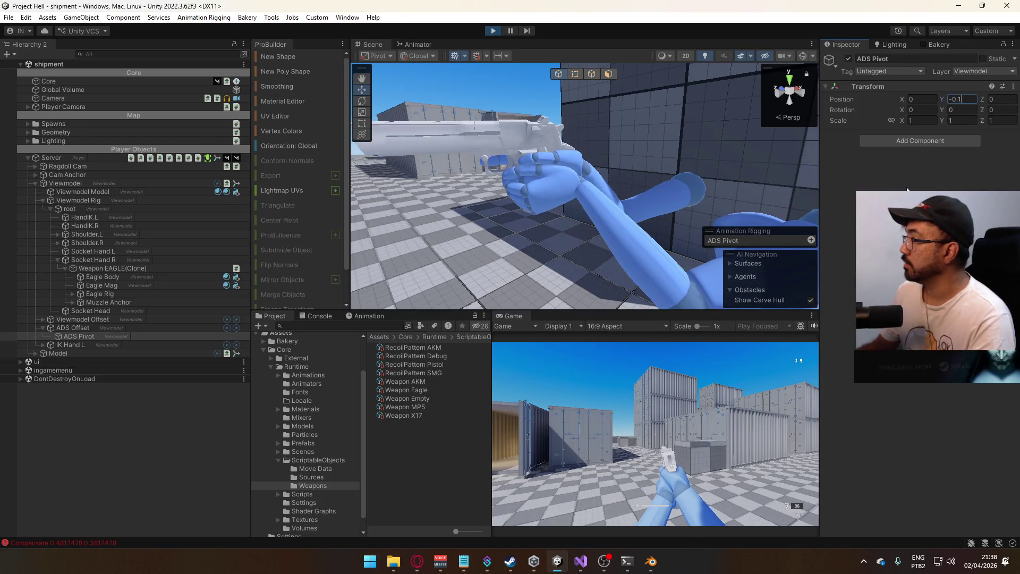
key(super)
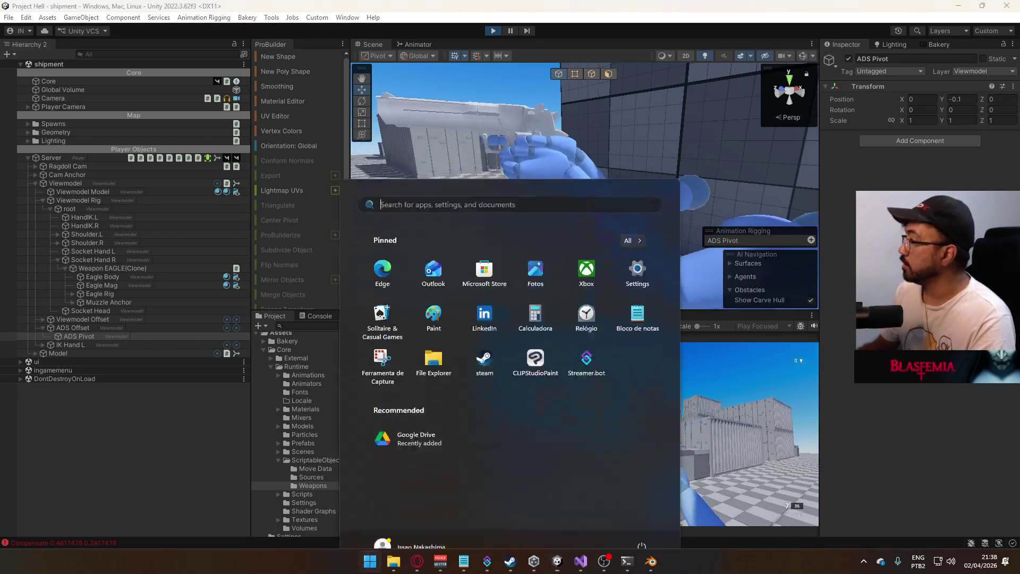
click(965, 99)
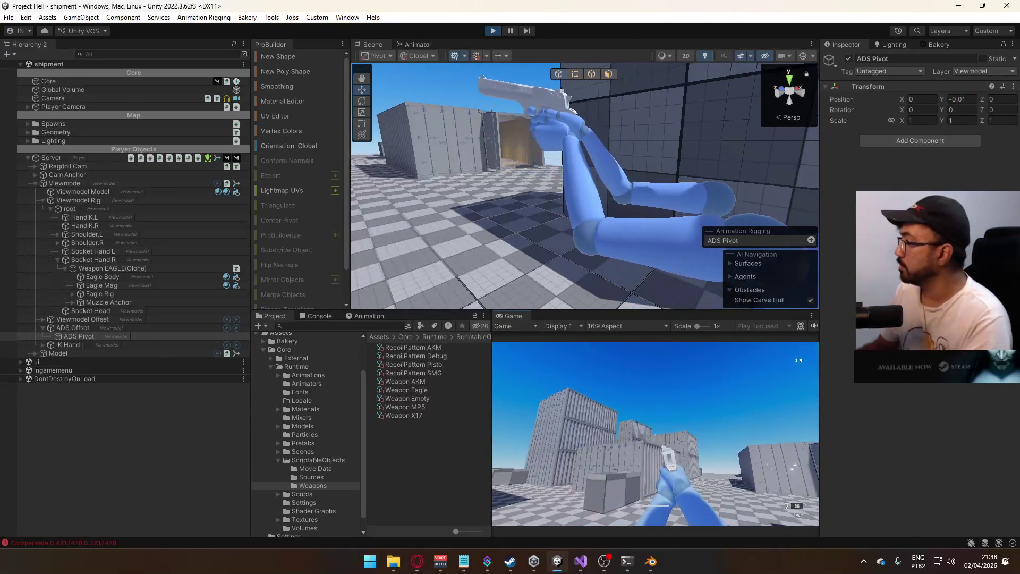
Step: Step ADS Pivot's Y through -0.01, -0.05, -0.025 and -0.02, checking aim in game
key(super)
key(super)
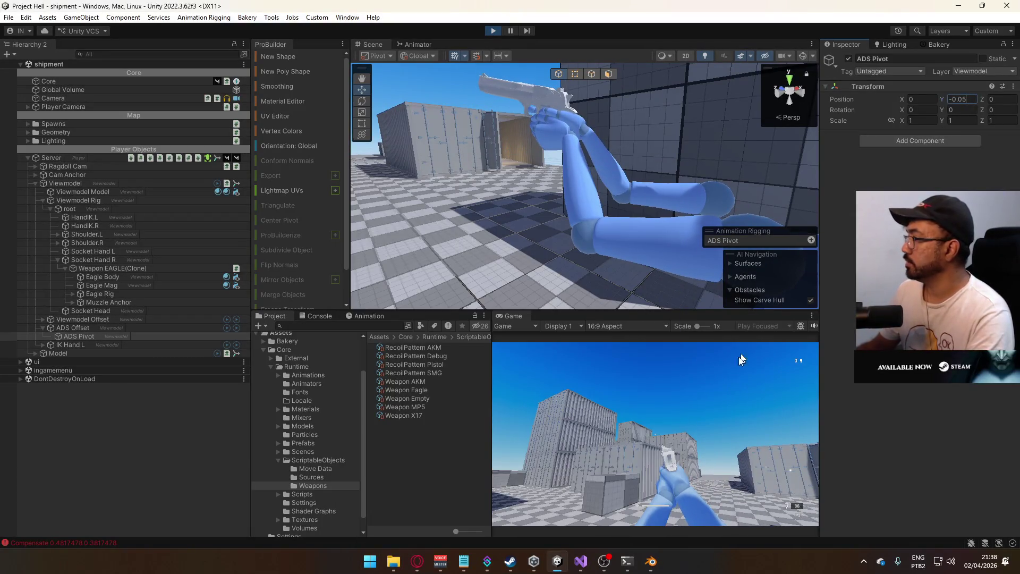
key(super)
key(super)
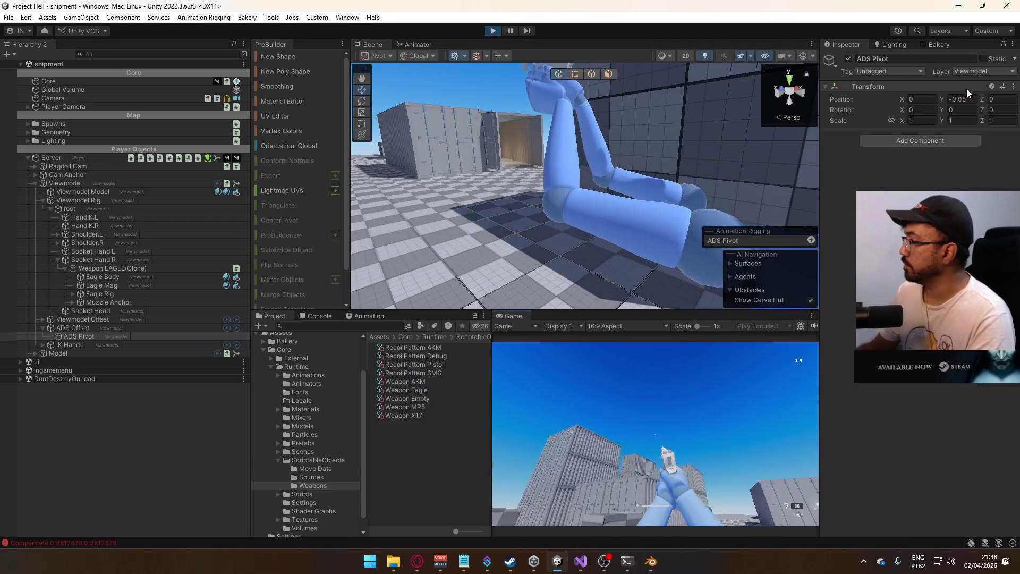
text(5)
key(Return)
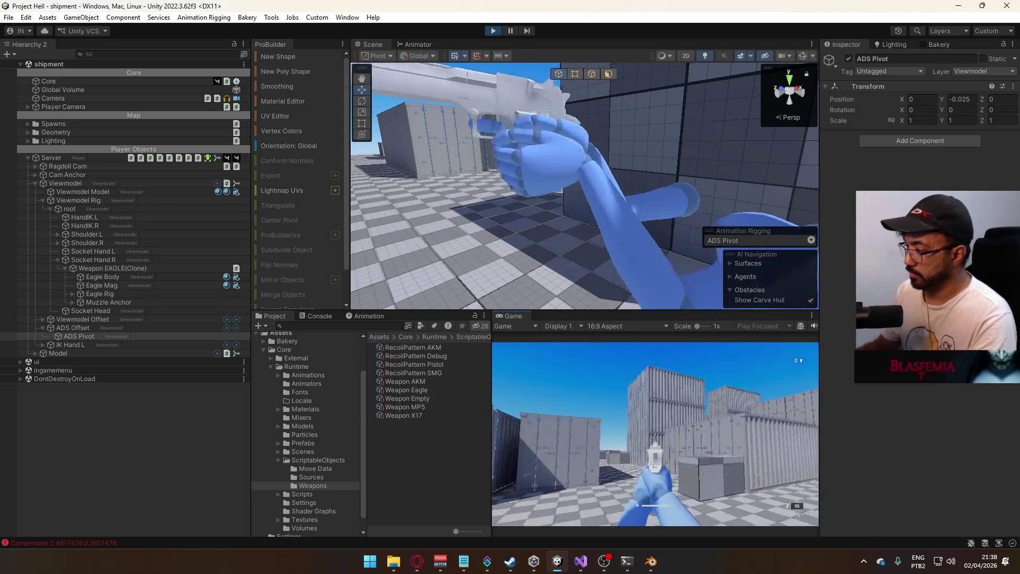
key(super)
click(967, 102)
key(Return)
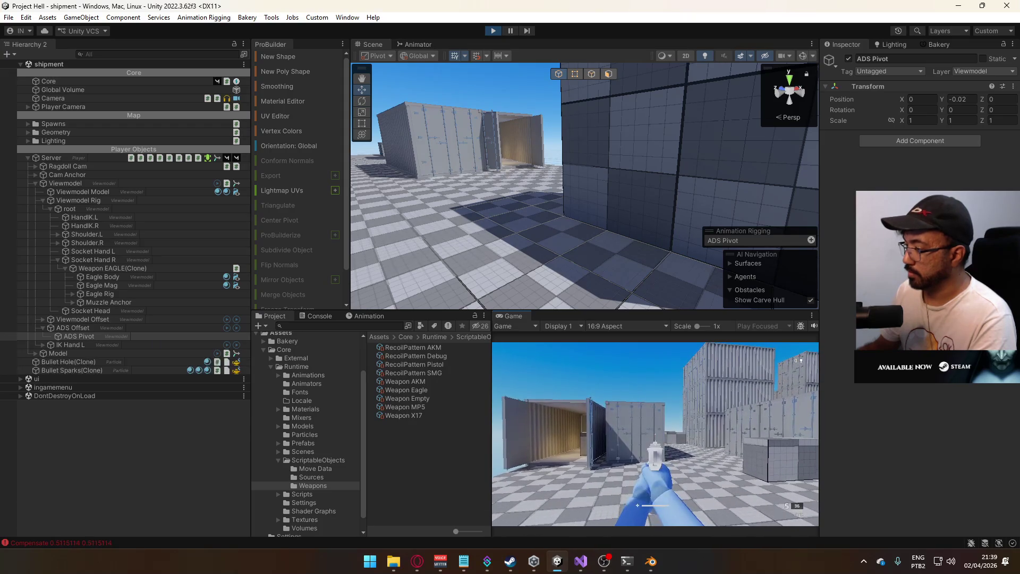
key(super)
key(super)
click(739, 359)
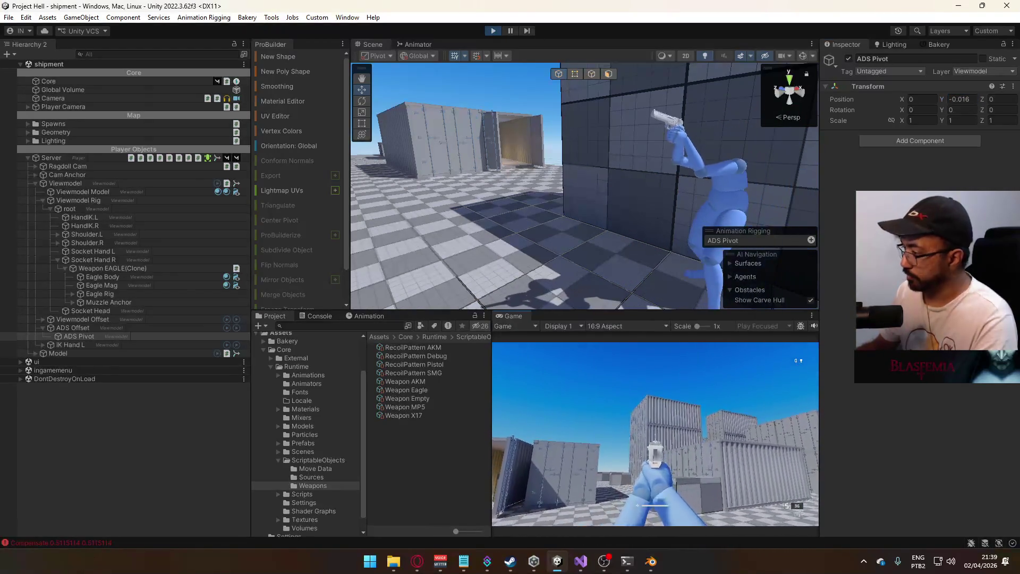
Step: Settle ADS Pivot's Y at -0.012 and test the aim in the running game
key(super)
key(super)
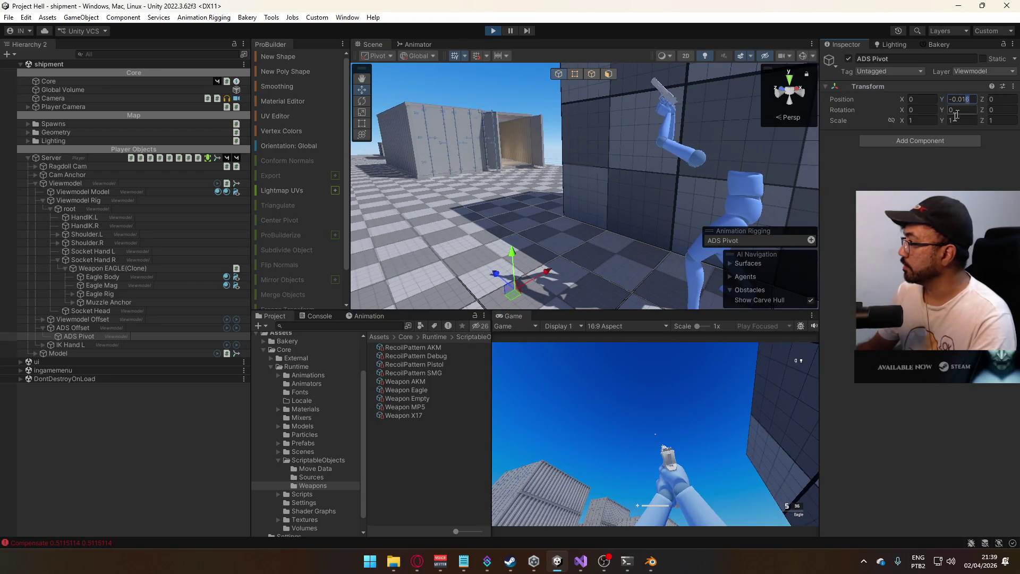
key(BackSpace)
text(2)
click(655, 434)
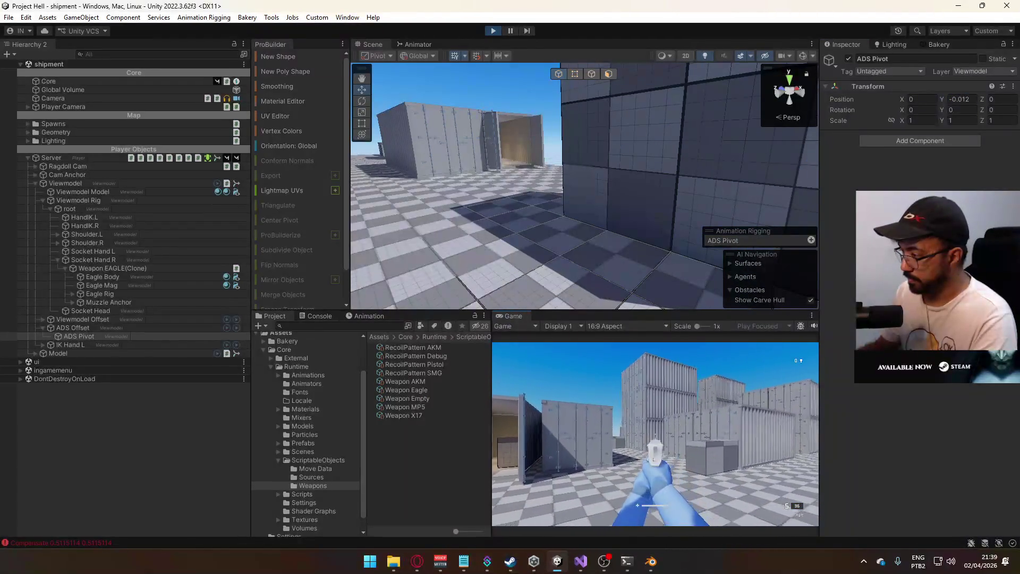
key(super)
key(super)
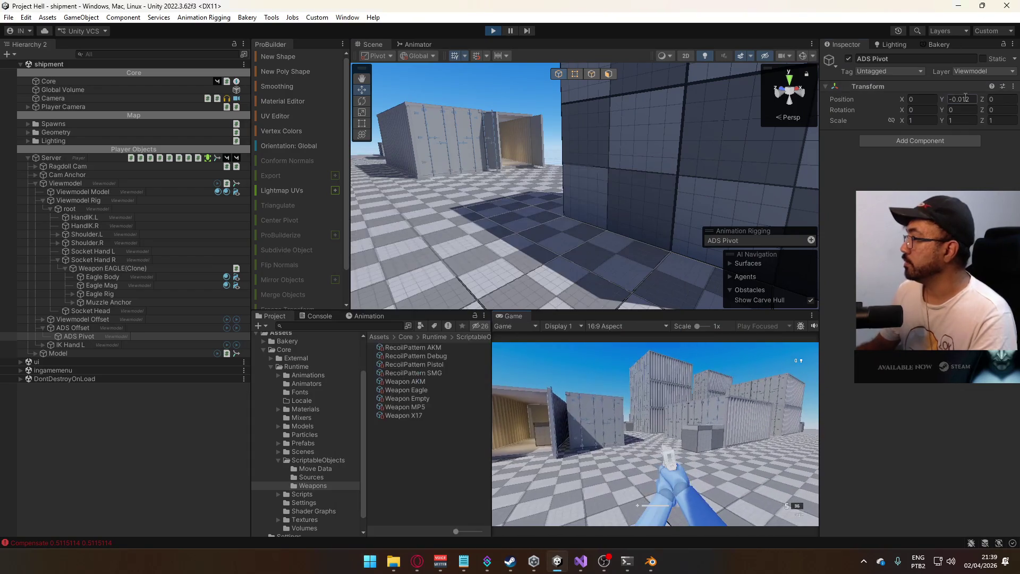
Step: Set Weapon Eagle's Ads Offset Y to -0.012, then fire two shots and reload
click(419, 391)
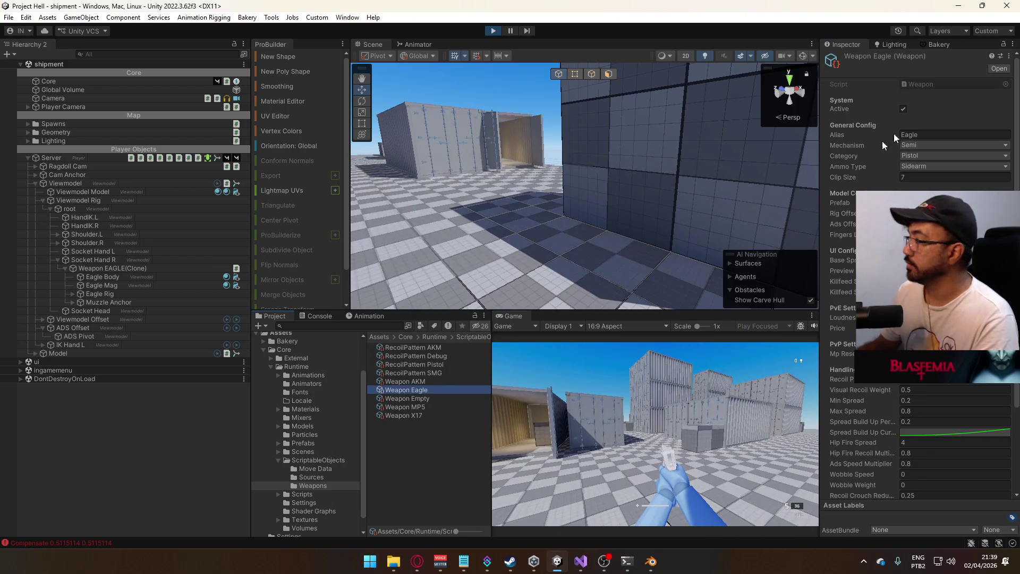
click(930, 223)
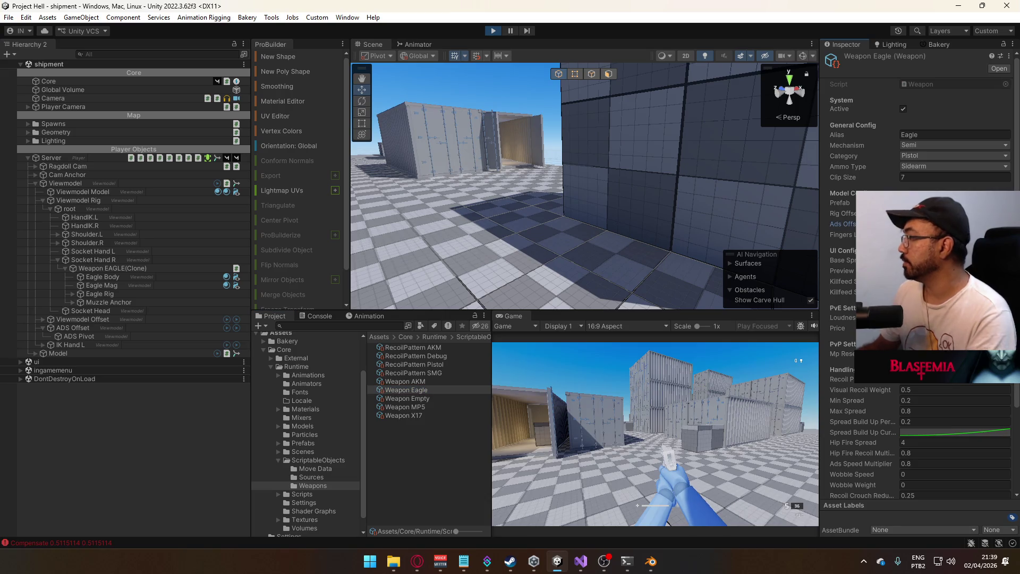
click(681, 364)
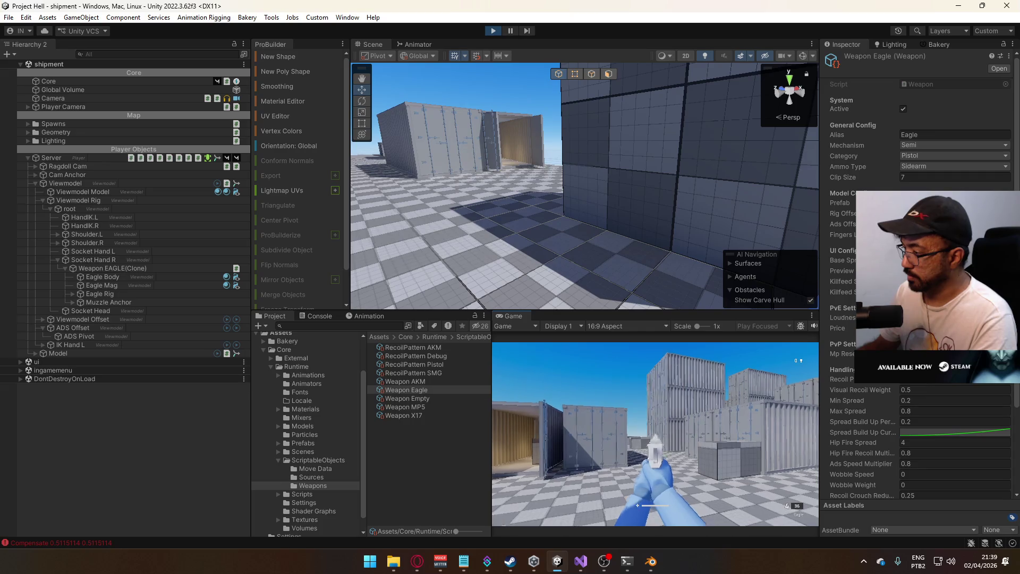
click(655, 434)
click(655, 434)
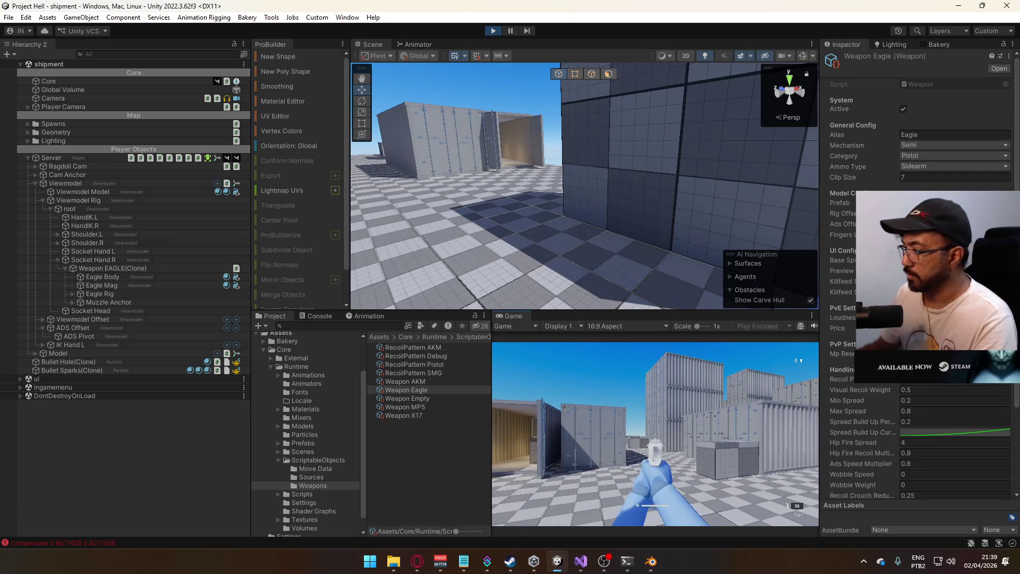
key(r)
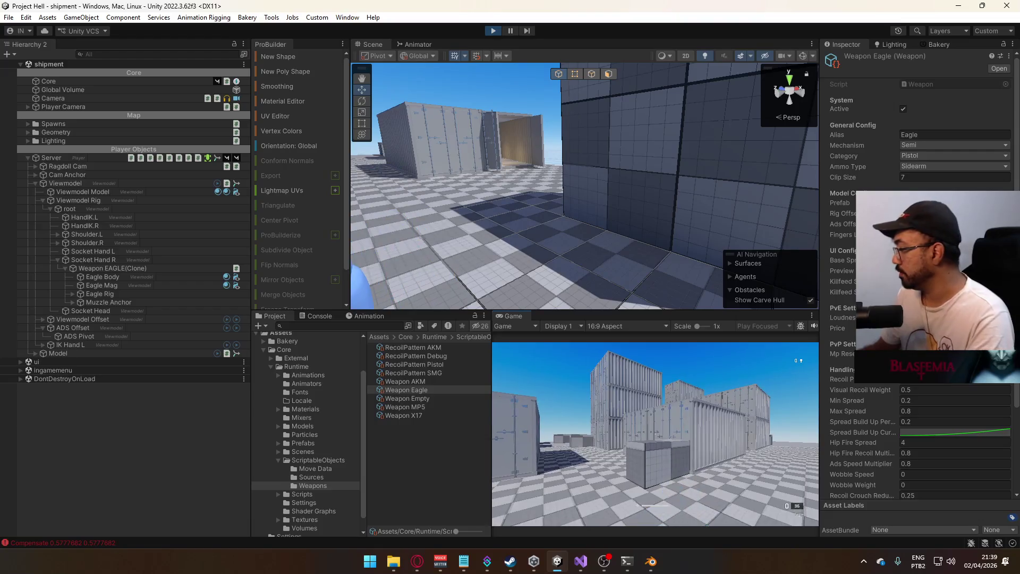
Step: Collapse the Viewmodel Rig and duplicate the RecoilPattern Pistol asset with Ctrl+D
key(super)
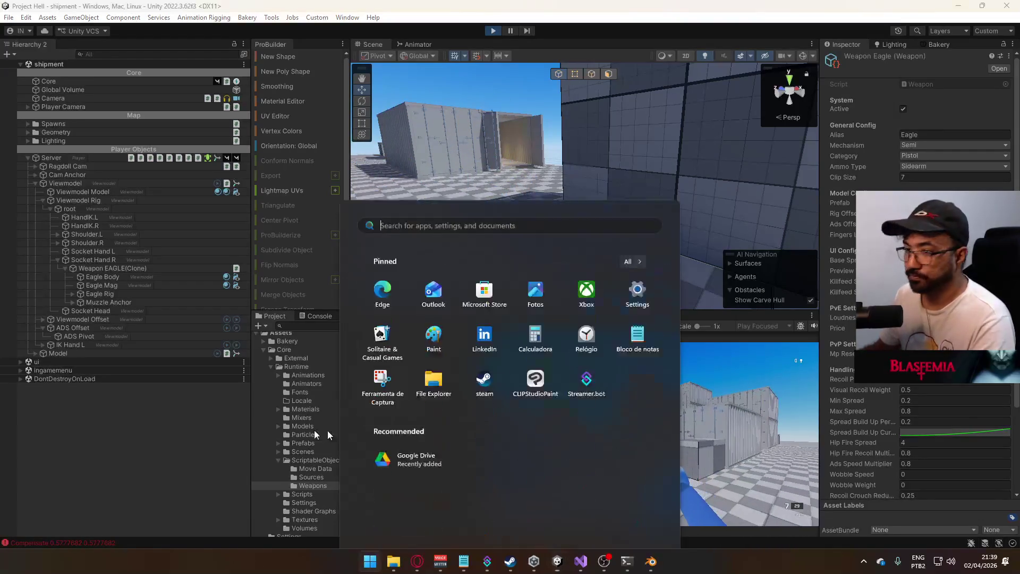
click(42, 201)
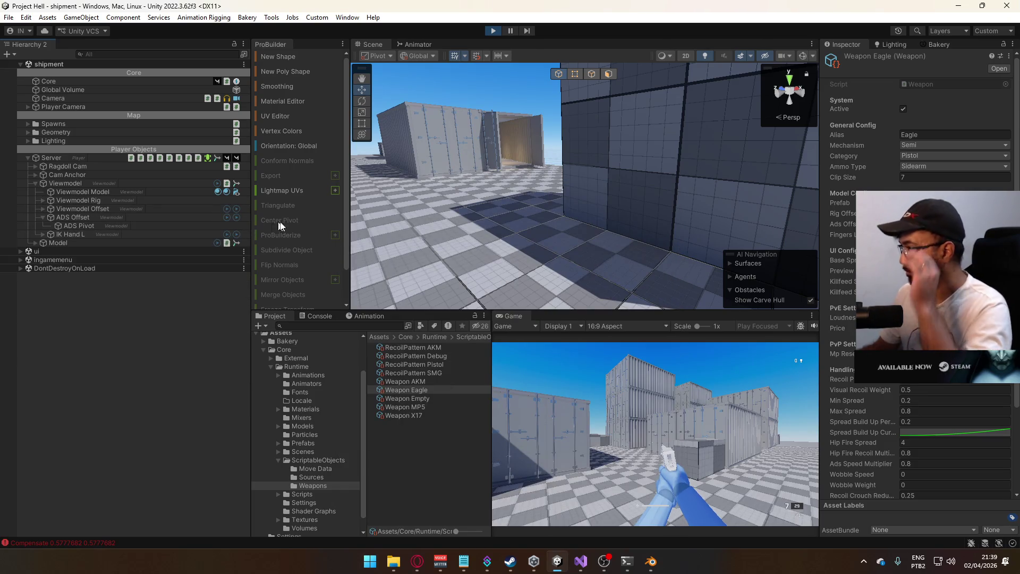
scroll(917, 276, down, 3)
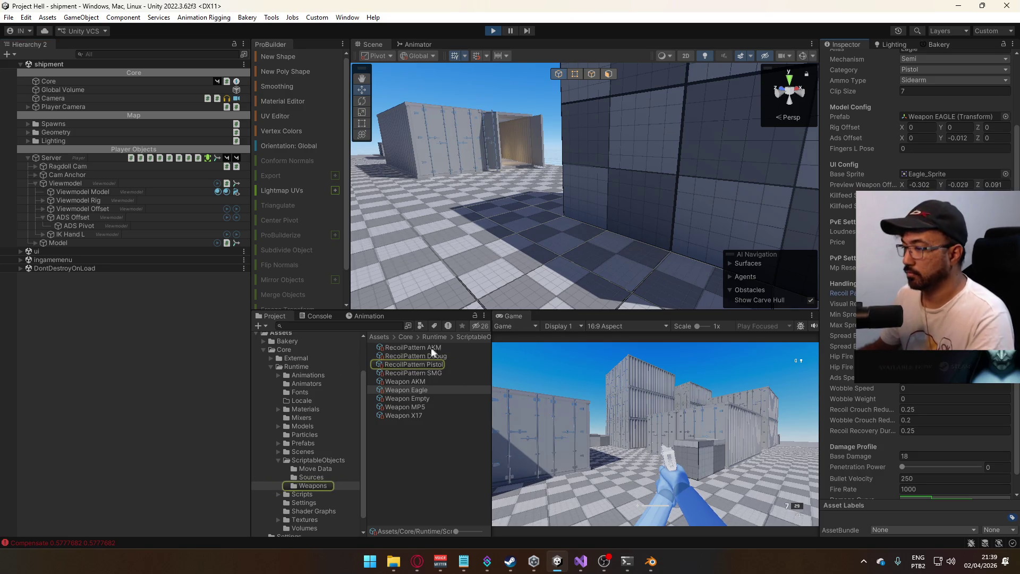
click(403, 363)
key(ctrl+d)
click(432, 374)
Step: Rename the duplicated recoil pattern to RecoilPattern Eagle
drag(427, 372, 469, 372)
text(le)
key(Return)
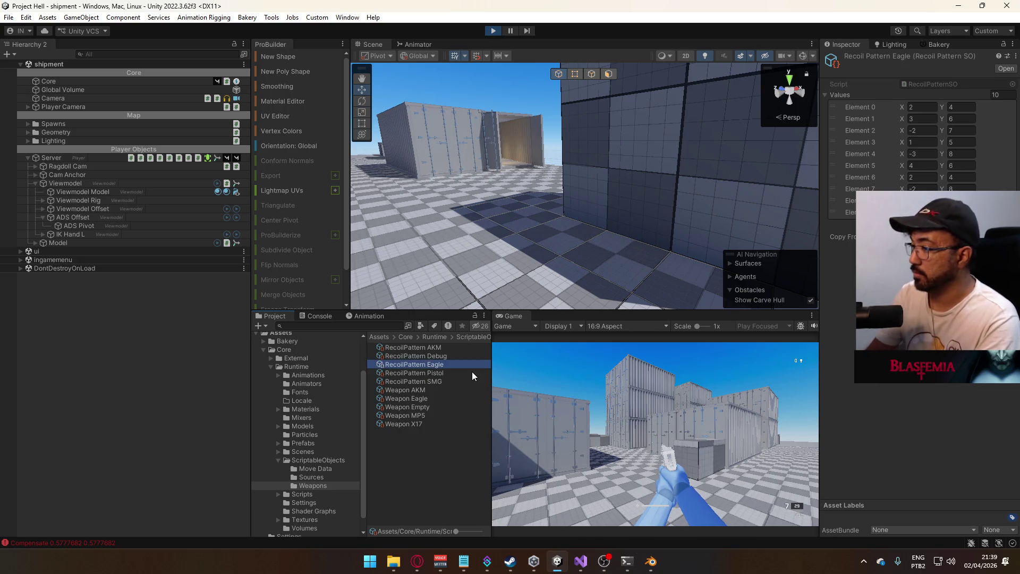
Step: Set recoil Element 0 and Element 1 to X 2, Y 16
click(950, 108)
click(932, 108)
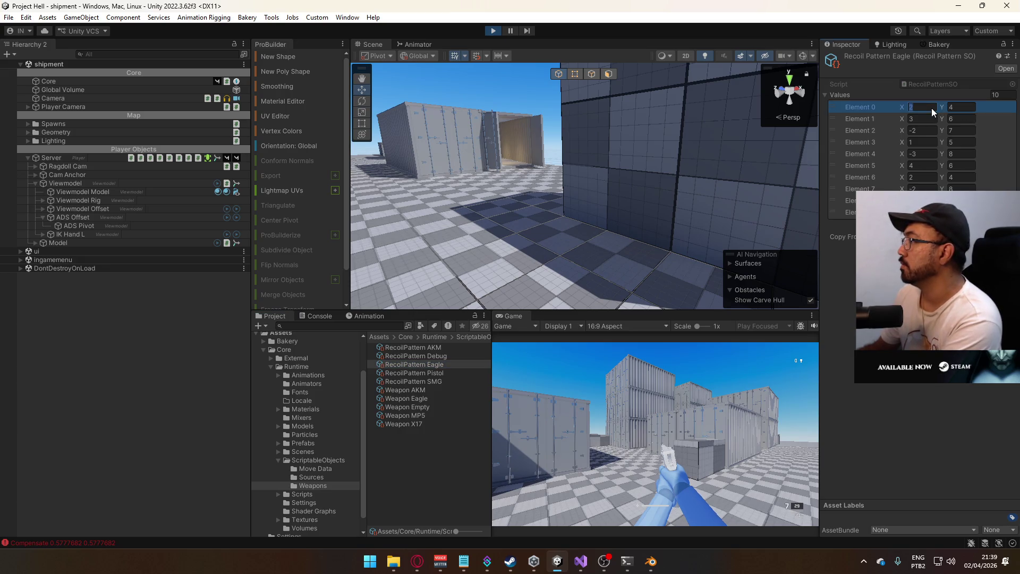
click(958, 108)
text(16)
click(919, 118)
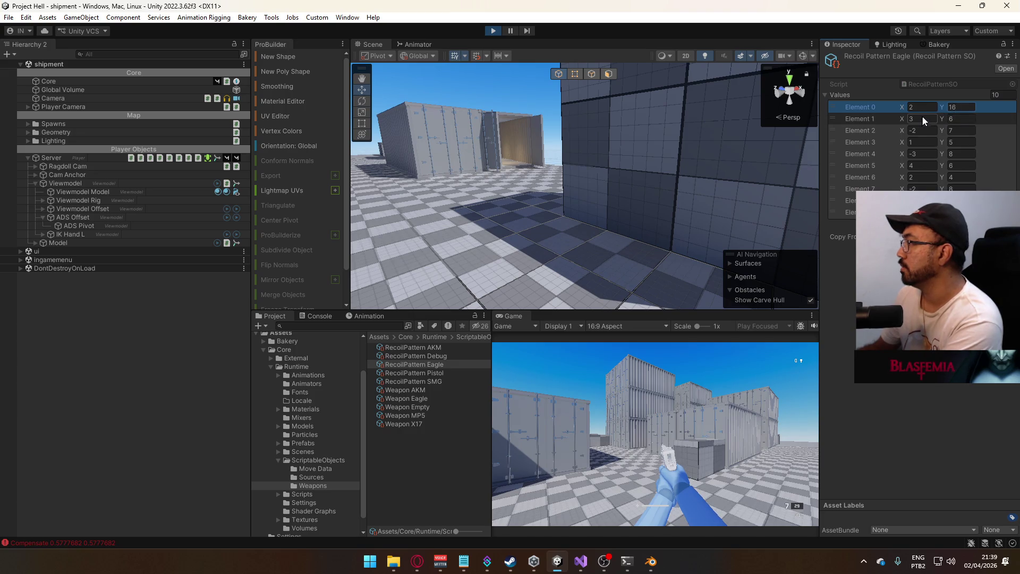
text(2)
click(959, 119)
text(16)
click(917, 128)
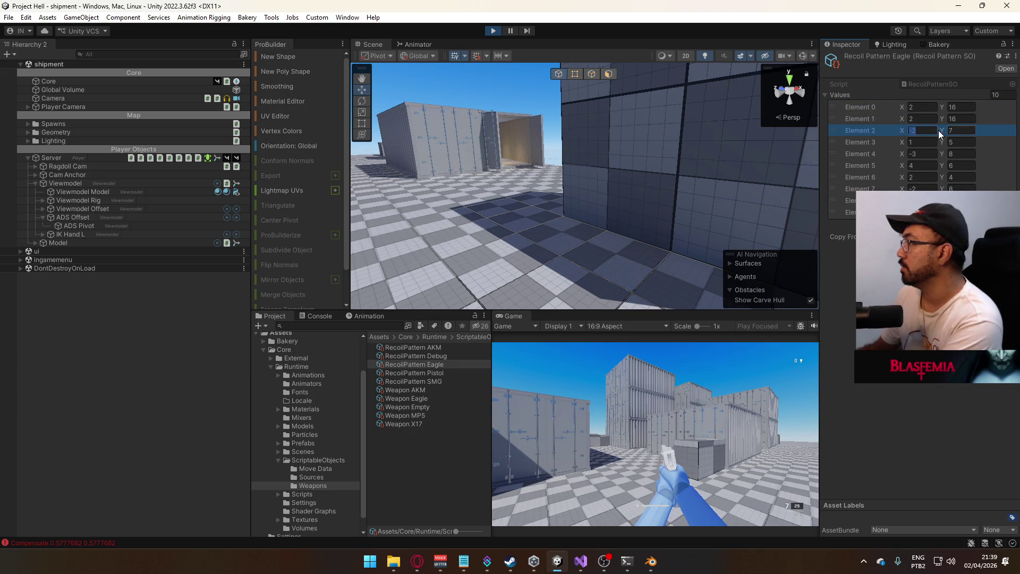
Step: Delete the remaining recoil elements so only two steps are left
click(864, 200)
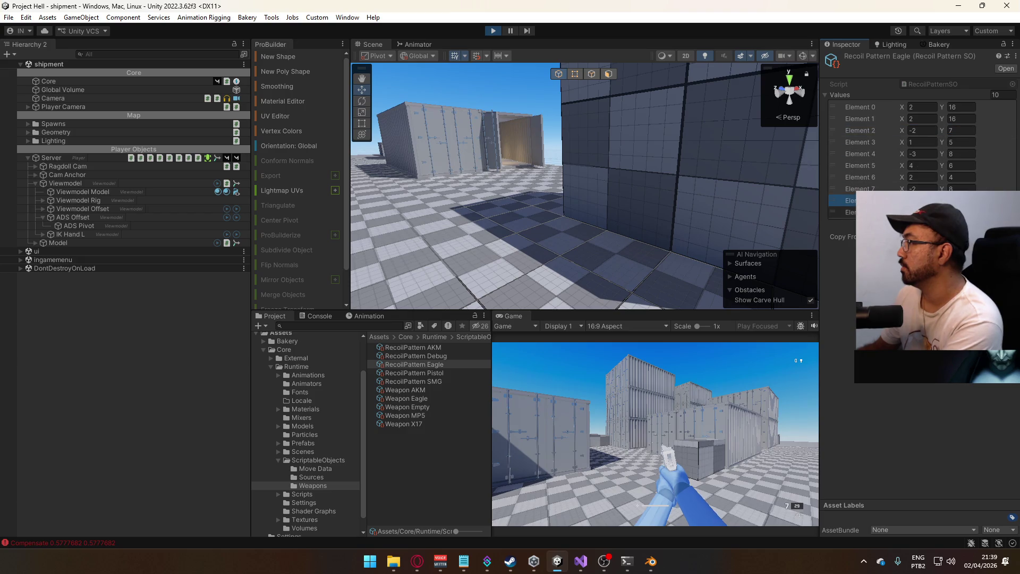
click(1003, 200)
click(1002, 188)
click(1001, 177)
click(1000, 165)
click(999, 154)
click(1000, 144)
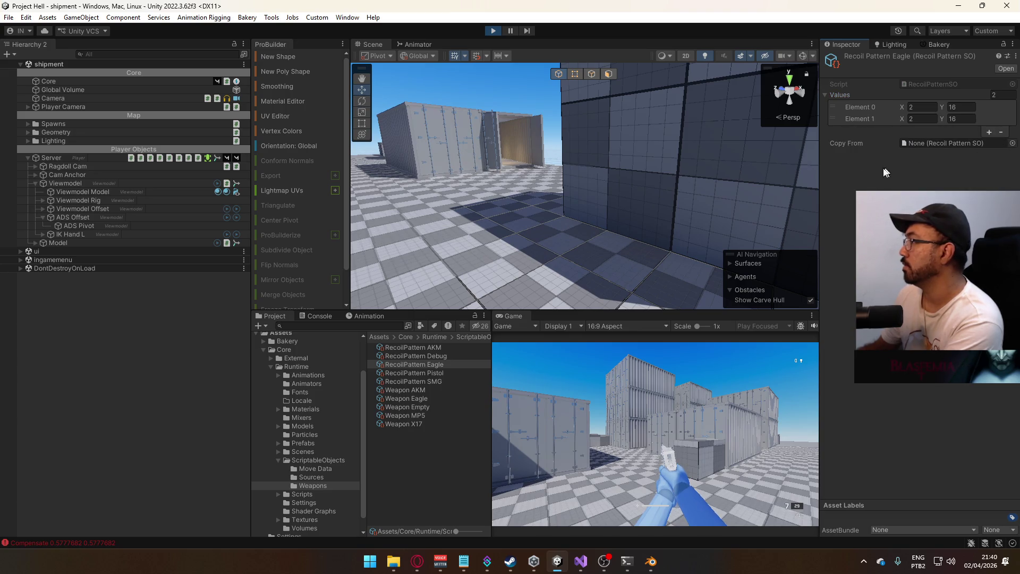
Step: Fire four test shots with the new recoil, then reselect the Weapon Eagle asset
click(655, 433)
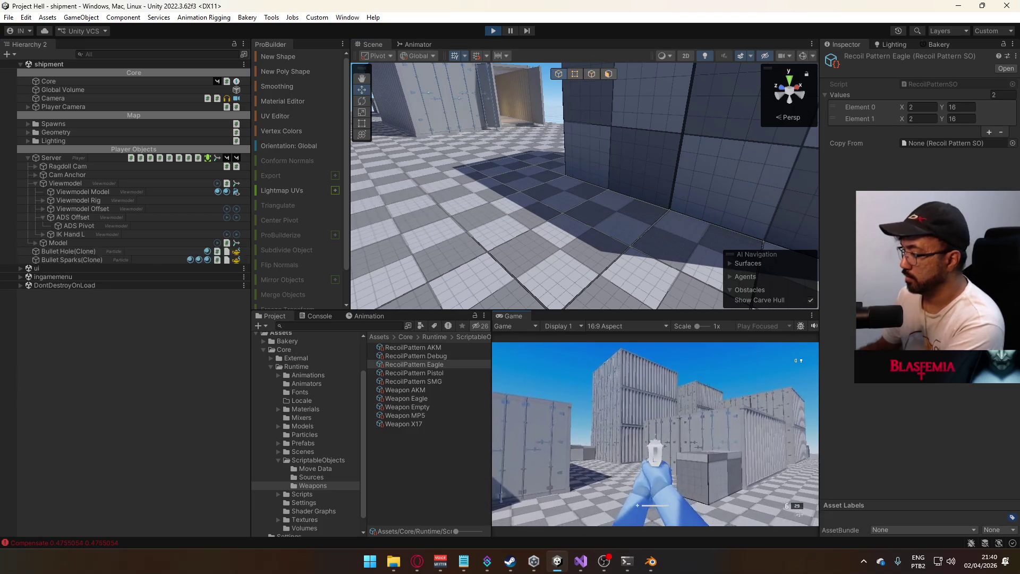
click(655, 433)
click(656, 433)
click(656, 433)
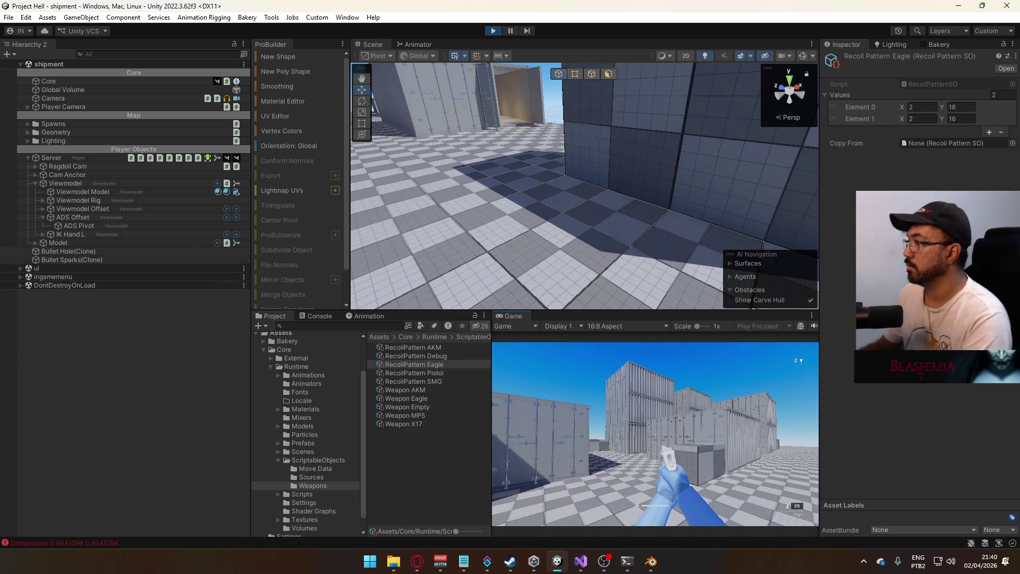
key(super)
click(451, 362)
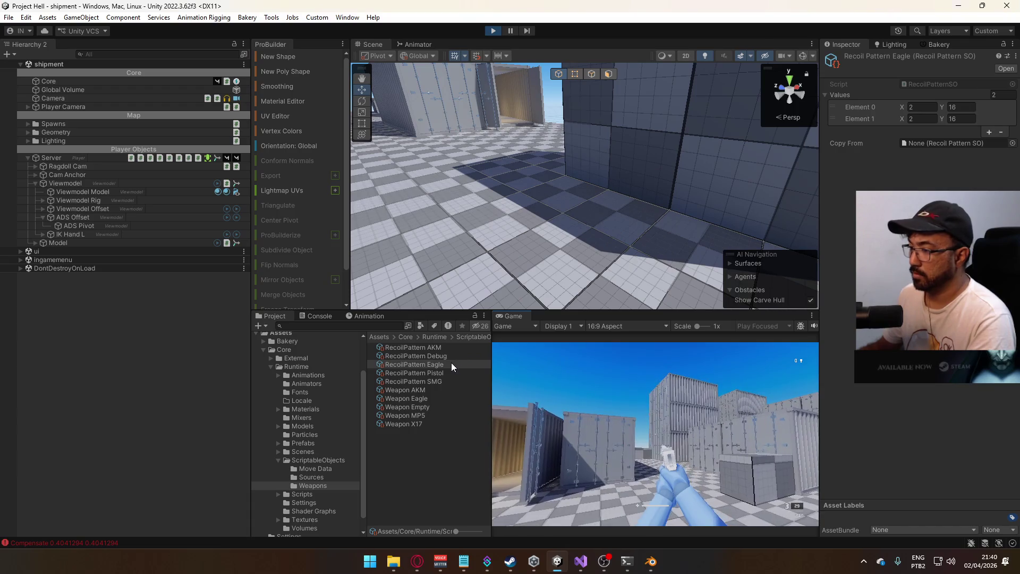
click(423, 400)
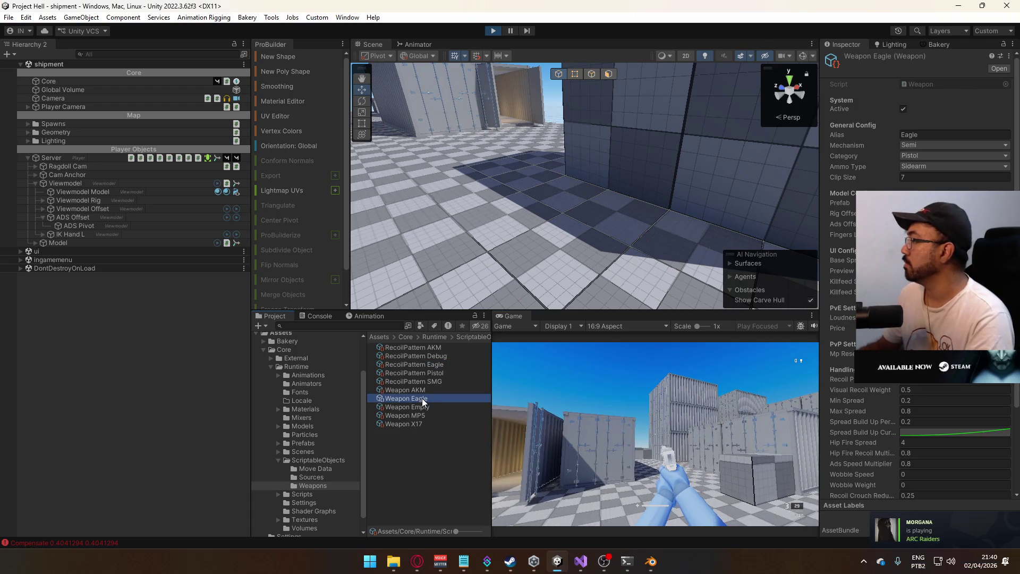
Step: Playtest the Eagle again, firing at the containers, reloading and firing more shots
click(532, 382)
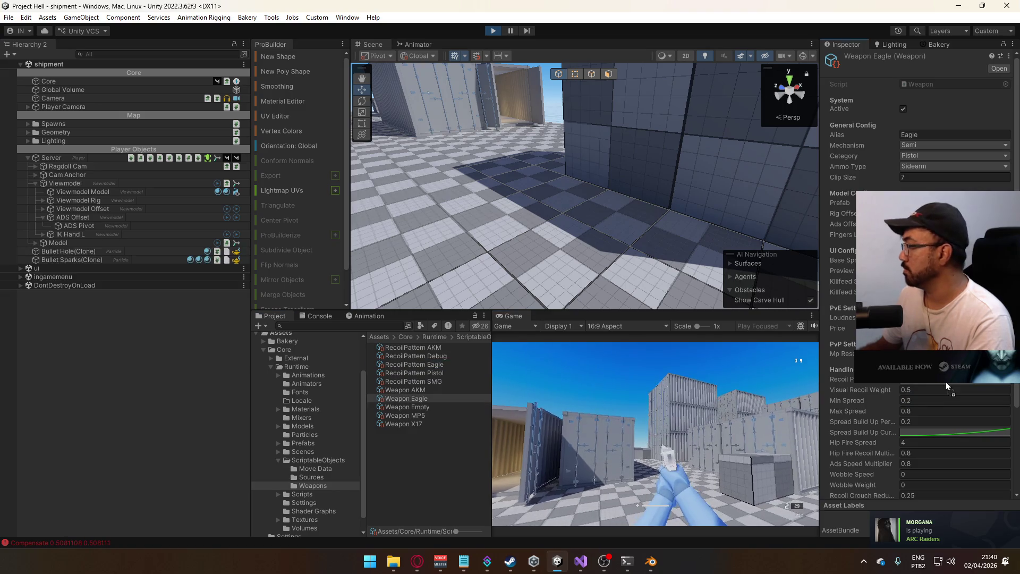
click(655, 434)
click(655, 434)
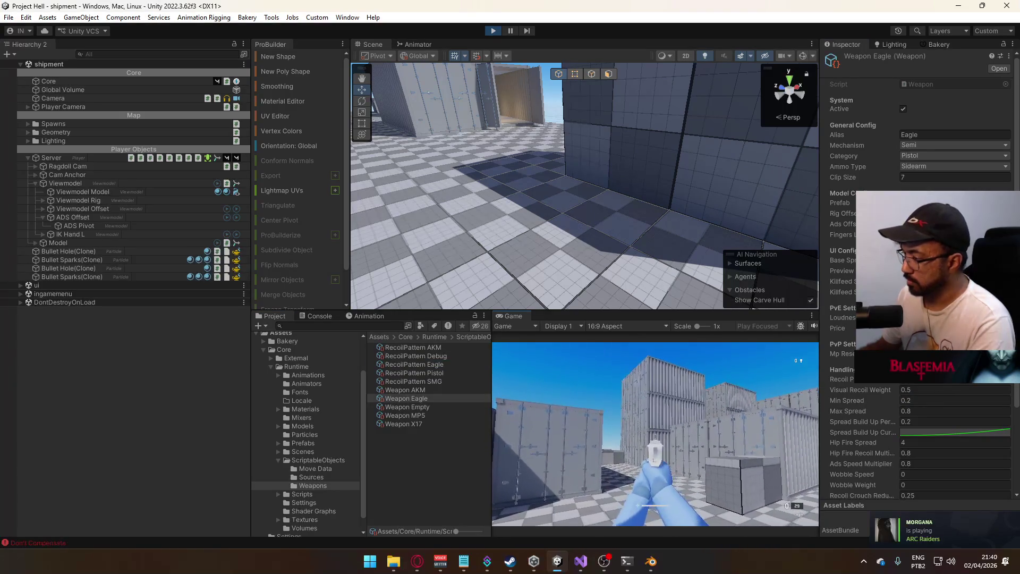
key(r)
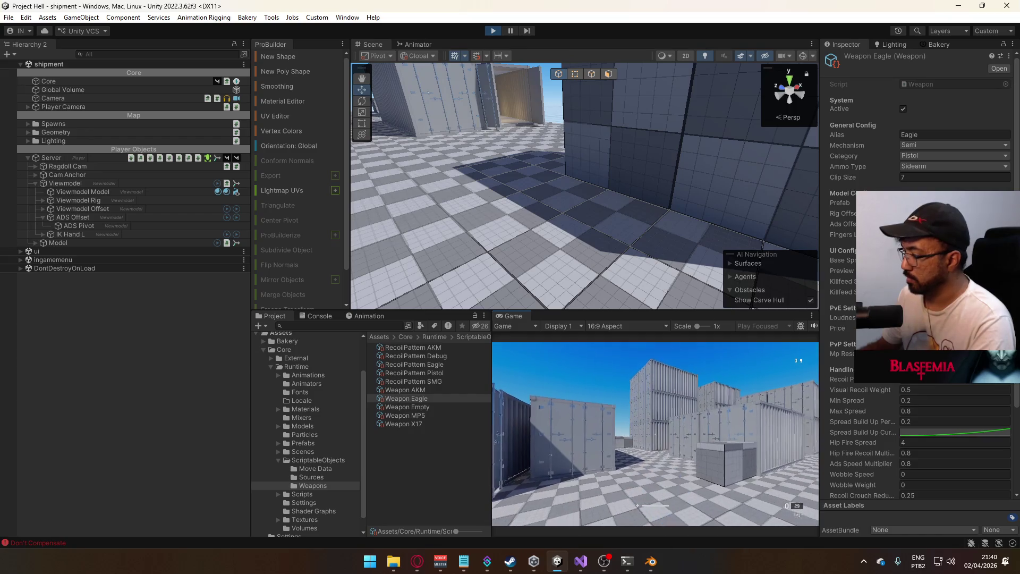
click(655, 434)
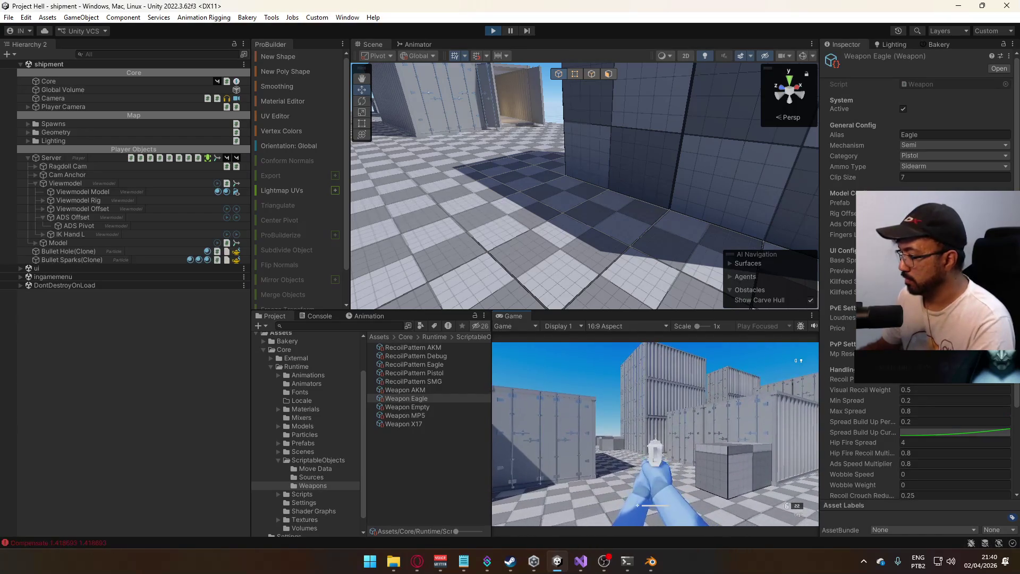
click(655, 434)
key(super)
Step: Locate RecoilPattern Eagle from the Recoil Pattern field and start editing Element 0's Y value
click(935, 202)
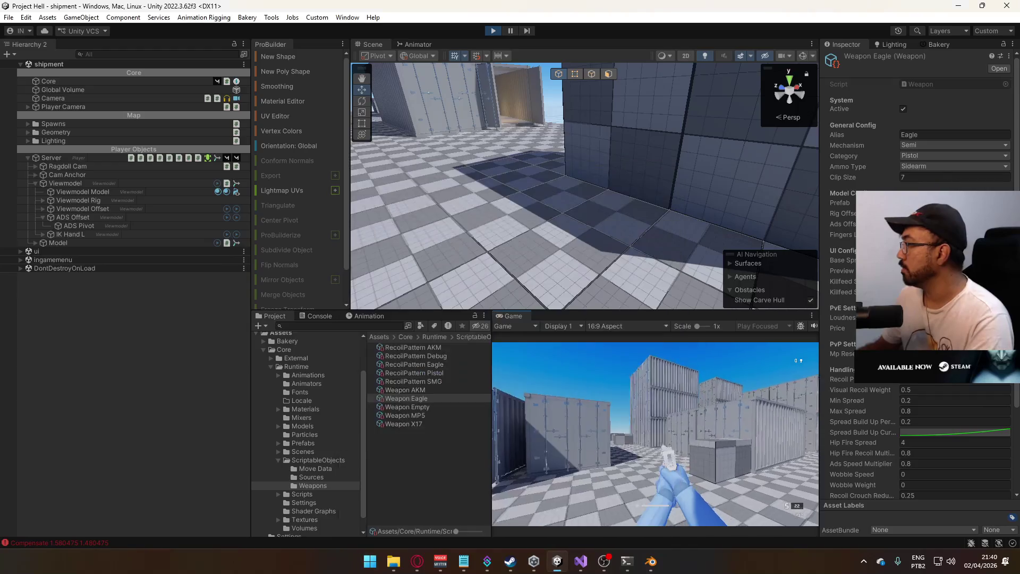
click(955, 380)
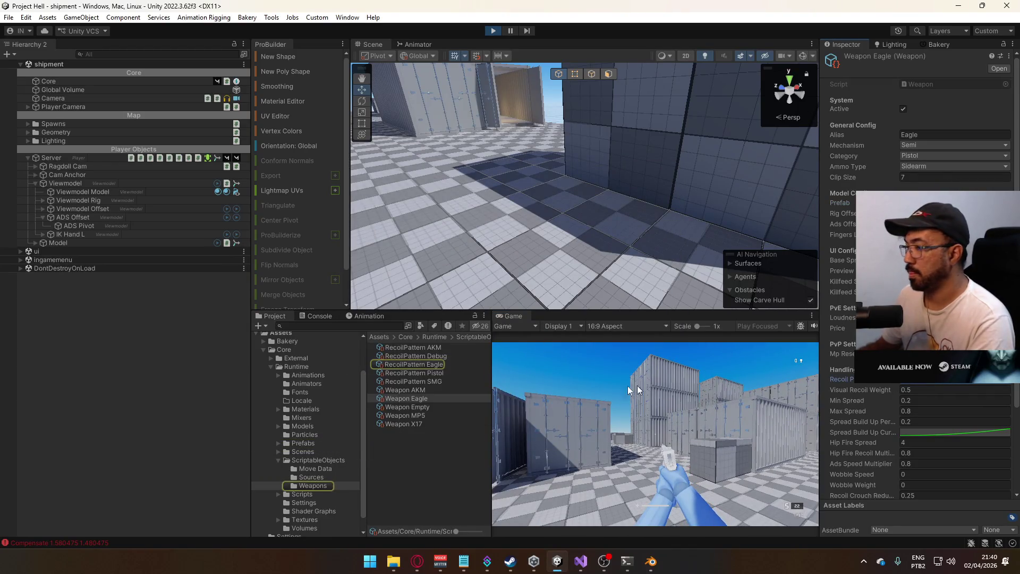
click(428, 365)
click(964, 104)
Step: Enter a recoil value of 40 and test-fire the Eagle once
text(40)
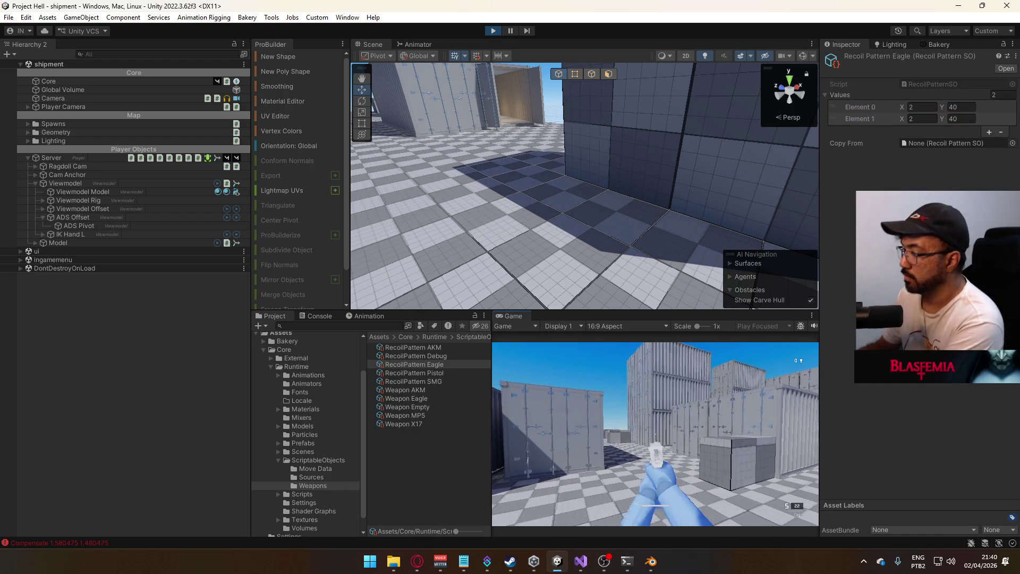
click(655, 433)
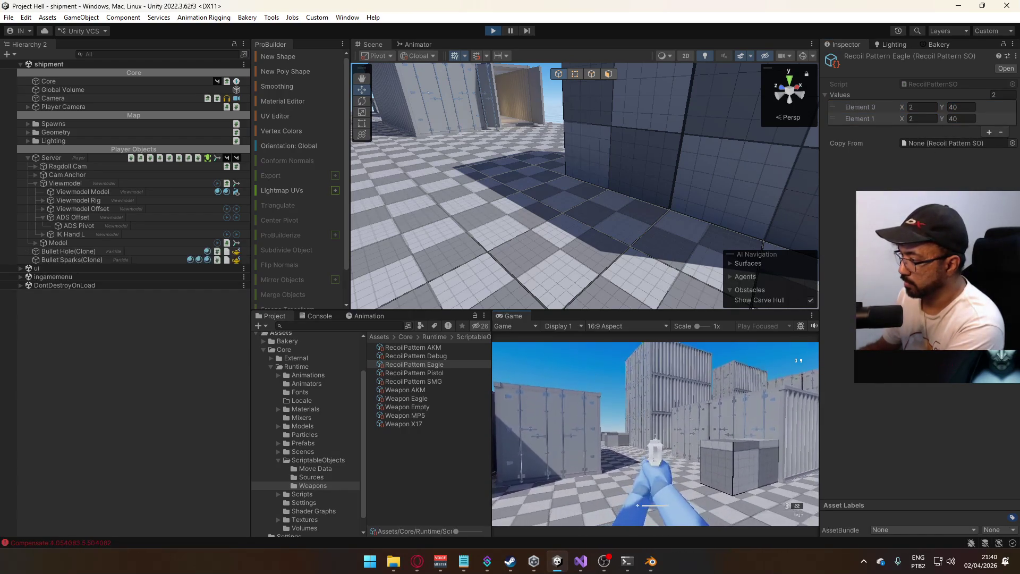
key(super)
click(745, 373)
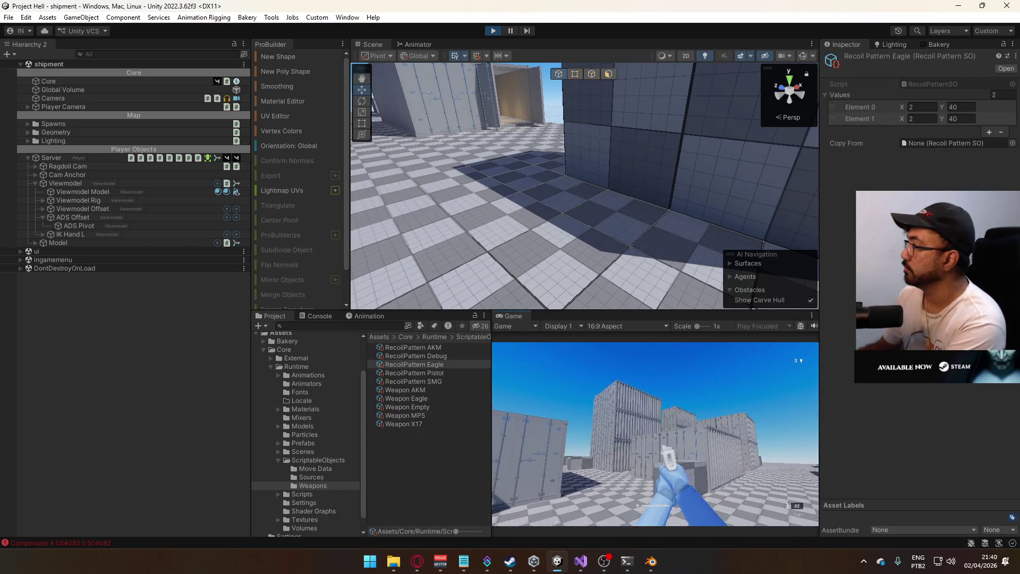
key(Escape)
Step: Set the vertical recoil Y of Element 0 and Element 1 to 64
click(963, 107)
text(64)
click(965, 117)
text(64)
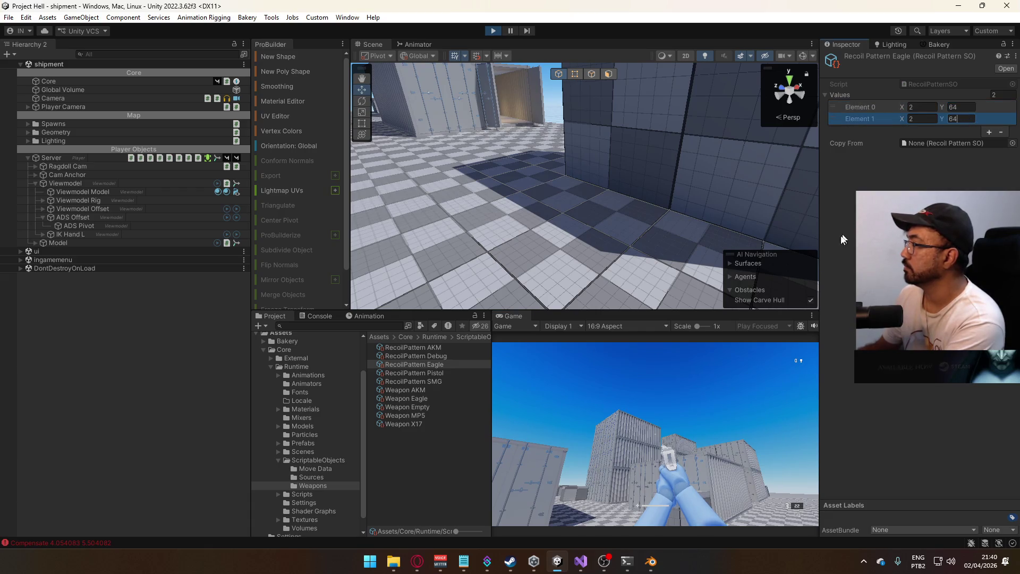
Step: Test the 64 recoil with single shots and a quick burst, reloading in between
click(728, 375)
click(656, 434)
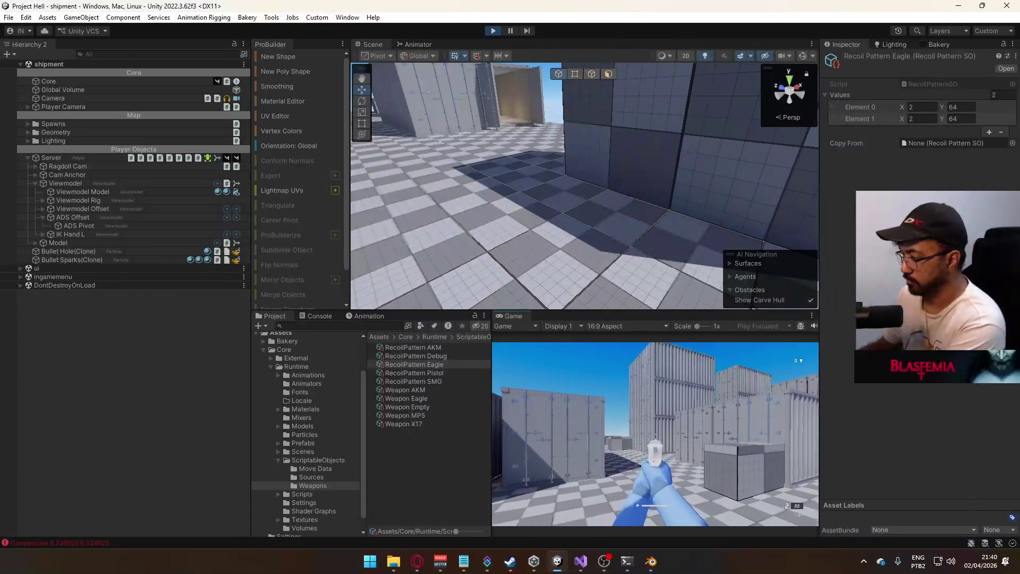
click(655, 434)
key(r)
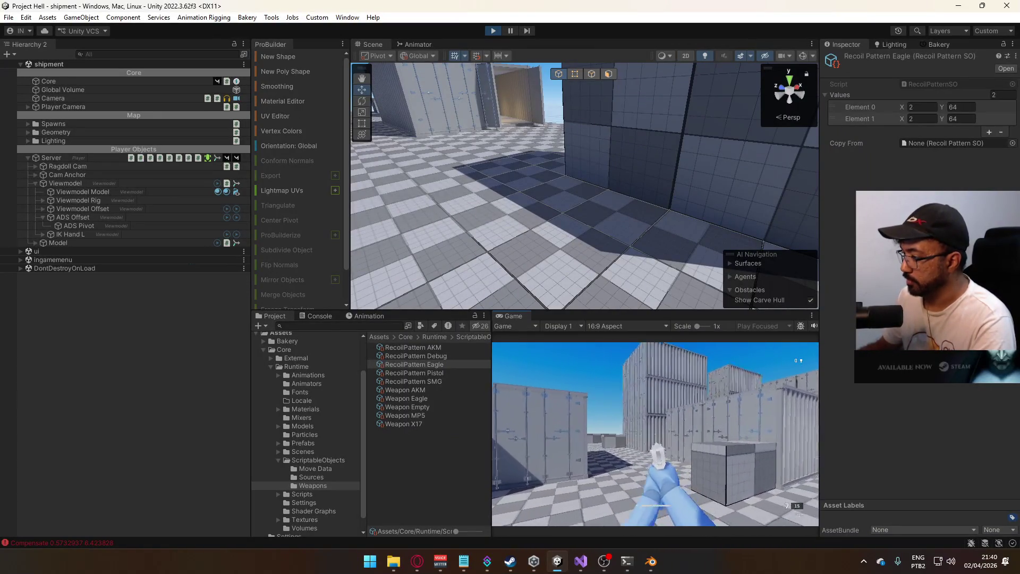
click(655, 434)
click(655, 434)
click(655, 434)
click(655, 433)
click(656, 433)
click(655, 433)
key(r)
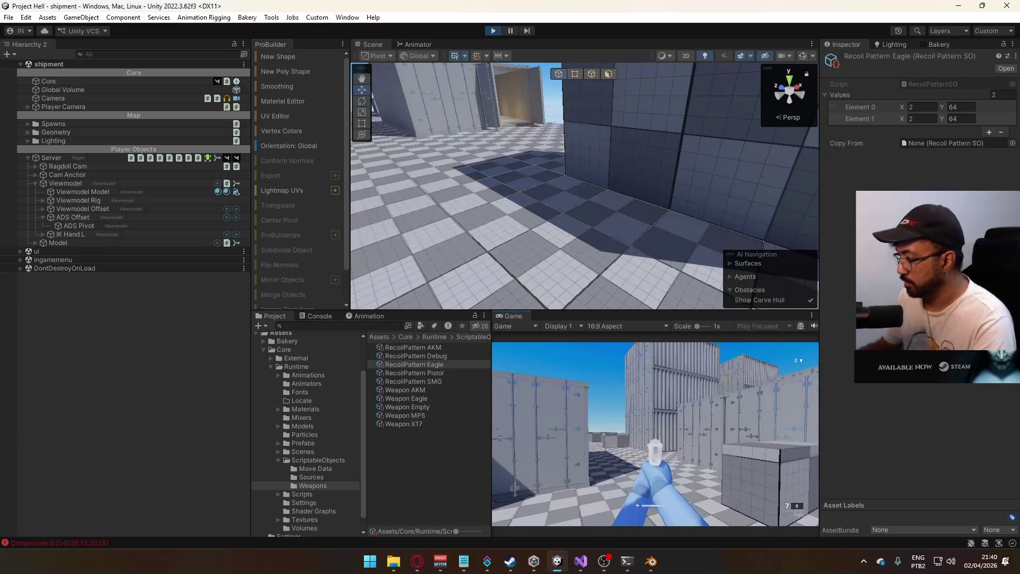
Step: Fire four more shots at the containers, walk toward the box and reload
click(655, 433)
click(655, 434)
click(655, 434)
click(655, 434)
key(w)
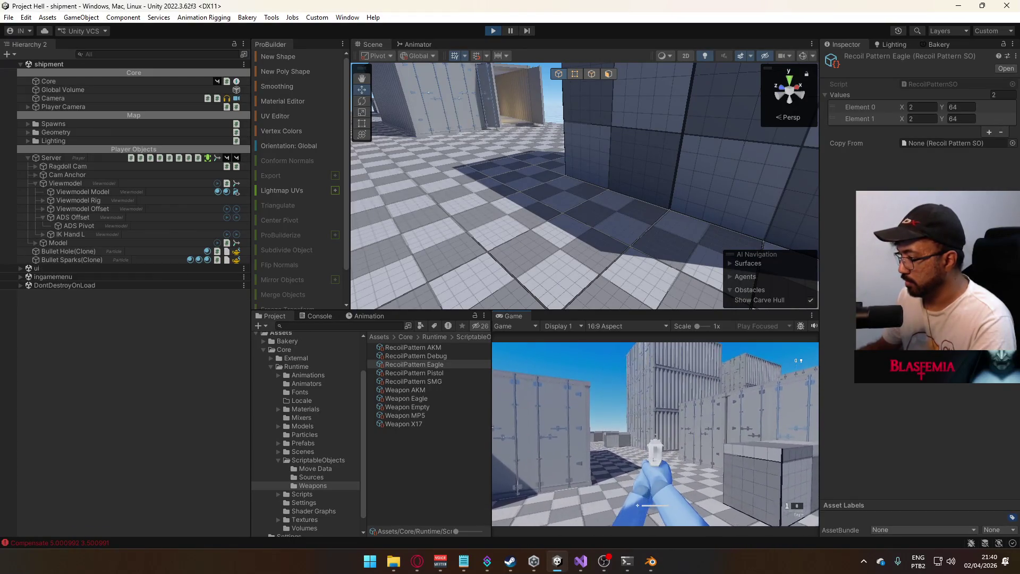
key(r)
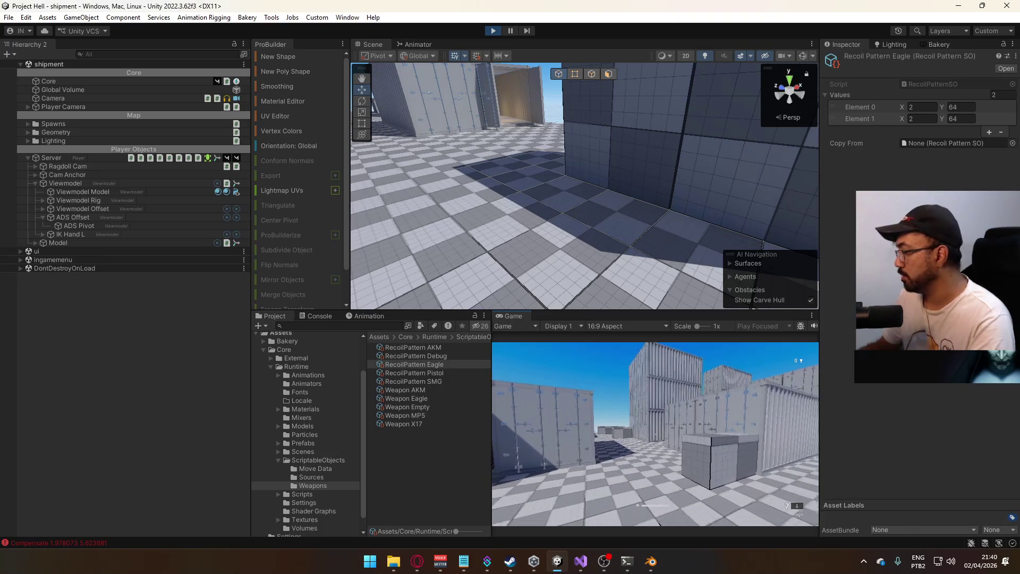
Step: Empty the magazine at the containers while moving sideways, then free the cursor
click(655, 433)
click(655, 434)
click(655, 433)
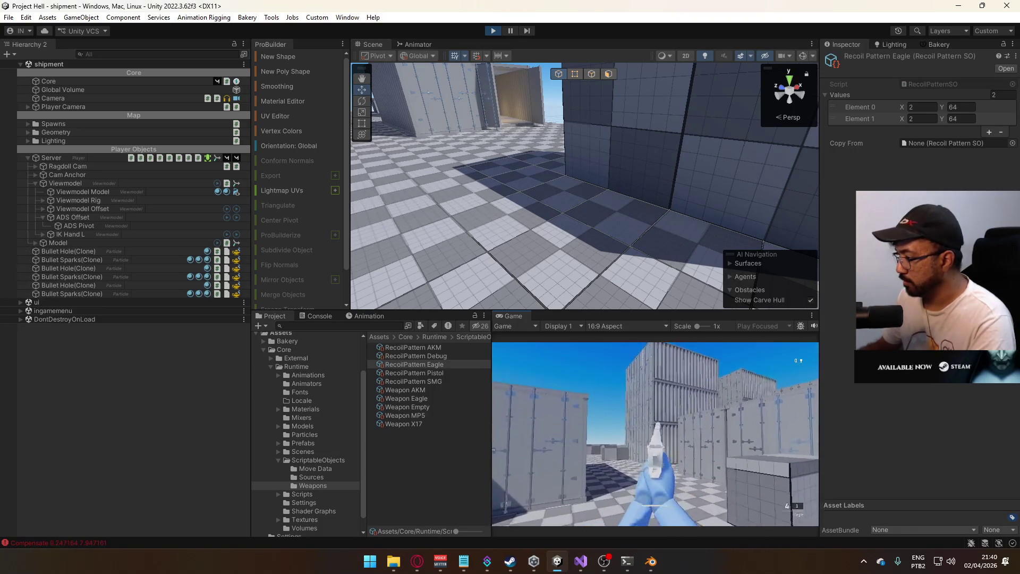
click(655, 434)
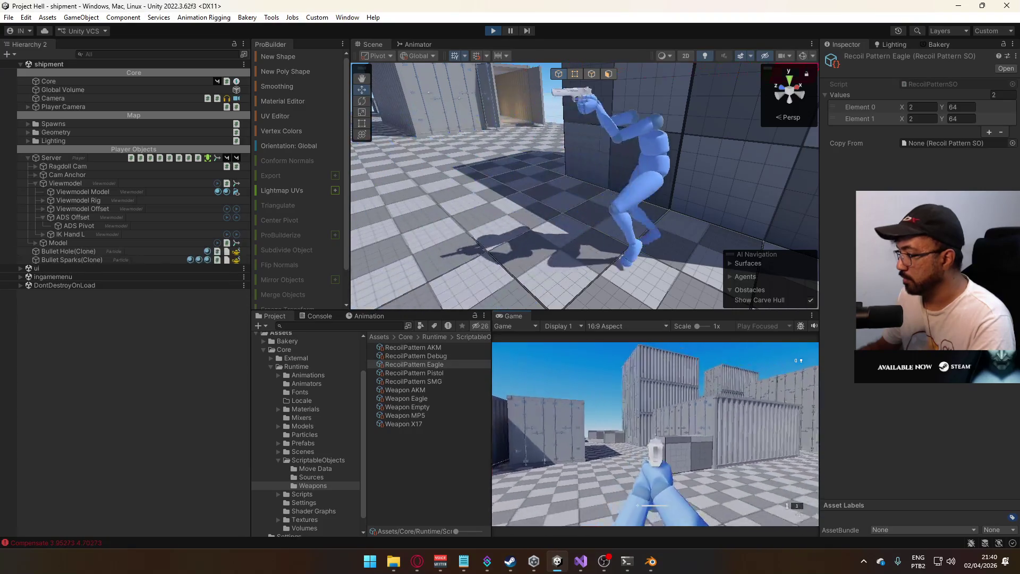
click(655, 433)
key(w)
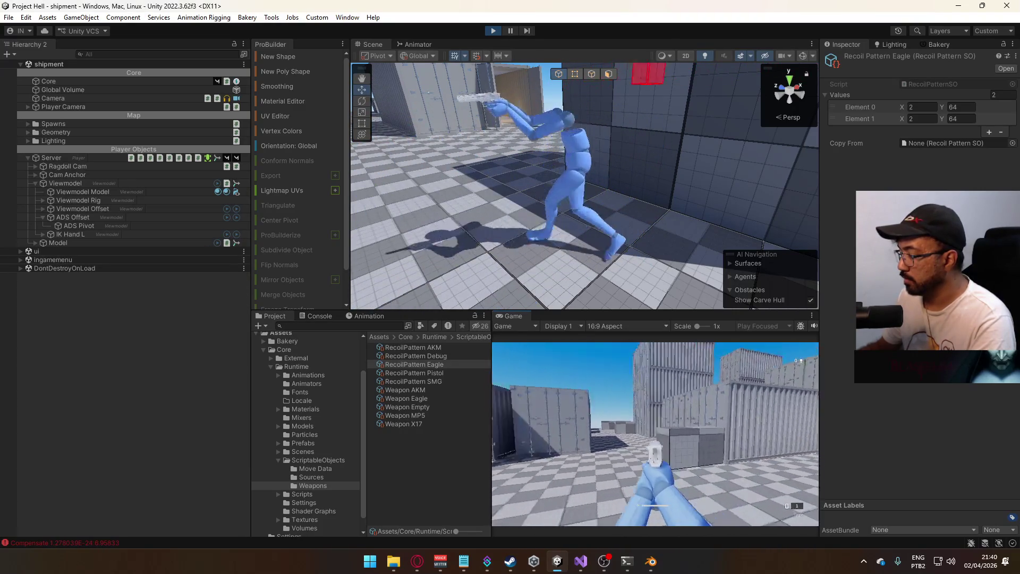
click(655, 434)
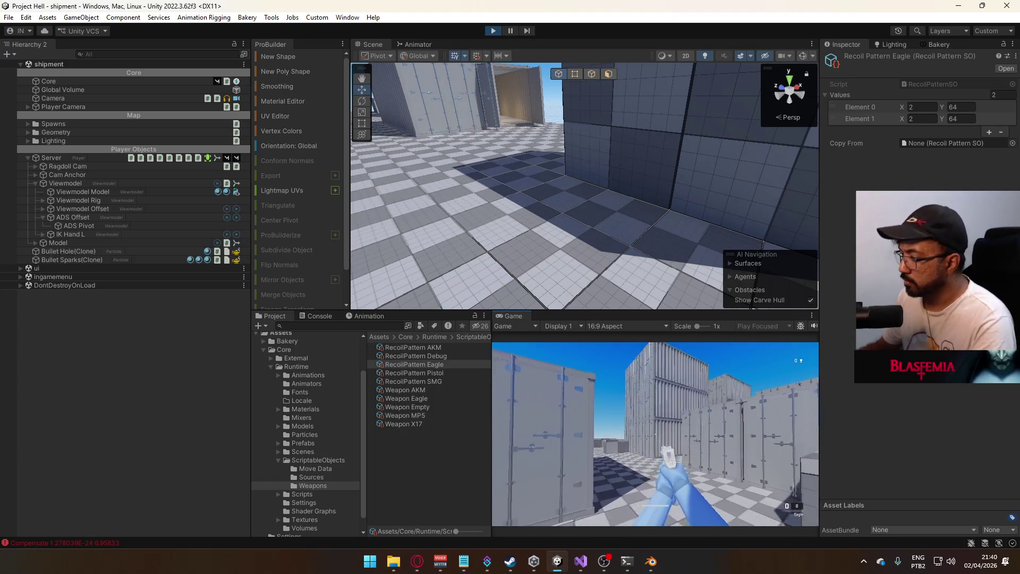
key(super)
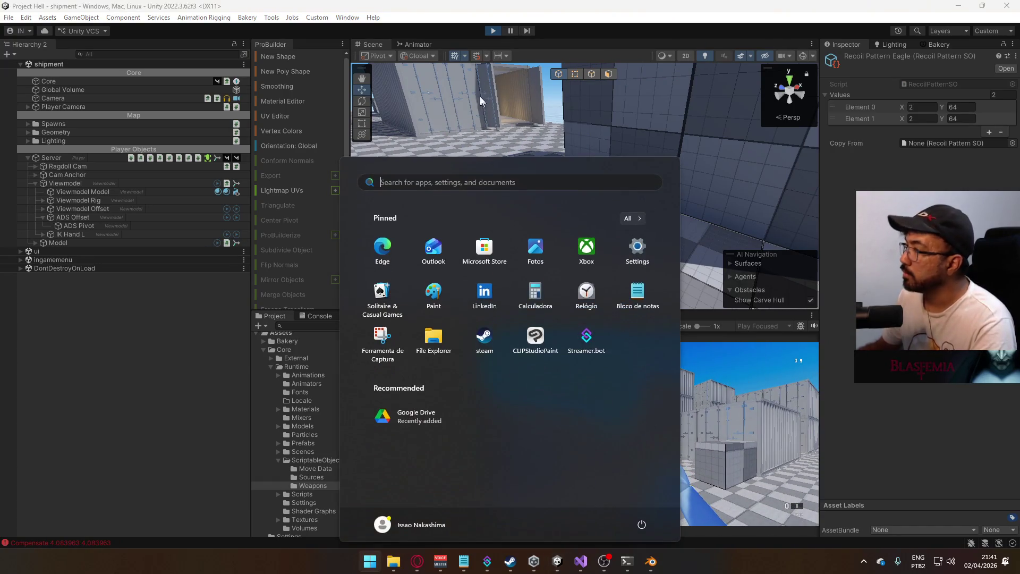
Step: Exit play mode and open Project C from the Unity Hub projects list
click(499, 31)
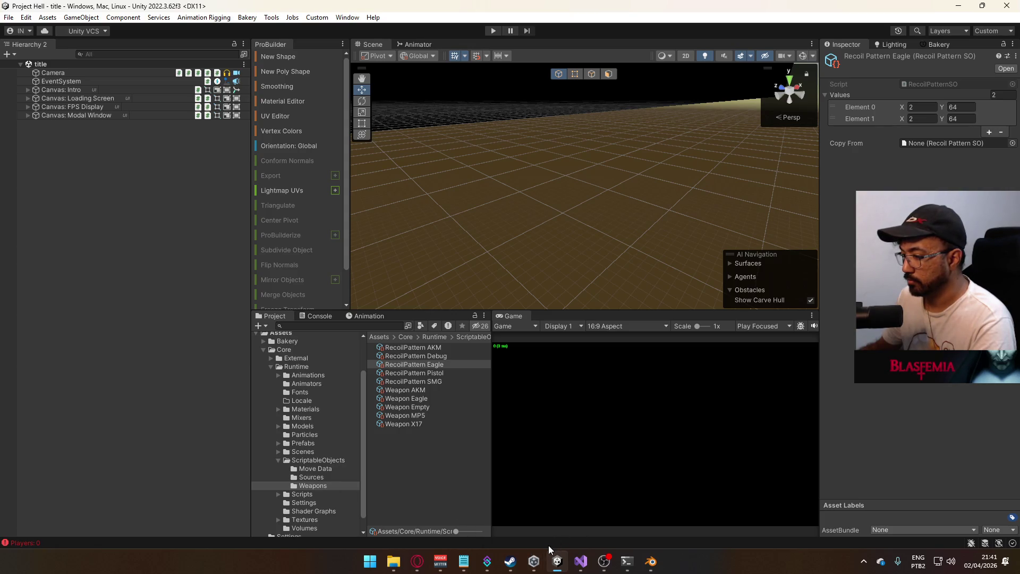
click(534, 562)
click(388, 274)
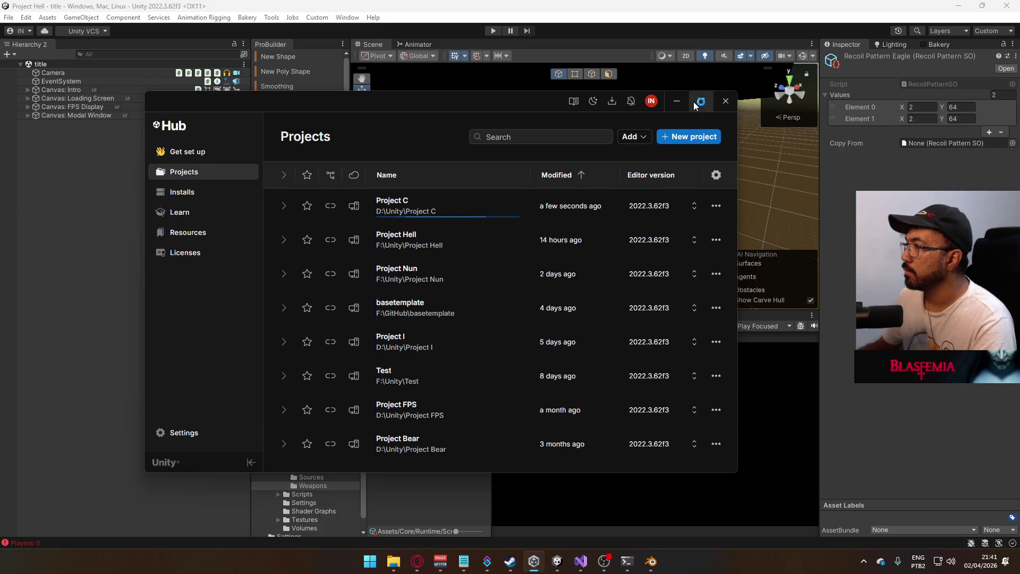
click(583, 562)
Step: Place the cursor on line 263 of PlayerScript.cs and scroll through the recoil code
click(315, 244)
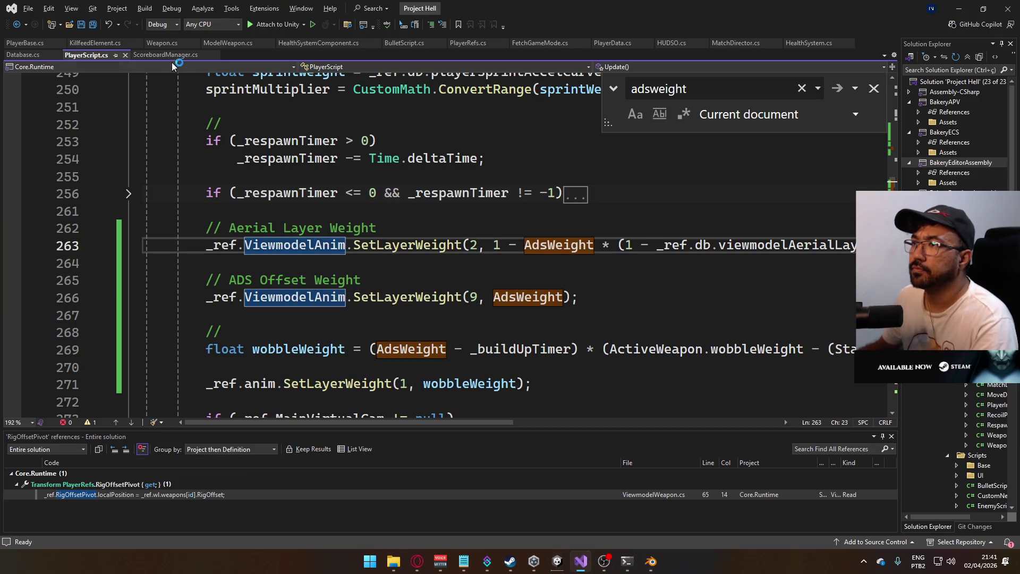
scroll(246, 169, down, 20)
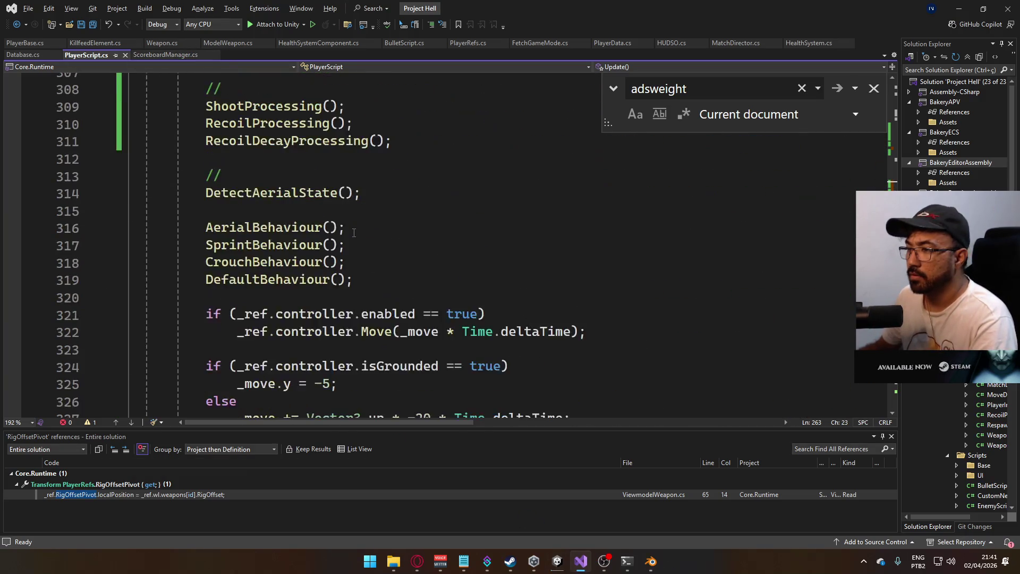
scroll(354, 234, down, 19)
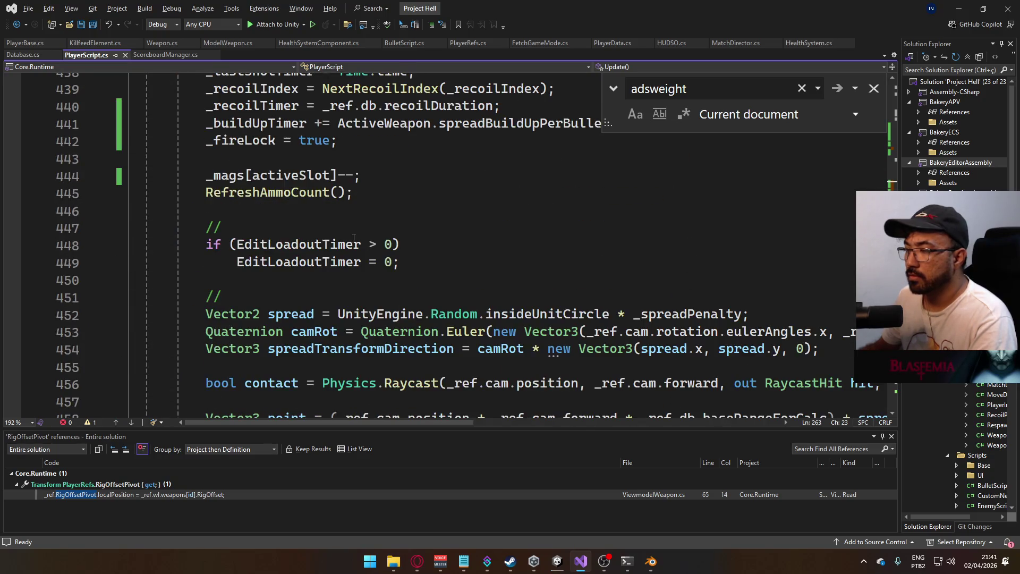
scroll(354, 238, down, 16)
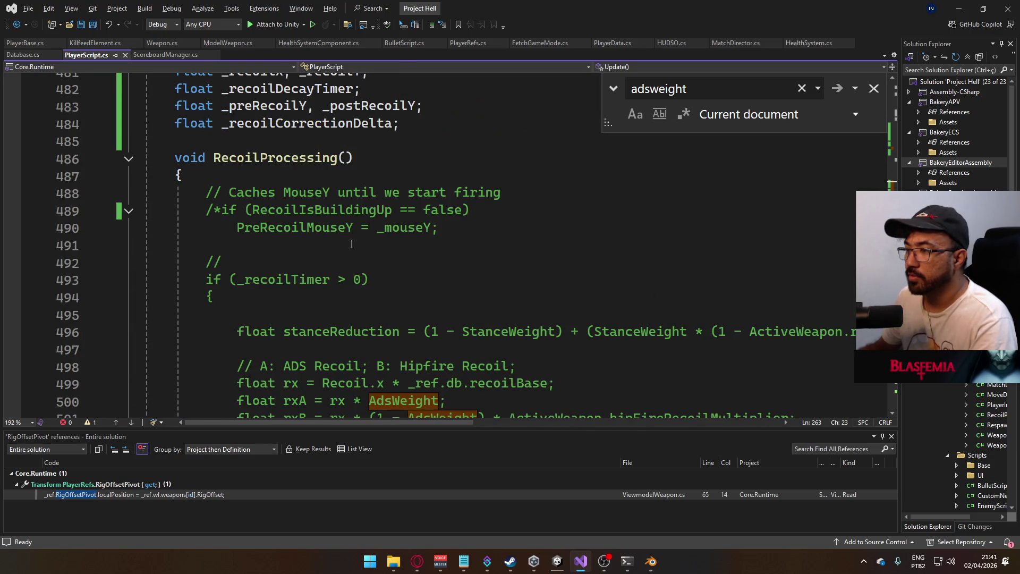
scroll(344, 255, down, 14)
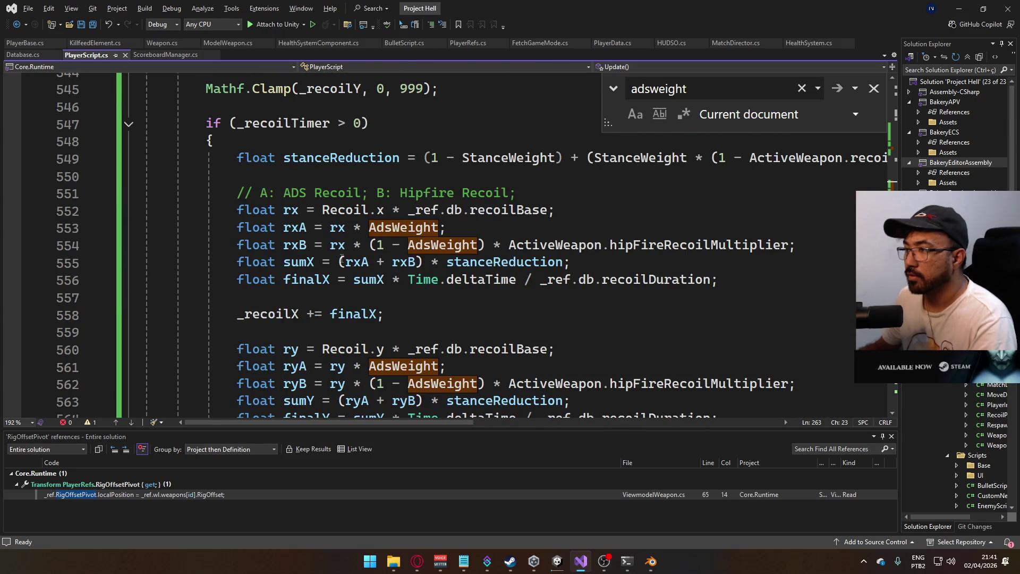
scroll(342, 260, down, 4)
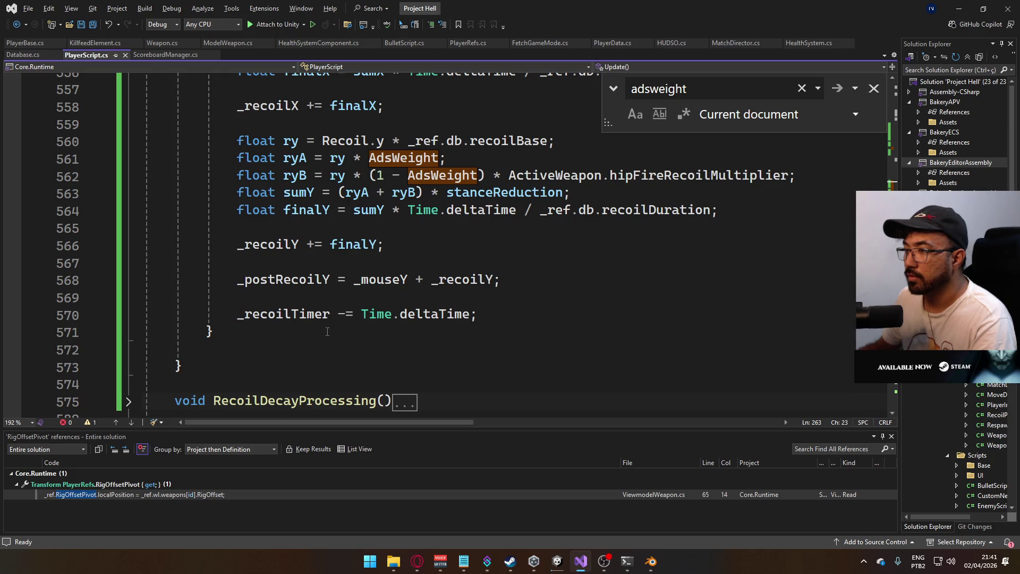
scroll(278, 296, up, 1)
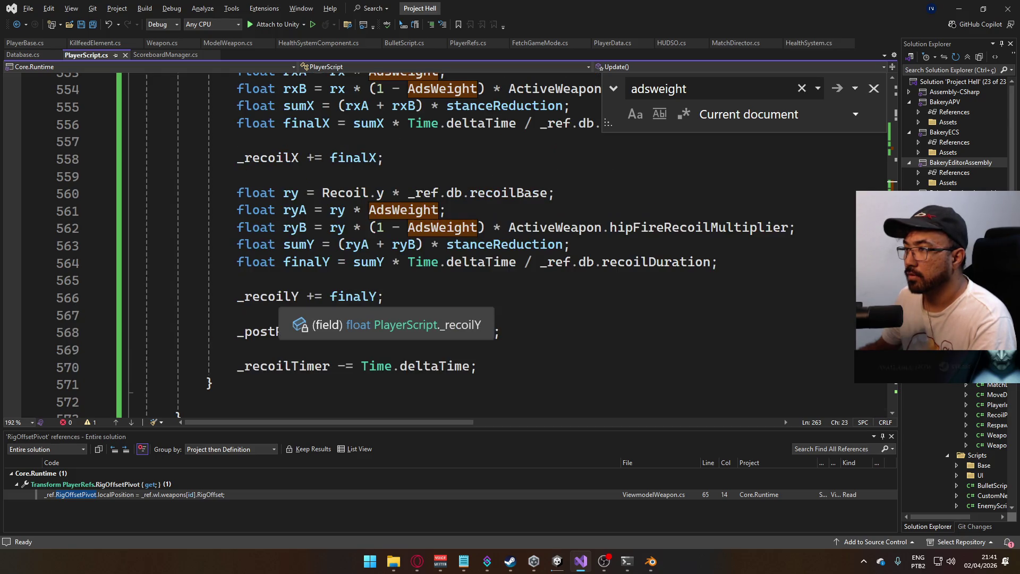
scroll(255, 273, up, 4)
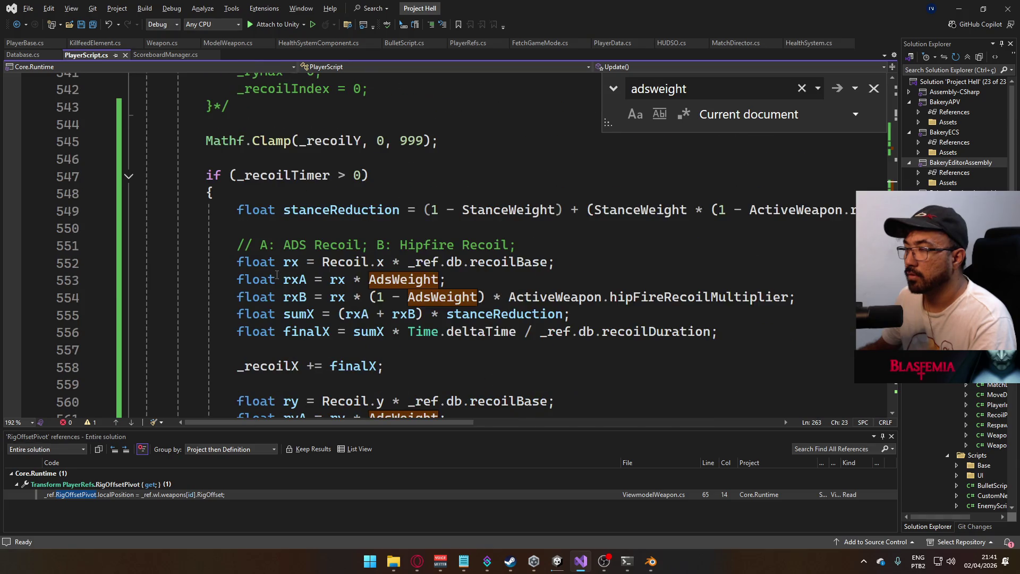
scroll(277, 275, down, 10)
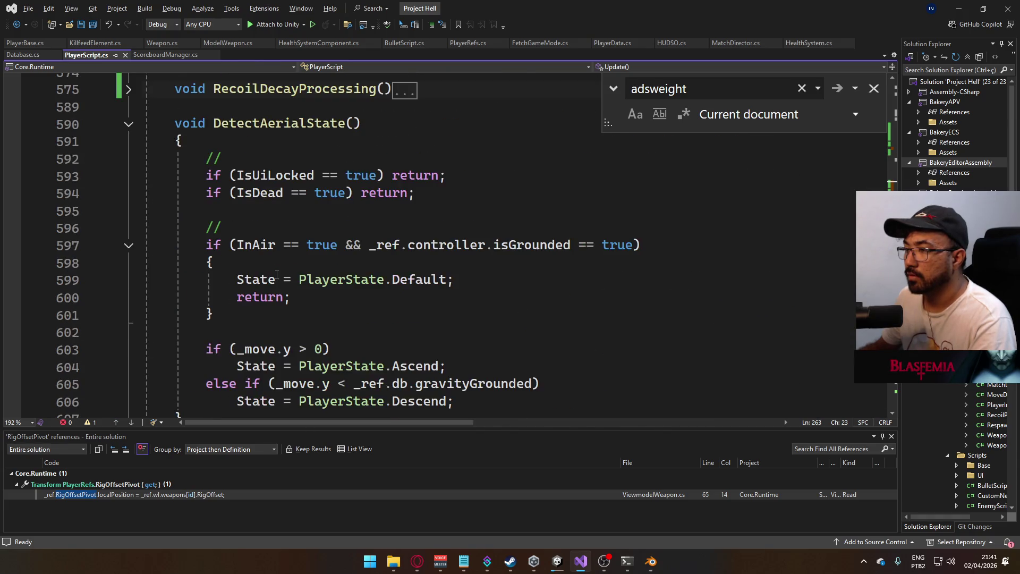
scroll(277, 274, down, 4)
scroll(278, 275, up, 11)
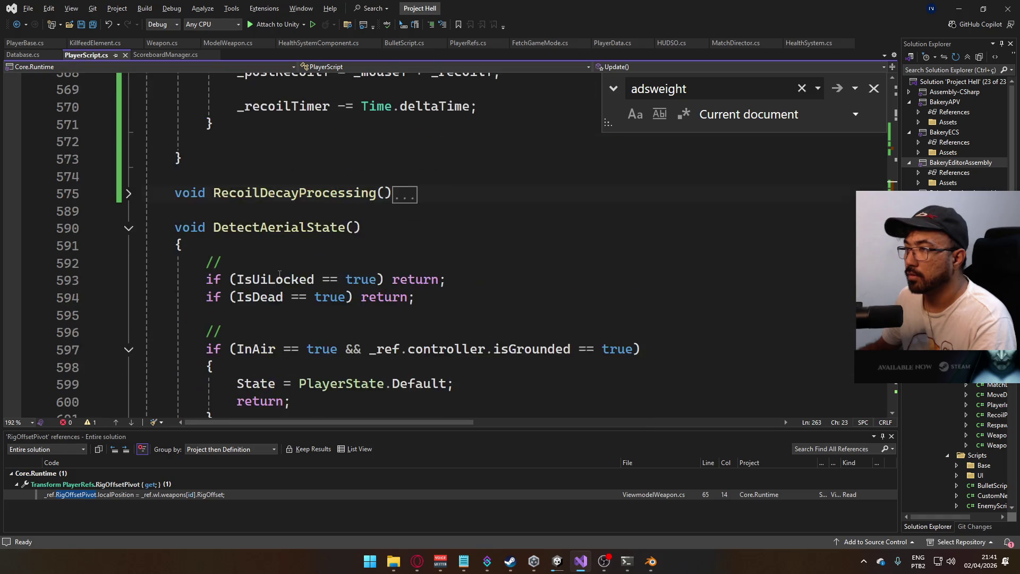
scroll(337, 275, down, 15)
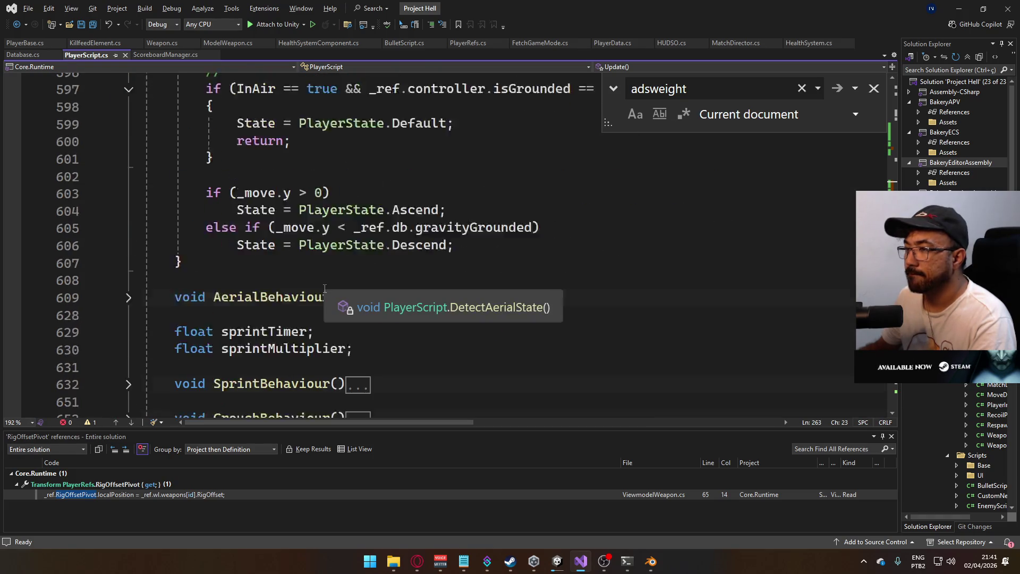
scroll(743, 233, up, 2)
Step: Close the adsweight search box and glance at the Unity editor before returning to the code
click(879, 91)
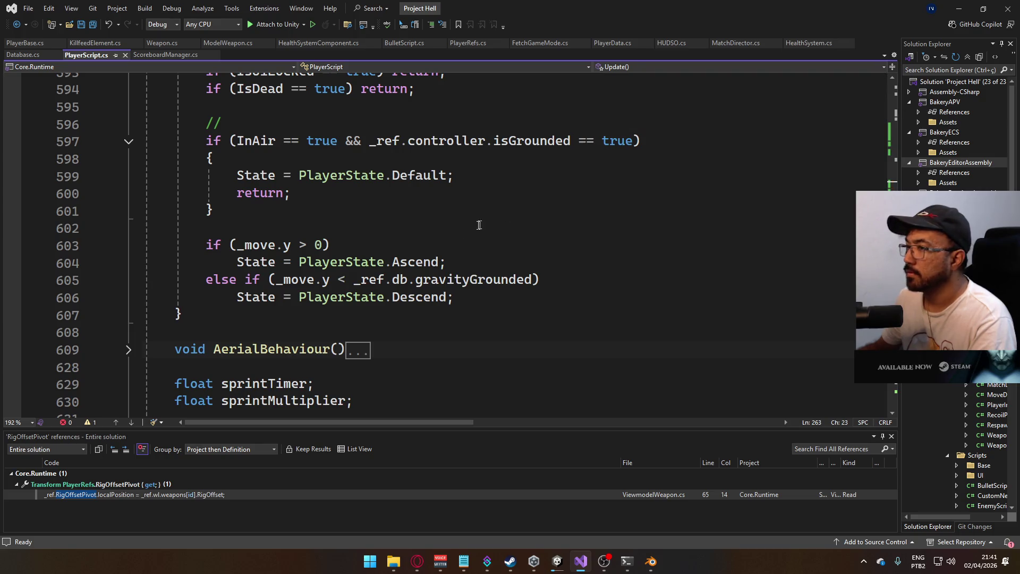
scroll(416, 265, down, 12)
scroll(416, 265, down, 14)
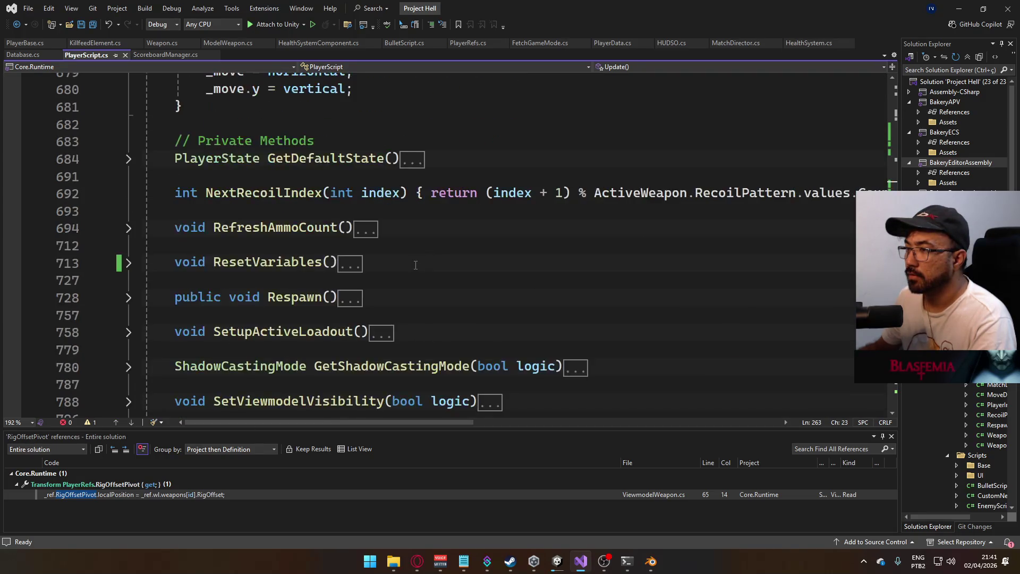
scroll(415, 265, down, 10)
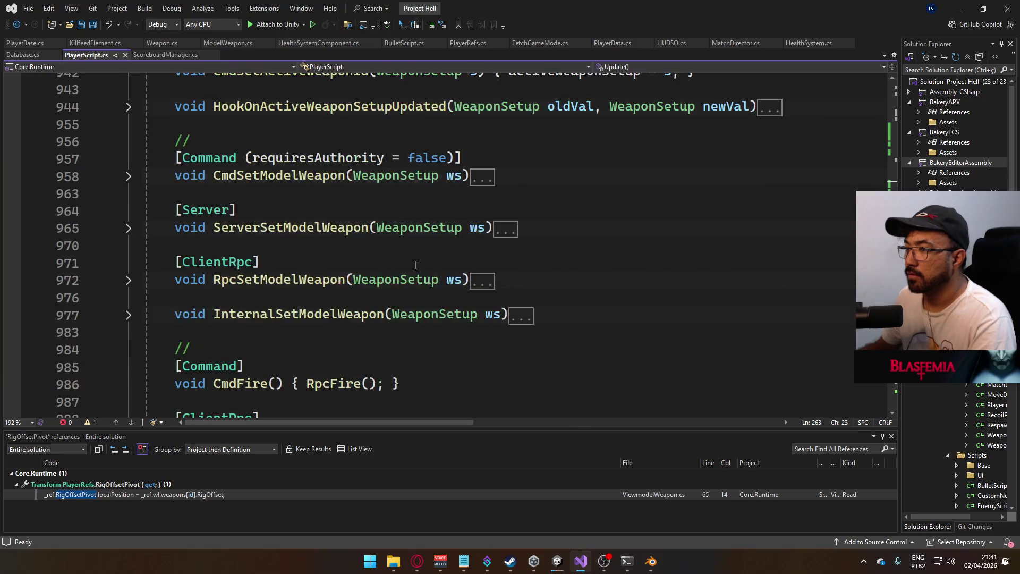
scroll(416, 265, down, 3)
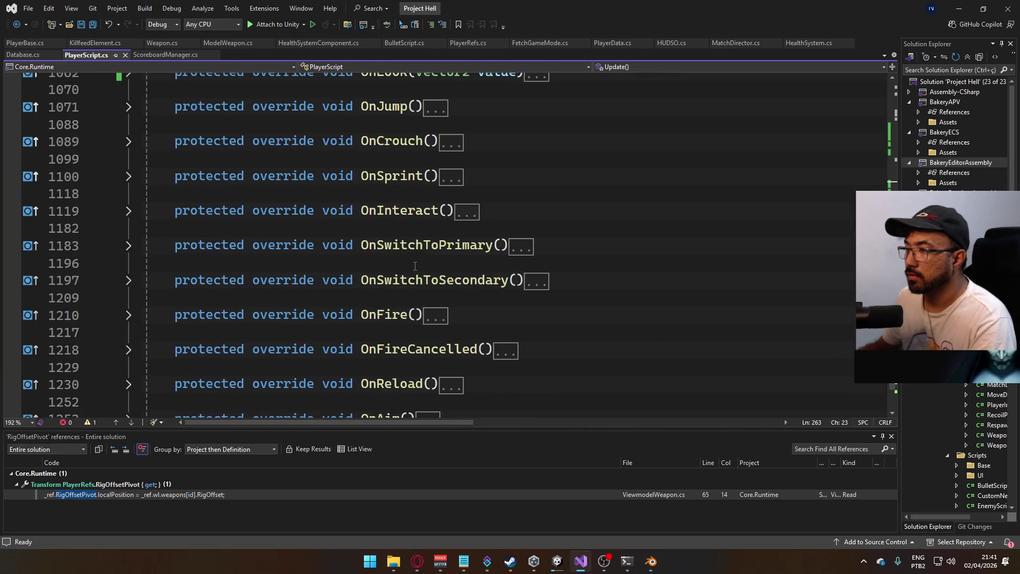
scroll(423, 280, up, 2)
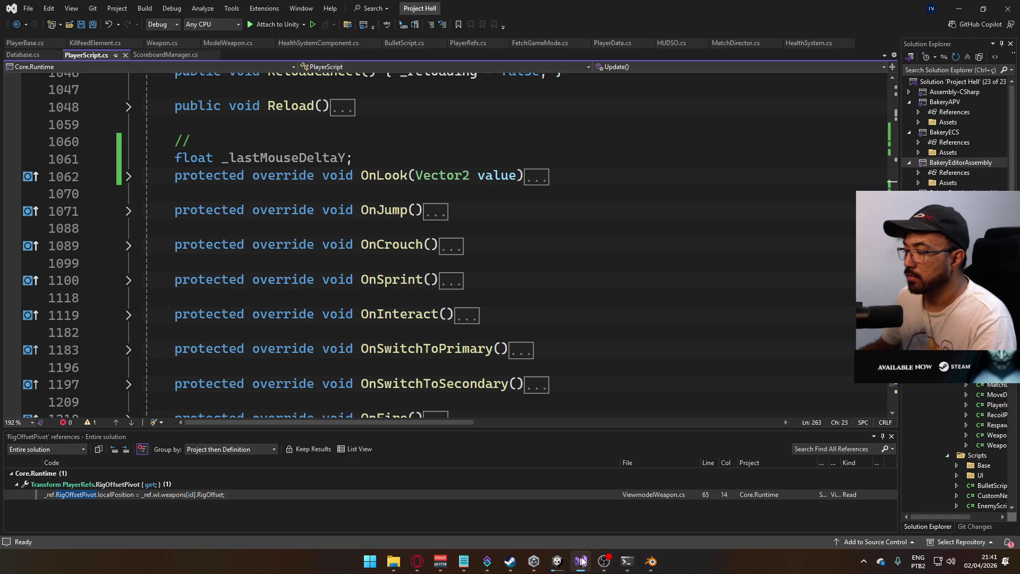
mouse_move(568, 565)
click(515, 489)
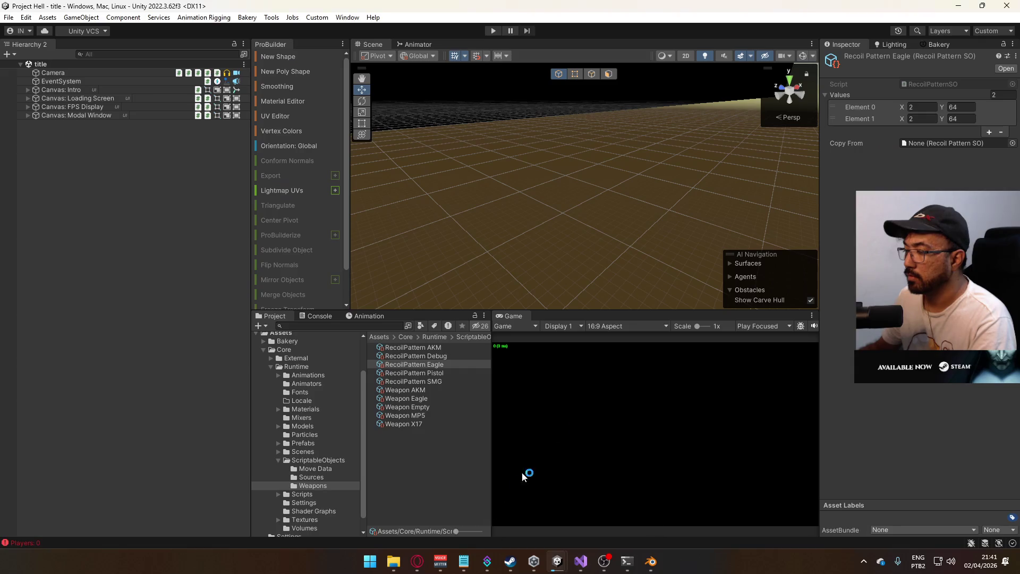
click(579, 564)
scroll(331, 287, up, 12)
scroll(332, 309, up, 10)
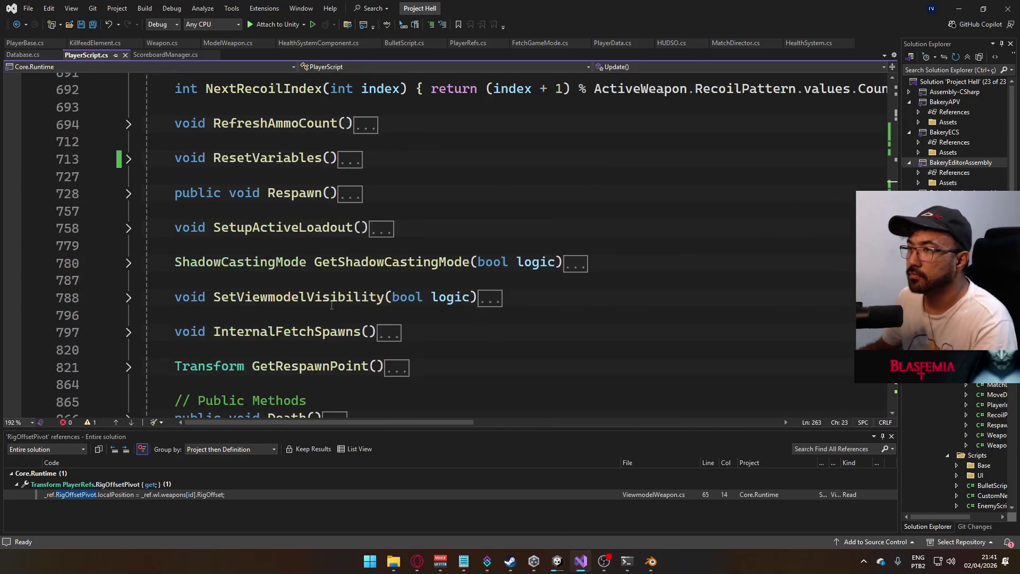
Step: Close the Find All References results and fold the if (_recoilTimer > 0) block
click(893, 437)
scroll(247, 297, up, 12)
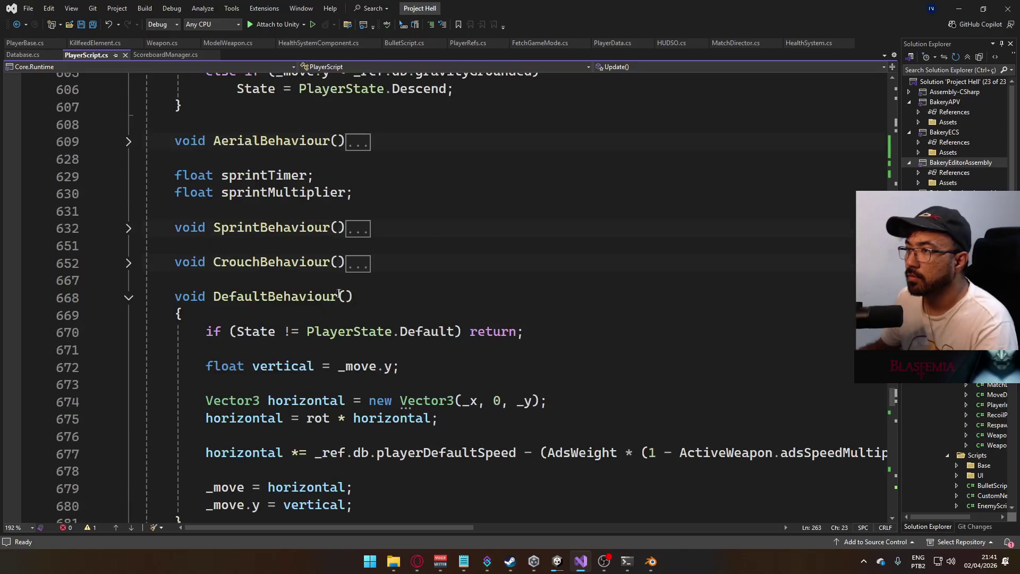
scroll(281, 292, up, 16)
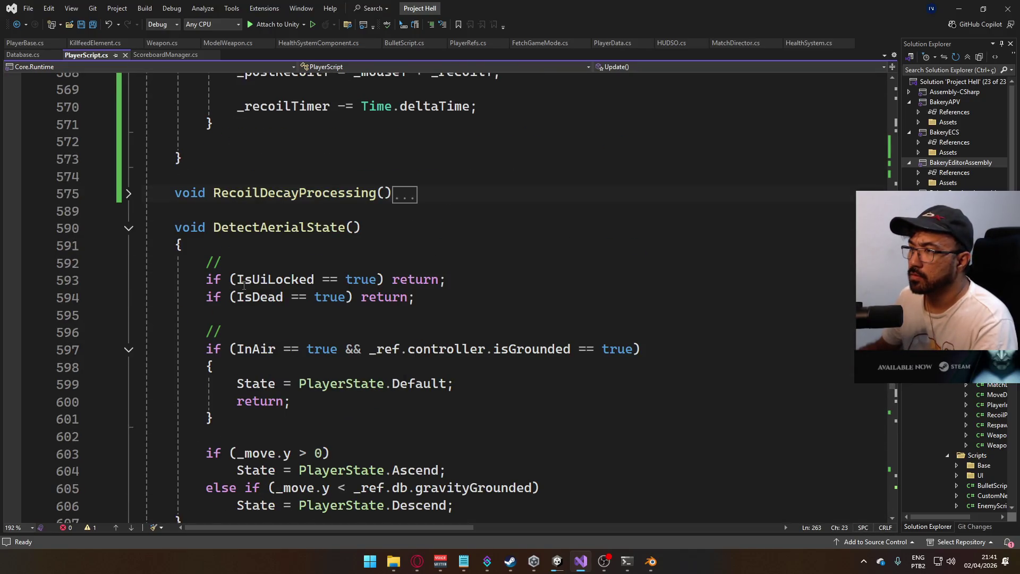
scroll(266, 284, up, 2)
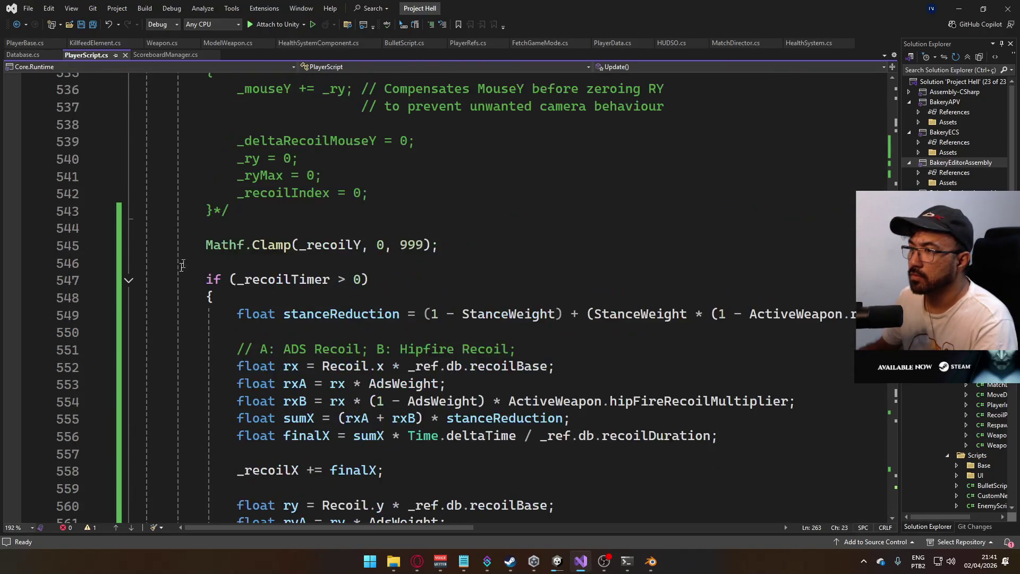
click(130, 281)
scroll(135, 280, up, 8)
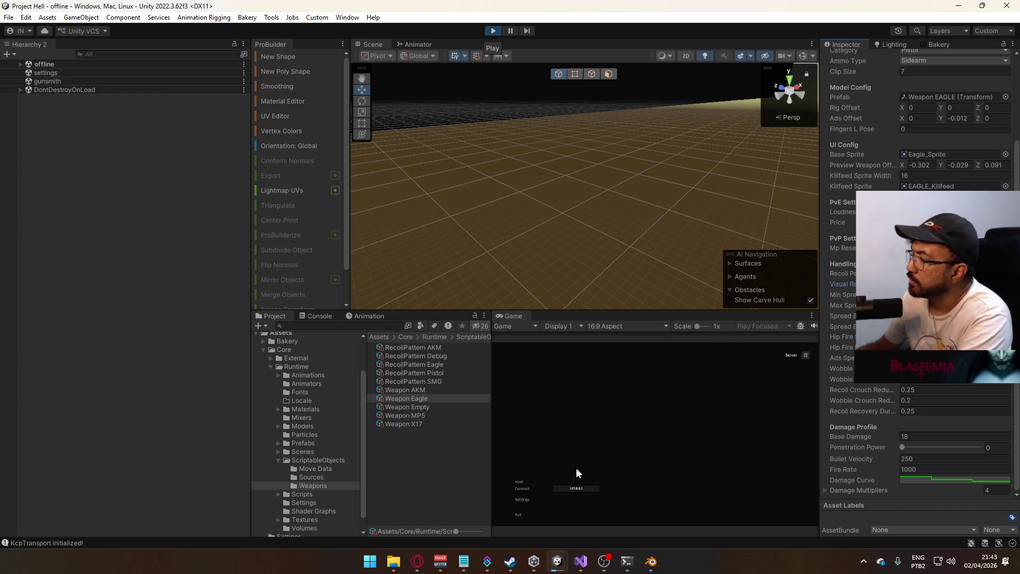
Step: Host a match, keep the MP5 as primary and pick the EAGLE sidearm
click(522, 481)
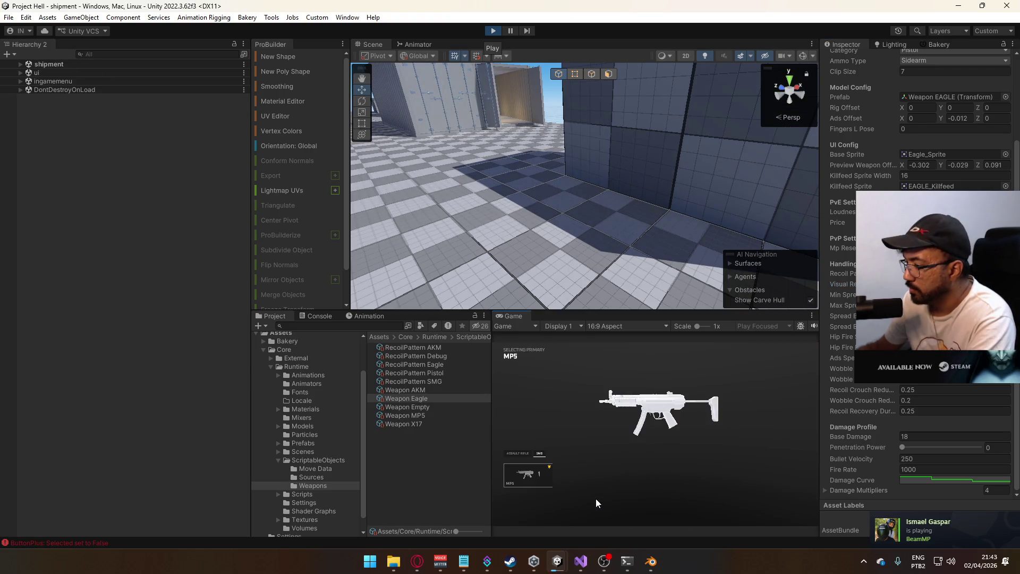
click(526, 473)
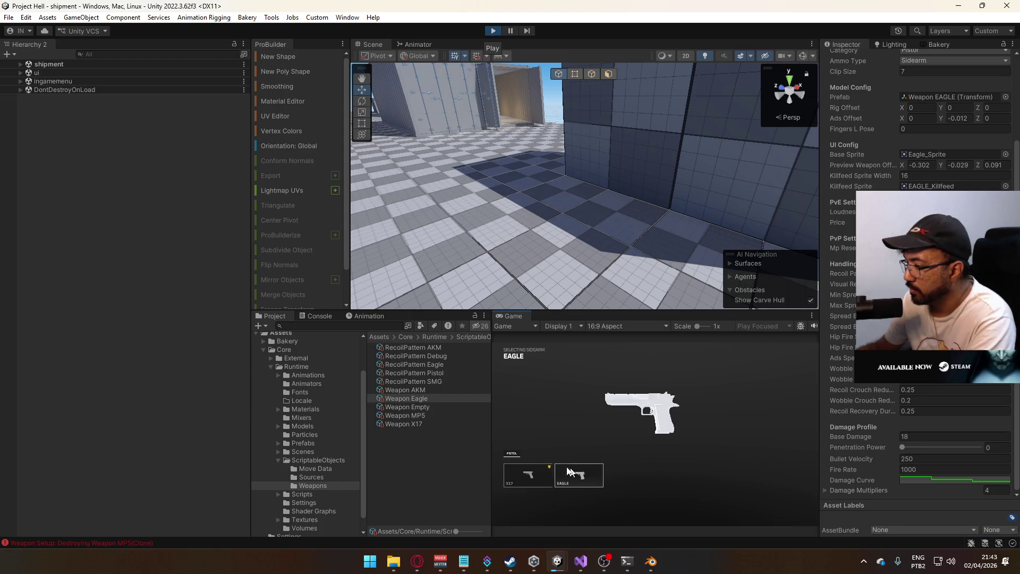
click(579, 477)
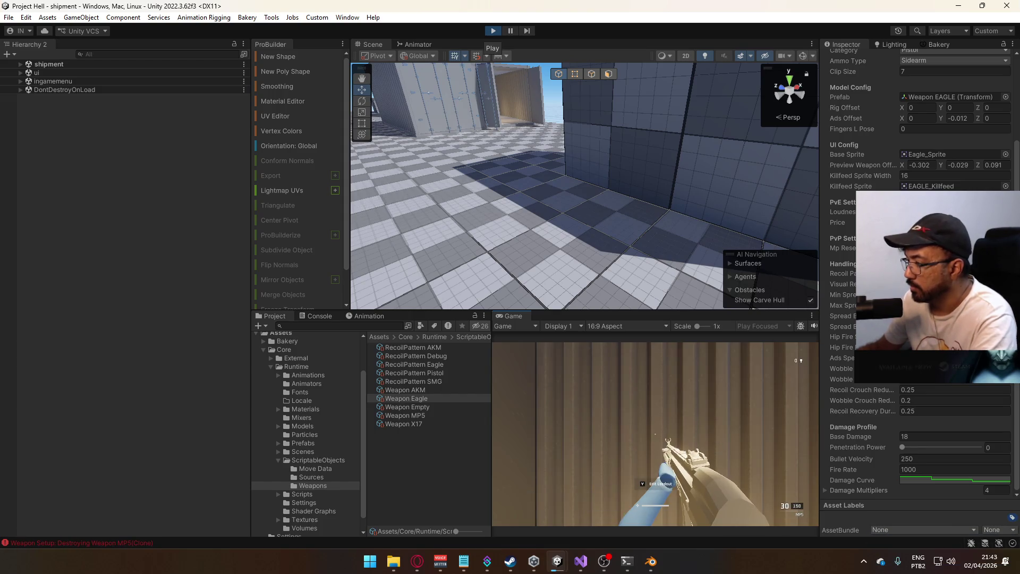
Step: Equip the EAGLE with key 2 and walk toward the containers, strafing left
key(2)
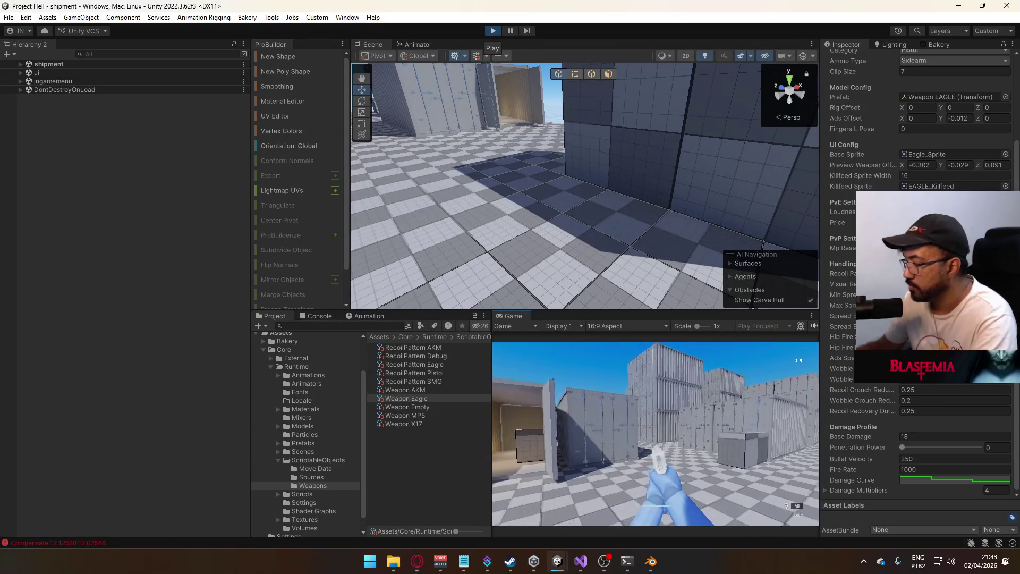
key(w)
key(w)
key(a)
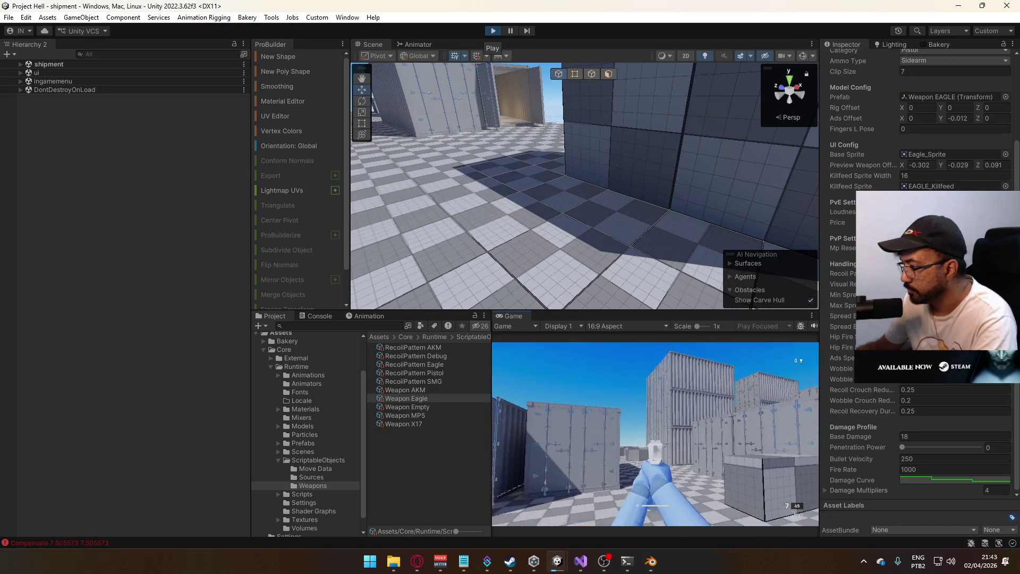
Step: Return focus to Unity and orbit the Scene view camera behind the player
key(super)
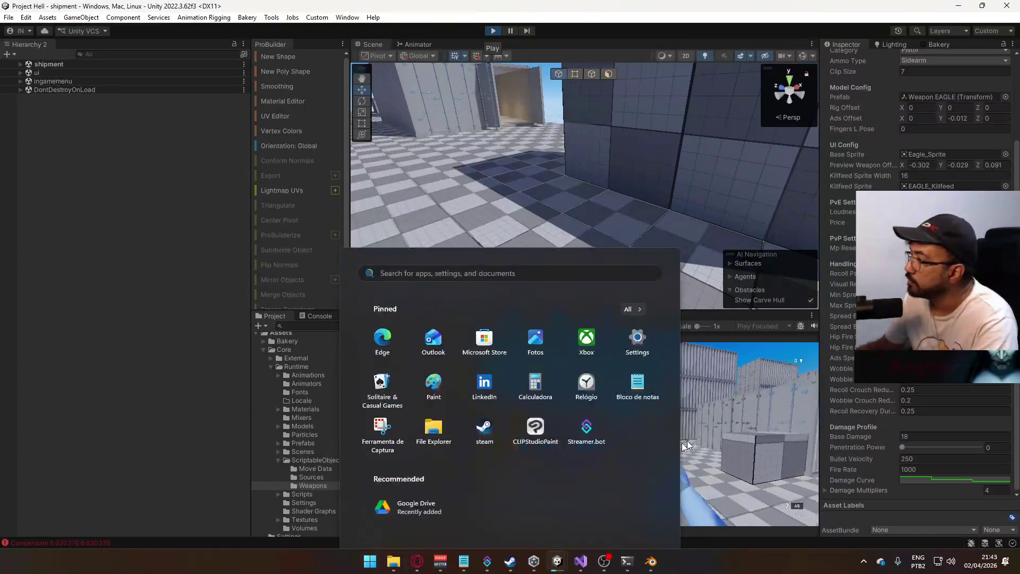
key(super)
mouse_move(557, 561)
click(505, 510)
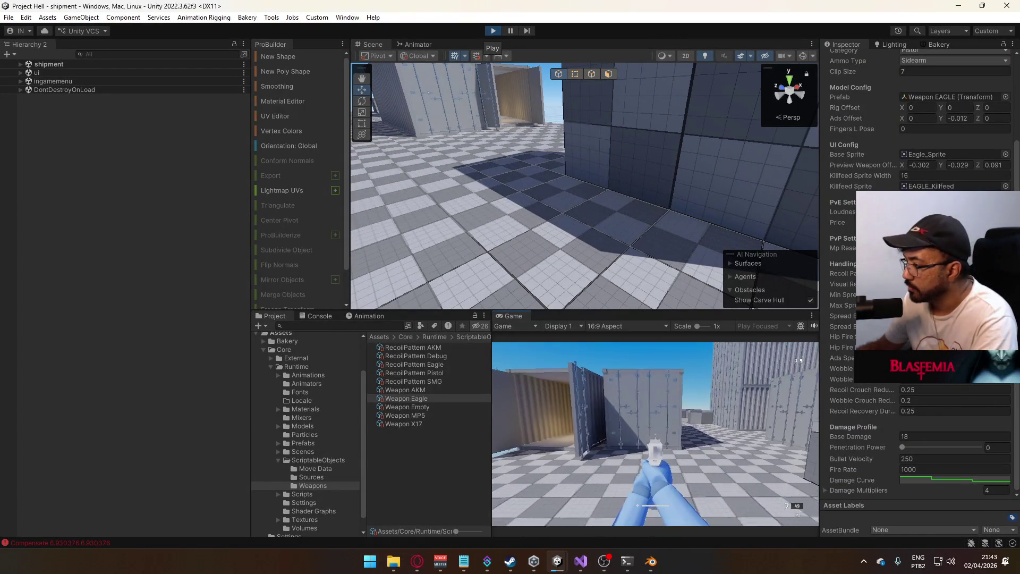
key(super)
mouse_move(640, 115)
mouse_down()
mouse_move(526, 73)
mouse_move(565, 138)
mouse_up()
Step: Select the pistol, expand Muzzle Anchor, select Muzzle Flash and fire a test shot
click(566, 137)
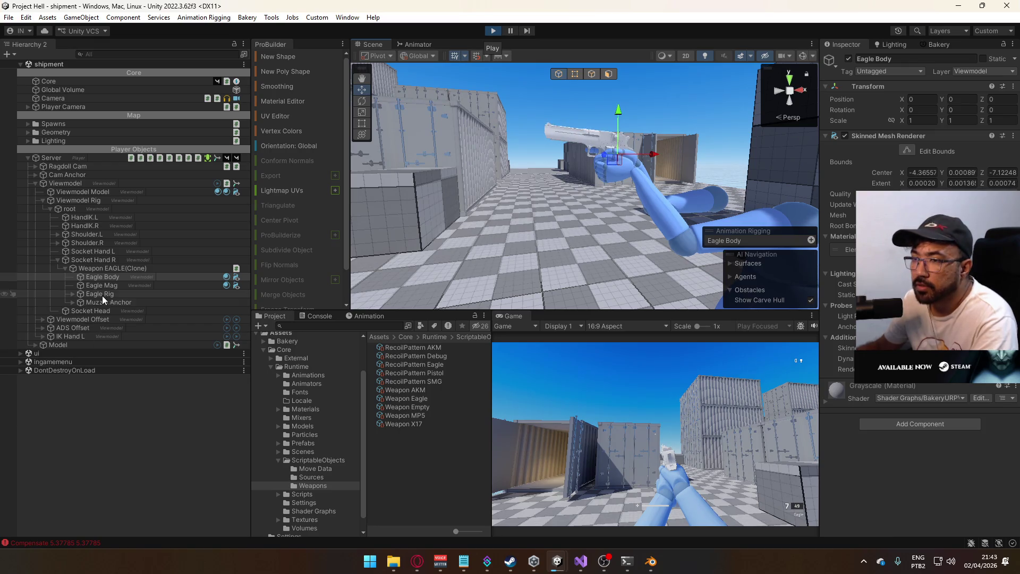
click(72, 302)
click(110, 310)
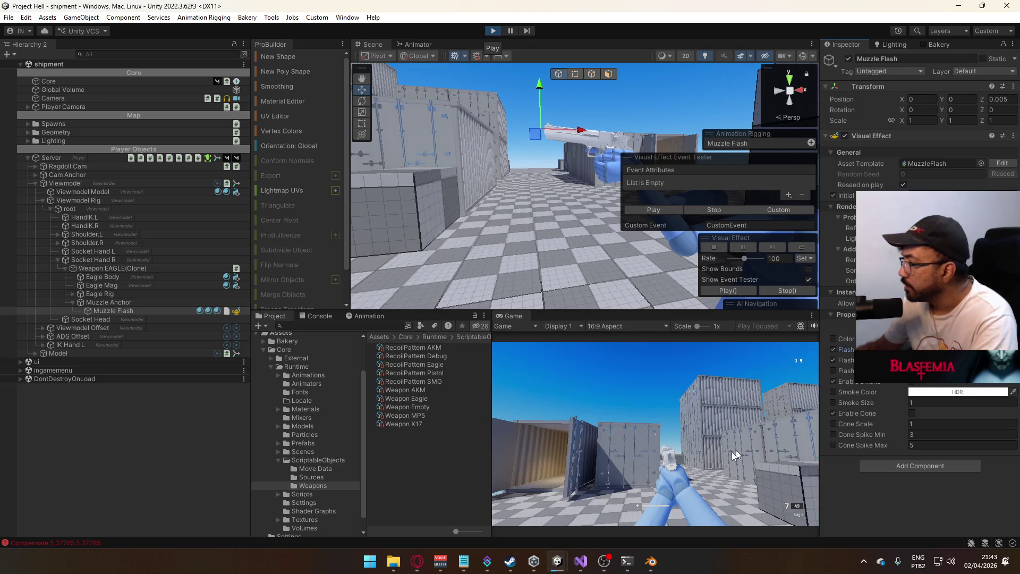
click(655, 434)
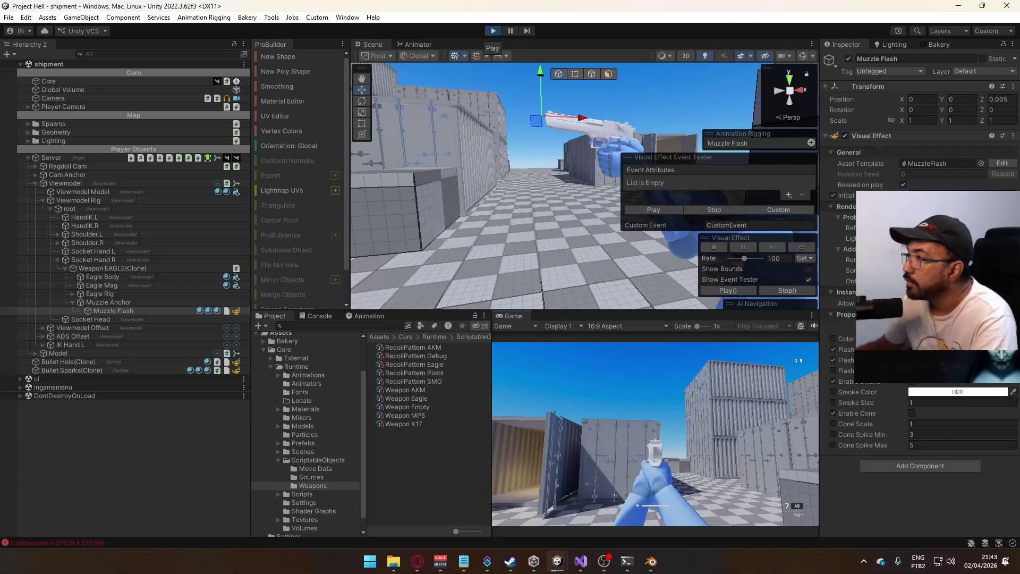
Step: Orbit the Scene view camera around to watch the player
key(super)
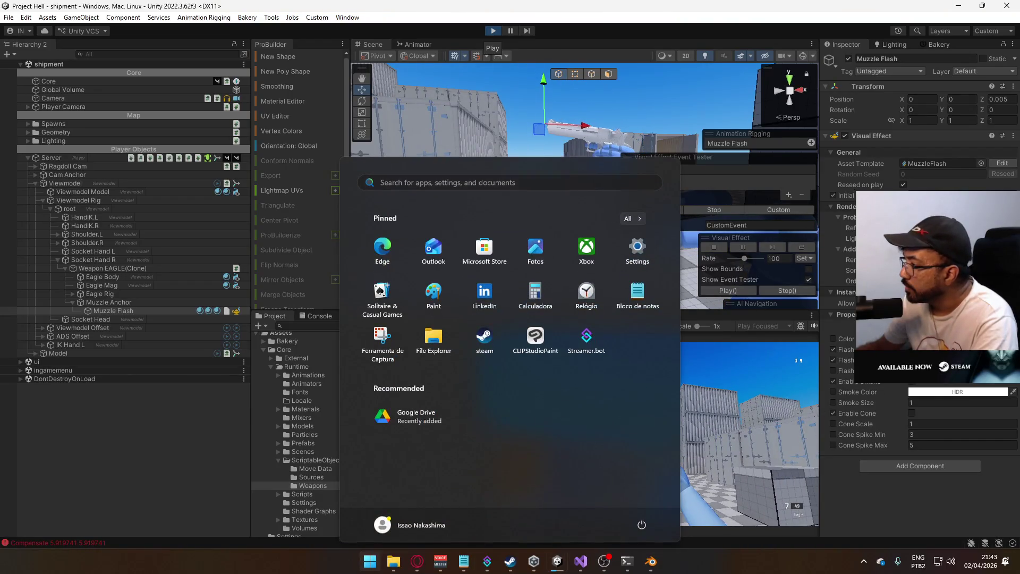
key(super)
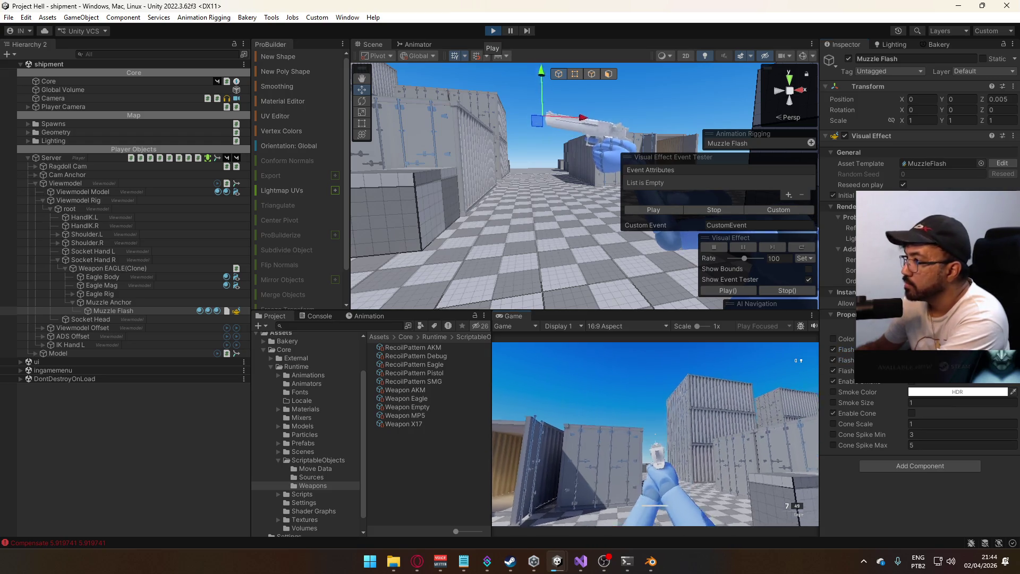
key(super)
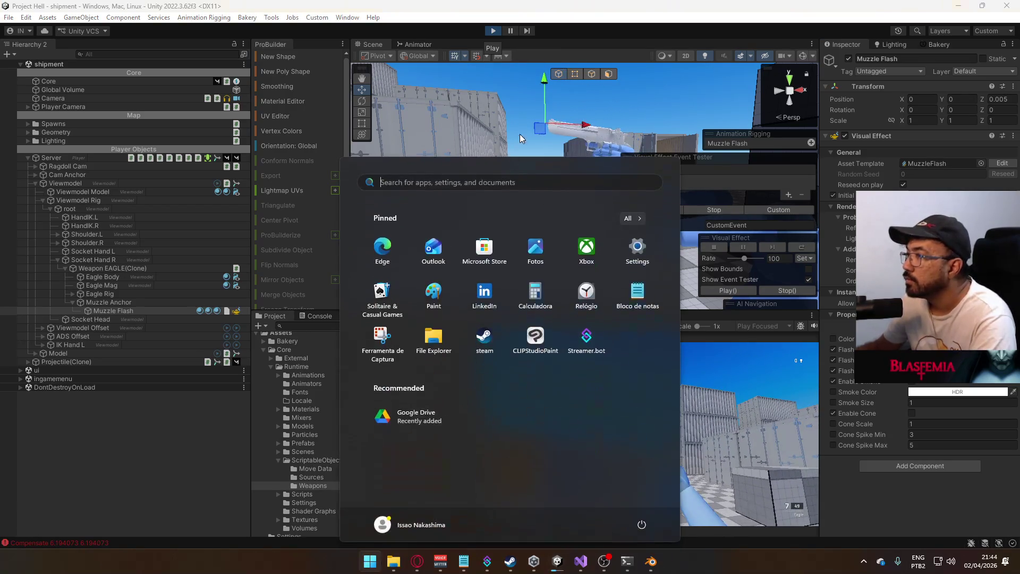
key(super)
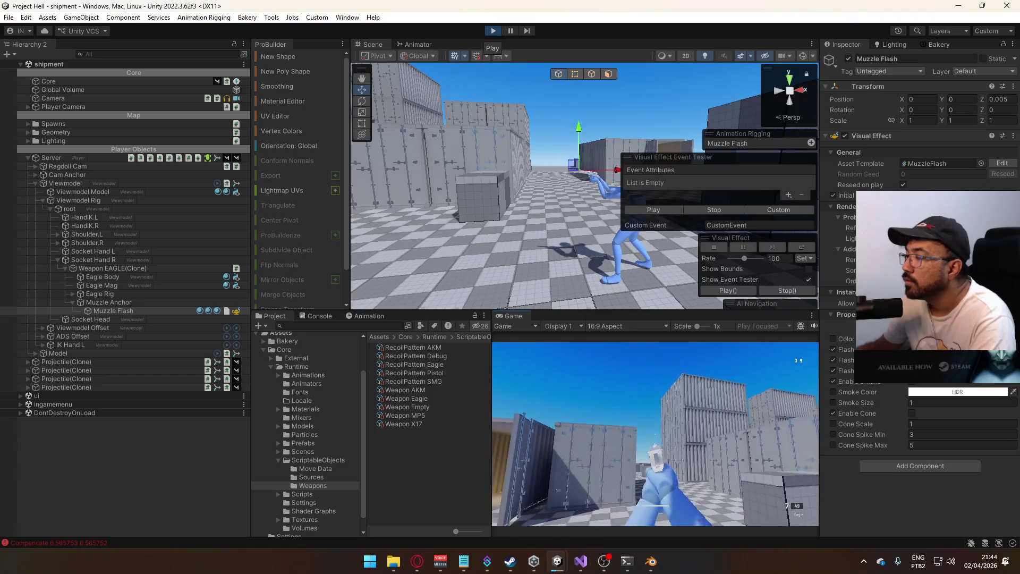
key(super)
click(413, 155)
mouse_move(413, 155)
mouse_down()
mouse_move(712, 121)
mouse_move(765, 138)
mouse_up()
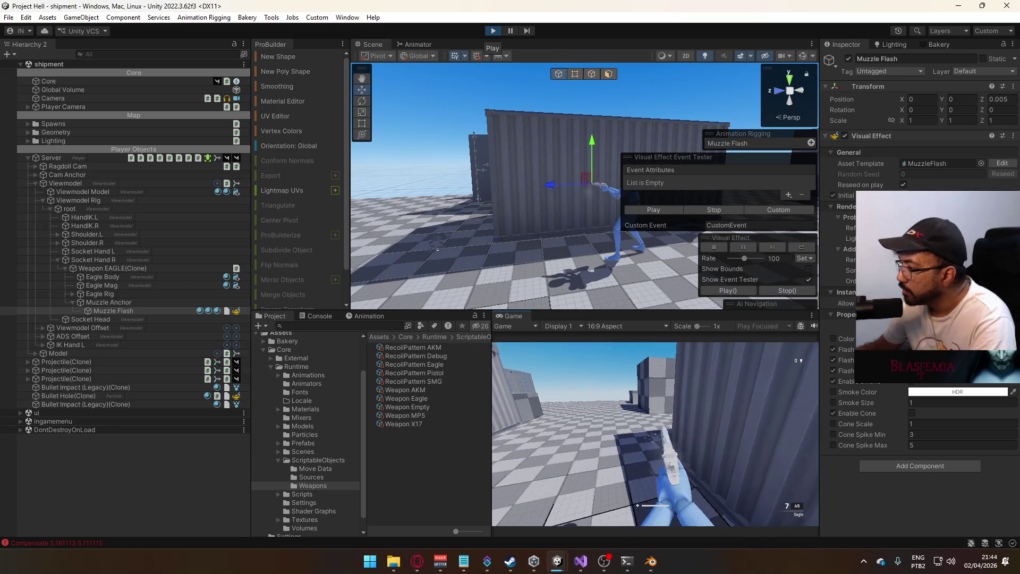
Step: Tick Enable Cone on the Muzzle Flash effect and fire at the container wall
key(super)
click(911, 414)
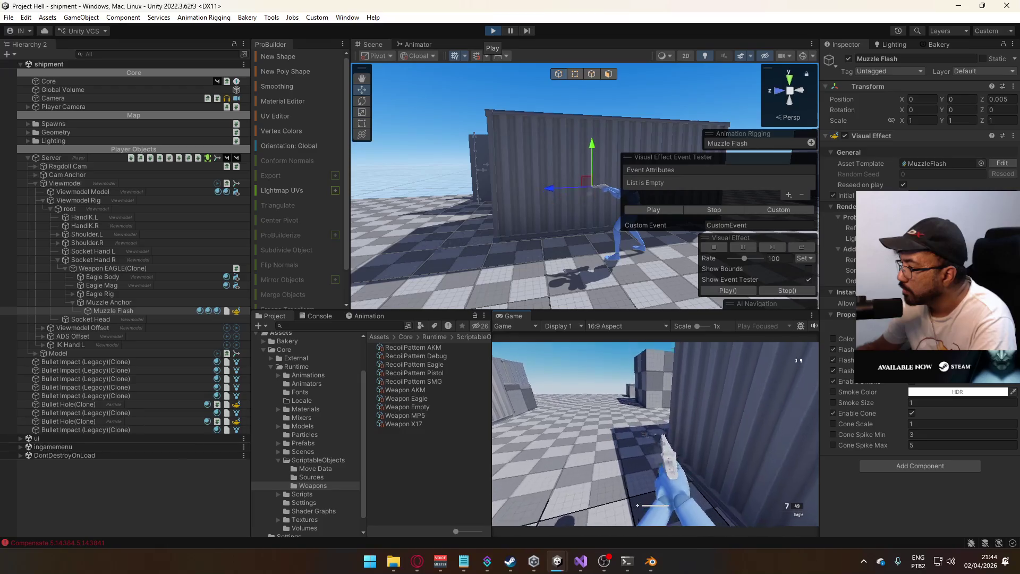
key(w)
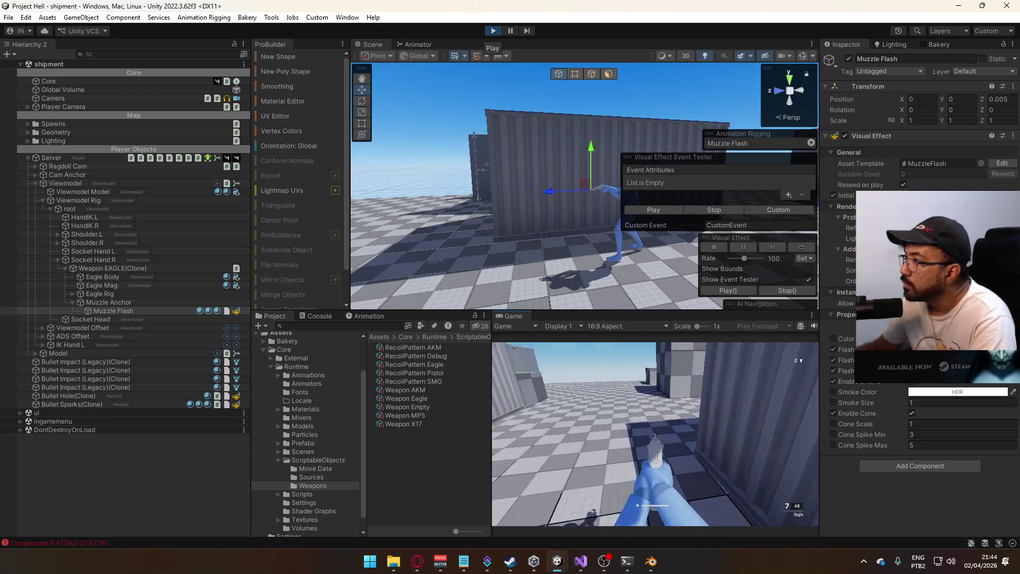
key(w)
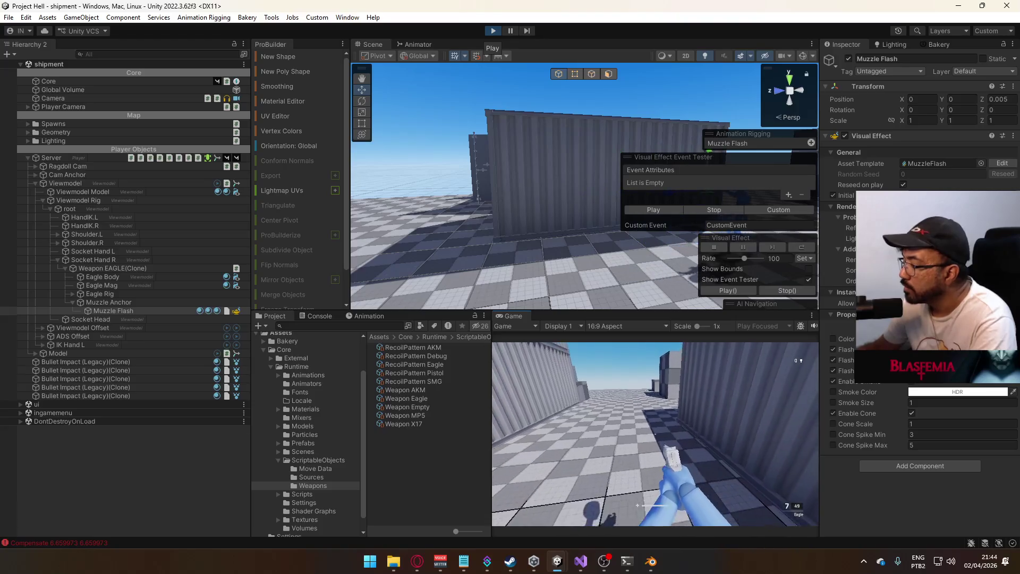
click(655, 434)
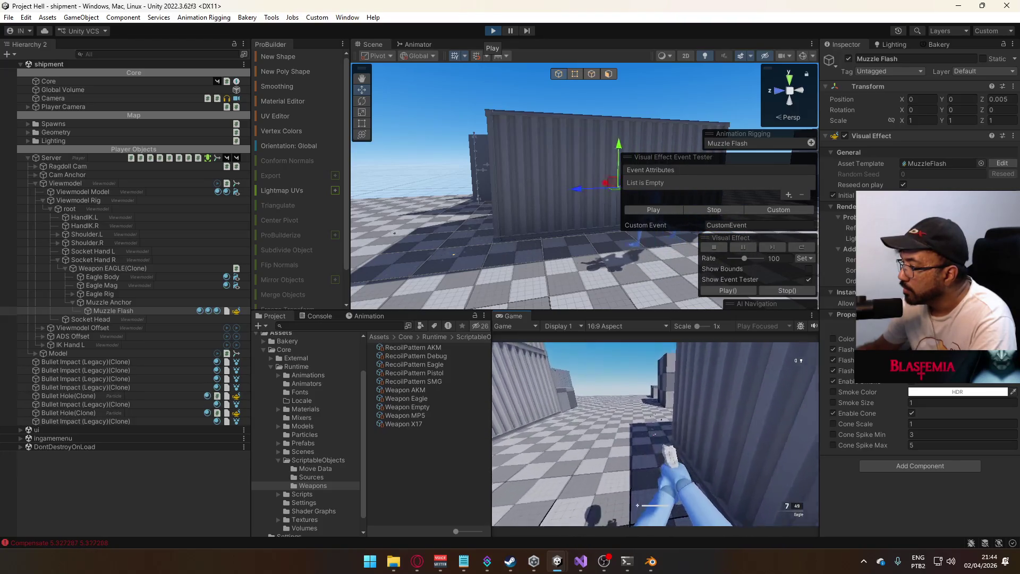
key(super)
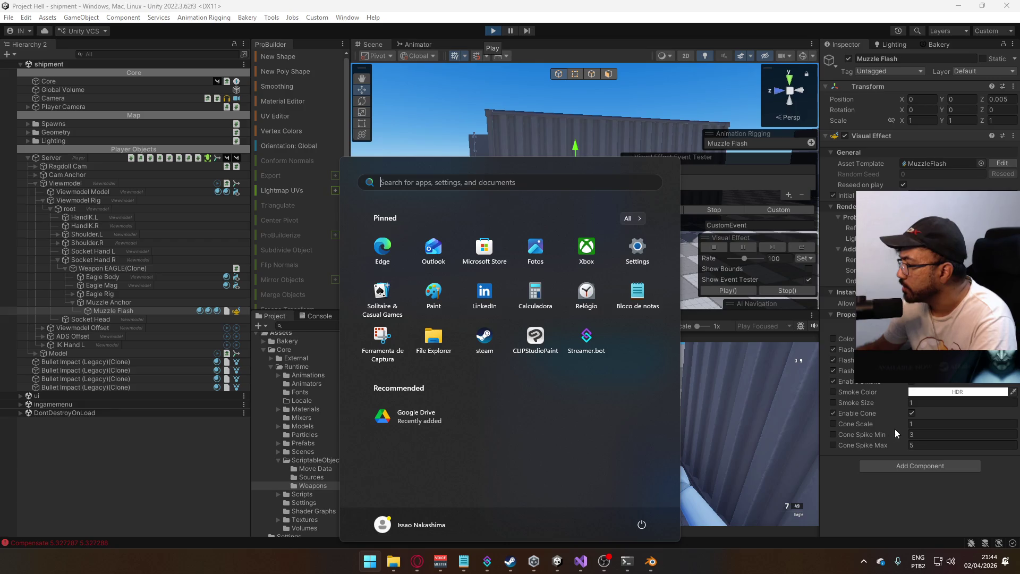
Step: Start editing Cone Spike Min and fire two test shots at the containers
click(857, 432)
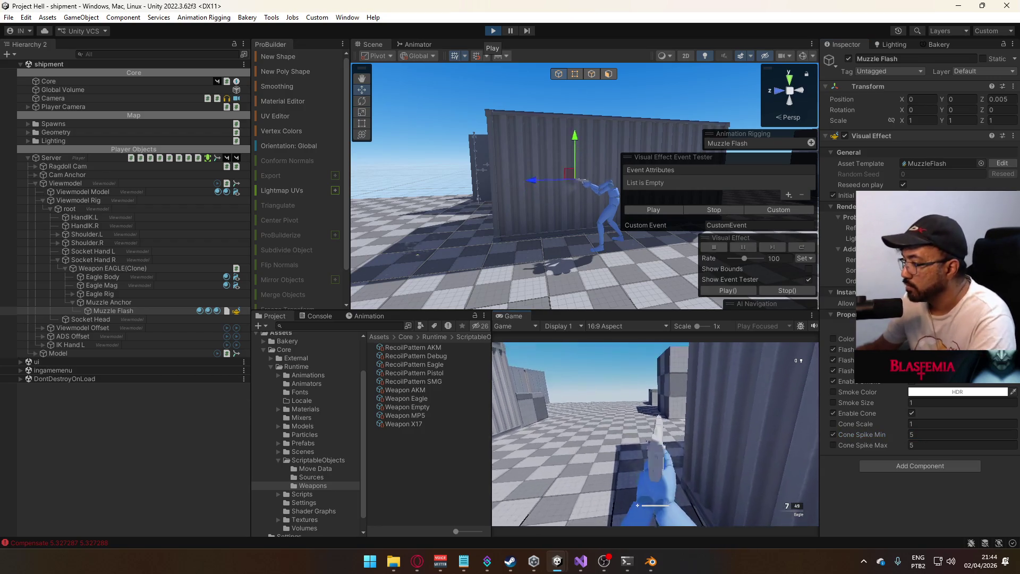
click(704, 458)
click(704, 458)
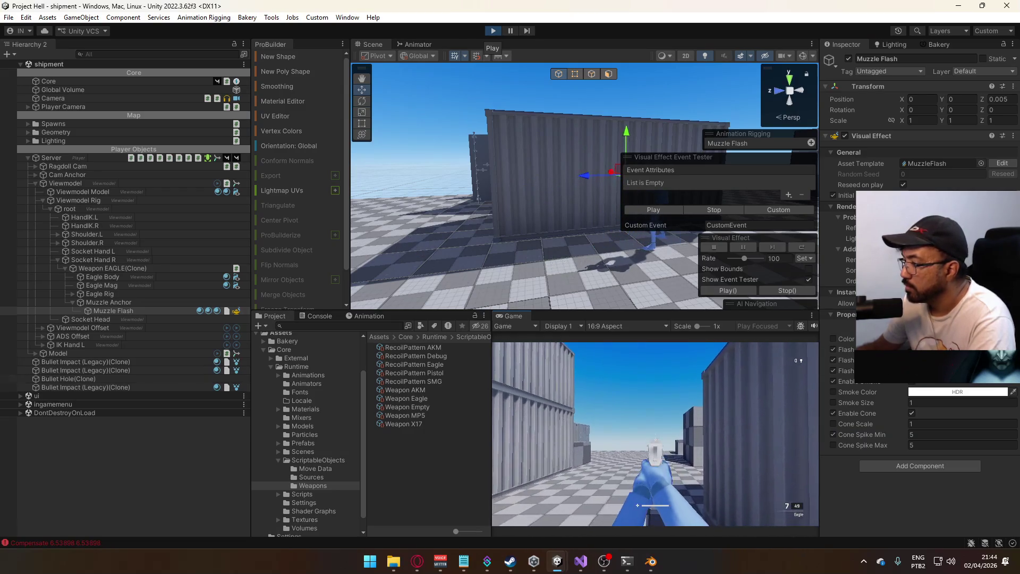
key(Escape)
key(super)
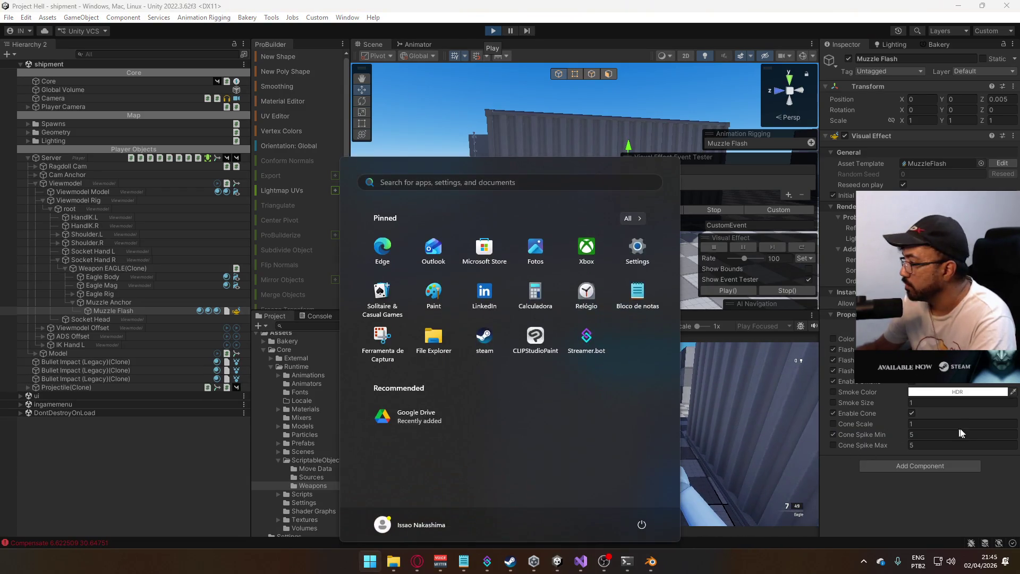
Step: Set Cone Spike Min to 3 and fire three shots to check the flash
click(952, 429)
click(655, 433)
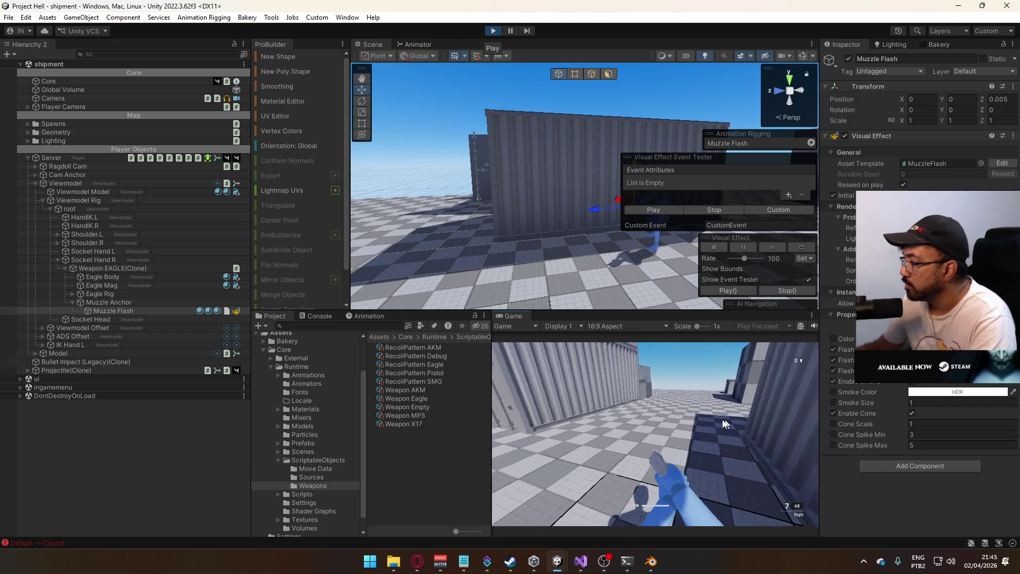
click(655, 433)
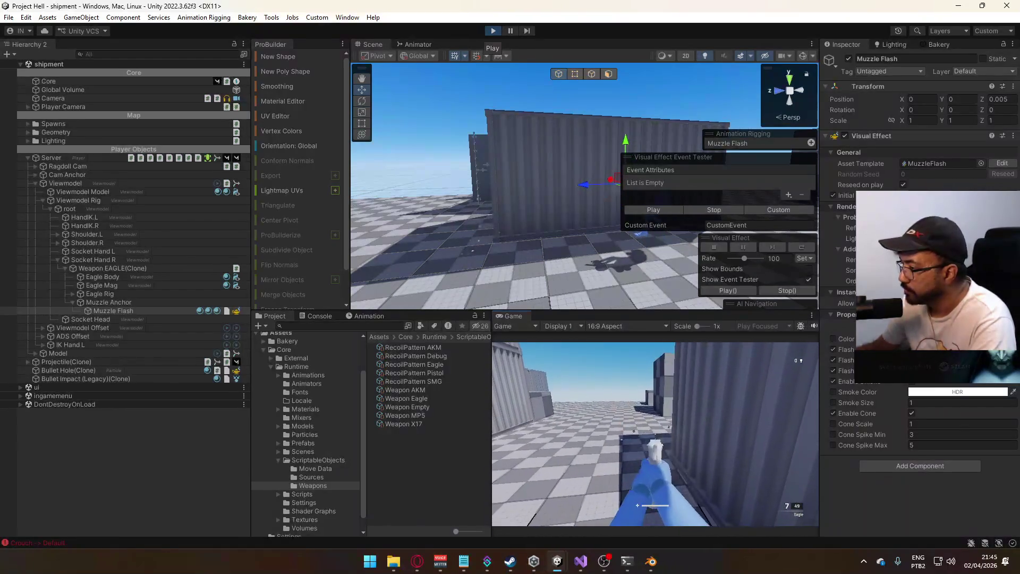
click(655, 434)
click(655, 434)
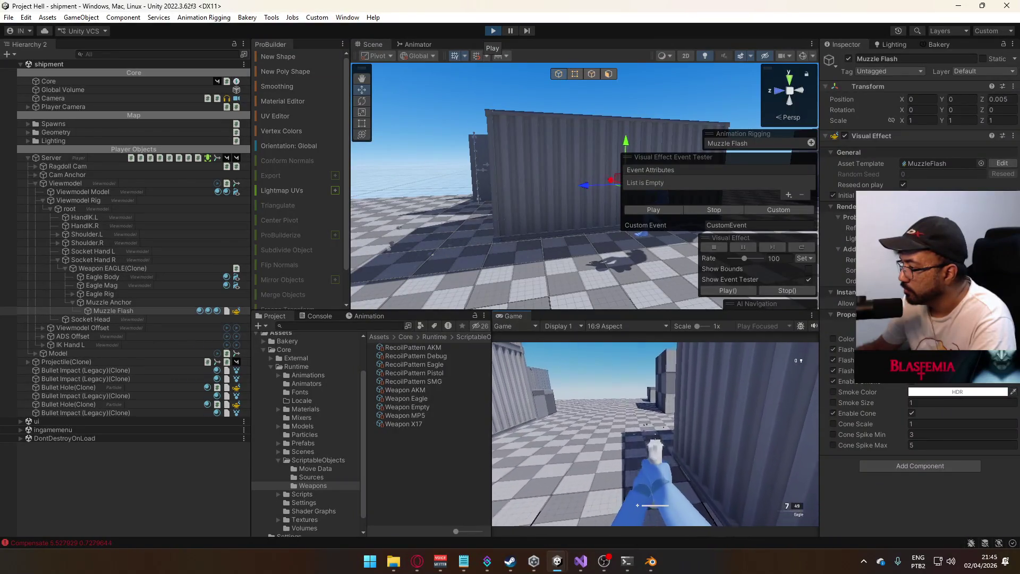
key(super)
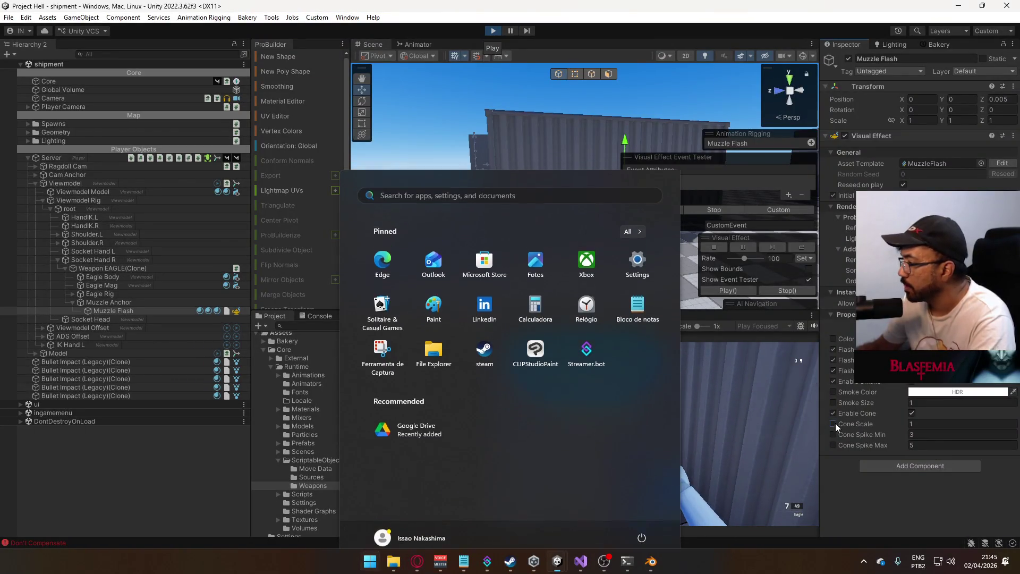
Step: Enable Cone Scale at 0.5, then drag it up to 0.8
click(835, 423)
text(0.5)
key(Return)
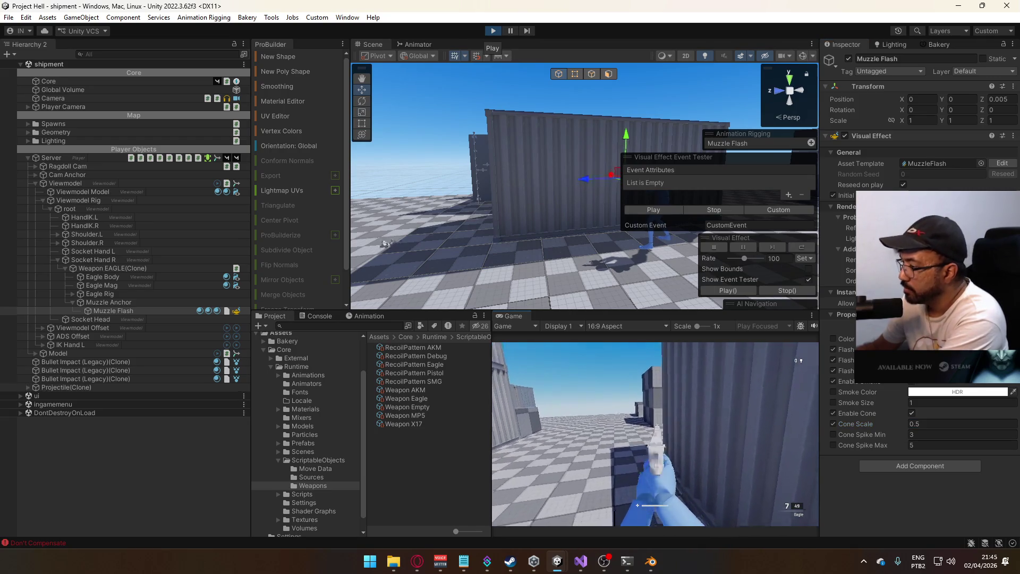
key(super)
click(928, 434)
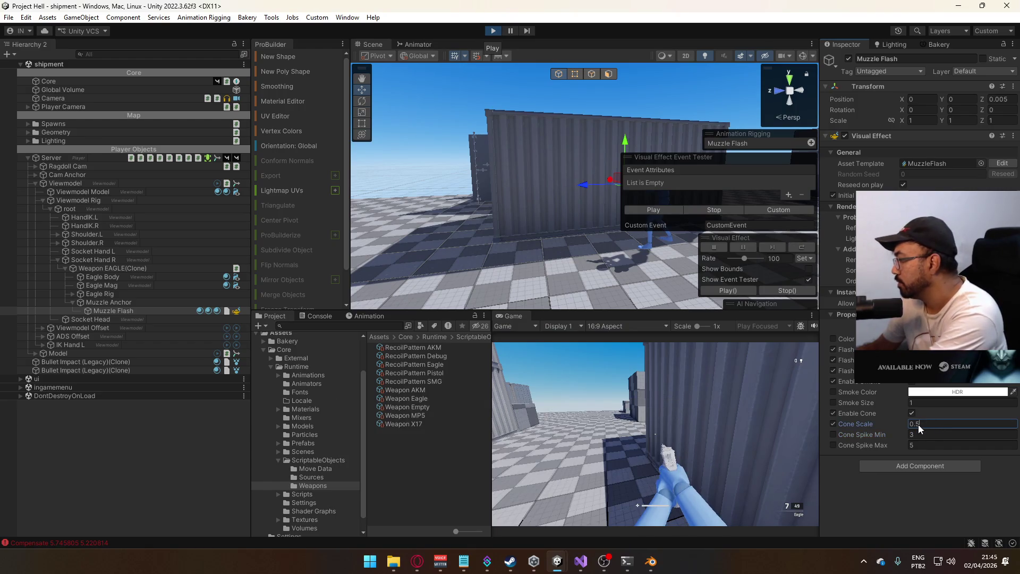
drag(845, 425, 869, 424)
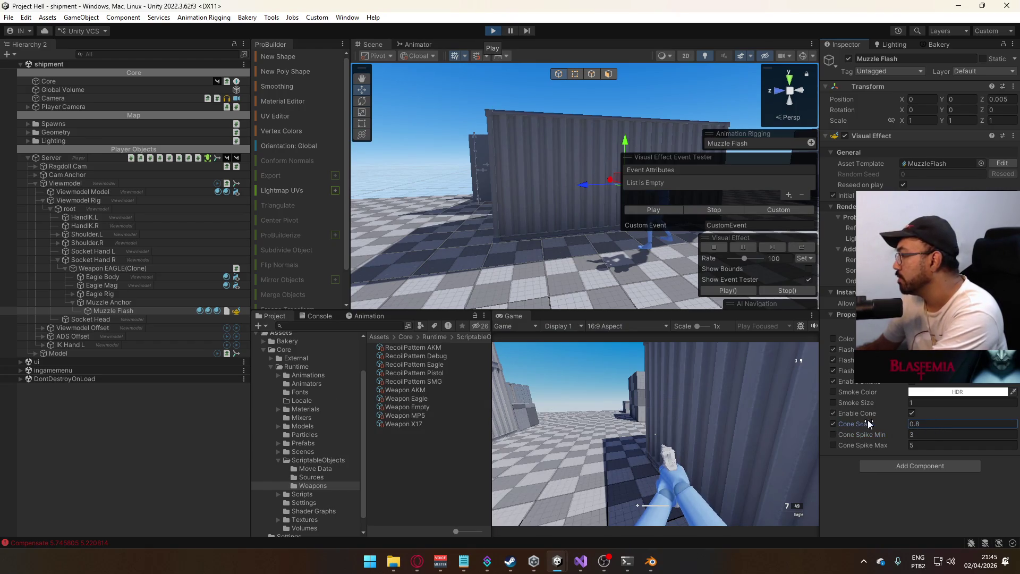
Step: Fire the EAGLE repeatedly down the corridor to check the 0.8 cone scale flash
click(797, 435)
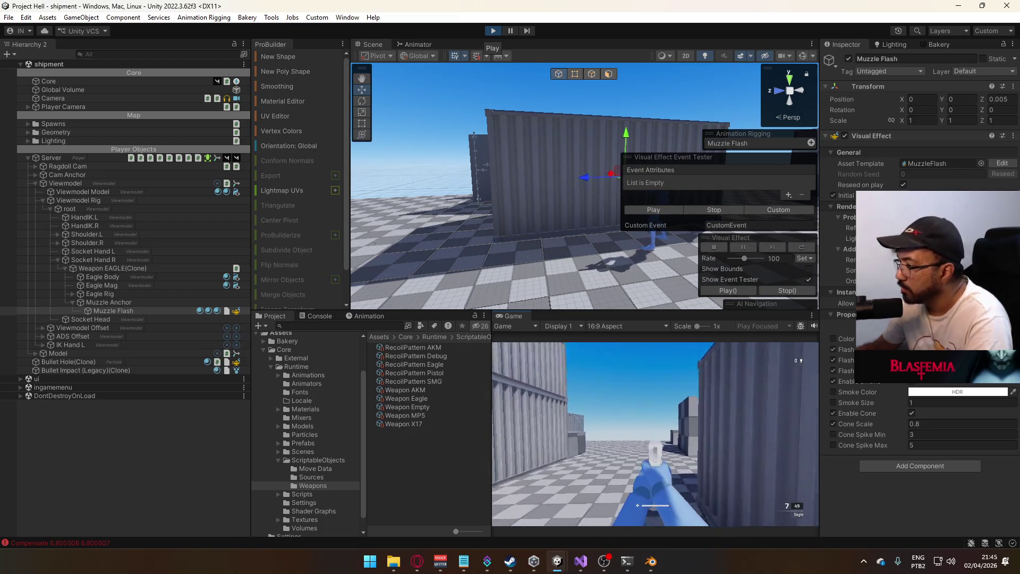
click(655, 434)
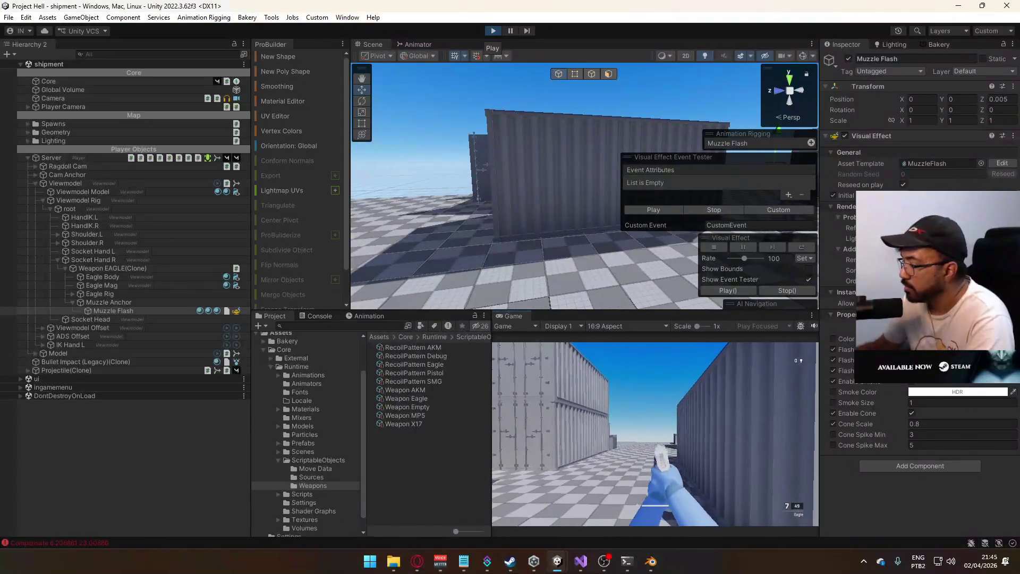
click(655, 434)
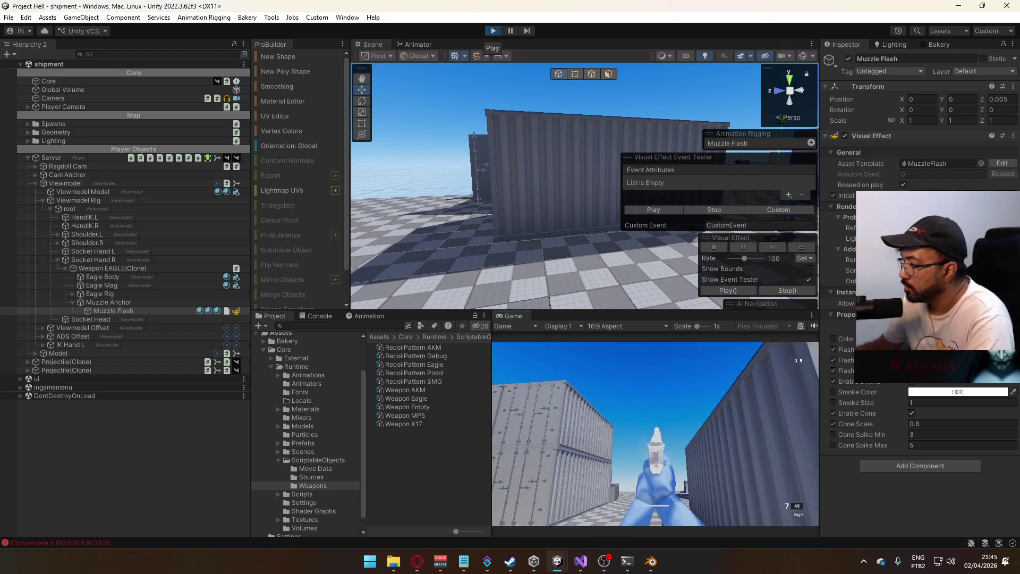
click(655, 434)
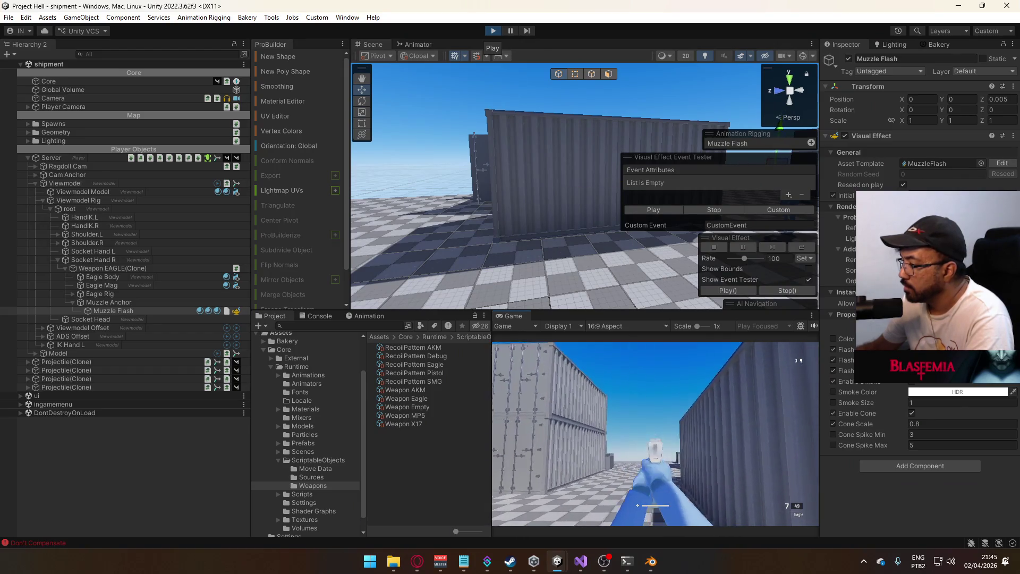
click(655, 434)
click(655, 434)
click(655, 434)
click(656, 434)
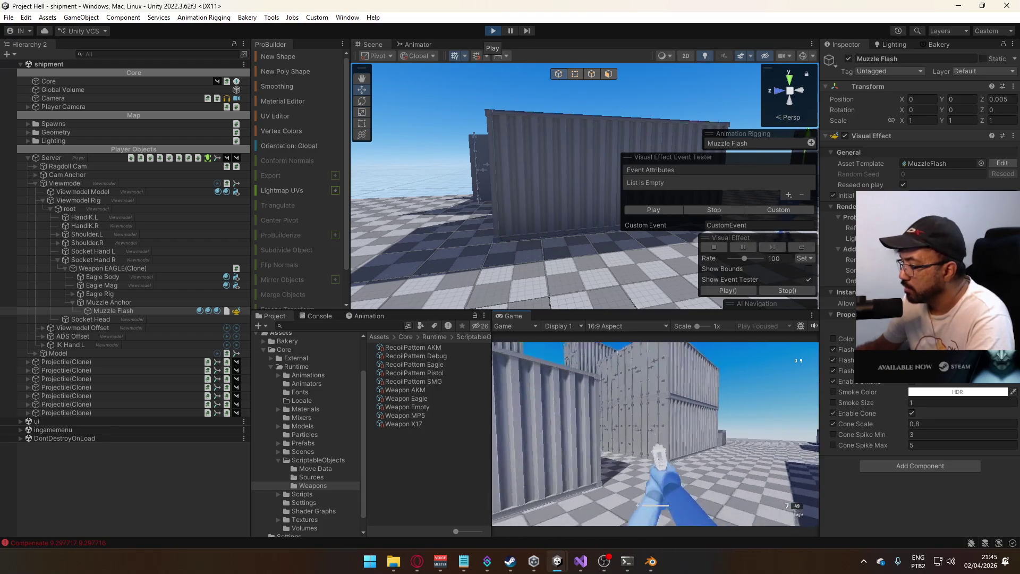
click(656, 434)
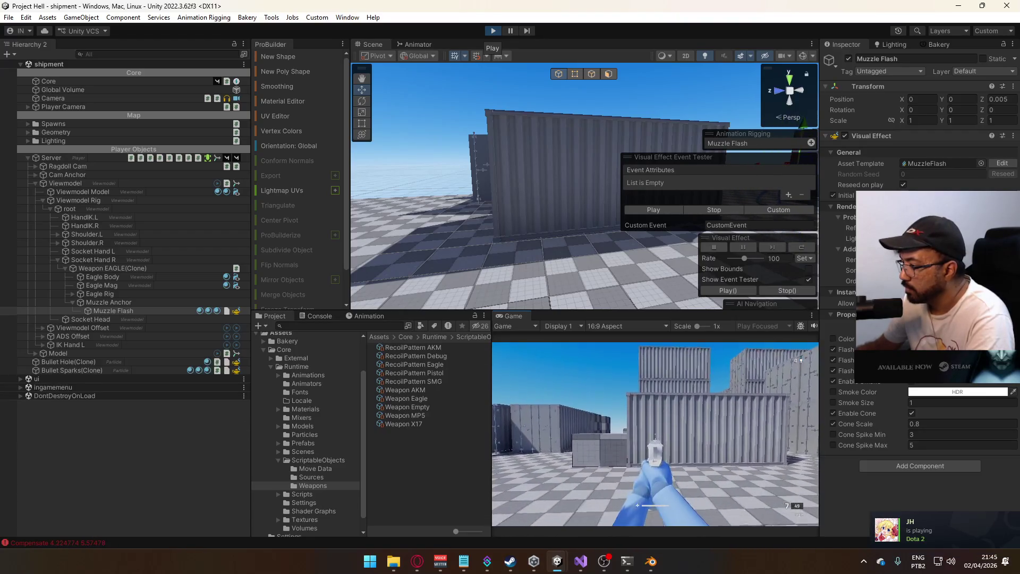
key(super)
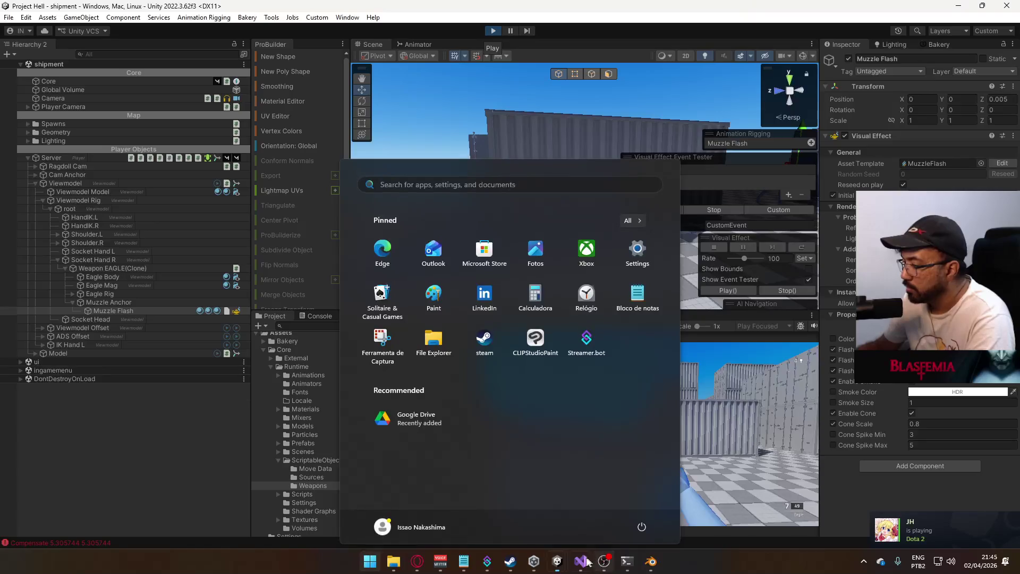
key(Escape)
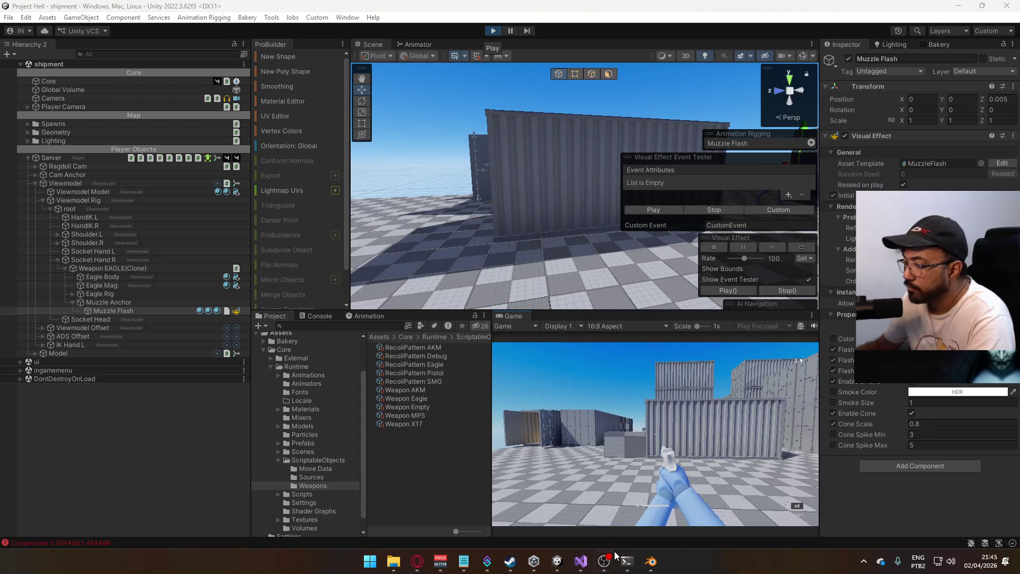
click(561, 564)
Step: Close the extra window over the Game view and select the Database asset in Assets/ScriptableObjects
click(815, 195)
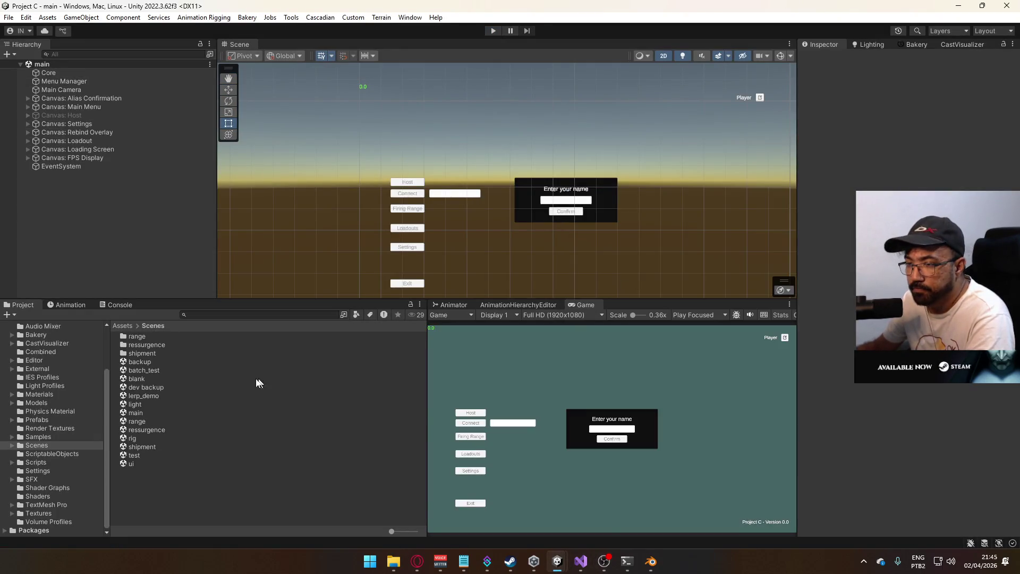
click(65, 455)
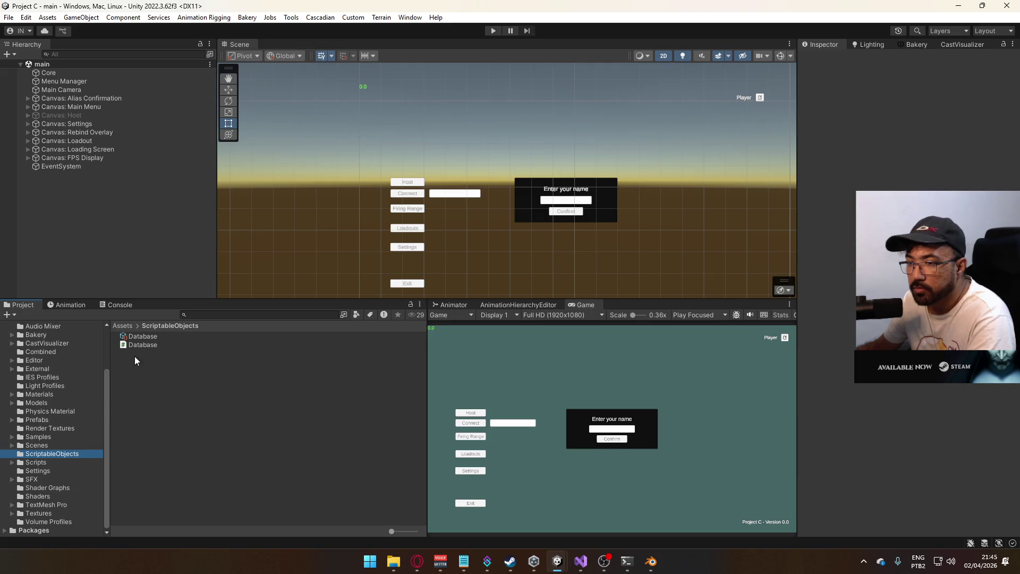
click(153, 338)
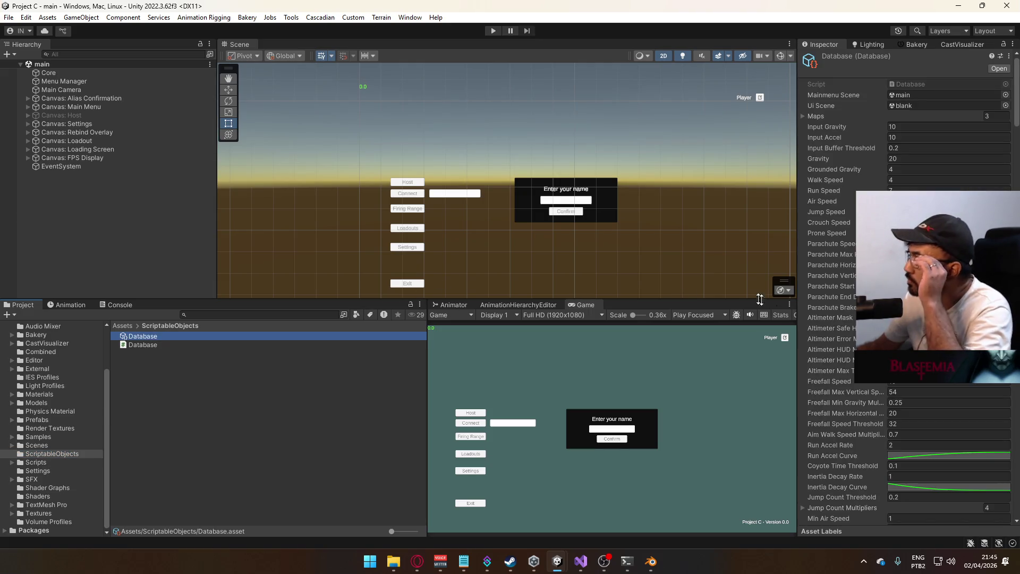
scroll(829, 266, down, 15)
click(1013, 45)
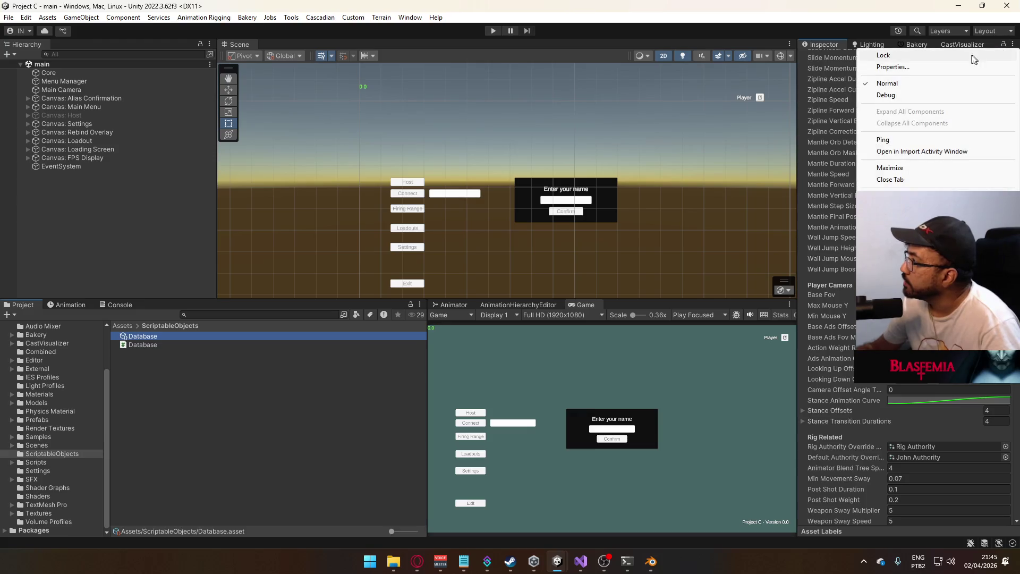
click(903, 83)
scroll(903, 266, down, 10)
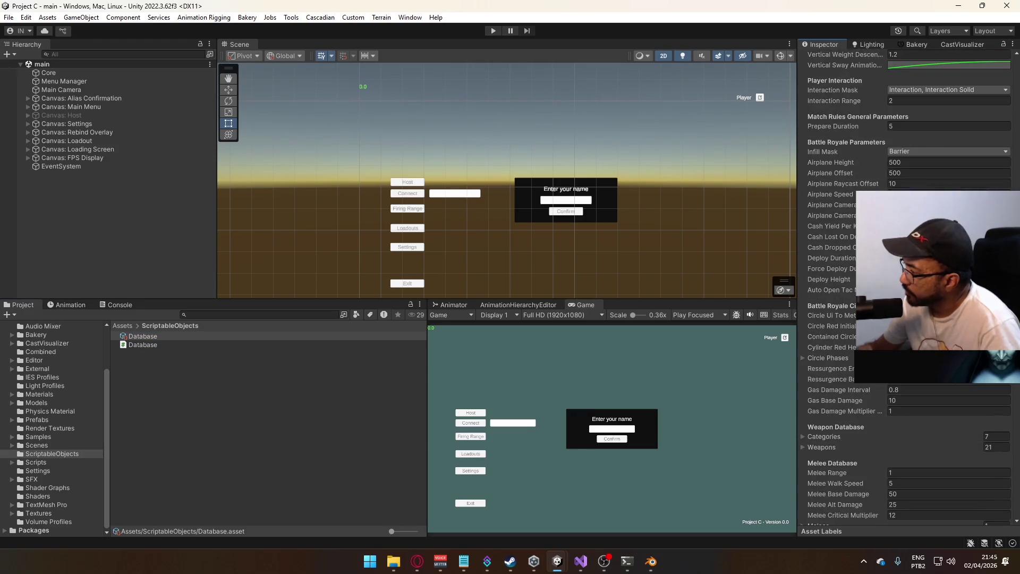
scroll(903, 266, down, 5)
Step: Expand the Weapons list and the Desert Eagle entry in the Database Inspector
click(804, 333)
scroll(839, 372, down, 3)
click(818, 427)
click(818, 427)
scroll(822, 407, up, 3)
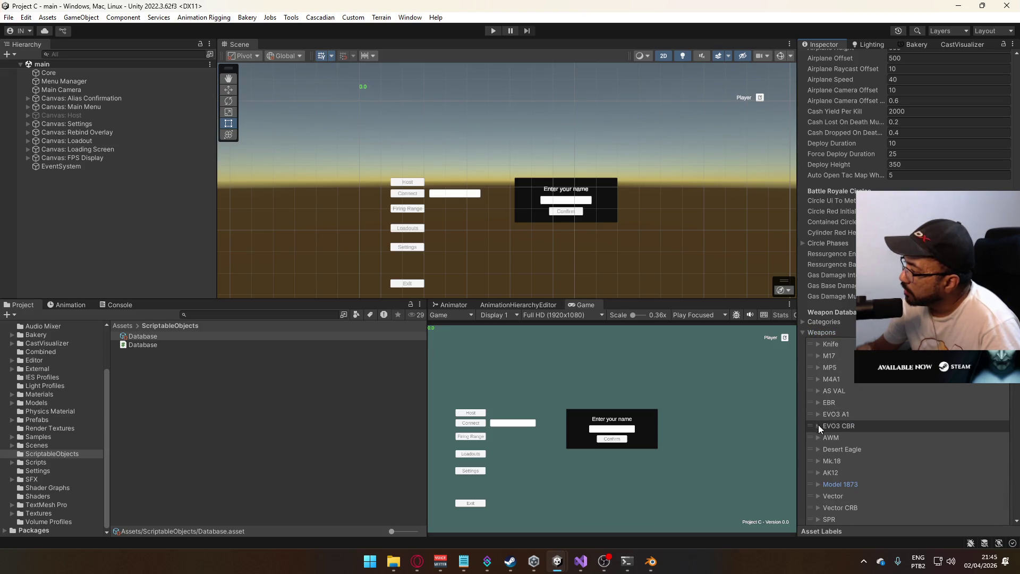
click(818, 450)
Step: Expand the Desert Eagle's Recoil Pattern to show its nine X 2, Y 20 points
scroll(854, 413, down, 4)
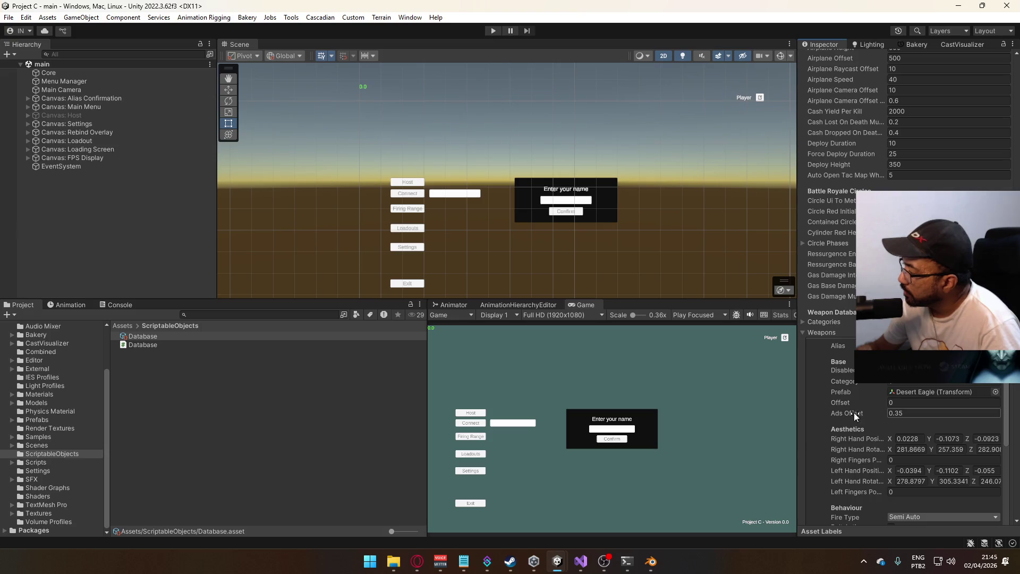
scroll(872, 425, down, 2)
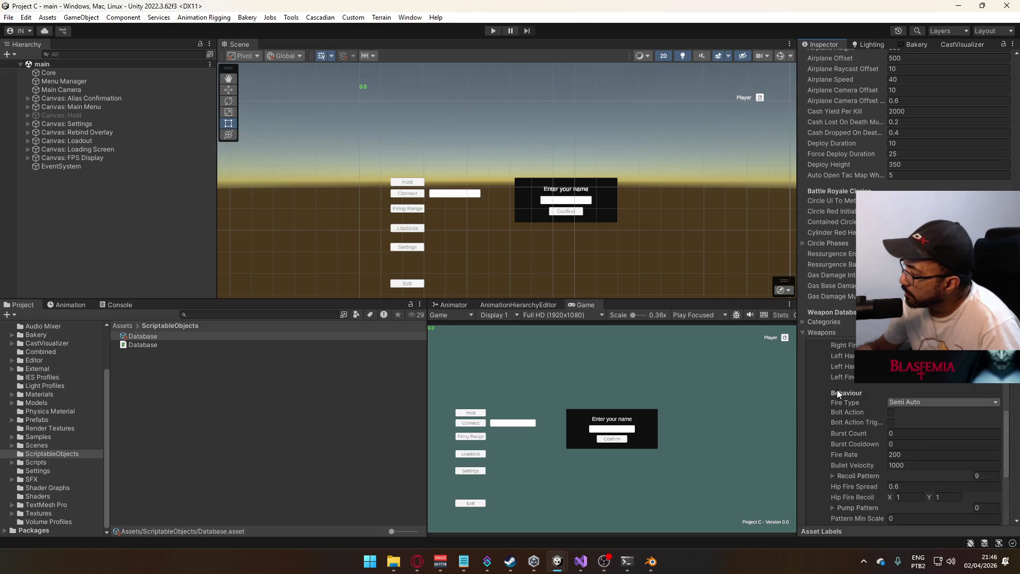
scroll(855, 396, down, 3)
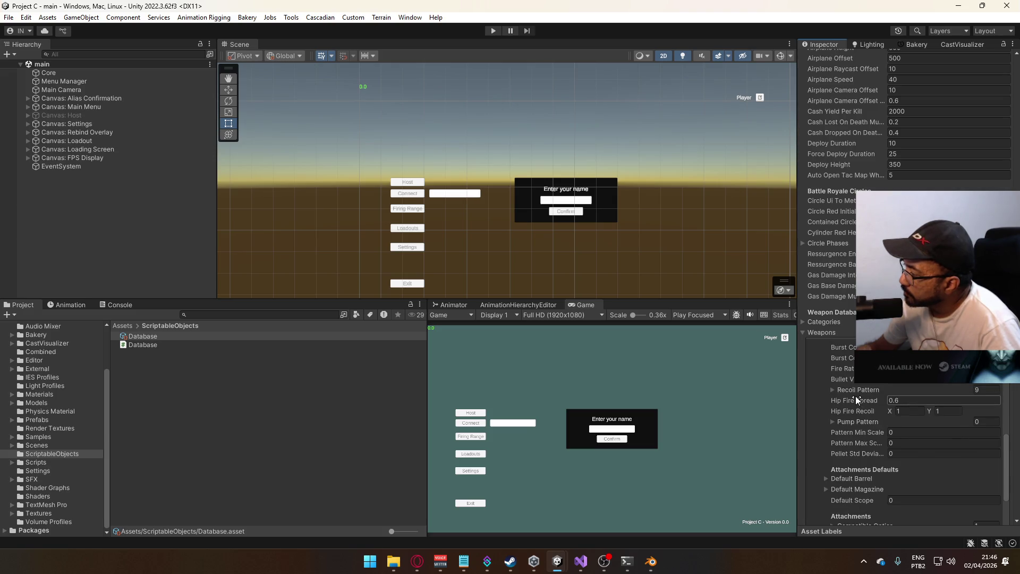
scroll(844, 441, down, 2)
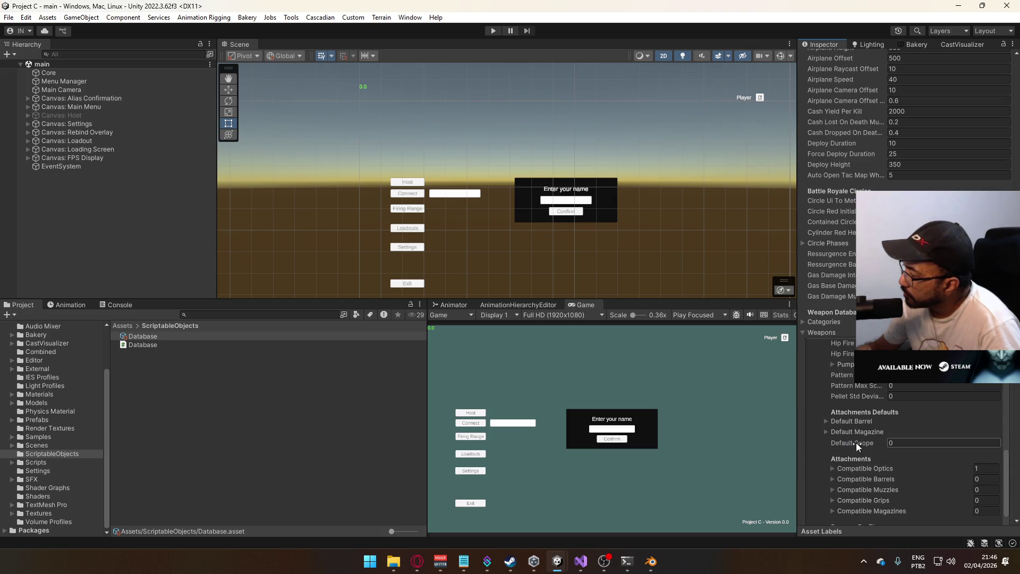
scroll(839, 425, down, 4)
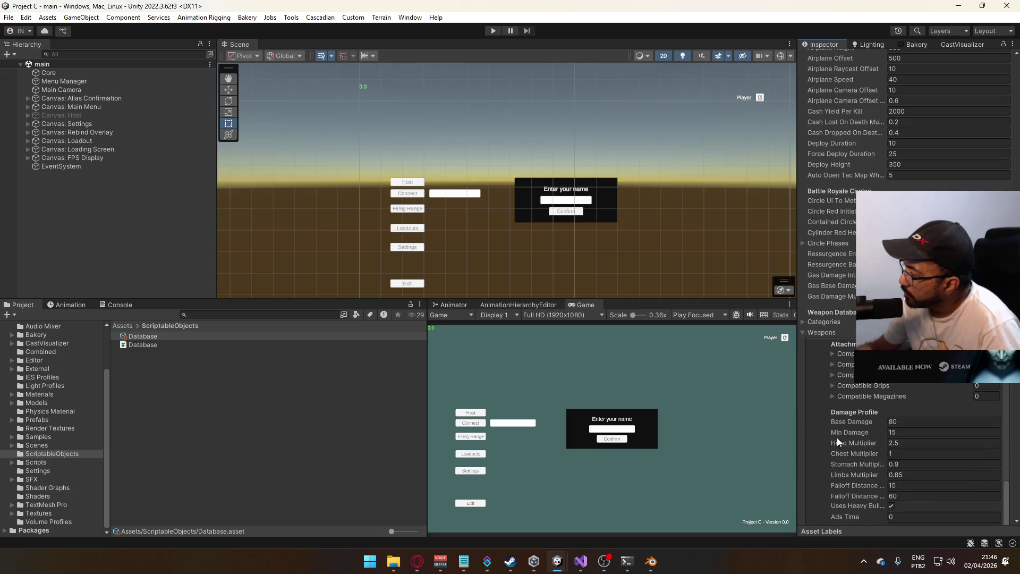
scroll(834, 436, down, 2)
scroll(830, 439, down, 2)
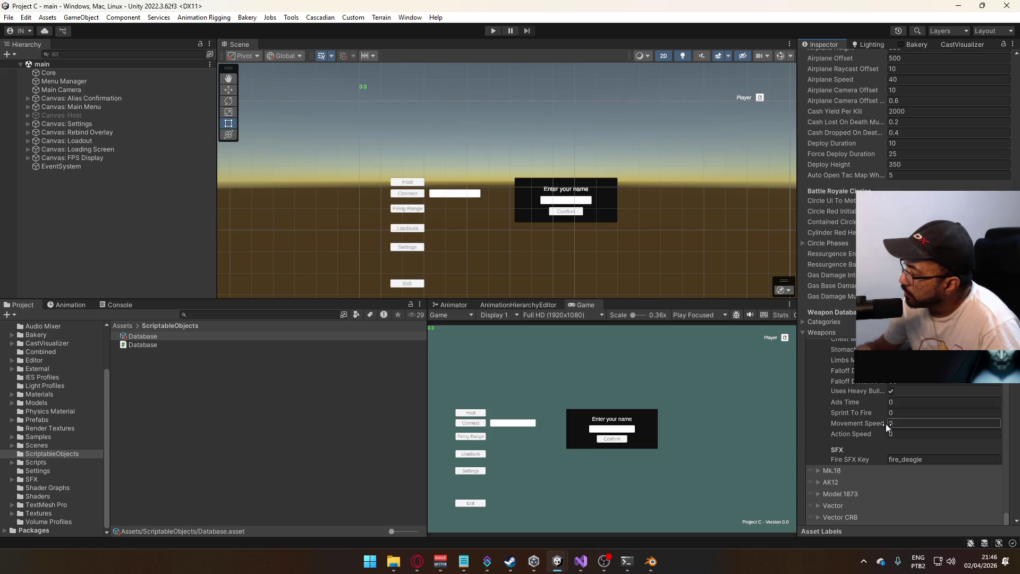
scroll(885, 428, up, 3)
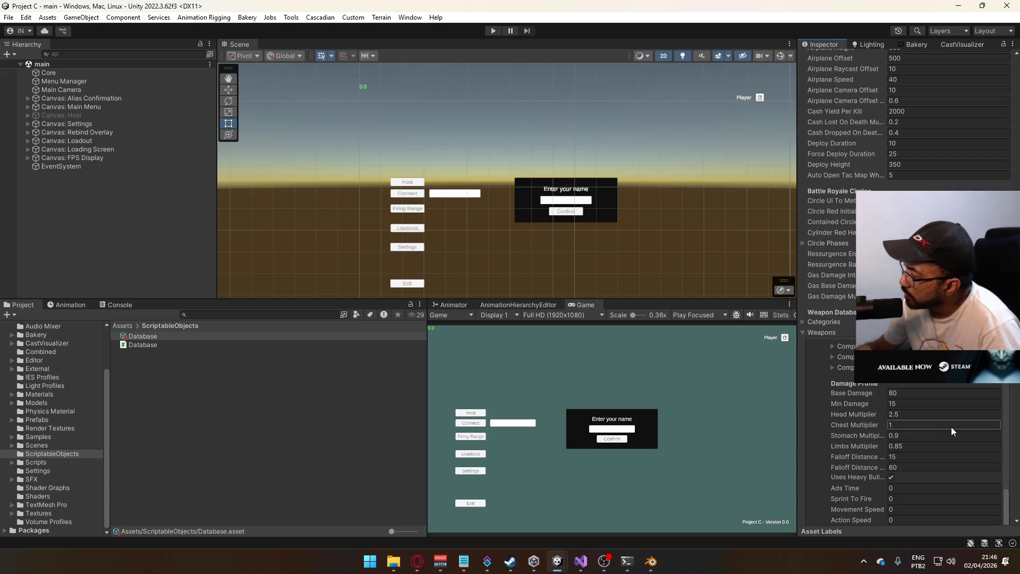
scroll(917, 430, up, 2)
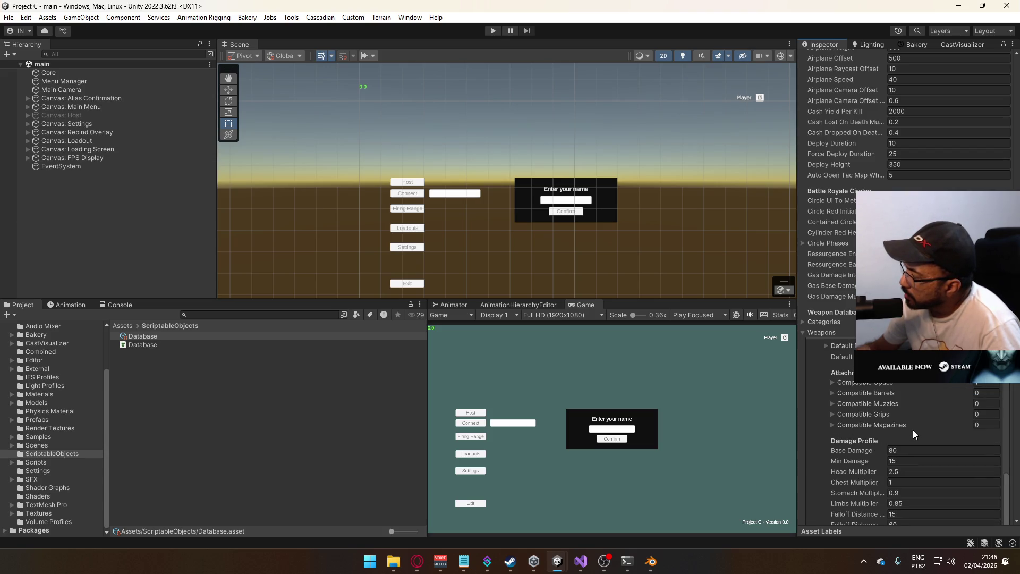
scroll(914, 429, up, 2)
scroll(898, 429, up, 3)
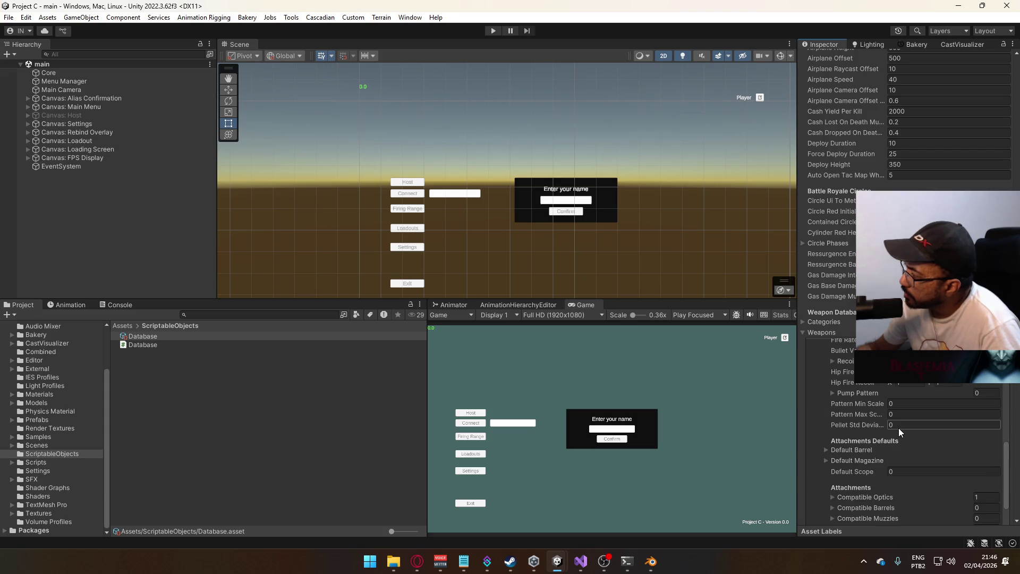
click(834, 391)
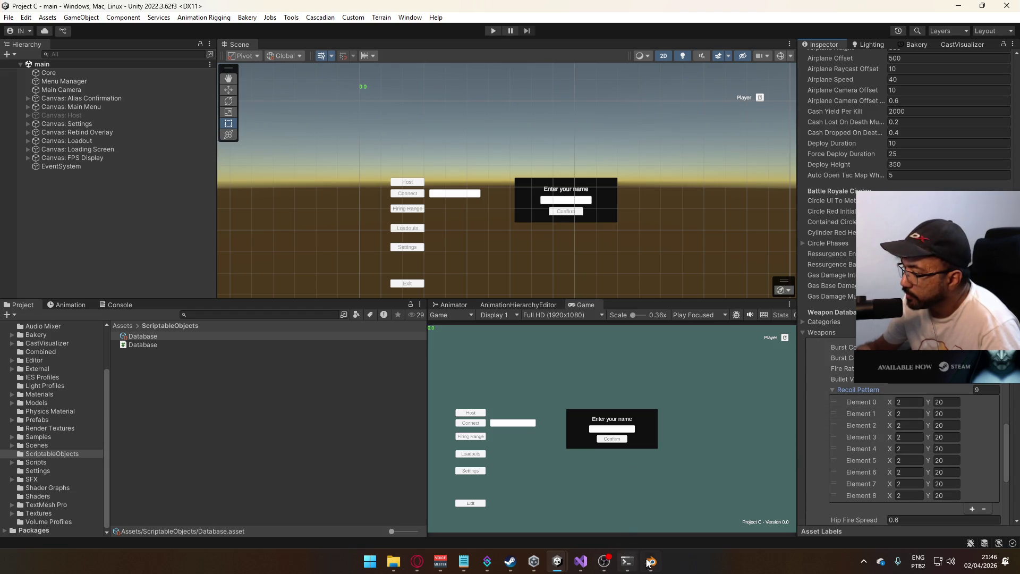
Step: Switch to Project Hell and select the RecoilPattern Eagle asset
mouse_move(594, 563)
mouse_move(564, 562)
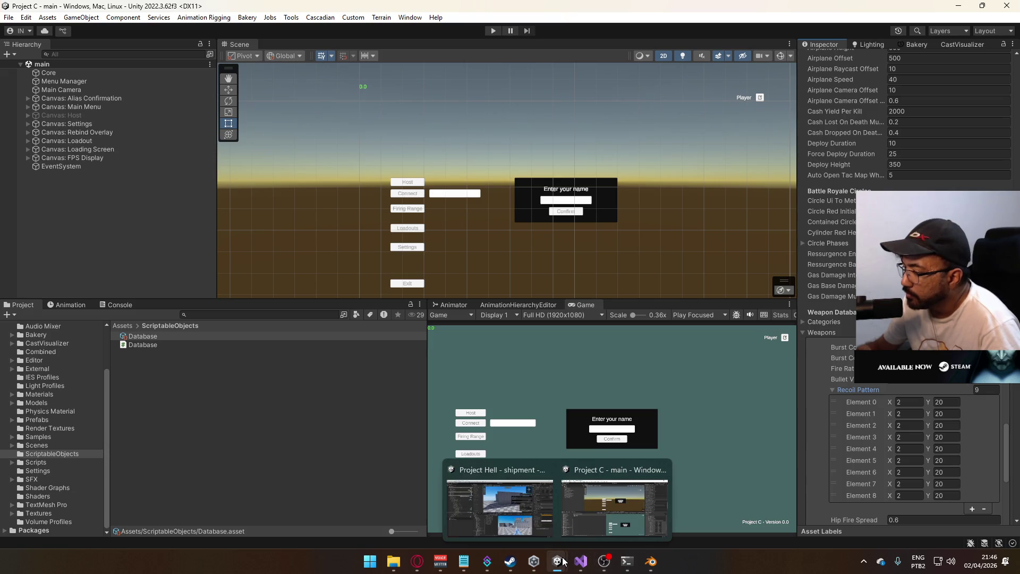
click(503, 515)
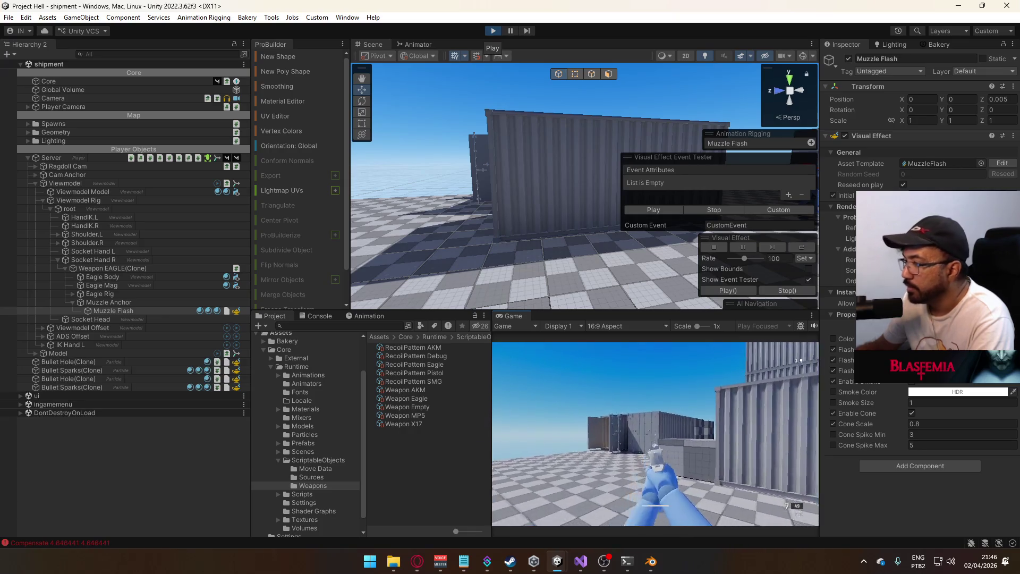
key(super)
key(Escape)
click(438, 366)
Step: Raise the vertical recoil of Elements 0 and 1 to 40
click(961, 106)
text(20)
click(966, 119)
text(20)
click(655, 433)
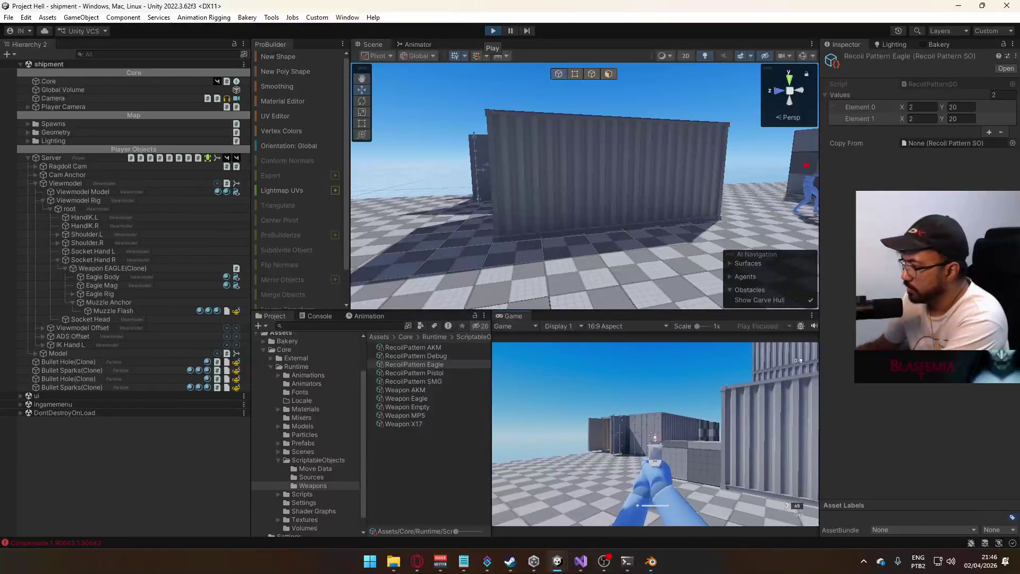
key(super)
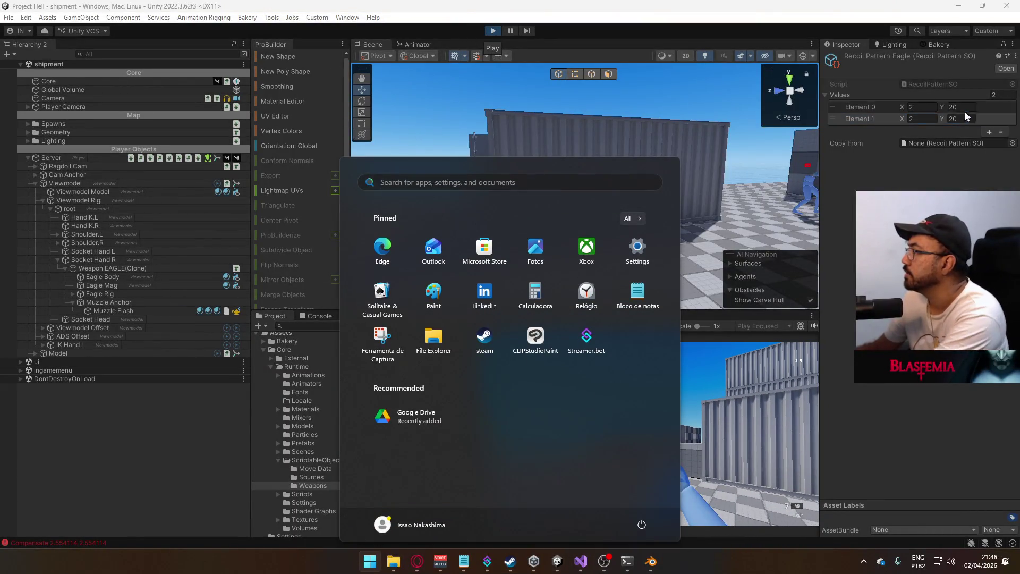
click(967, 107)
text(40)
click(963, 117)
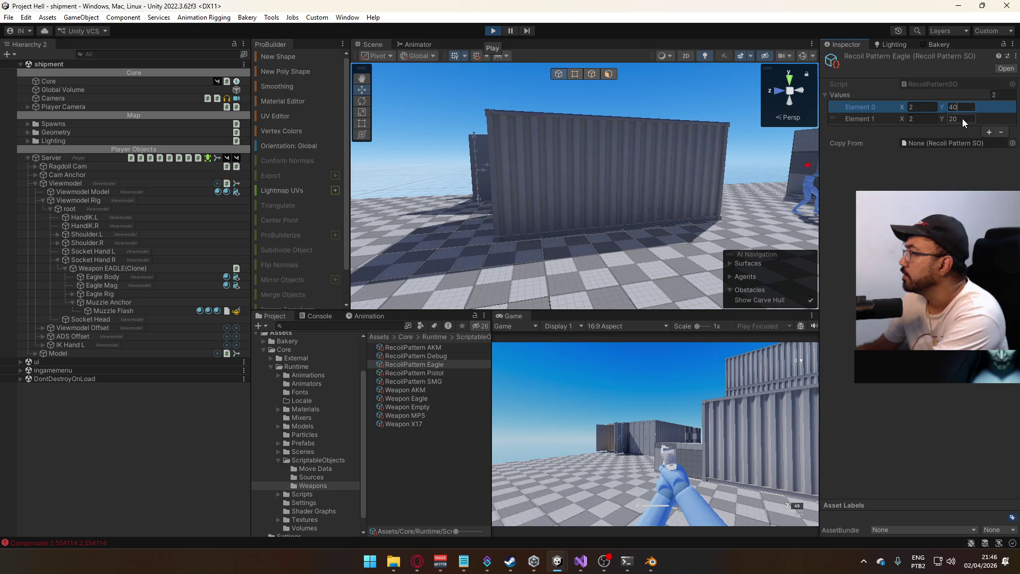
text(40)
key(Tab)
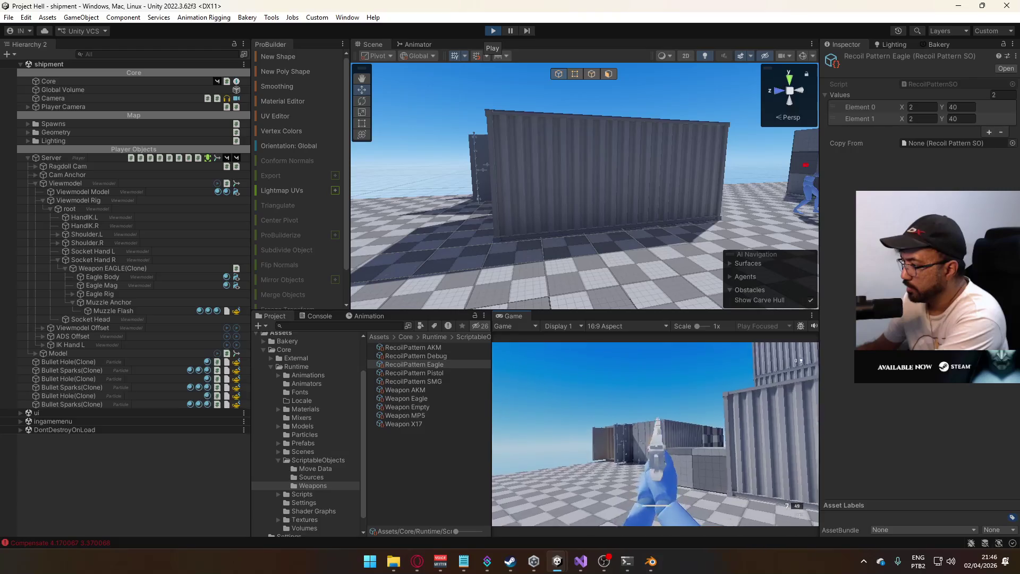
Step: Set recoil Element 1 to X 5, Y 64
key(super)
key(super)
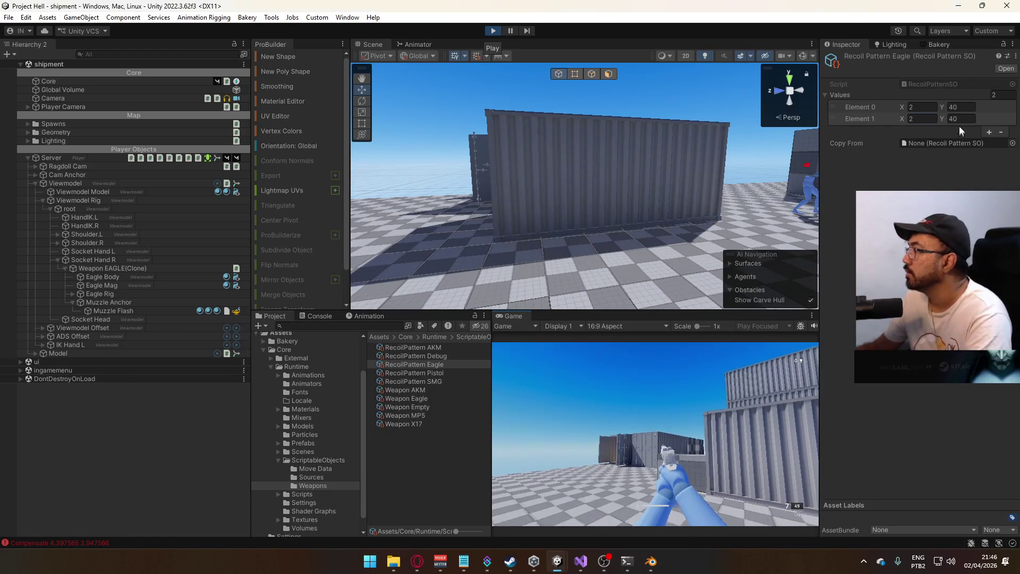
click(962, 117)
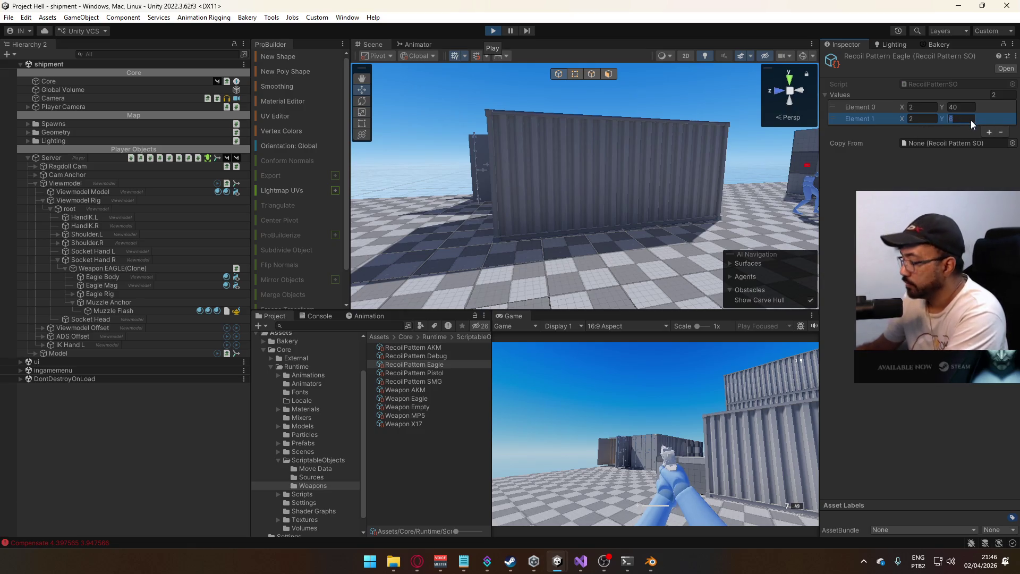
text(4)
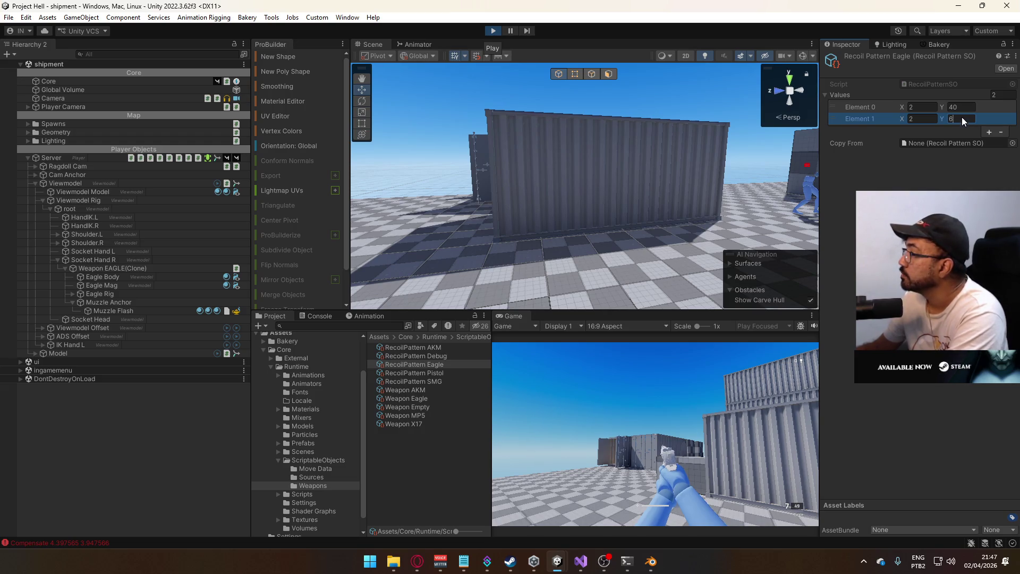
click(923, 119)
text(5)
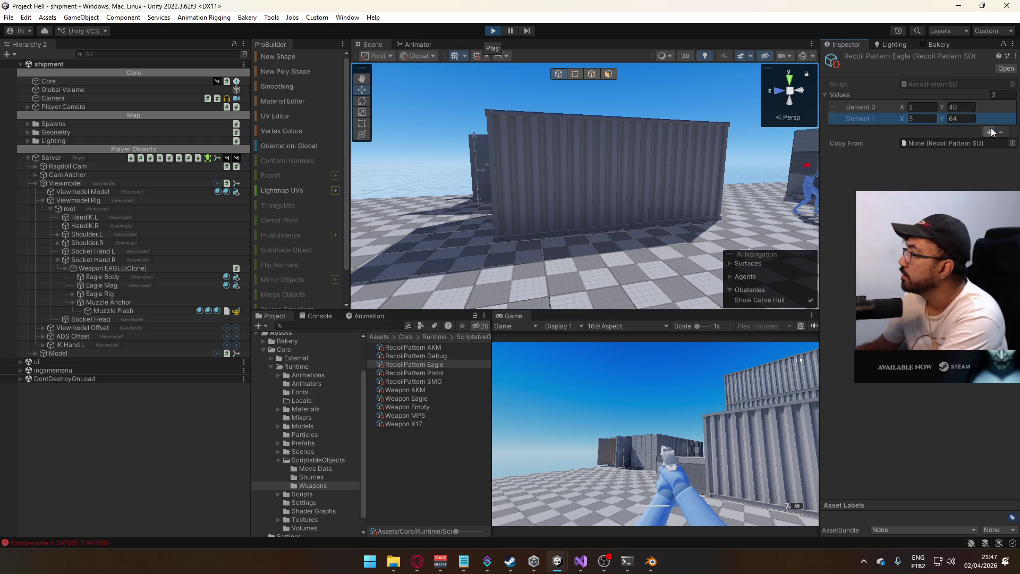
Step: Add a third recoil point at X -4, Y 53
click(989, 132)
click(961, 129)
text(5)
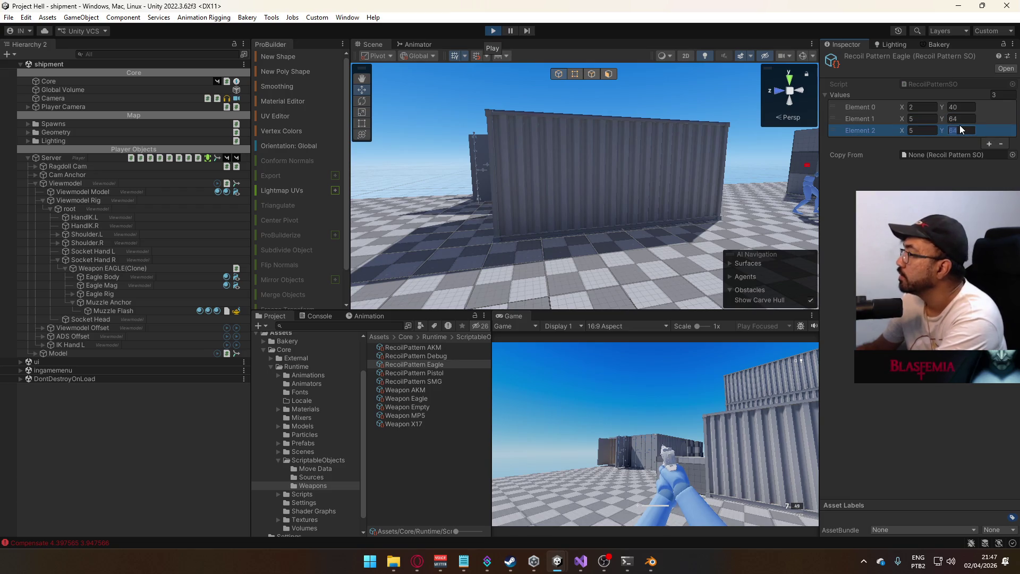
text(0)
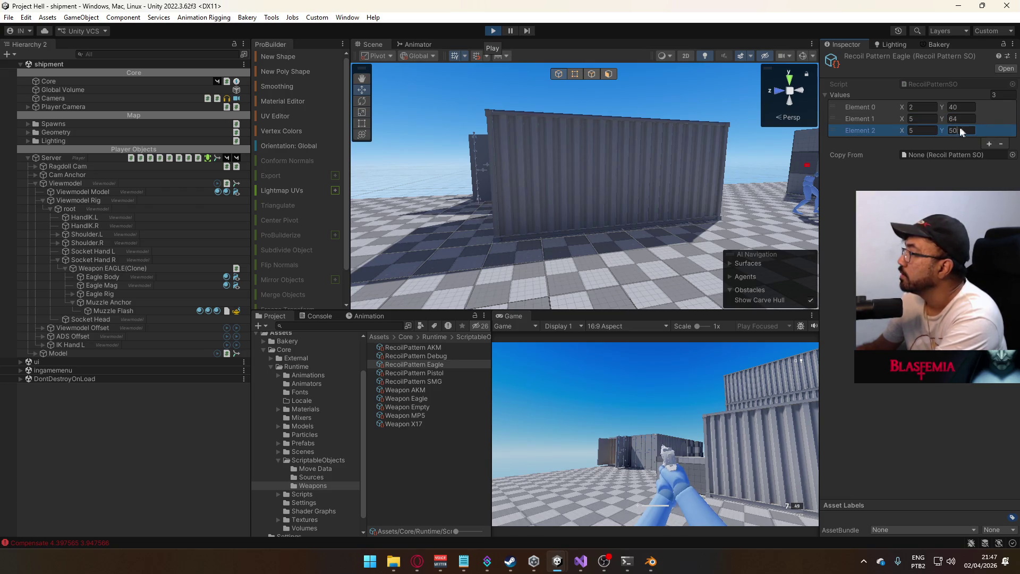
key(BackSpace)
text(3)
click(914, 130)
text(-)
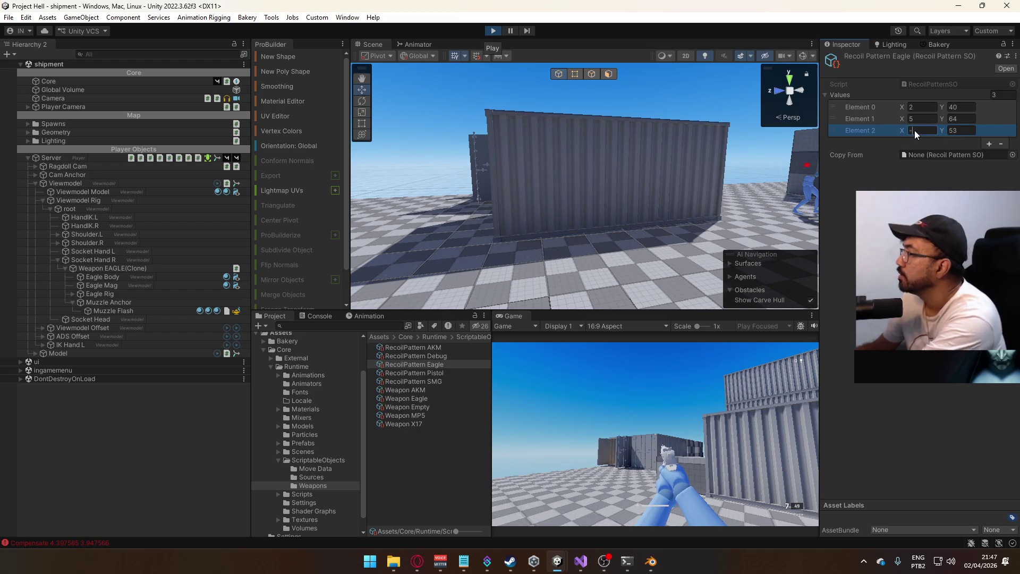
text(4)
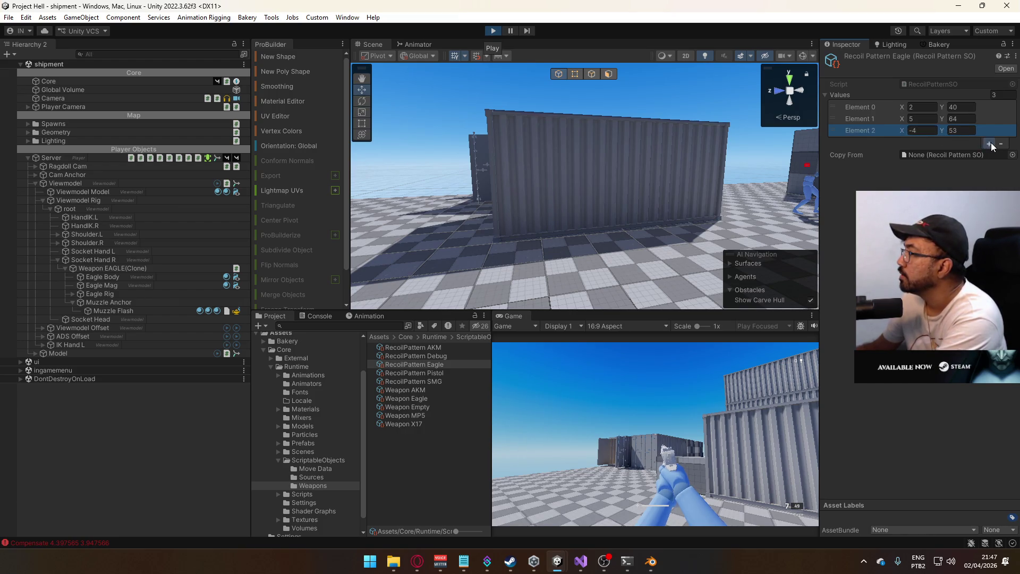
Step: Add fourth and fifth recoil points at (3, 30) and (-8, 64)
click(989, 143)
click(939, 143)
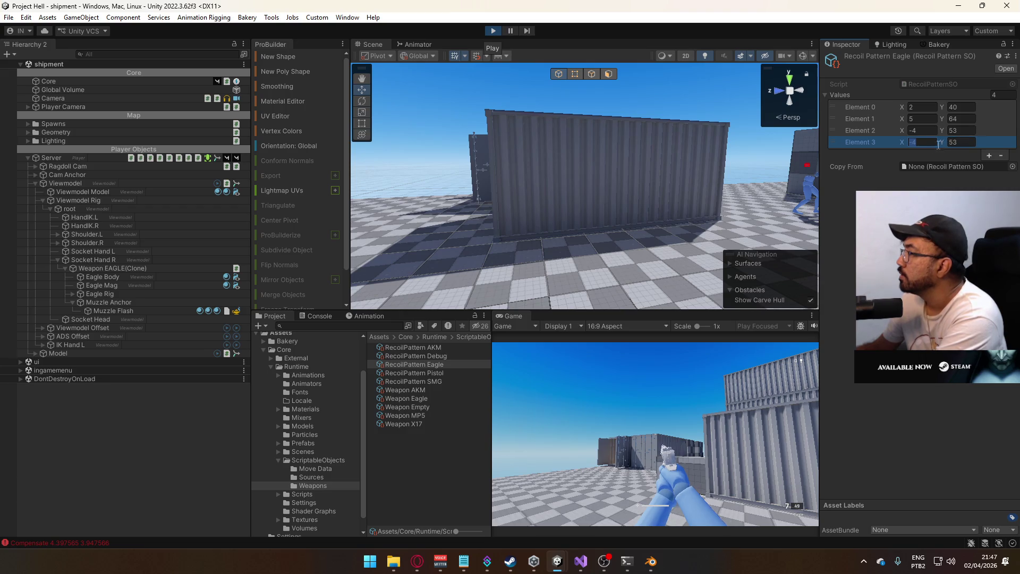
text(3)
click(962, 142)
text(30)
click(989, 155)
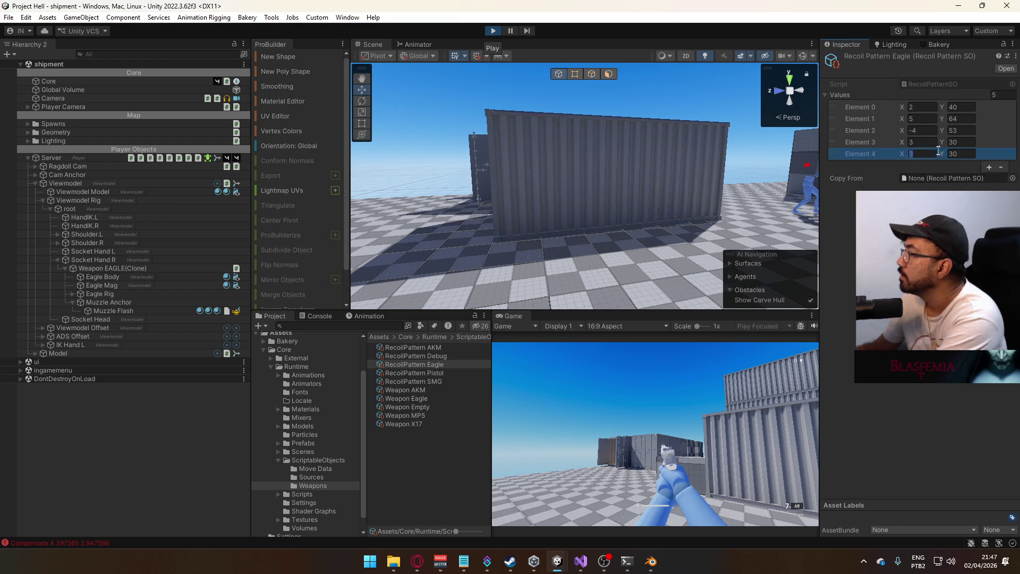
text(-8)
click(963, 153)
text(64)
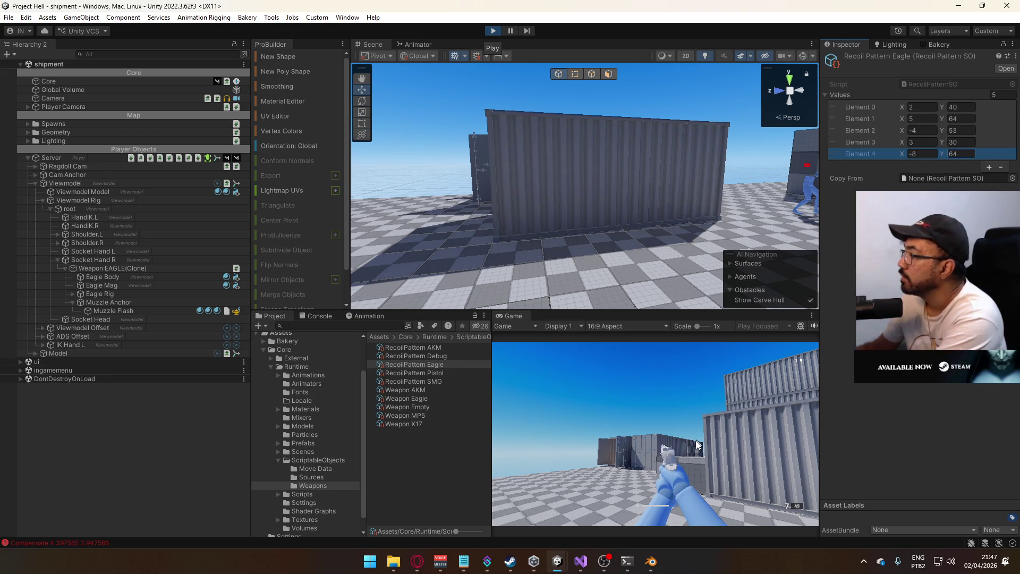
Step: Test-fire the Eagle in the Game view to check the five-point recoil
click(698, 441)
click(656, 434)
click(655, 434)
click(655, 434)
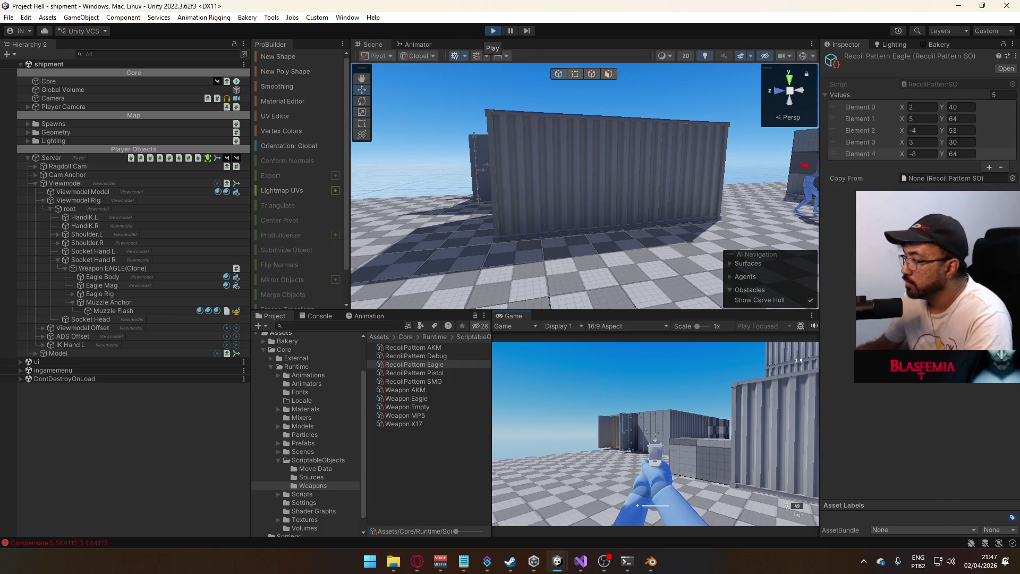
click(655, 435)
click(656, 435)
click(655, 434)
click(656, 434)
click(655, 435)
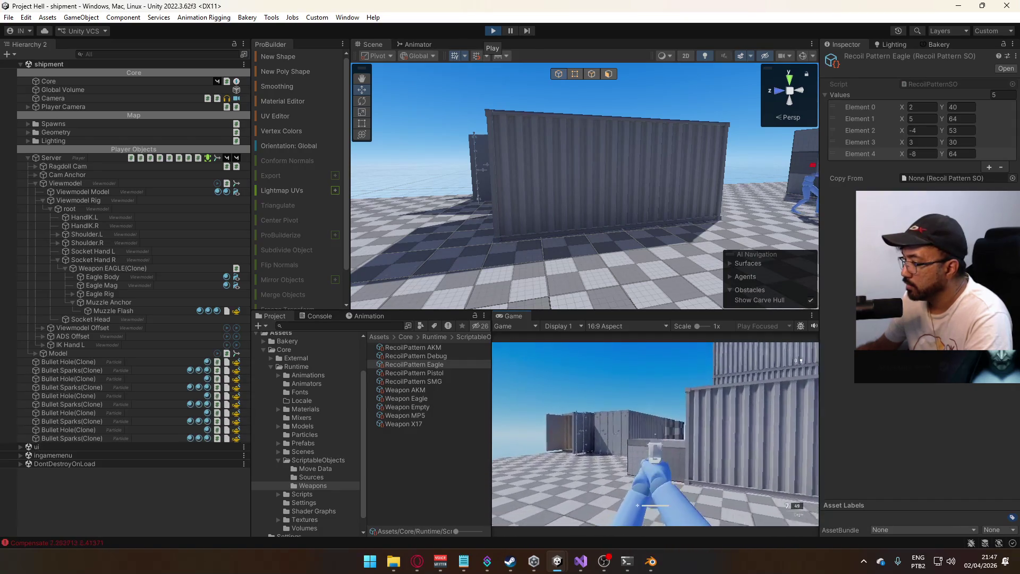
click(656, 434)
click(656, 434)
click(655, 434)
click(655, 434)
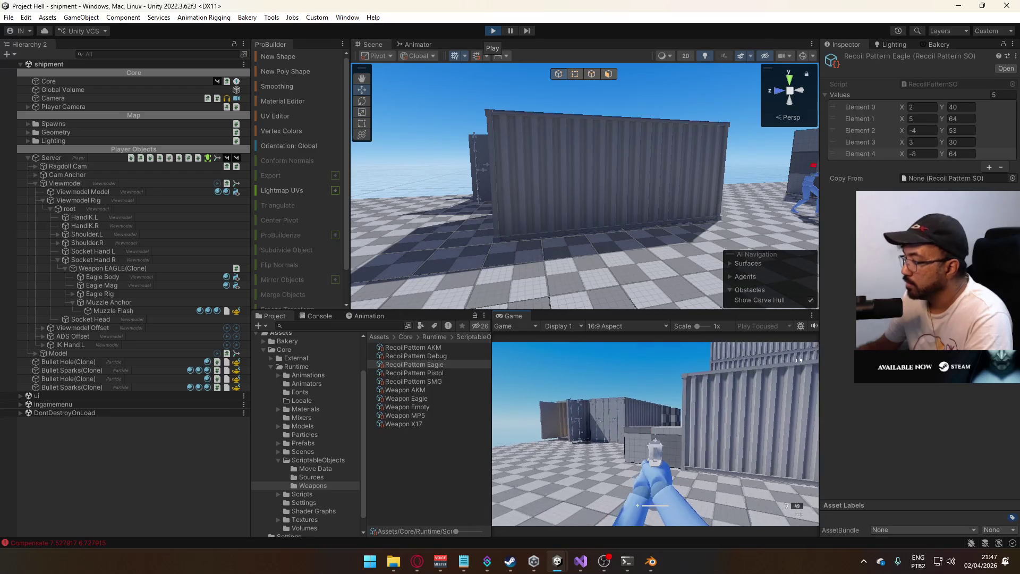
key(super)
click(962, 152)
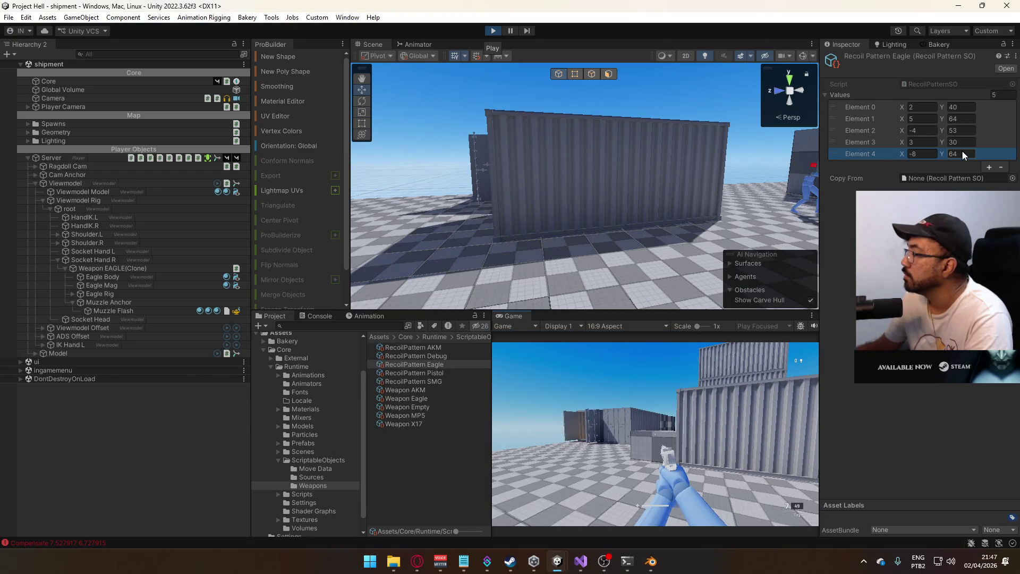
click(921, 109)
Step: Enter X values 12, 15, -10, 12 and -23 for recoil Elements 0 through 4
text(12)
click(920, 115)
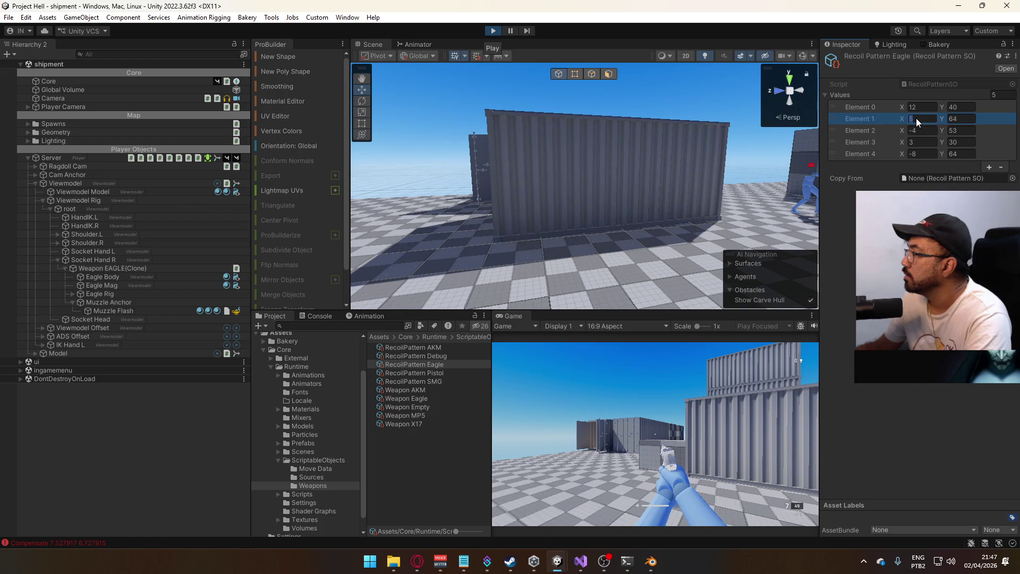
text(15)
click(919, 130)
text(-10)
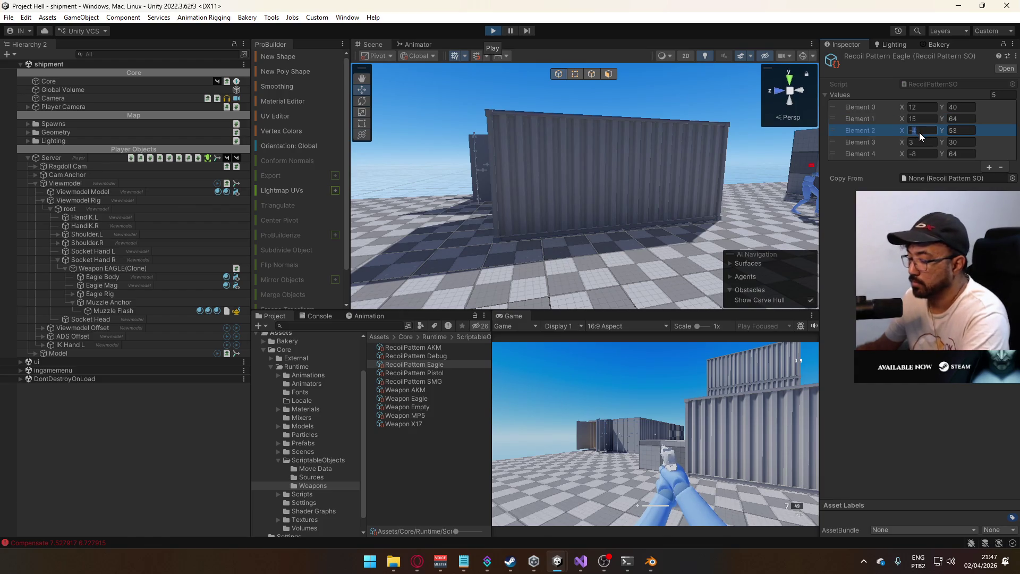
click(920, 144)
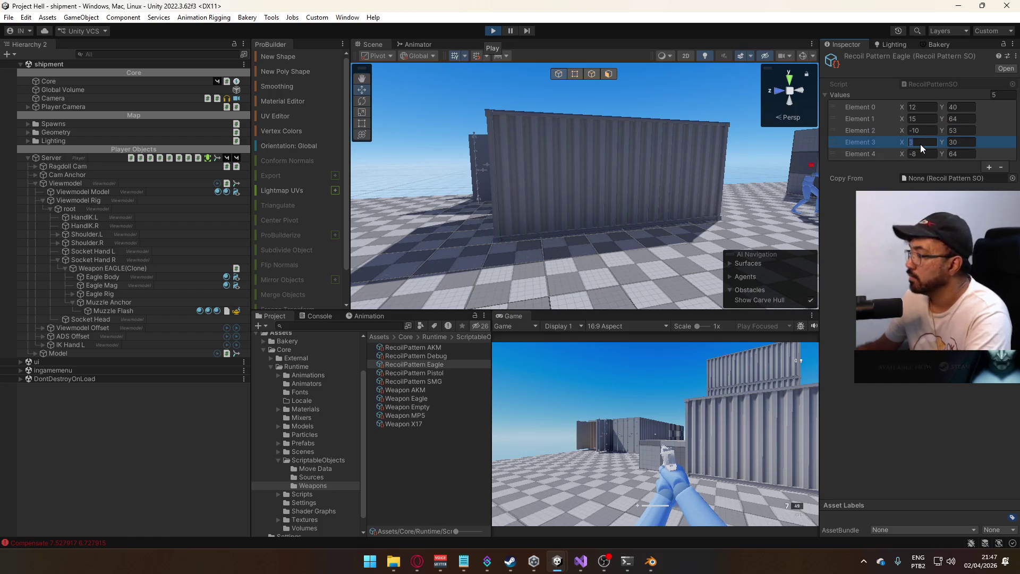
text(1)
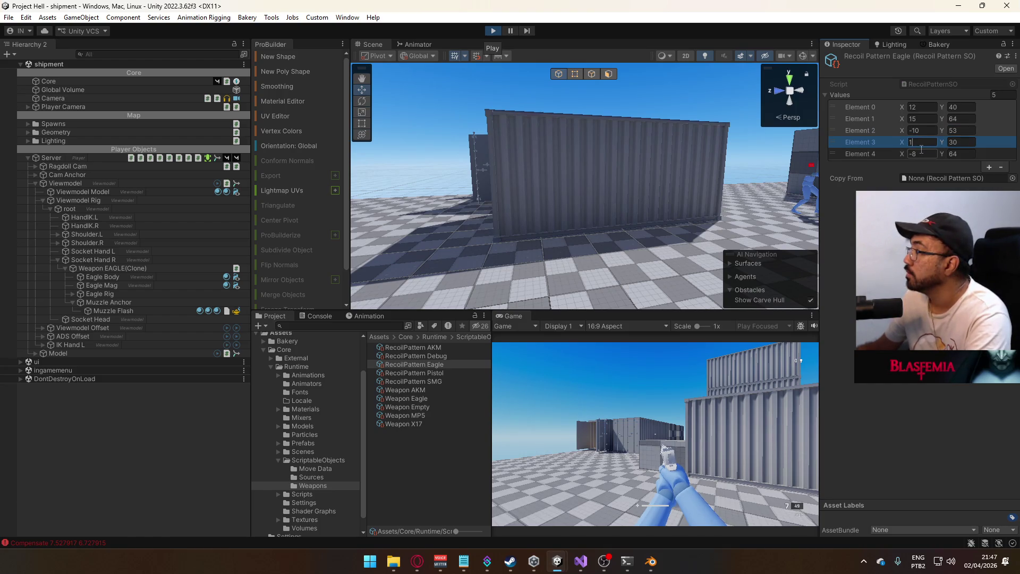
text(2)
click(920, 155)
text(-23)
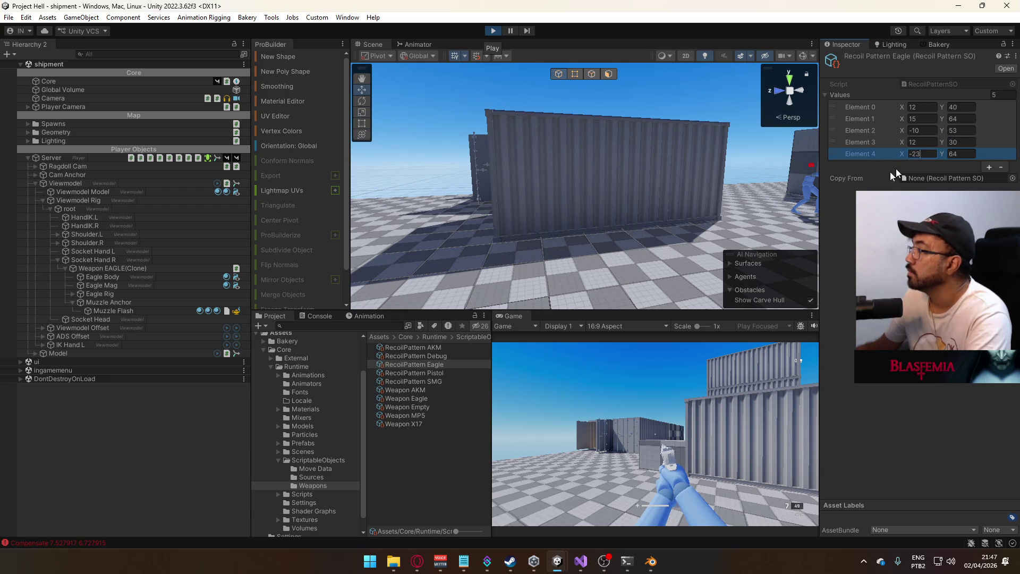
click(595, 401)
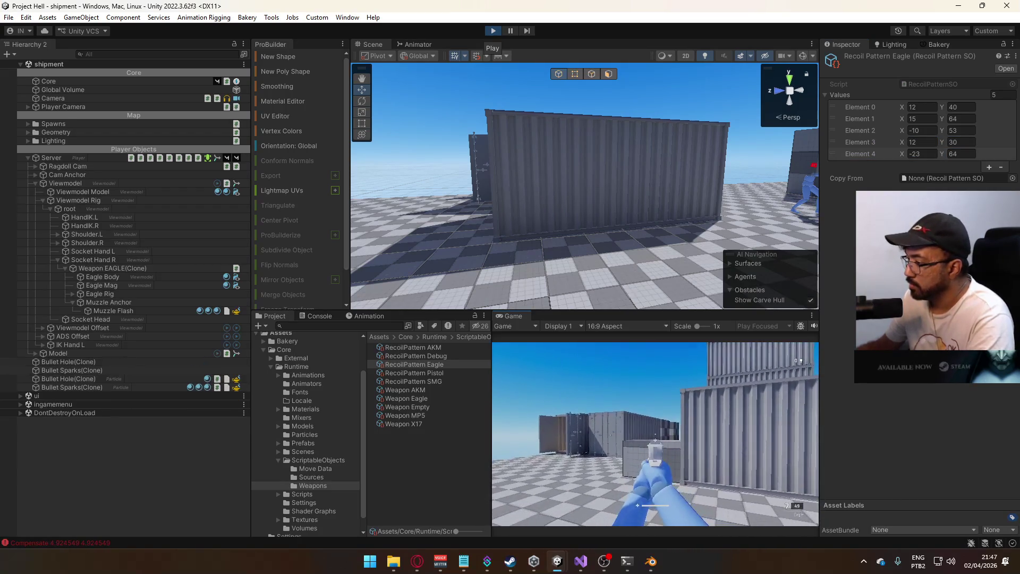
Step: Fire repeated shots at the containers to check the wider recoil pattern
click(656, 434)
click(655, 435)
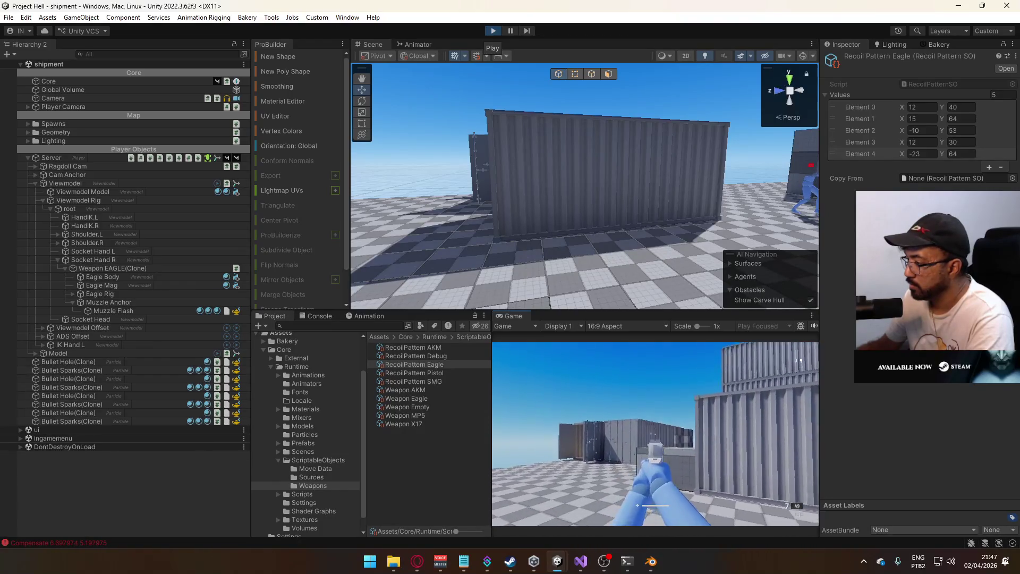
click(655, 434)
click(655, 435)
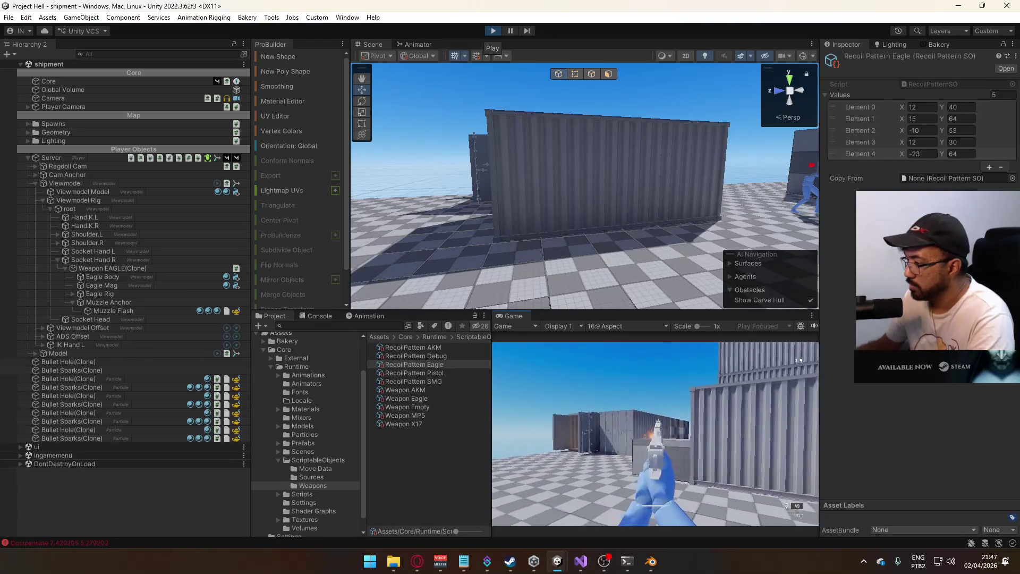
click(655, 434)
click(656, 435)
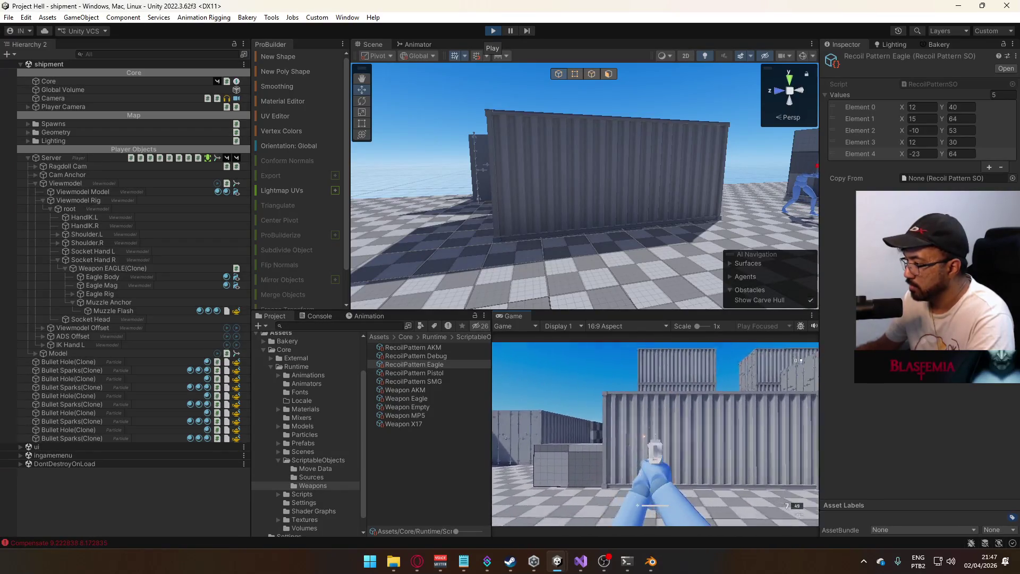
click(656, 434)
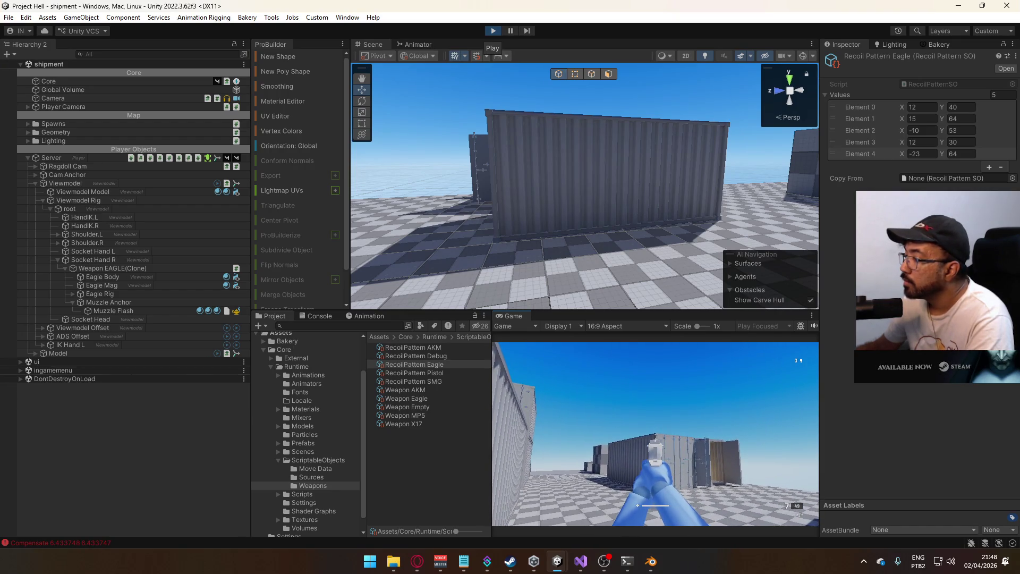
click(655, 433)
click(655, 434)
click(655, 433)
Step: Fire a few more shots at the container to recheck the recoil values
key(super)
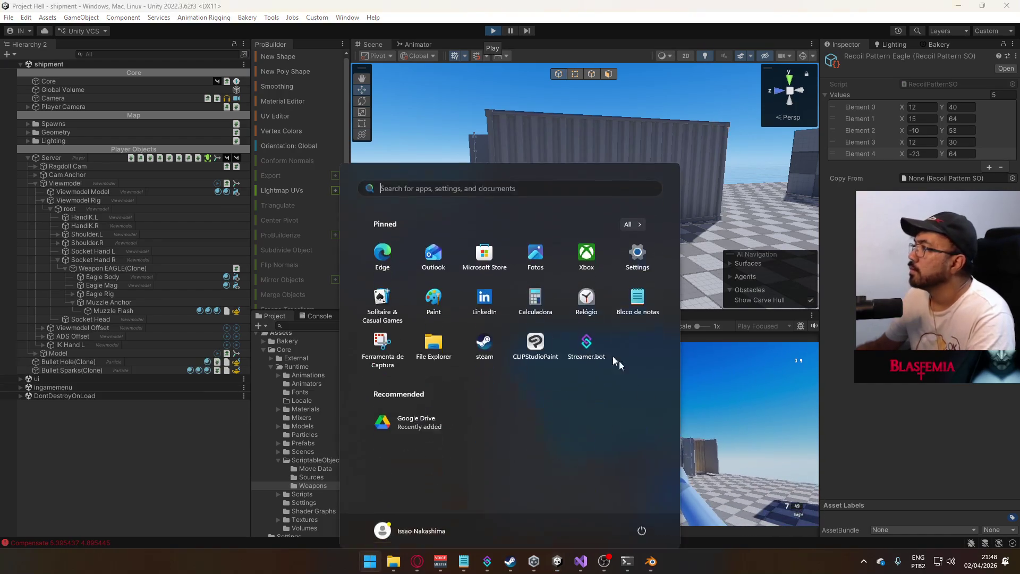
click(896, 156)
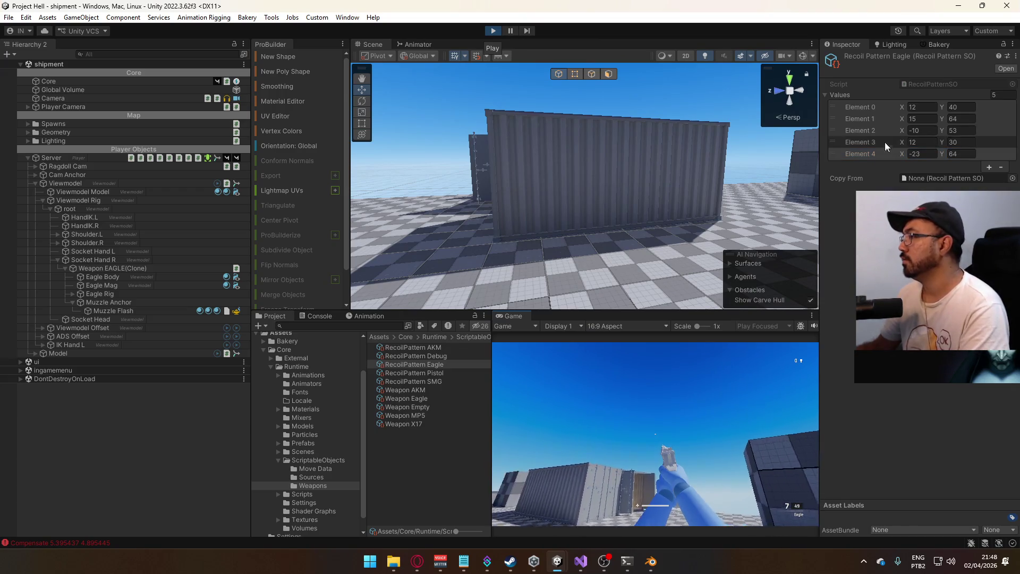
click(655, 434)
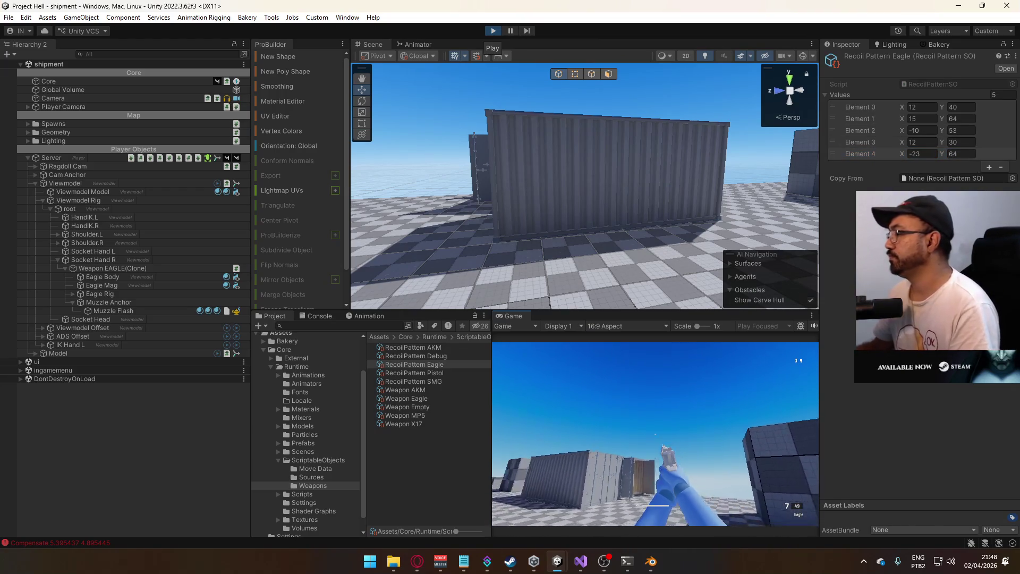
click(656, 434)
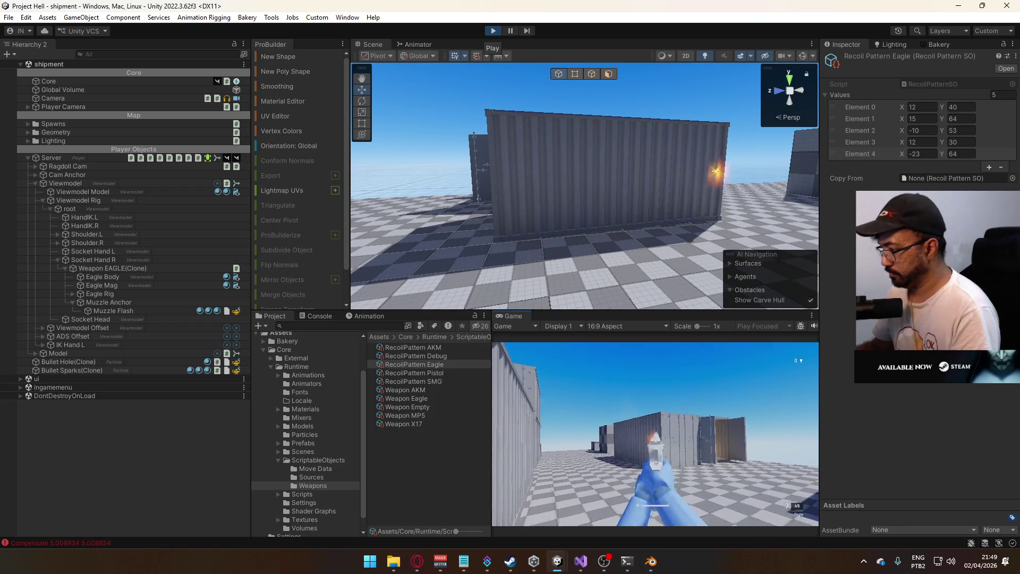
click(656, 434)
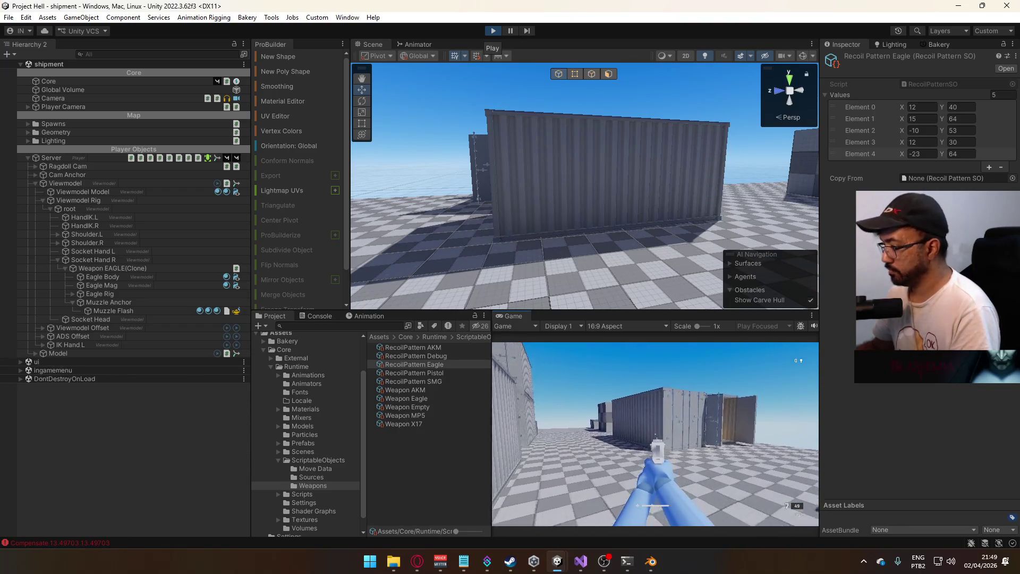
click(656, 433)
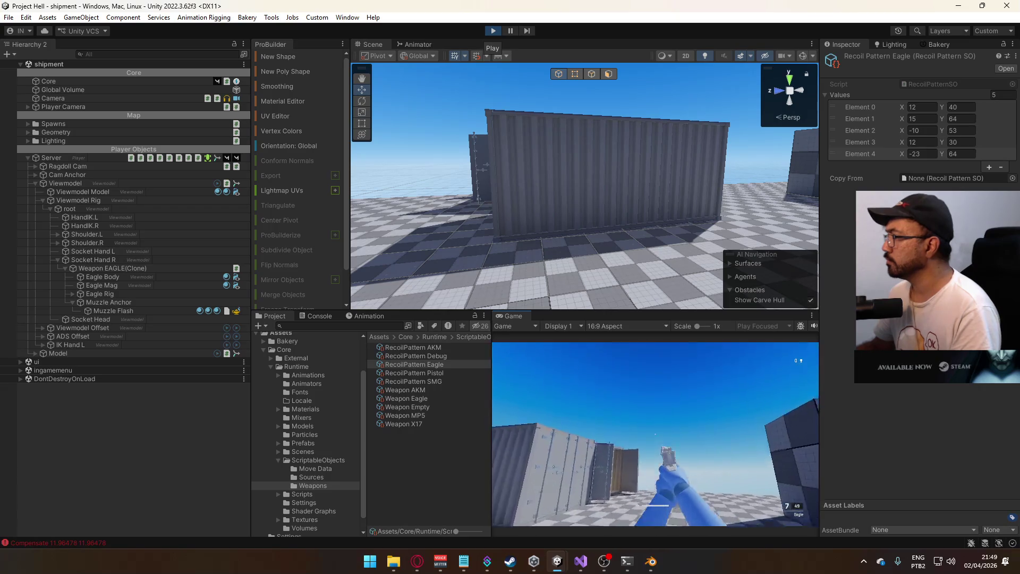
key(super)
click(845, 257)
Step: Add two recoil points: Element 5 at X 4, Y 48 and Element 6 at X -12, Y 30
click(990, 168)
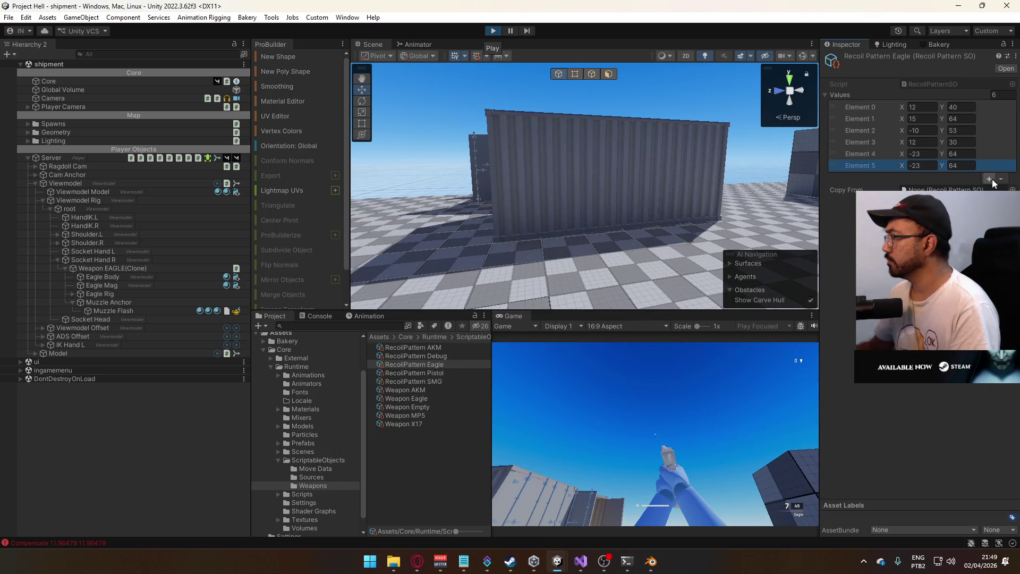
click(988, 181)
click(920, 167)
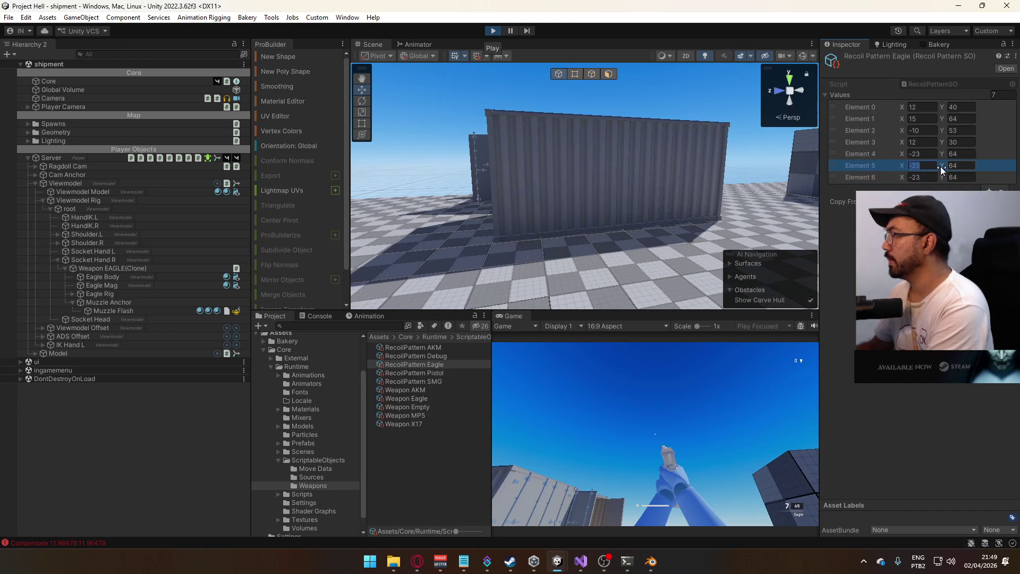
text(4)
click(967, 167)
text(48)
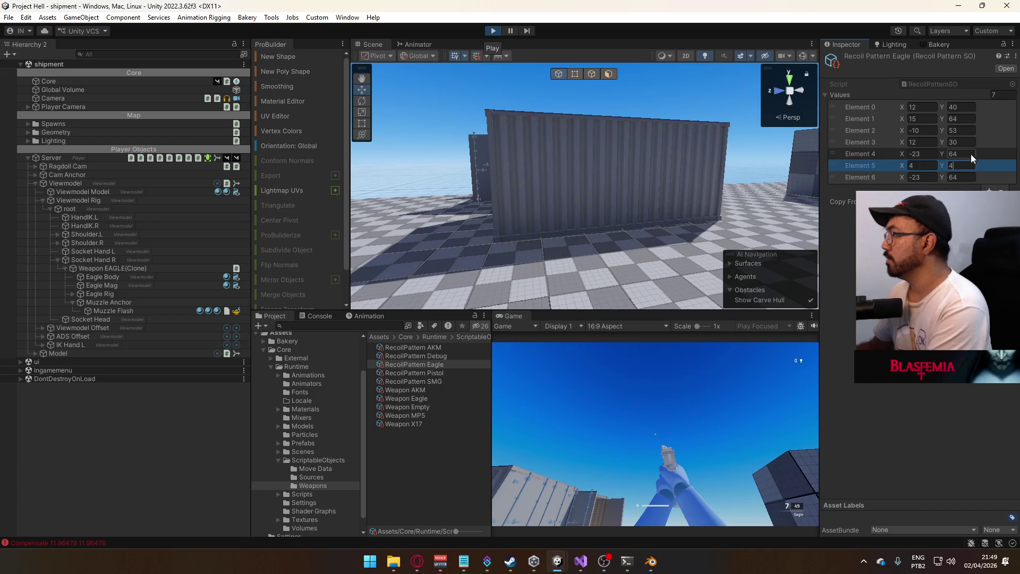
click(920, 176)
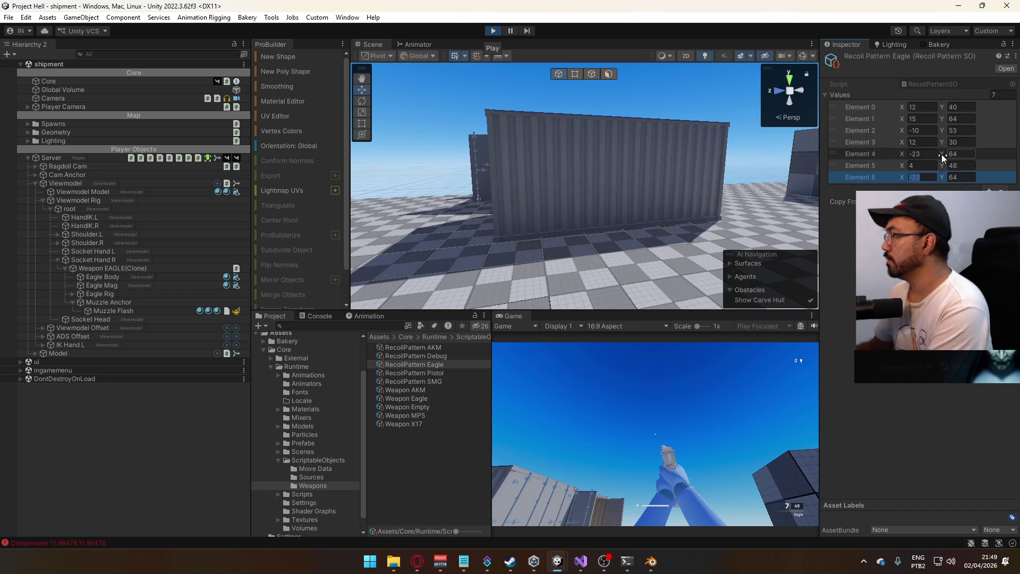
text(-)
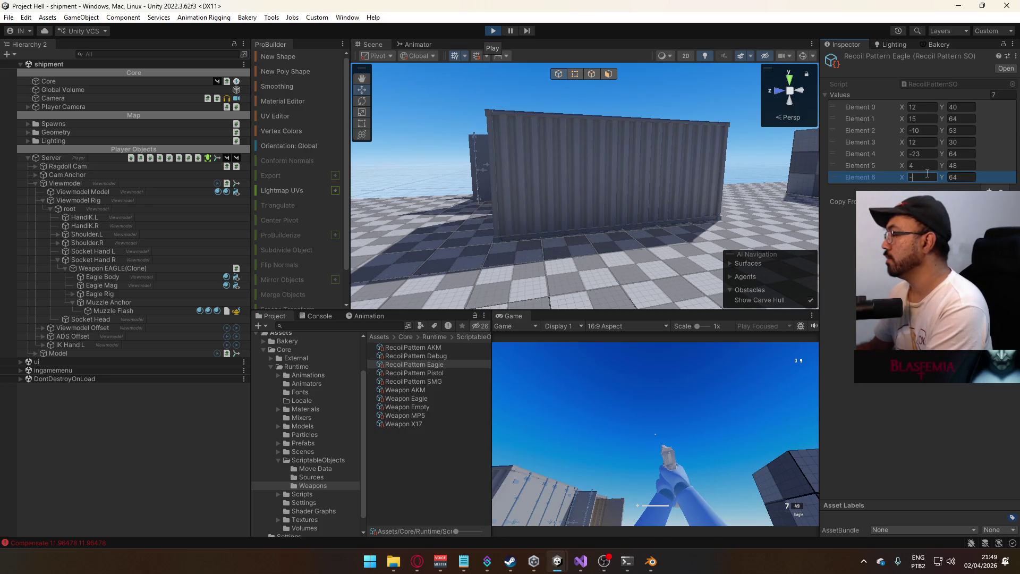
text(12)
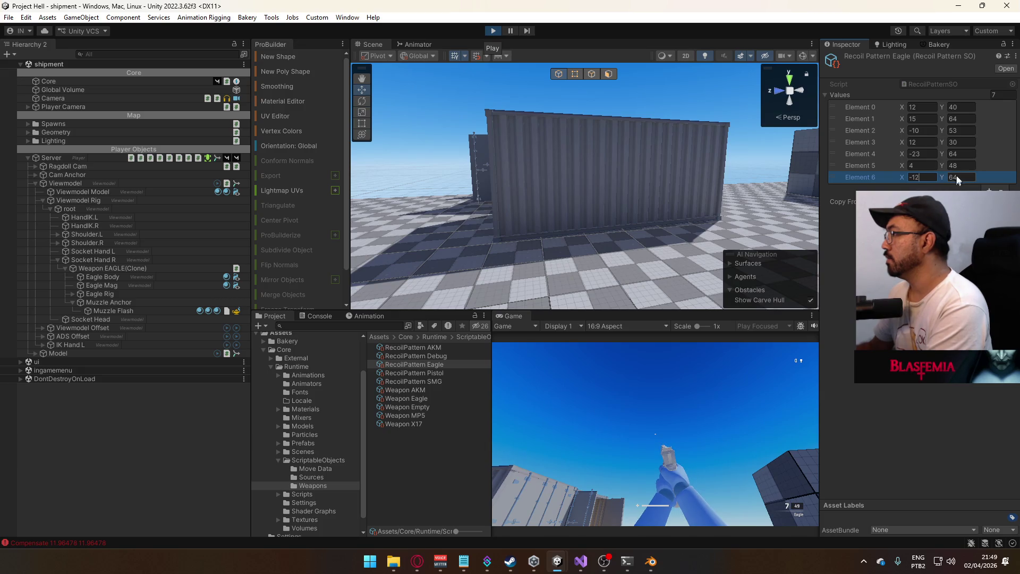
text(30)
click(634, 385)
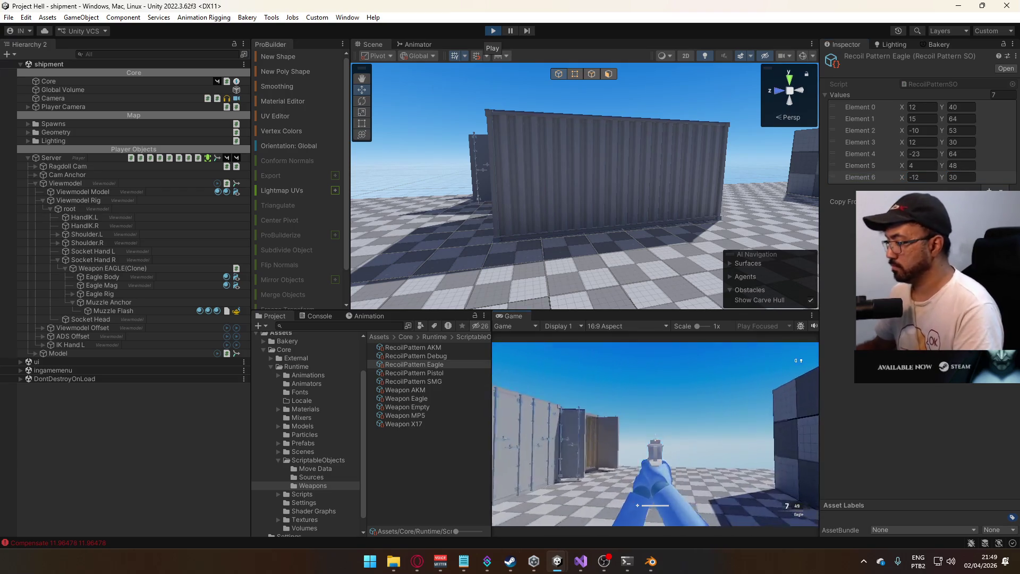
Step: Fire eleven test shots at the containers with the seven-point recoil
click(656, 434)
click(655, 434)
click(655, 434)
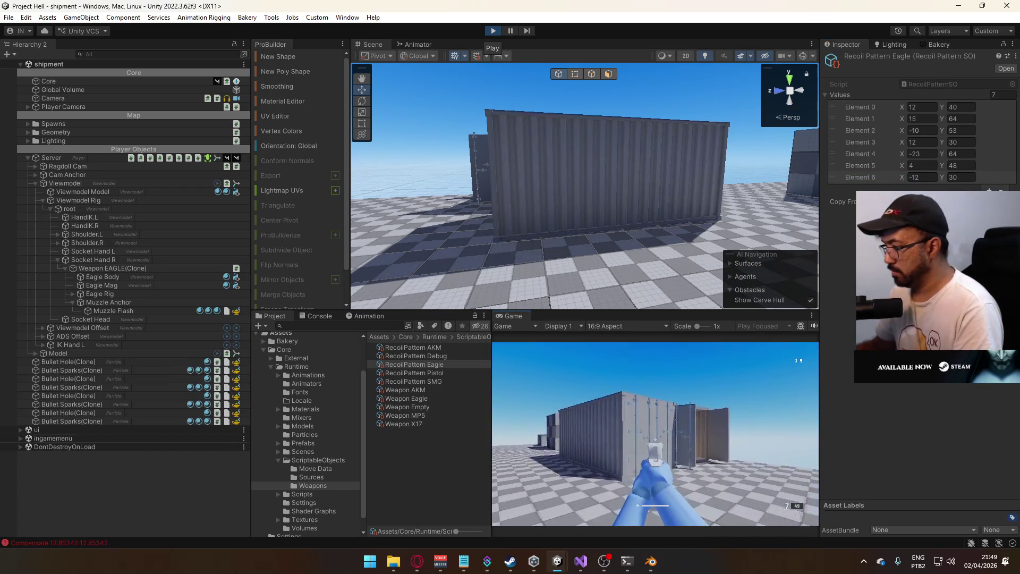
click(656, 434)
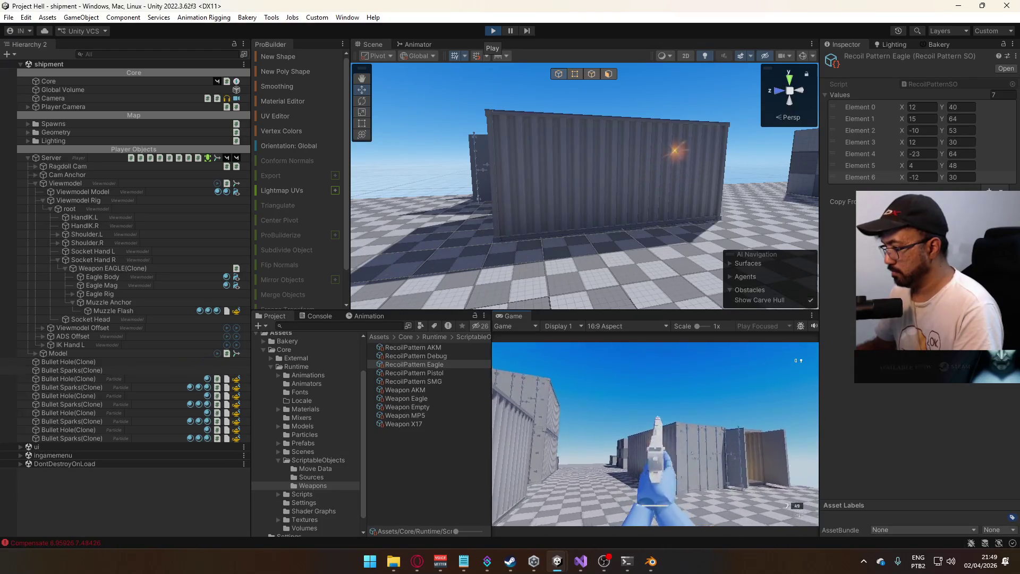
click(656, 434)
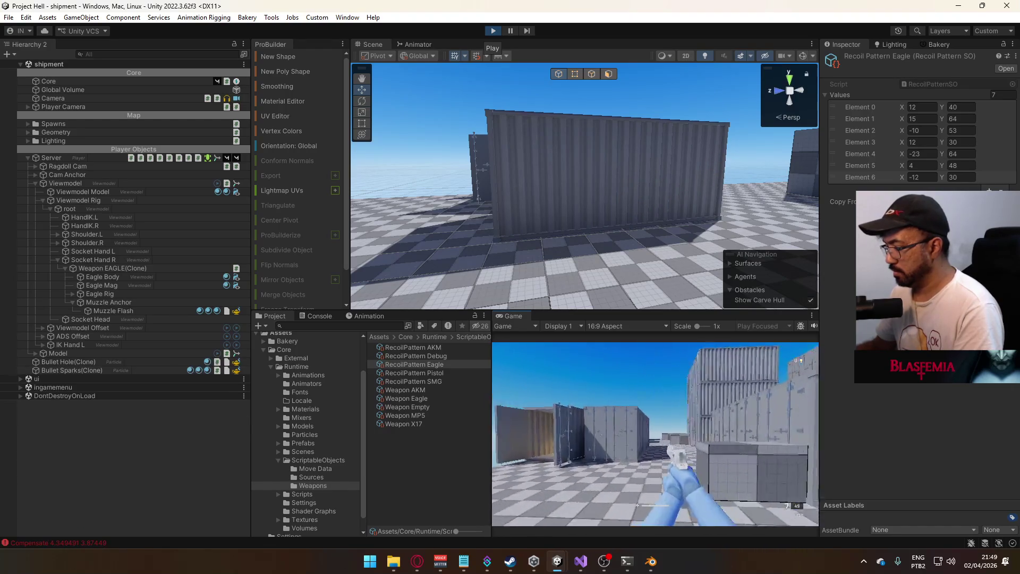
click(655, 435)
click(655, 434)
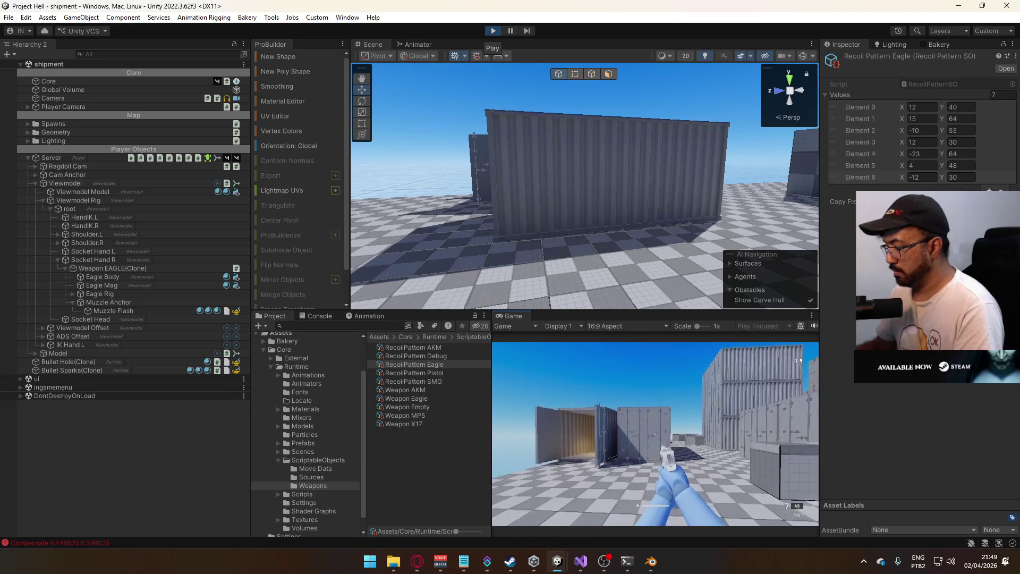
click(656, 434)
click(656, 435)
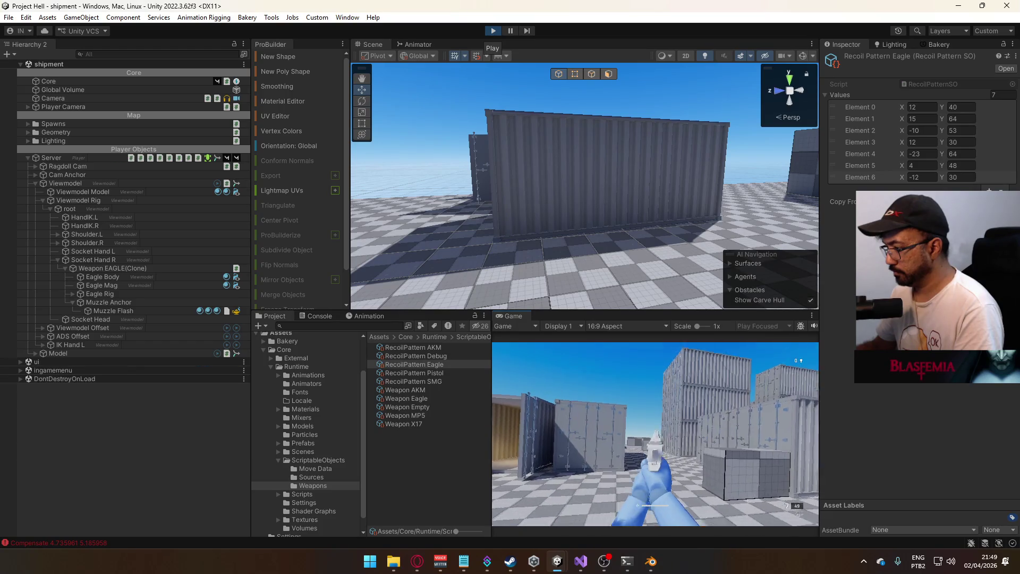
click(655, 434)
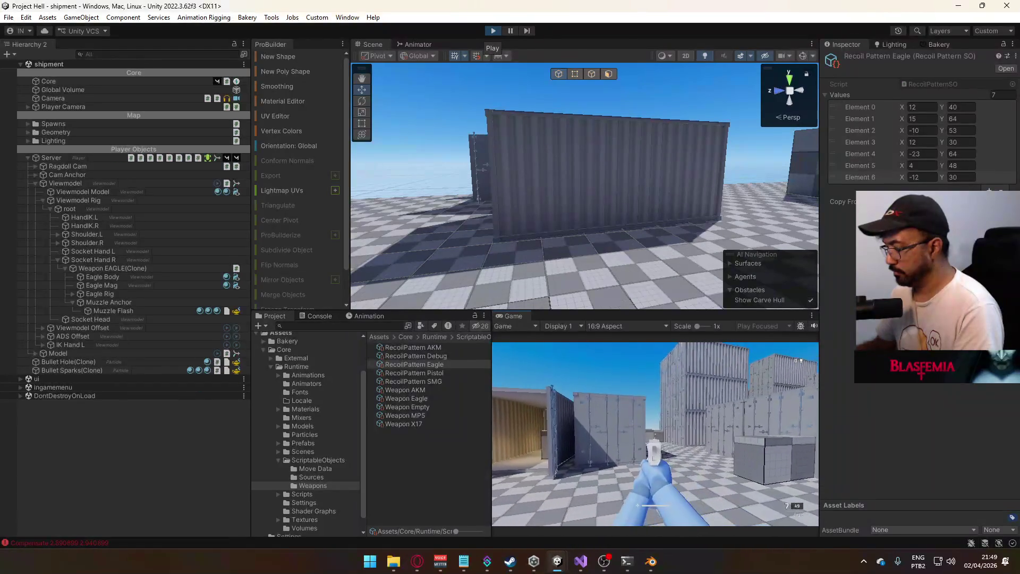
click(655, 434)
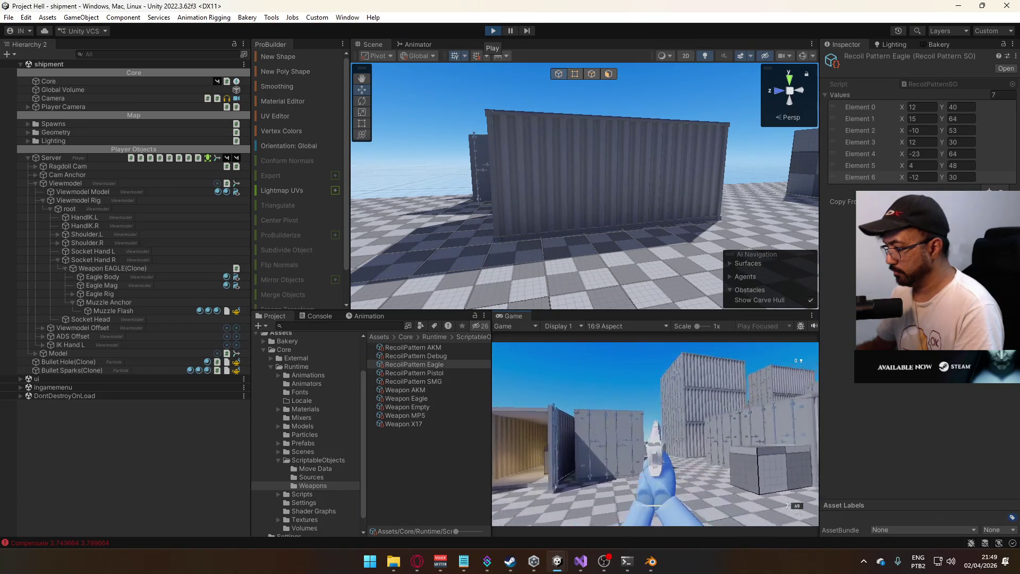
click(655, 434)
click(656, 434)
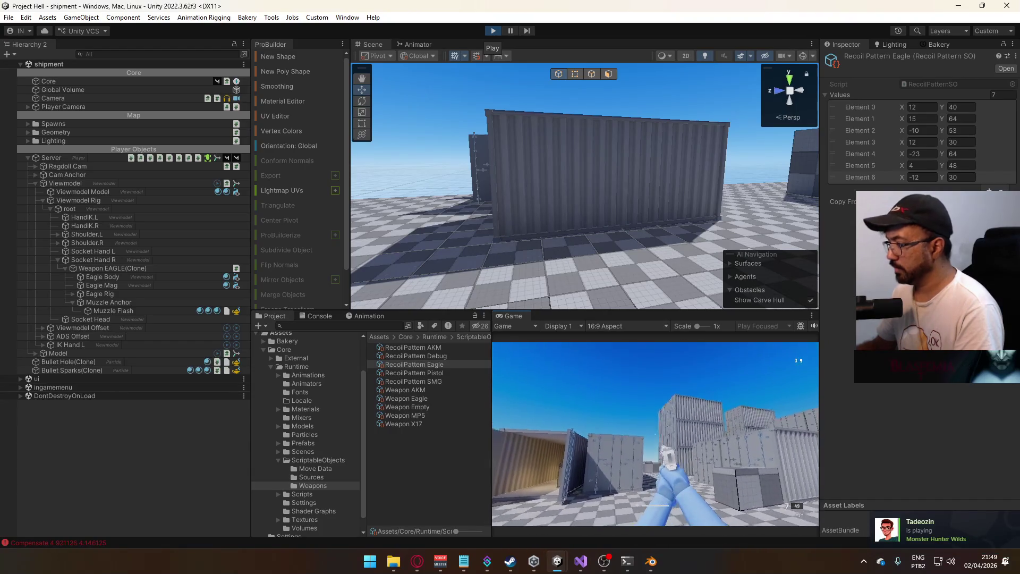
Step: Select the Weapon Eagle asset and bring its Damage Profile base damage into view
key(super)
click(307, 234)
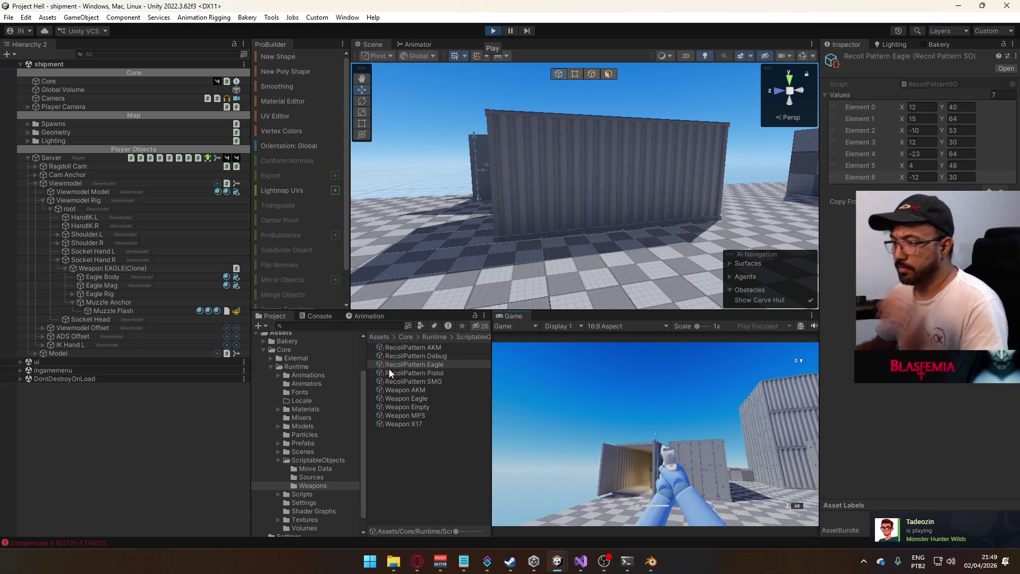
click(406, 398)
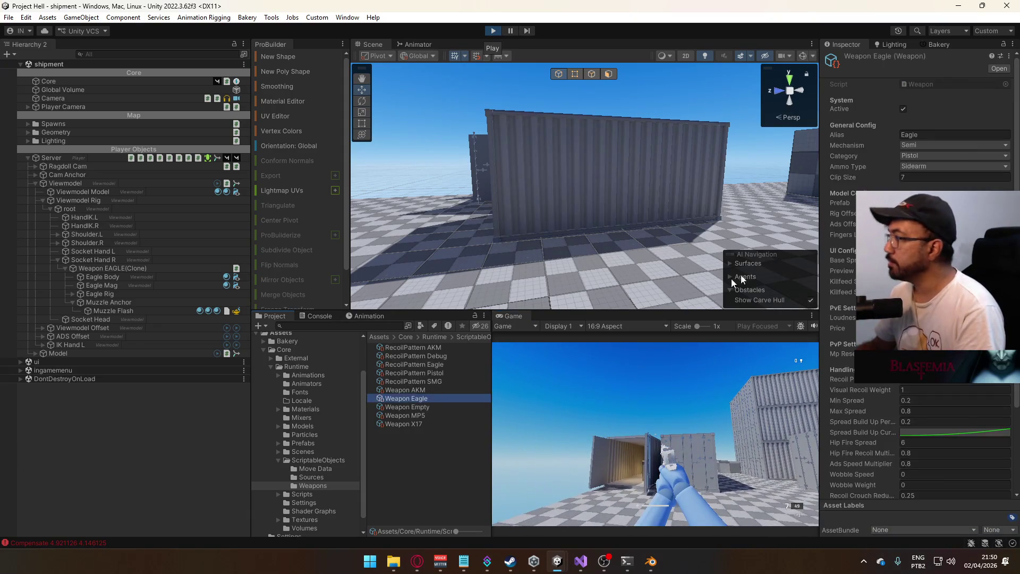
scroll(920, 319, down, 3)
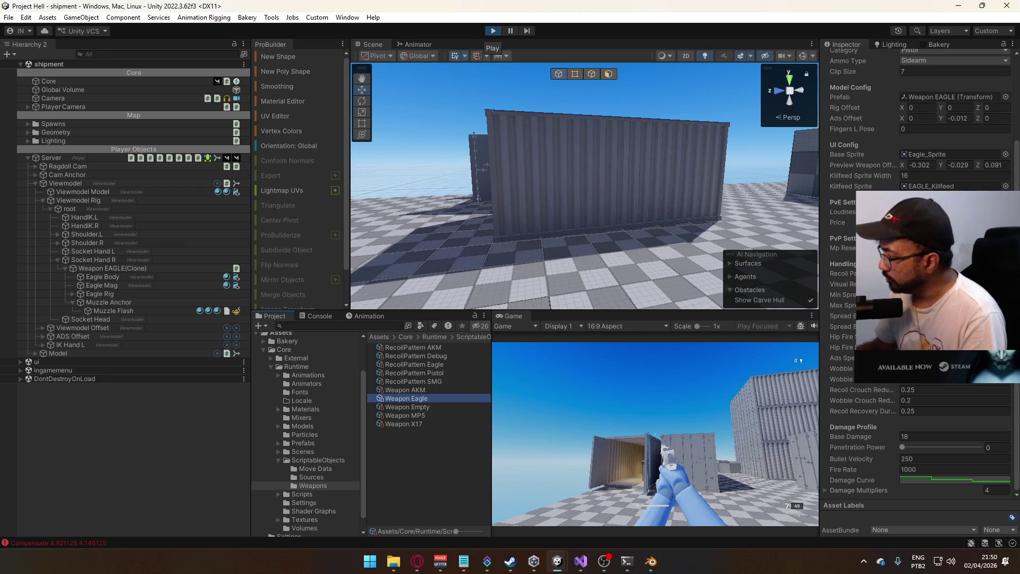
click(912, 437)
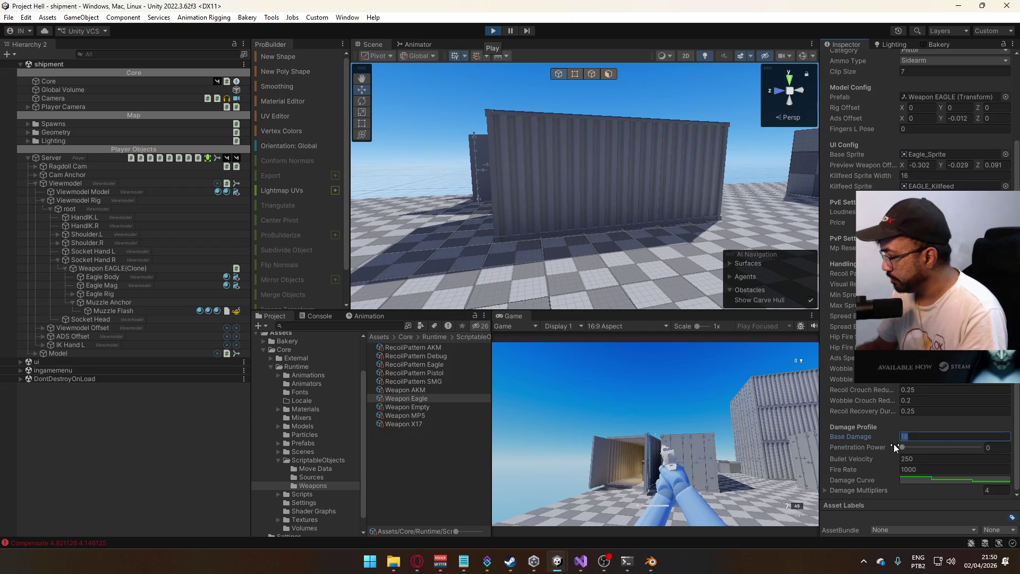
Step: Set the Eagle's Penetration Power to 2, then switch to the Opera browser
click(996, 448)
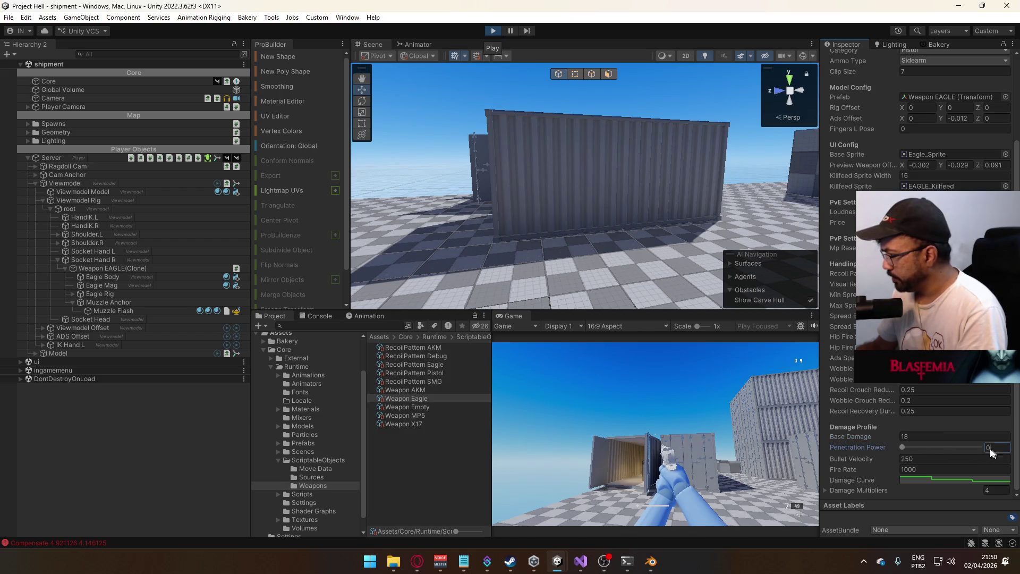
text(2)
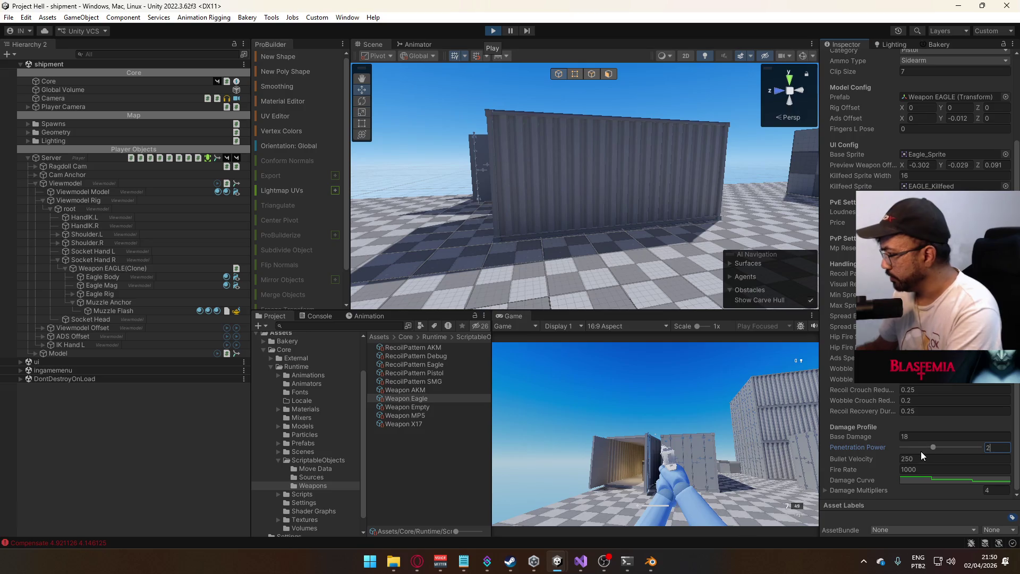
click(920, 457)
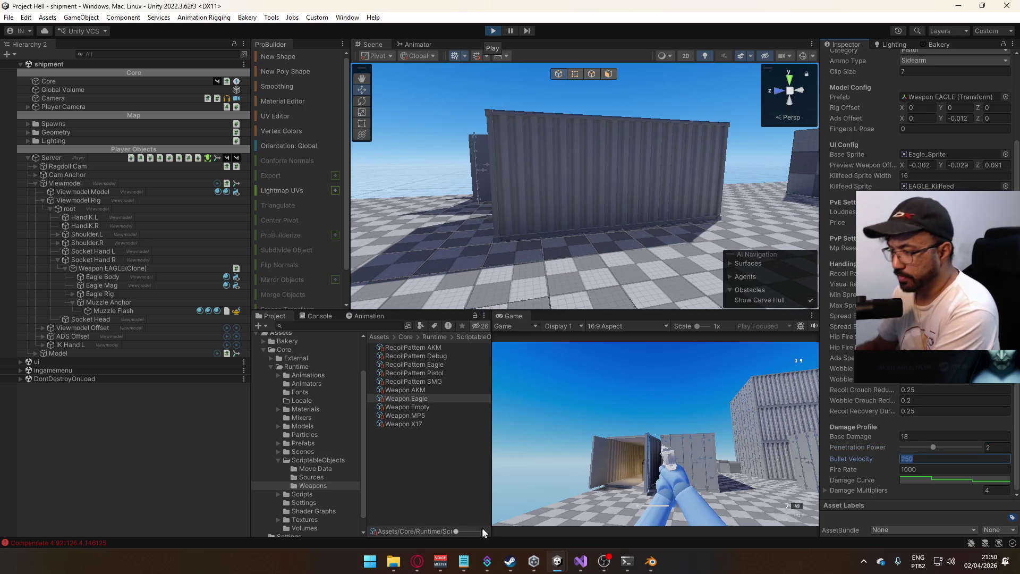
click(418, 565)
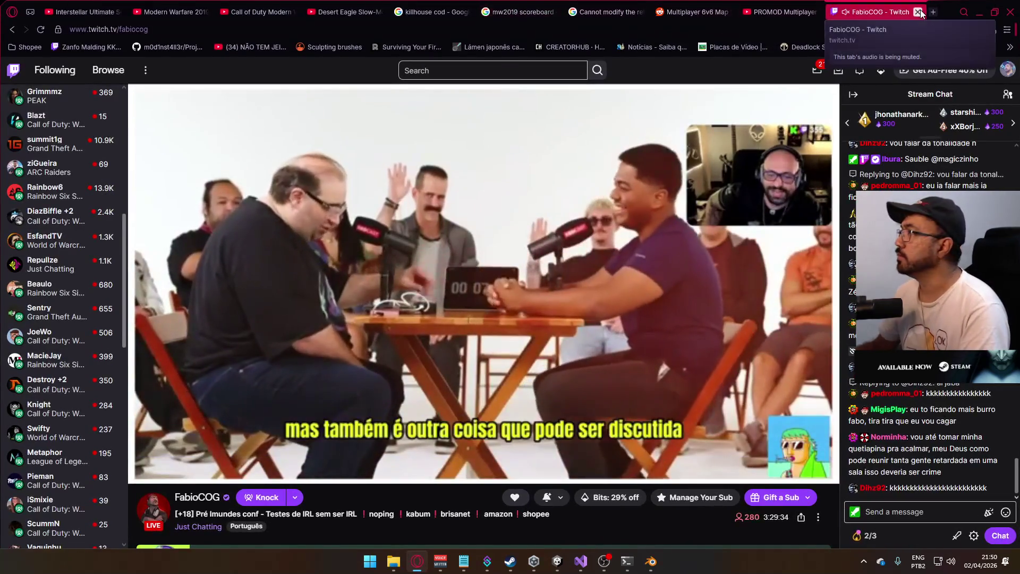
Step: Google 'desert eagle muzzle velocity' in a new Opera tab, then return to Unity
click(935, 11)
text(desert)
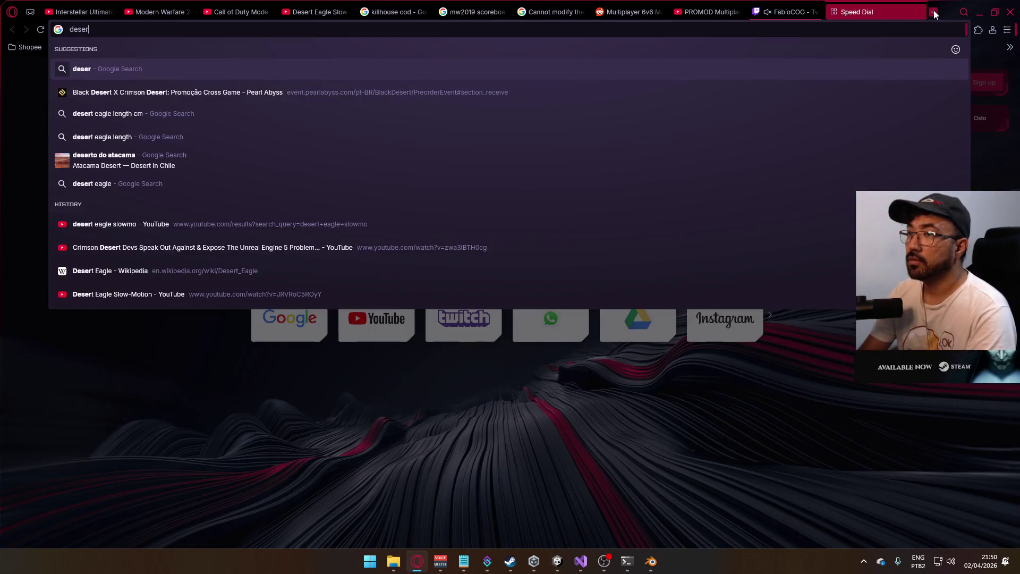
text( eagle bul)
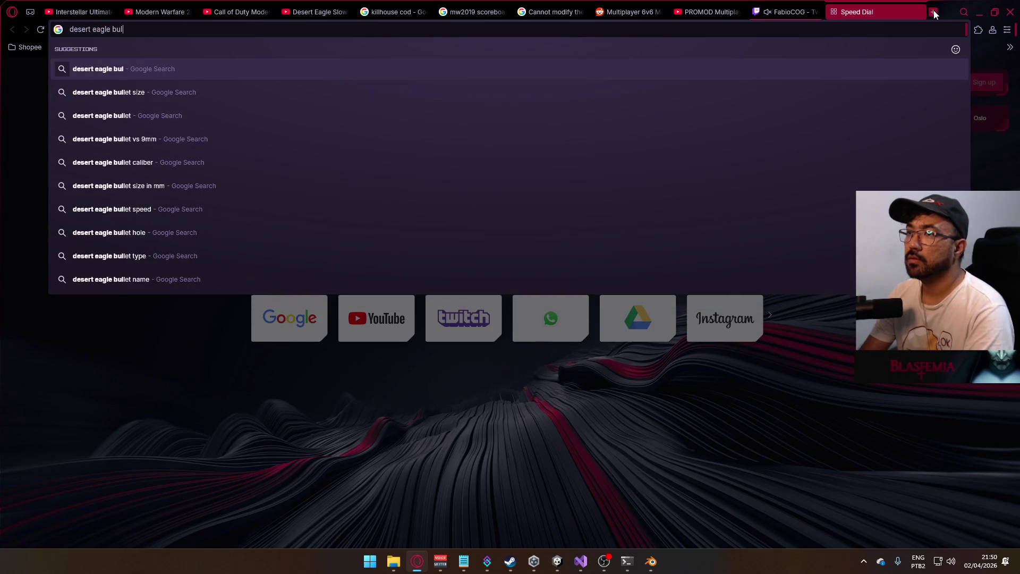
key(BackSpace)
key(BackSpace)
text(muzzle velo)
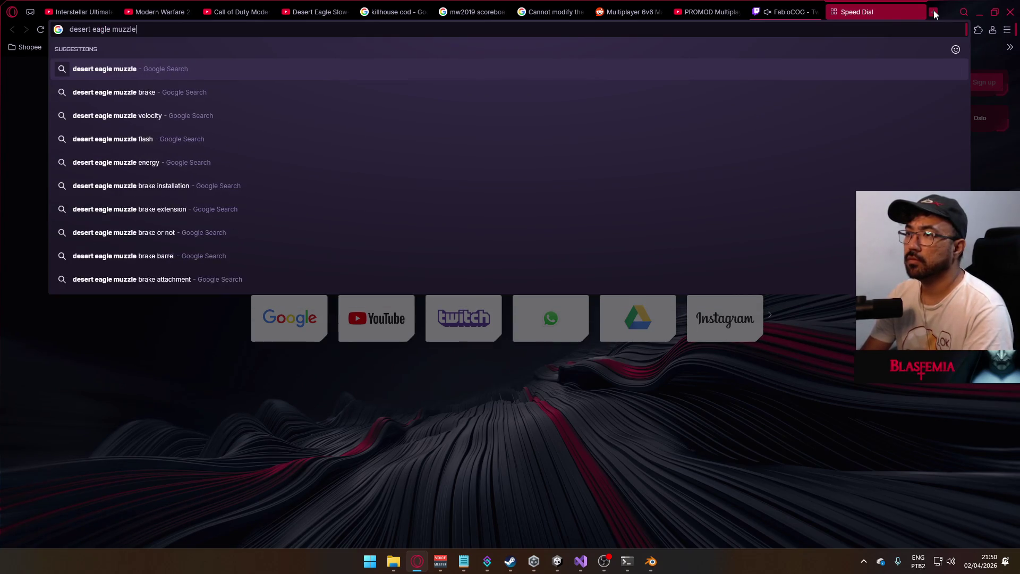
text(city)
key(Return)
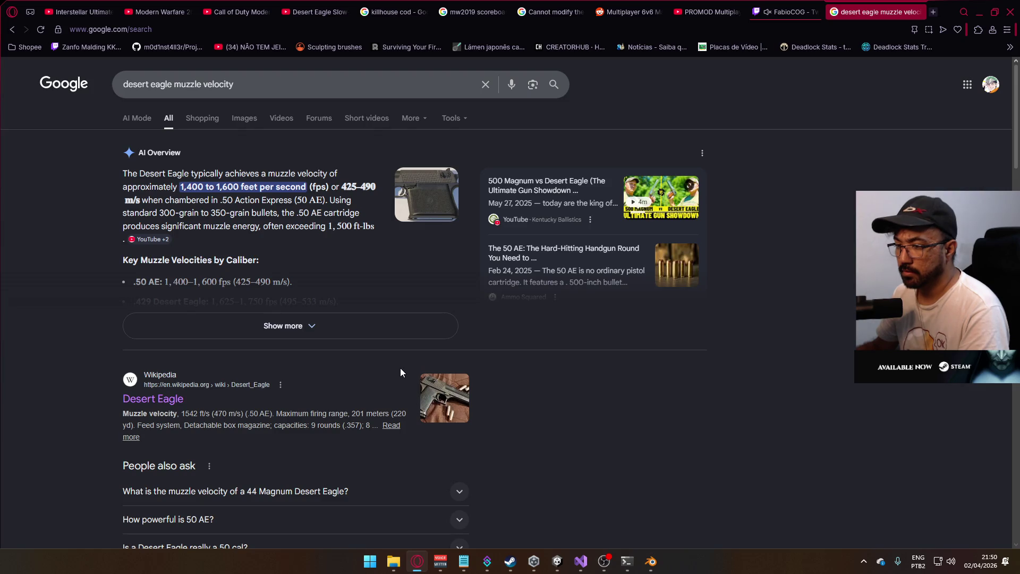
key(alt+Tab)
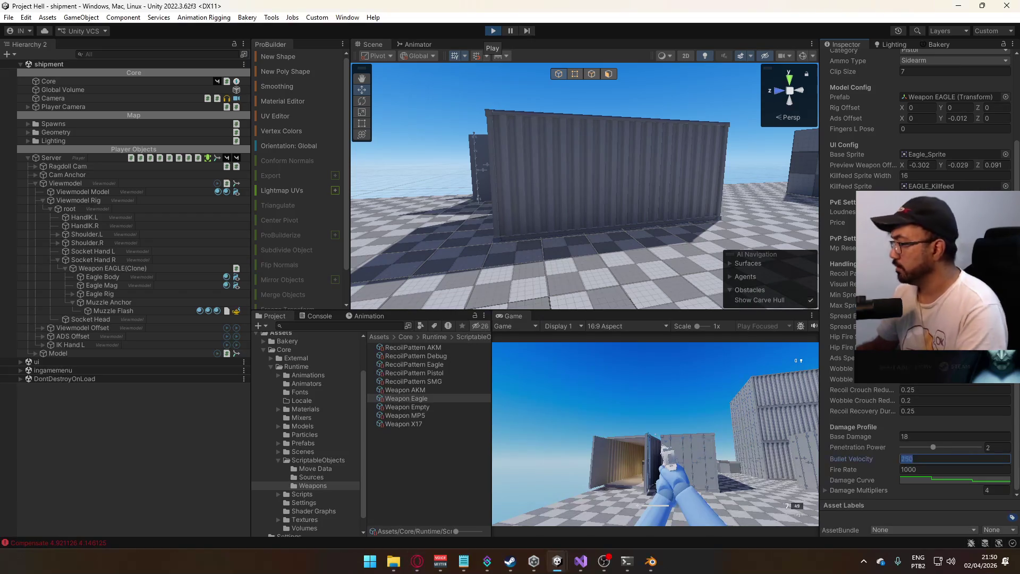
Step: Enter 470 for the Eagle's Bullet Velocity and 60 for its Base Damage
text(470)
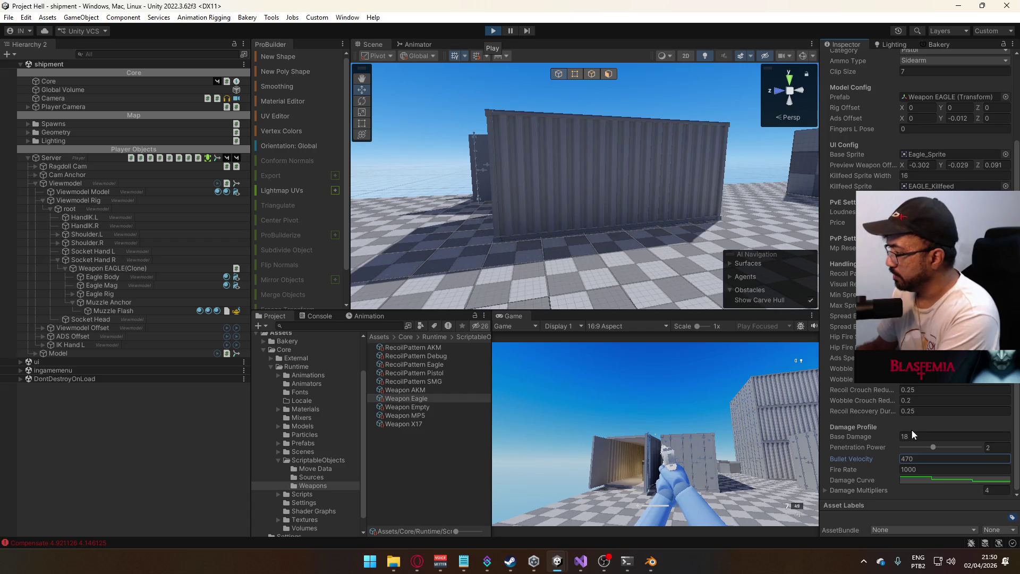
click(914, 436)
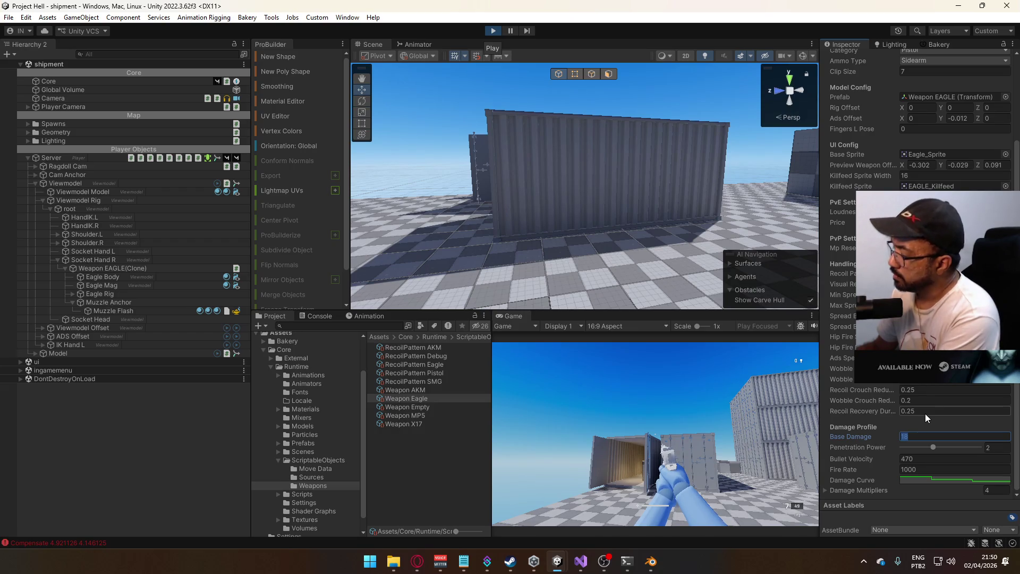
text(60)
key(Return)
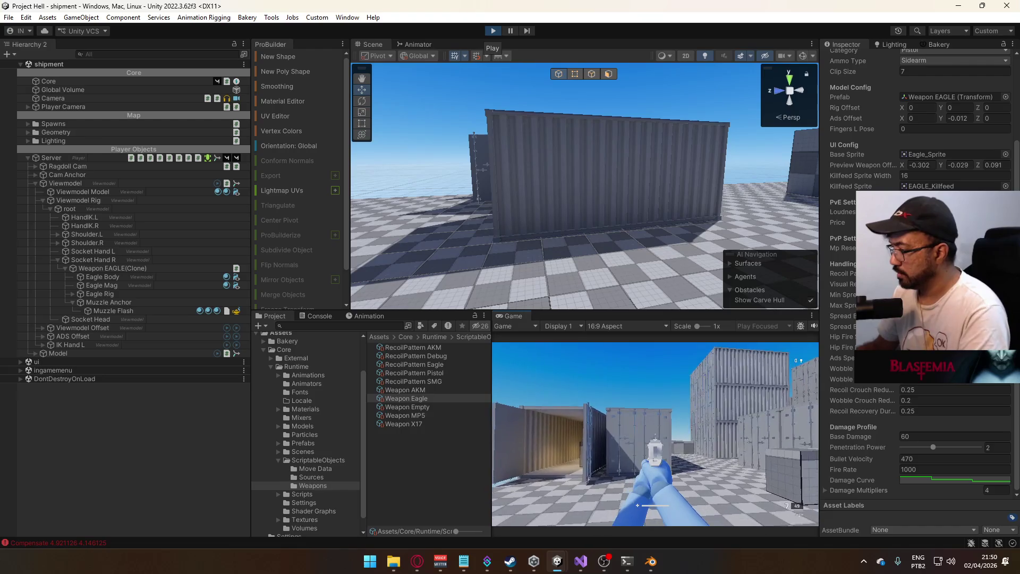
key(super)
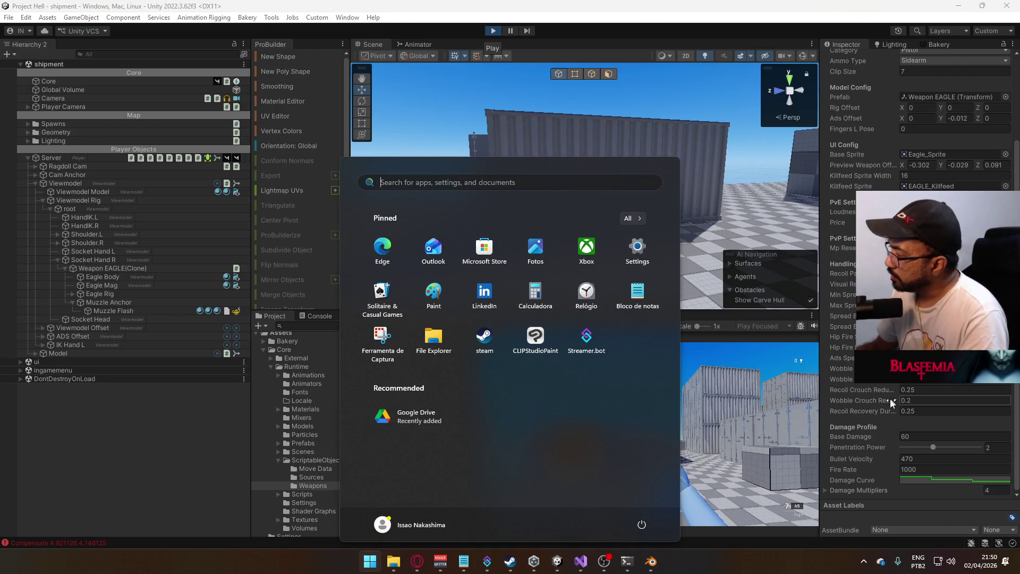
Step: Expand Damage Multipliers and compare with Weapon AKM's values before reselecting Weapon Eagle
click(847, 490)
scroll(890, 451, down, 2)
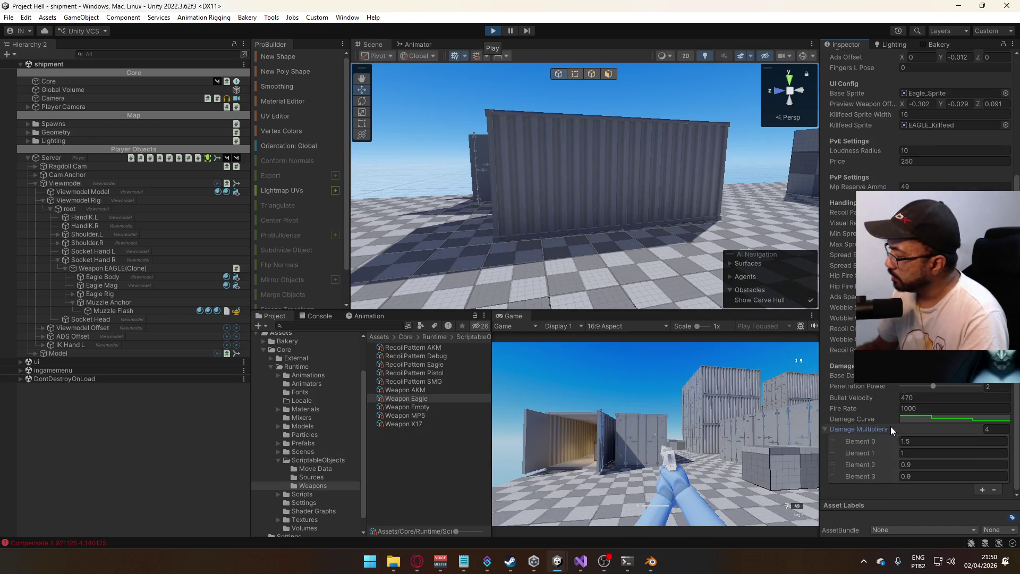
click(917, 442)
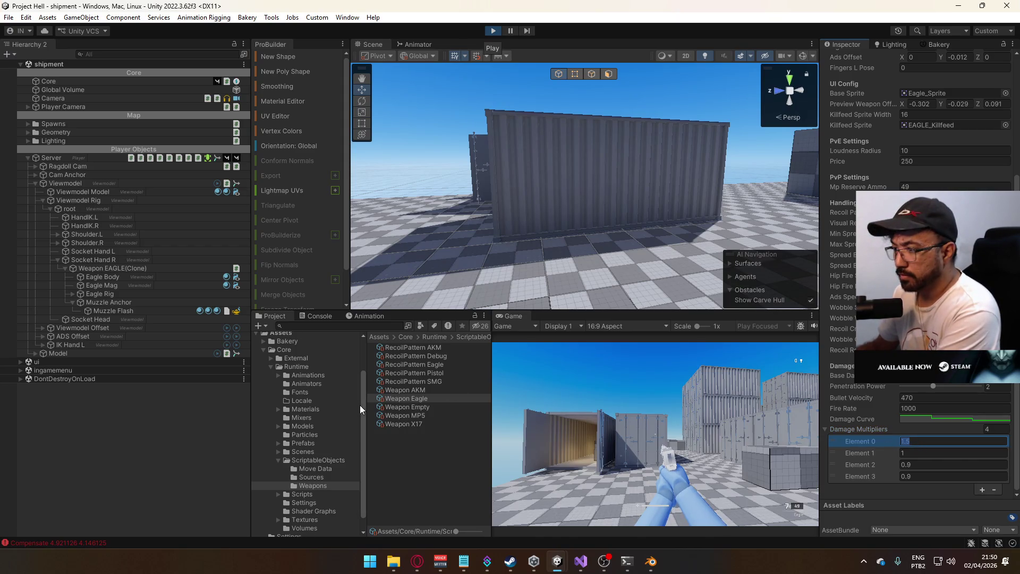
click(419, 391)
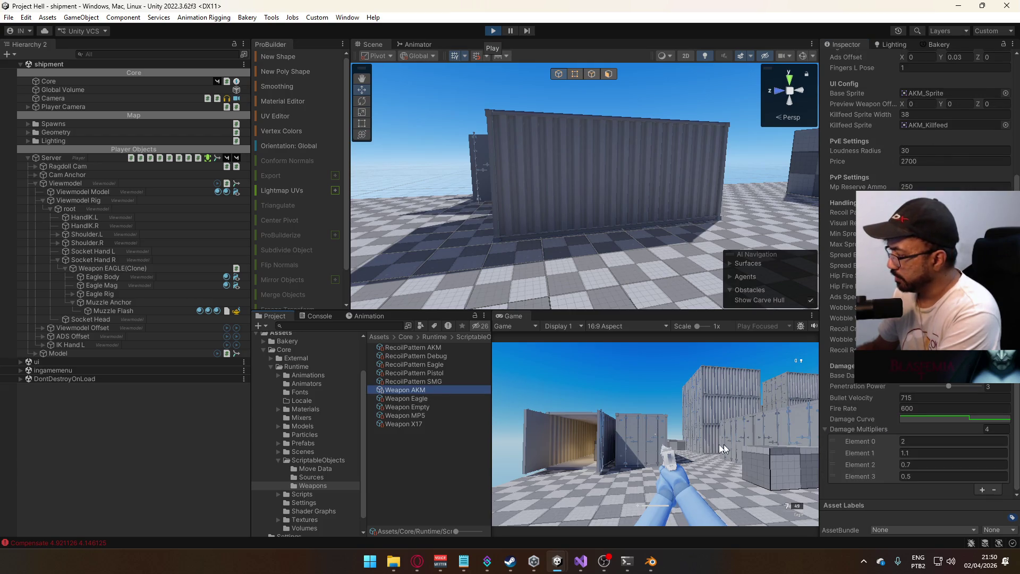
click(421, 399)
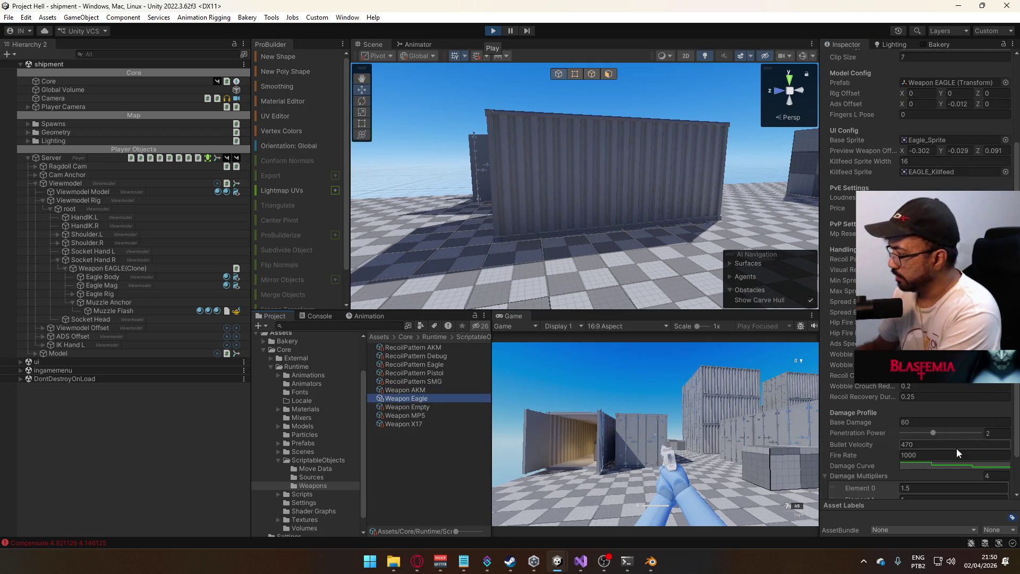
click(919, 442)
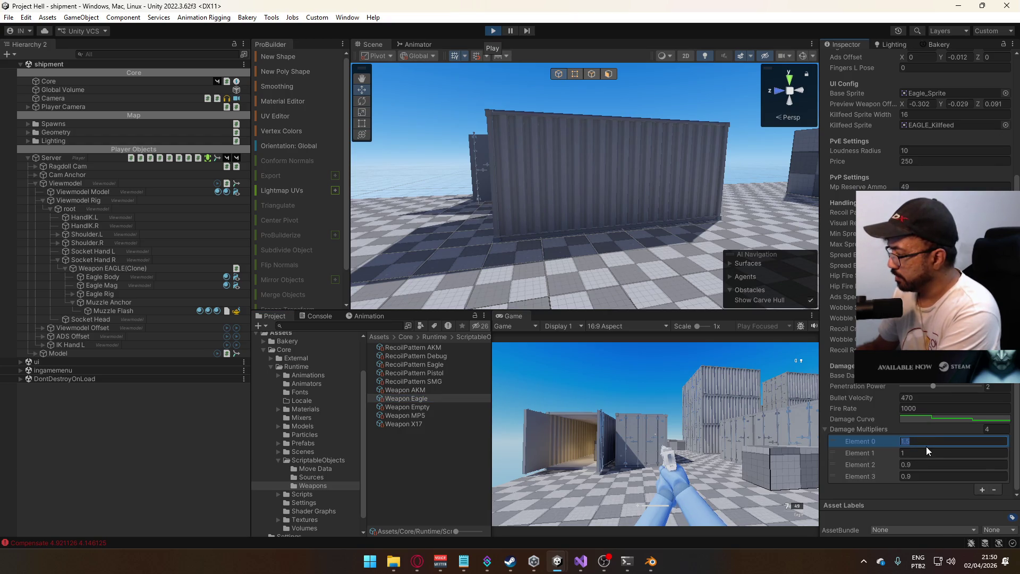
Step: Set multiplier Element 0 to 5 and Elements 2 and 3 to 0.7, then fire a test shot
text(5)
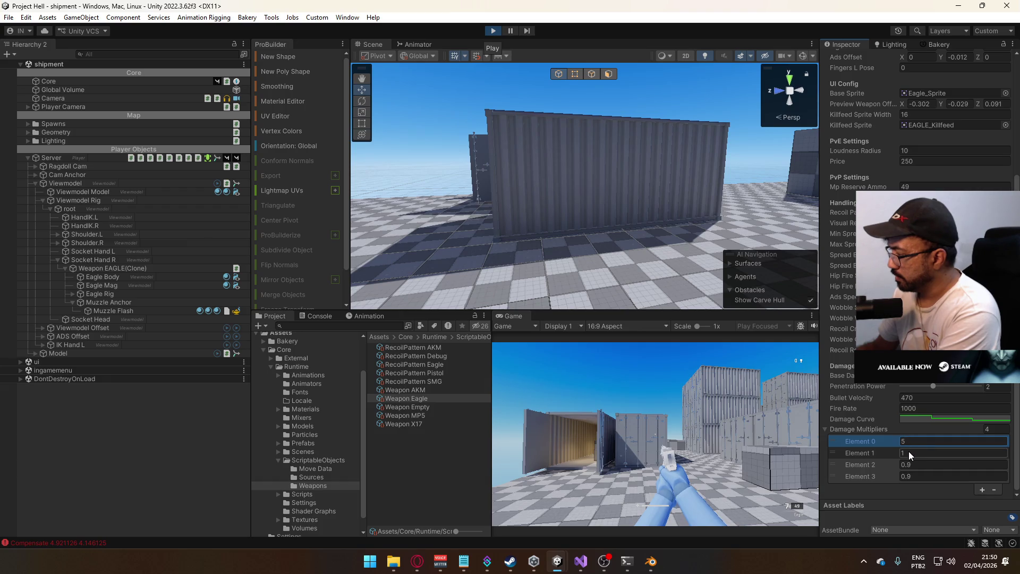
click(914, 465)
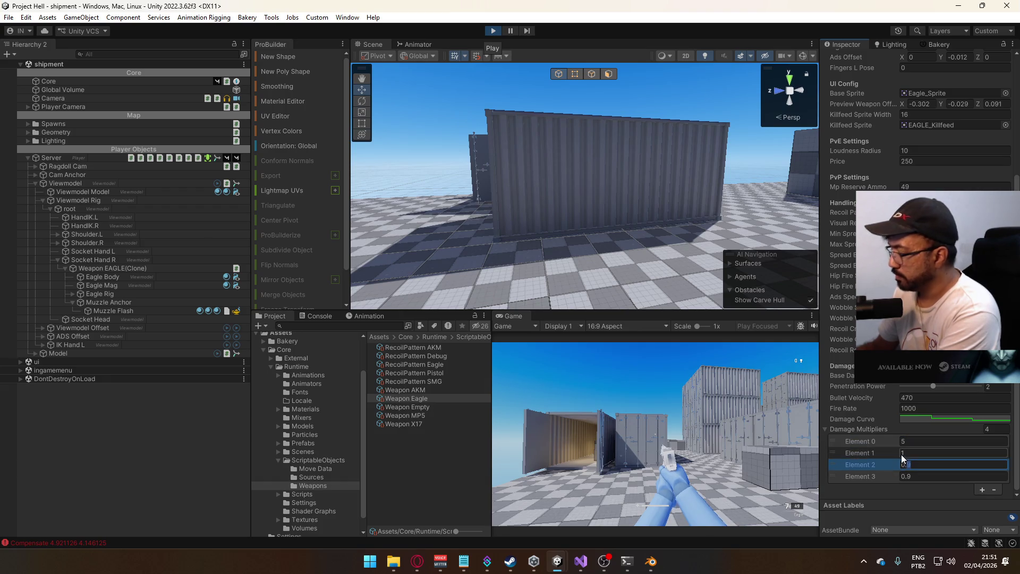
text(0.7)
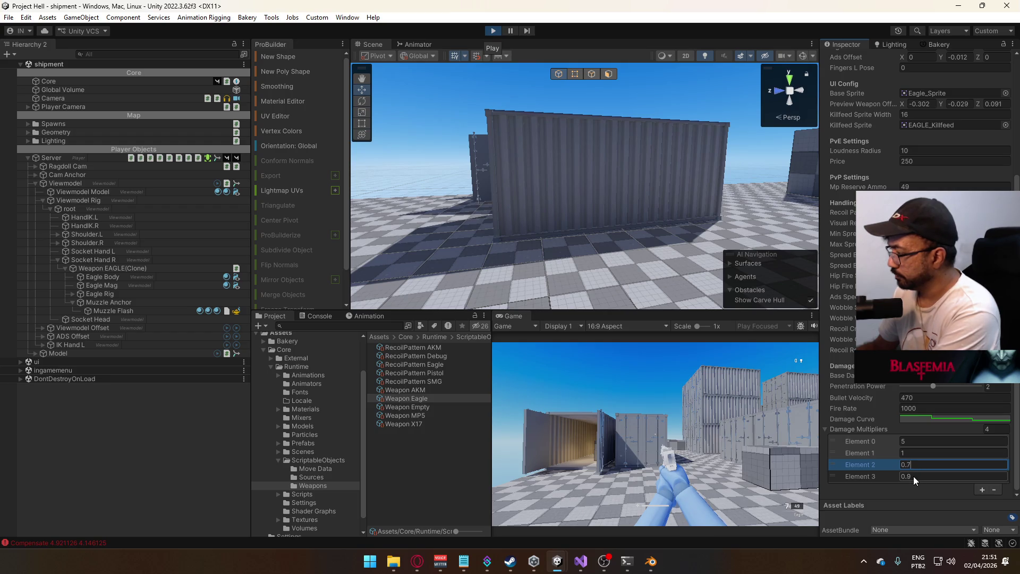
click(916, 476)
text(0.7)
key(Return)
click(656, 434)
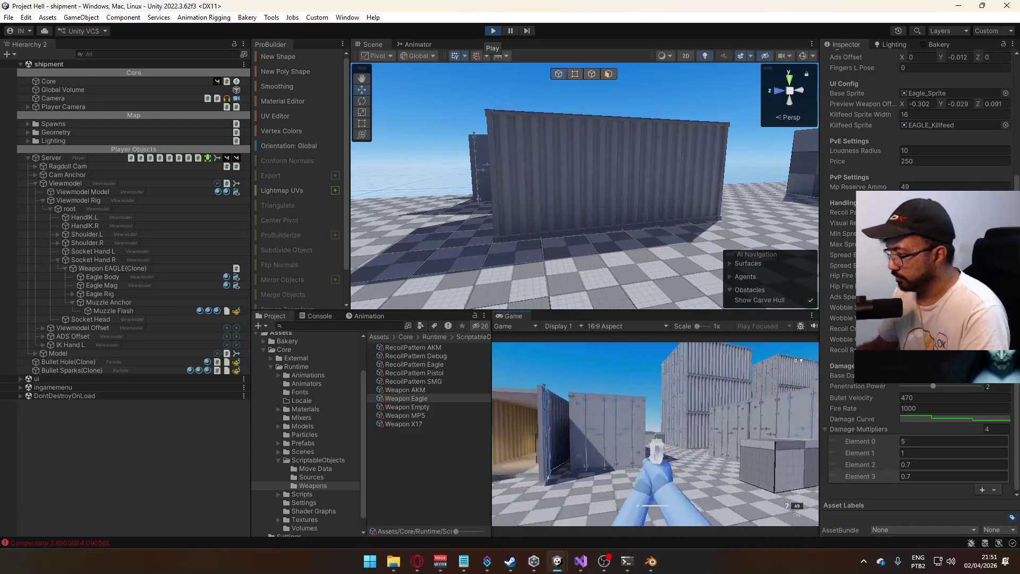
Step: Fire the Eagle at the containers, compare with an MP5 shot, fire the Eagle again, then stop play mode
click(656, 434)
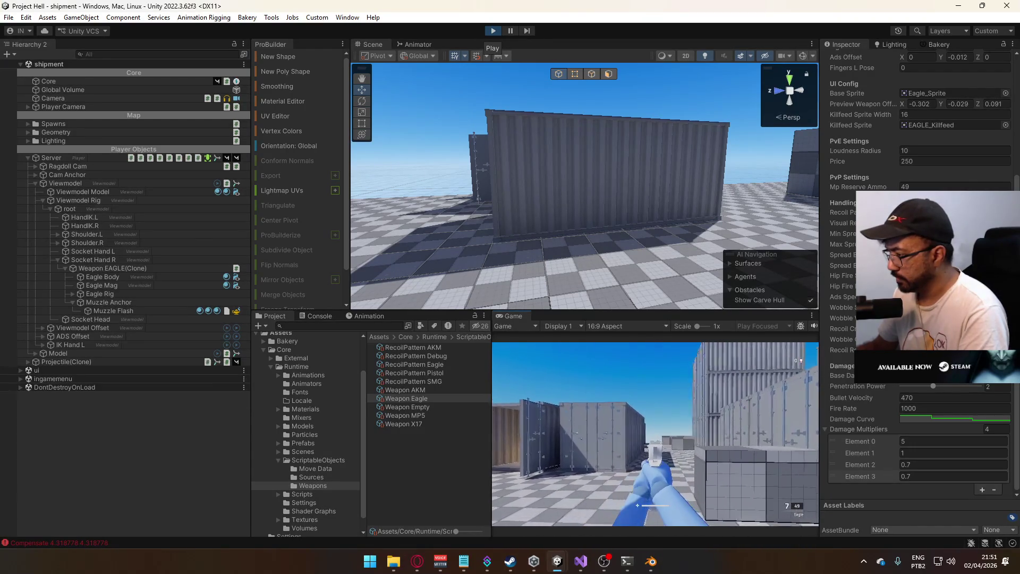
click(656, 435)
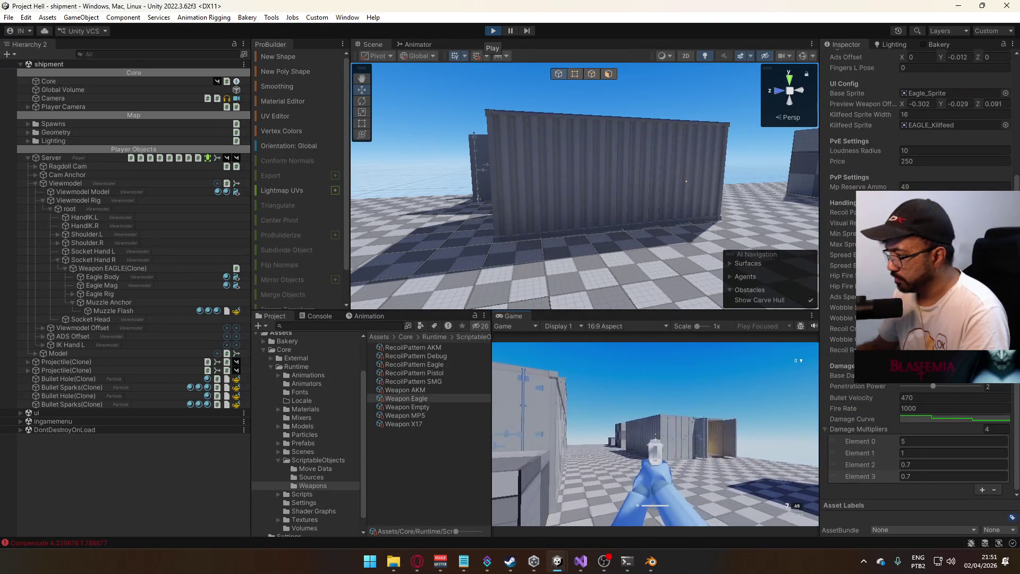
key(1)
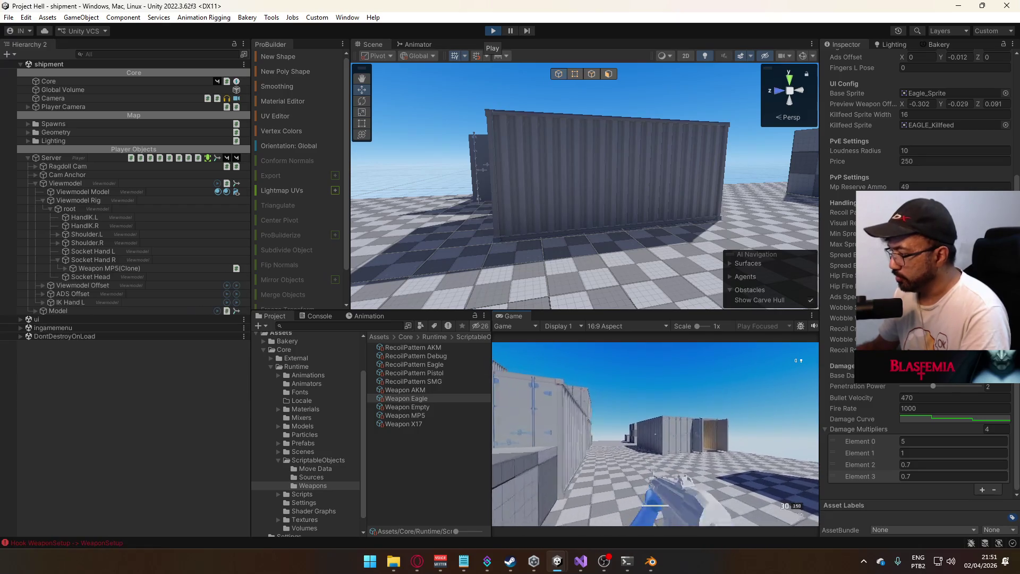
click(656, 434)
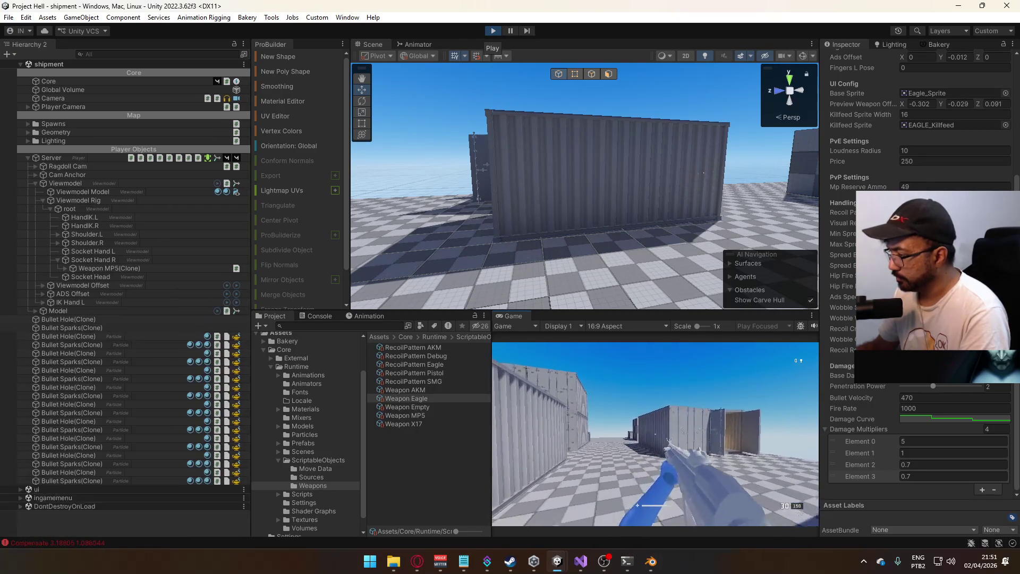
key(2)
click(655, 434)
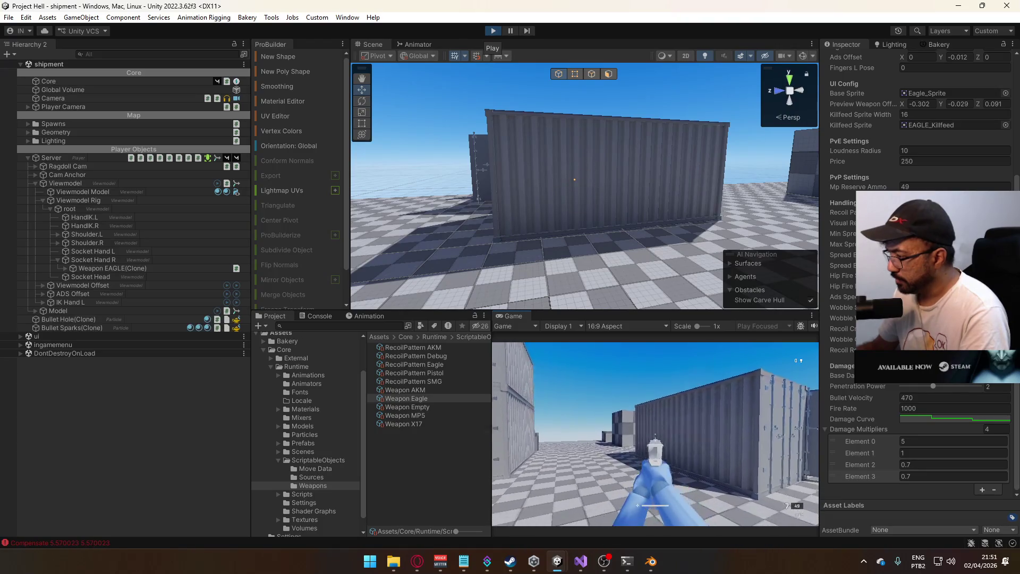
click(655, 434)
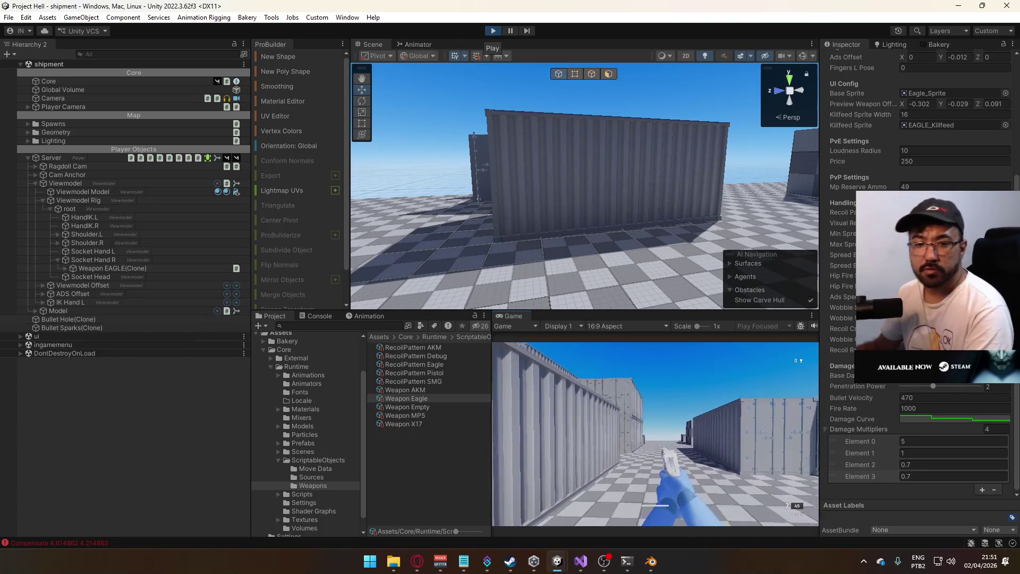
click(489, 32)
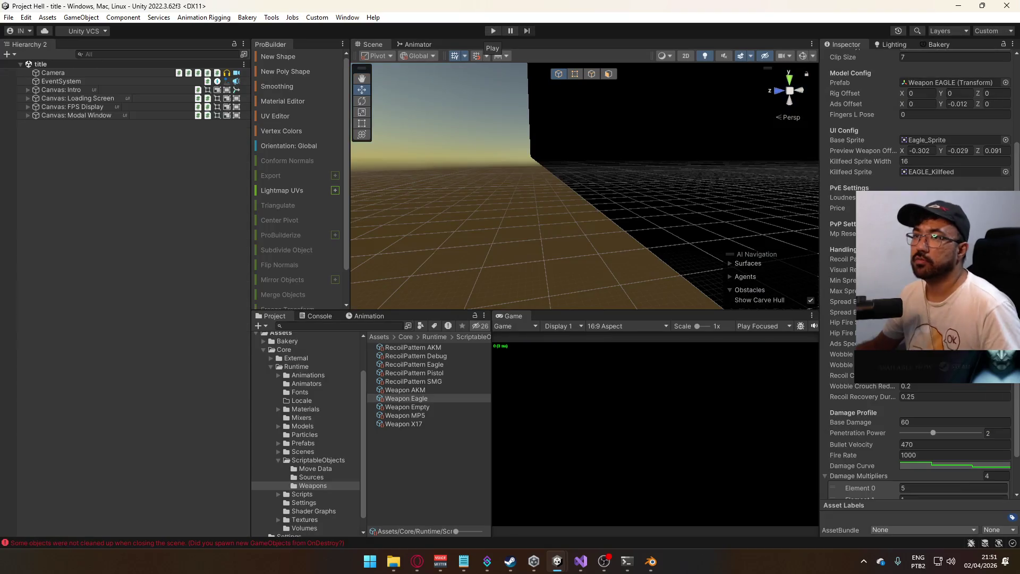
Step: From Build Settings, review Player Settings, then choose Build And Run for the Windows 64-bit target
click(9, 17)
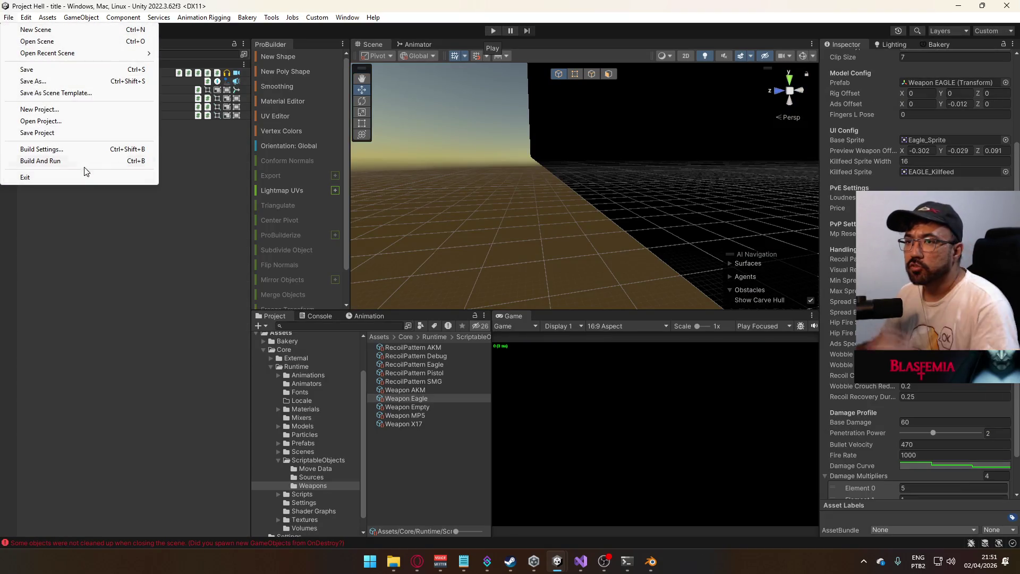
click(63, 150)
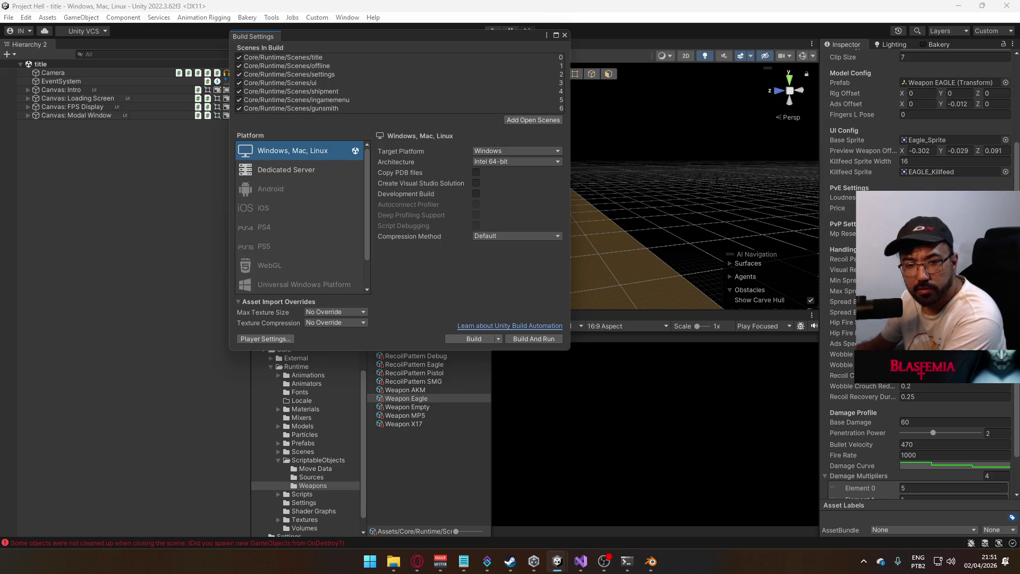
click(243, 338)
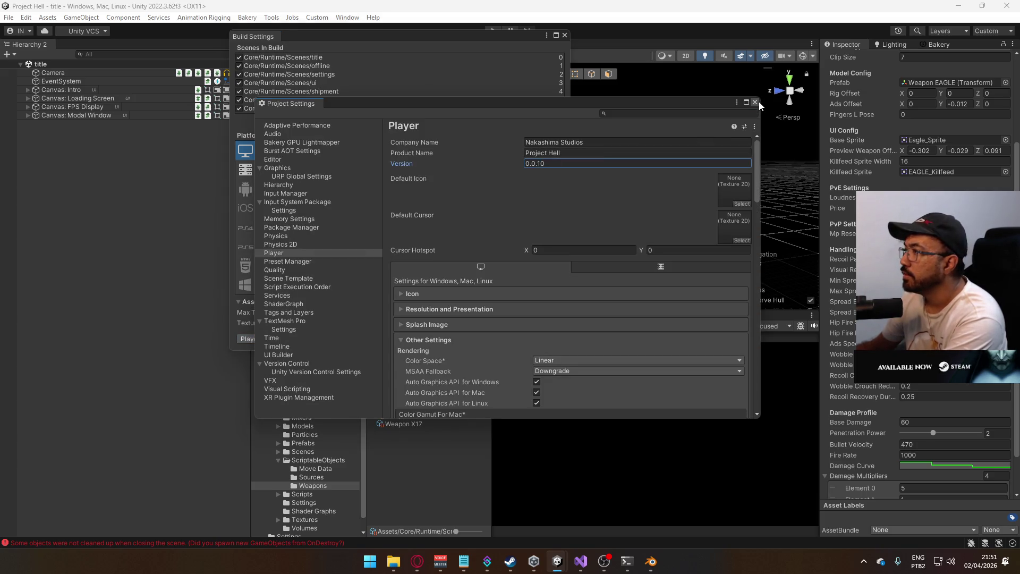
click(755, 102)
click(500, 343)
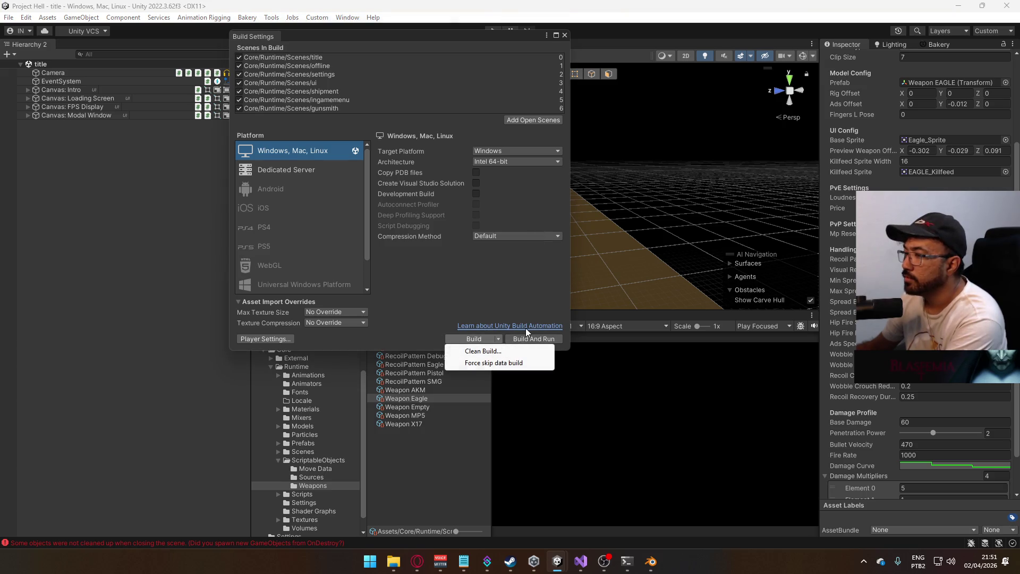
click(539, 338)
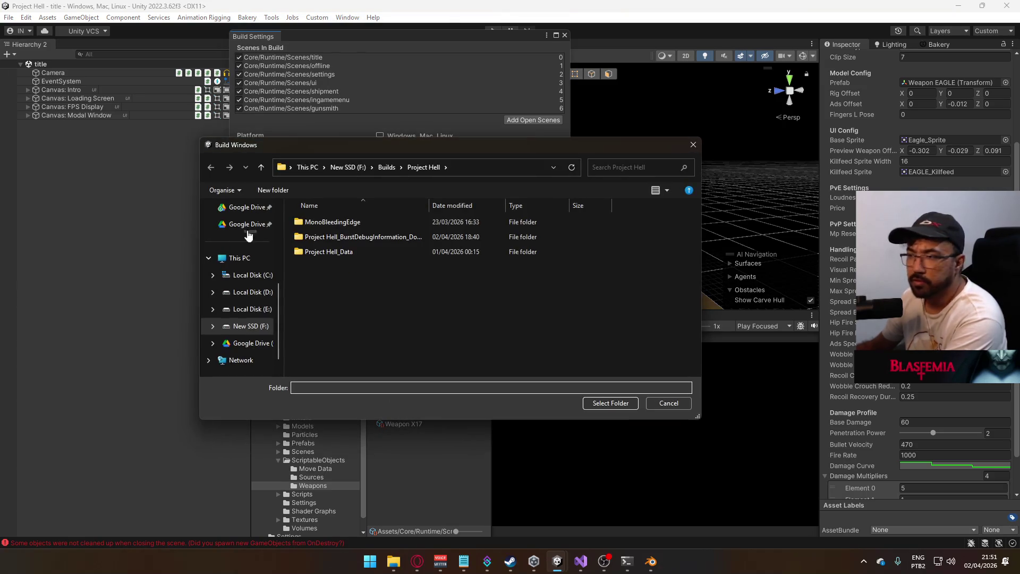
Step: Pick Builds\Project Hell as the output folder and start the Windows player build
click(387, 167)
click(324, 236)
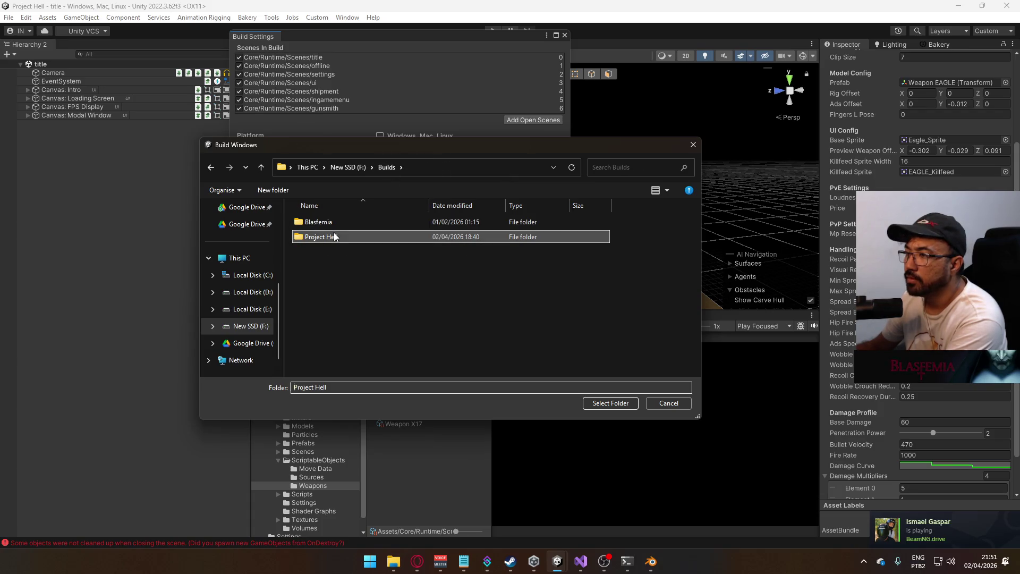
click(363, 202)
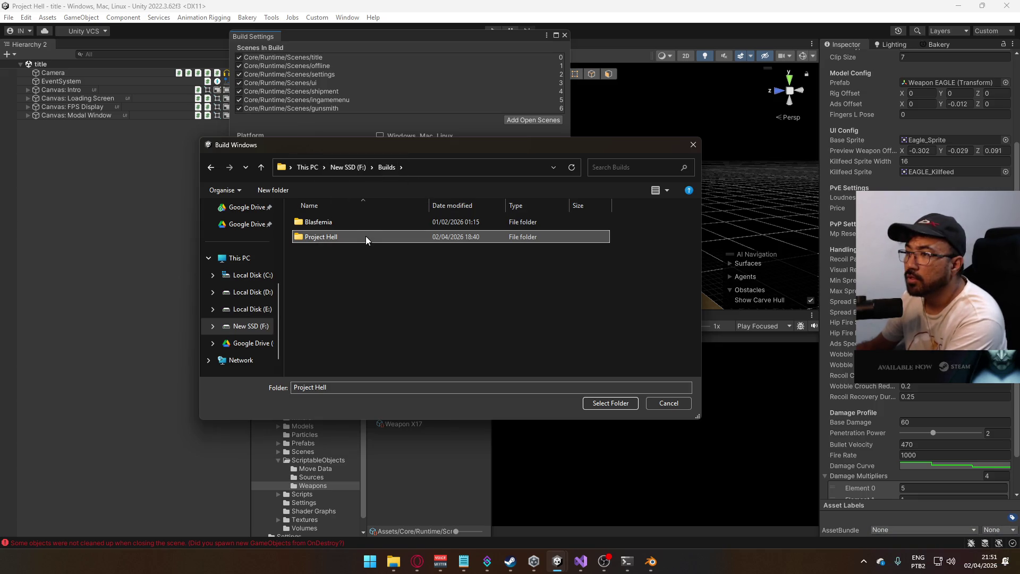
click(619, 404)
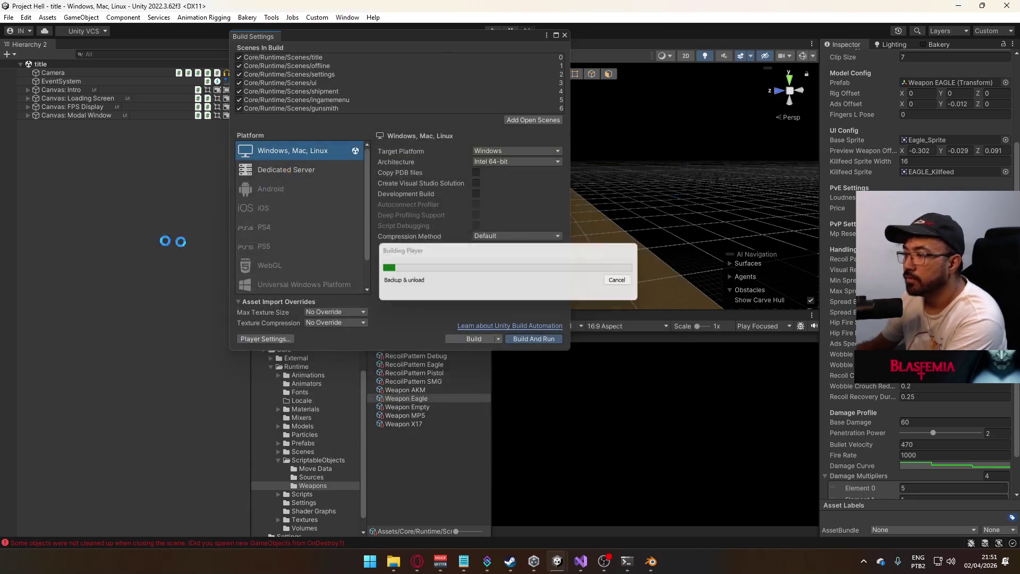
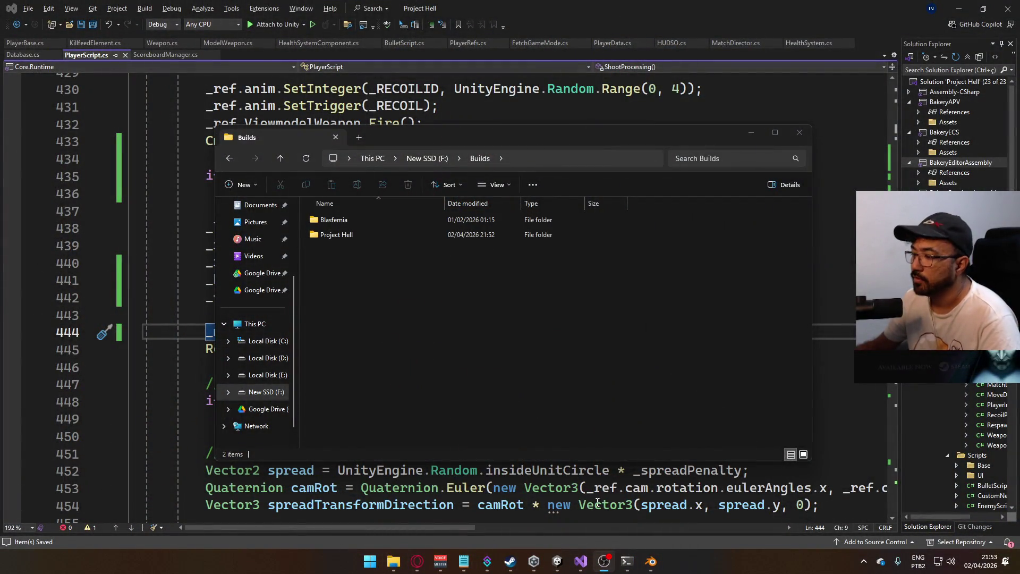
Step: Switch from File Explorer's Builds folder to the Project Hell Unity editor window
mouse_move(557, 562)
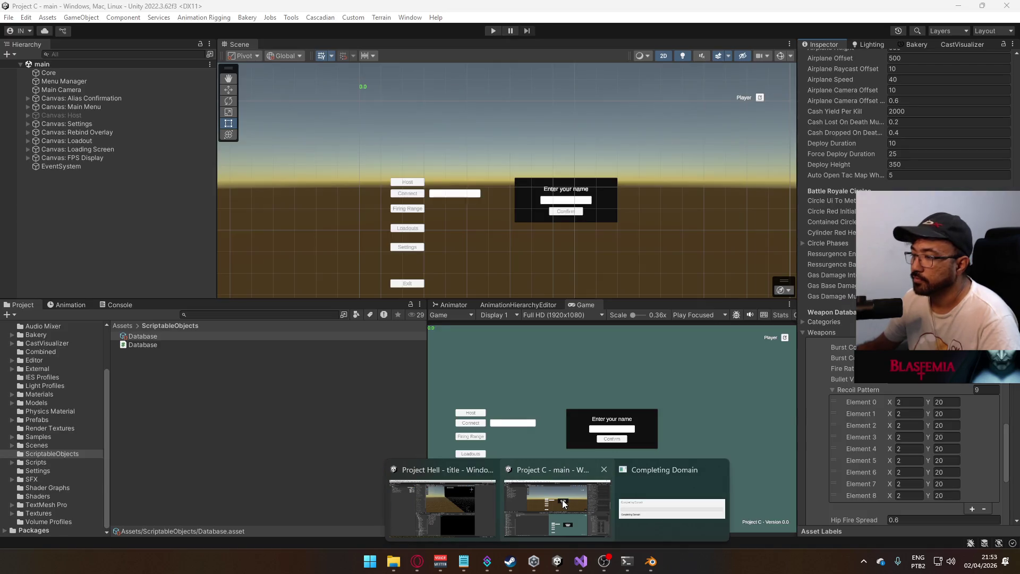
mouse_move(454, 497)
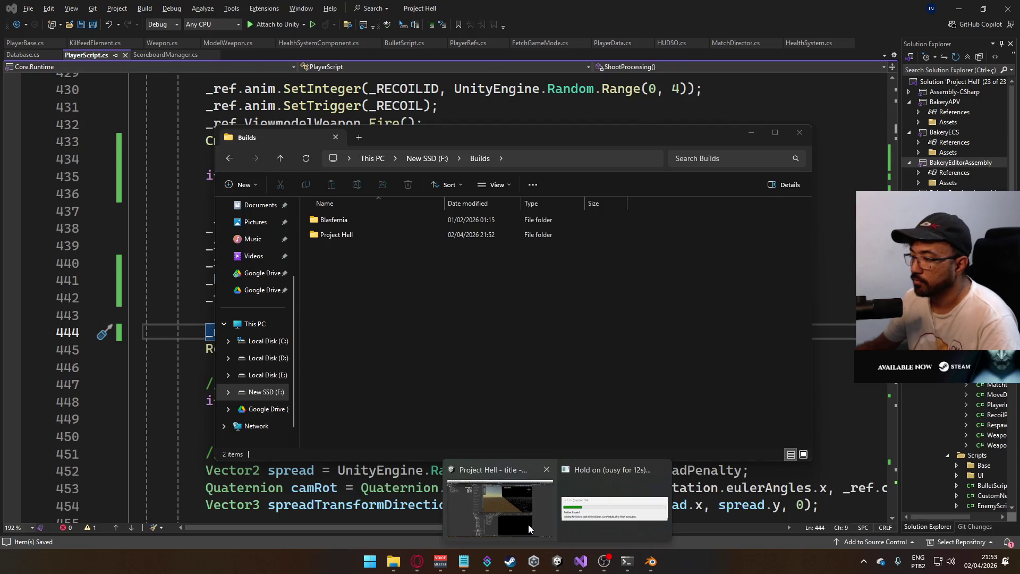
Step: Bring the Project Hell Unity editor forward and open its Build Settings
mouse_move(528, 524)
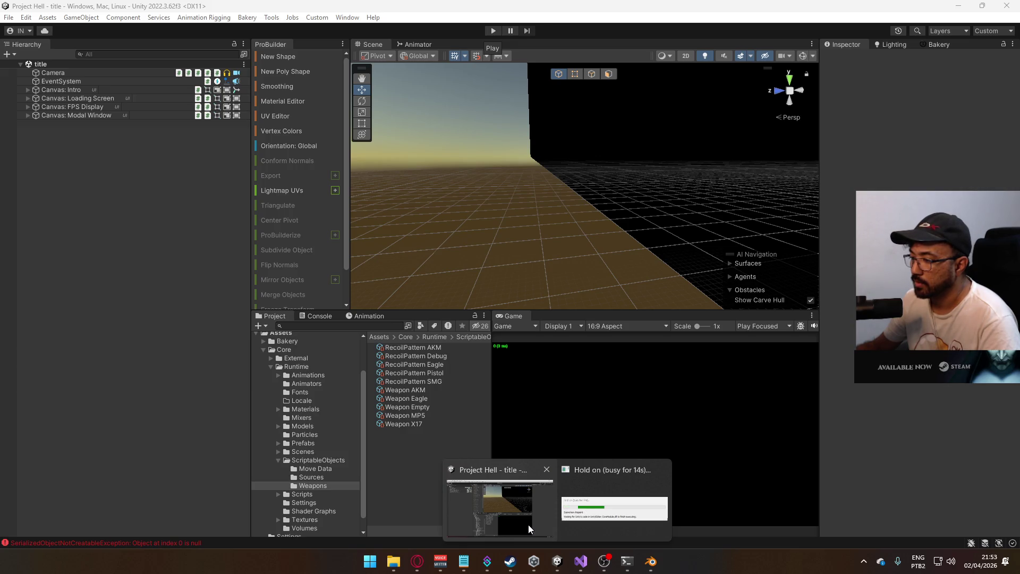
click(529, 524)
click(13, 18)
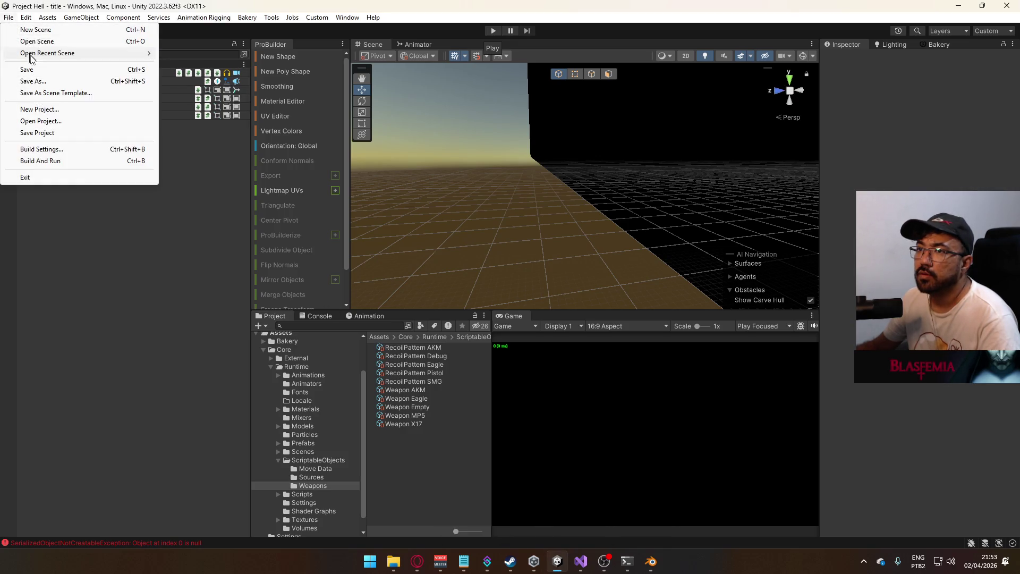
click(89, 153)
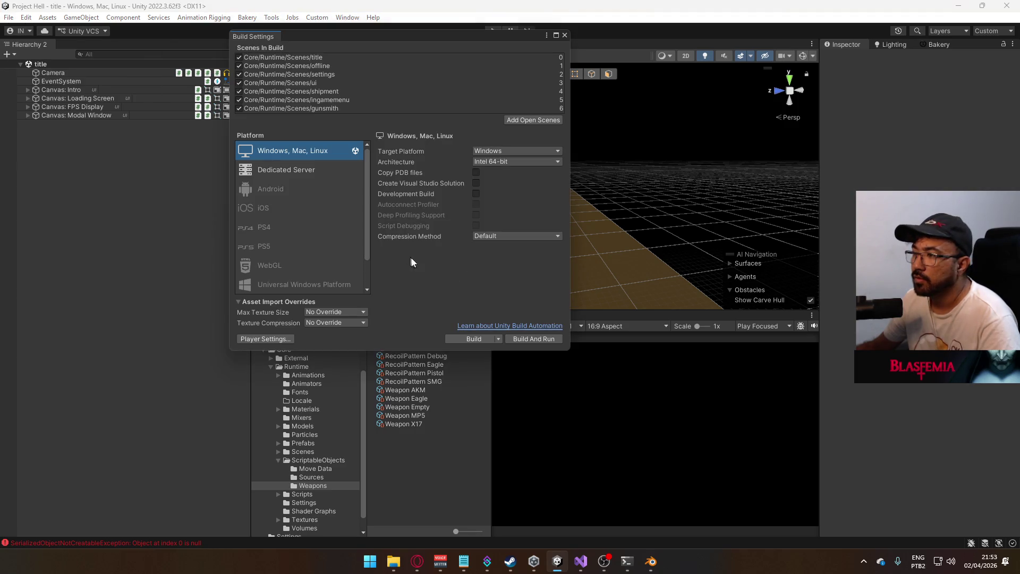
Step: Build the game for Windows 64-bit into the Project Hell builds folder
click(500, 339)
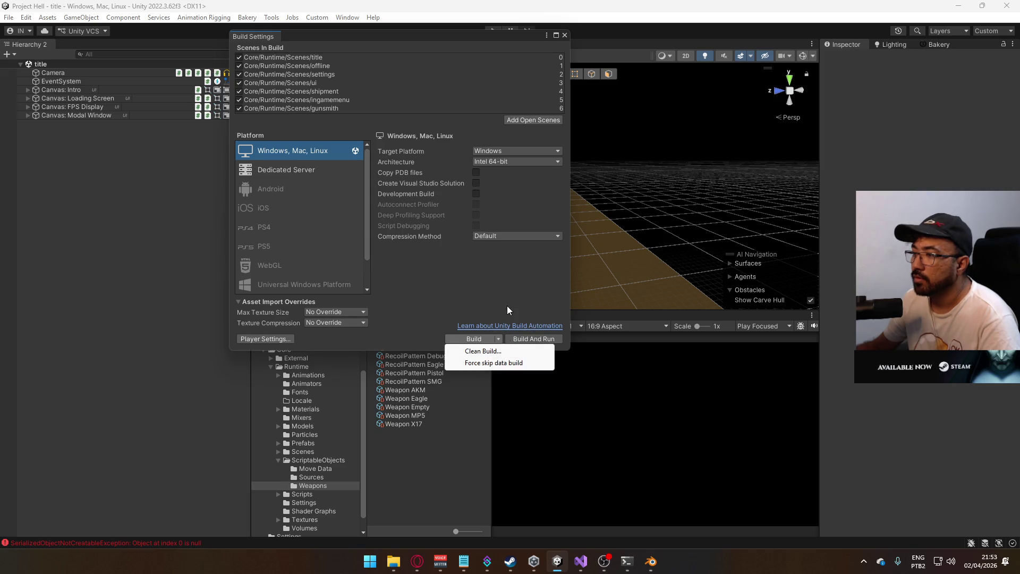
click(531, 339)
click(322, 236)
click(611, 403)
click(417, 561)
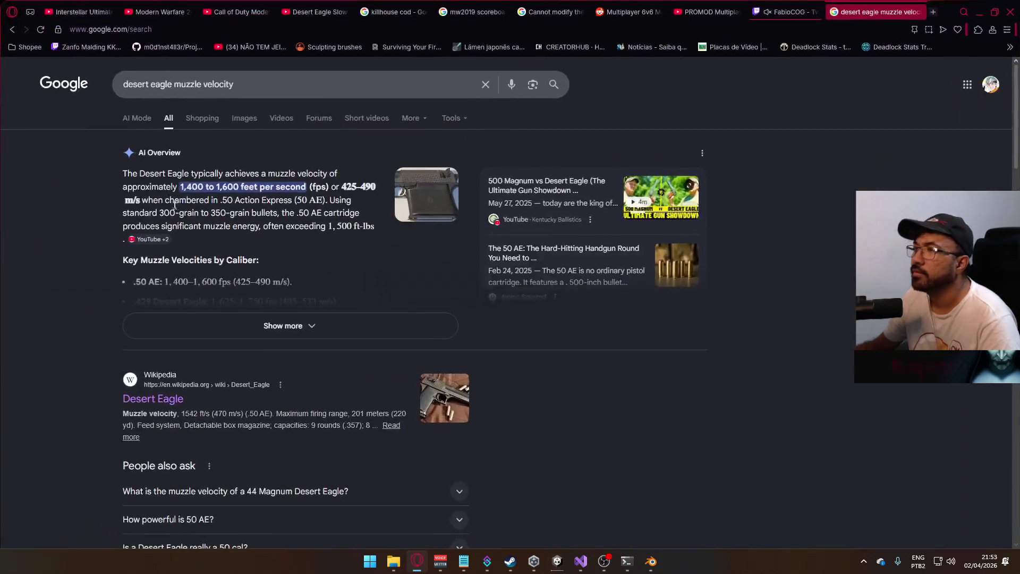
Step: Close the 'desert eagle muzzle velocity' search tab and scroll the Twitch page
click(921, 12)
scroll(75, 220, up, 4)
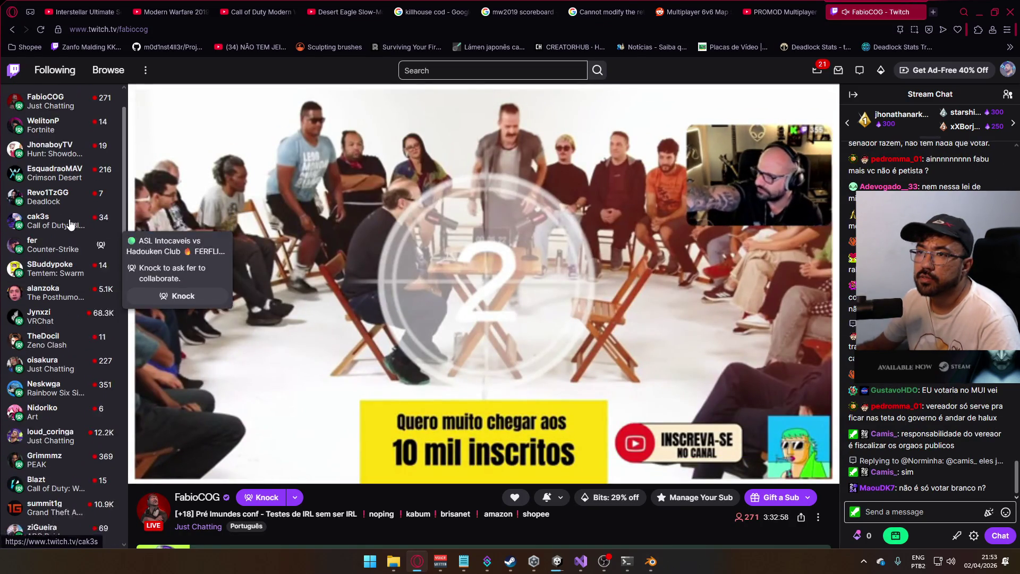
scroll(70, 224, up, 2)
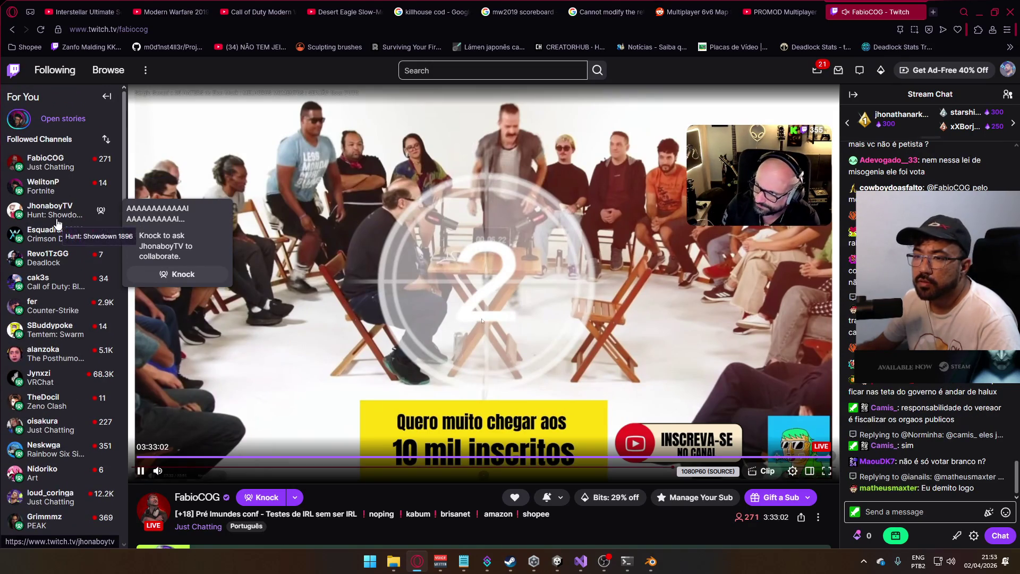
scroll(57, 224, down, 4)
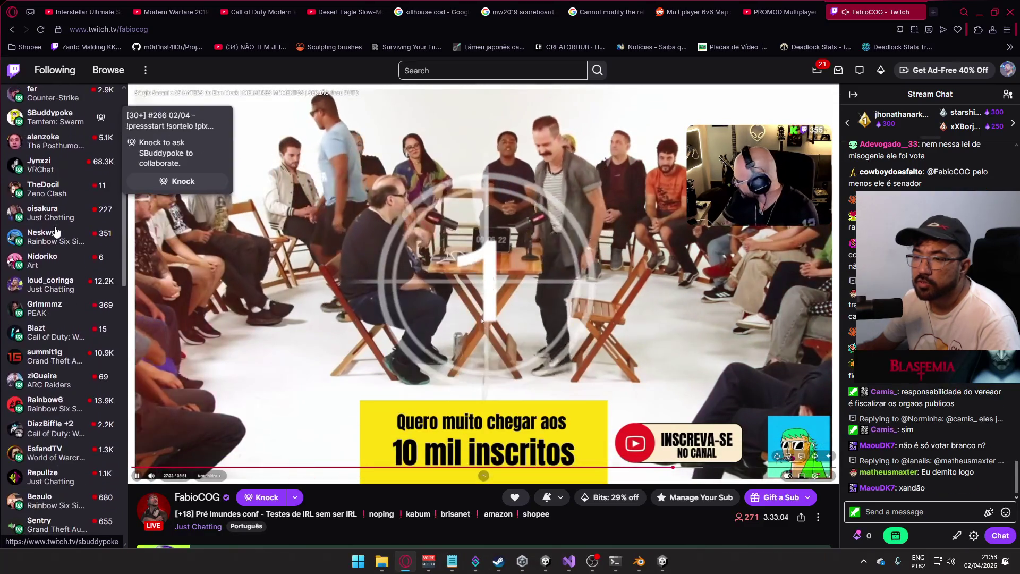
scroll(55, 233, down, 10)
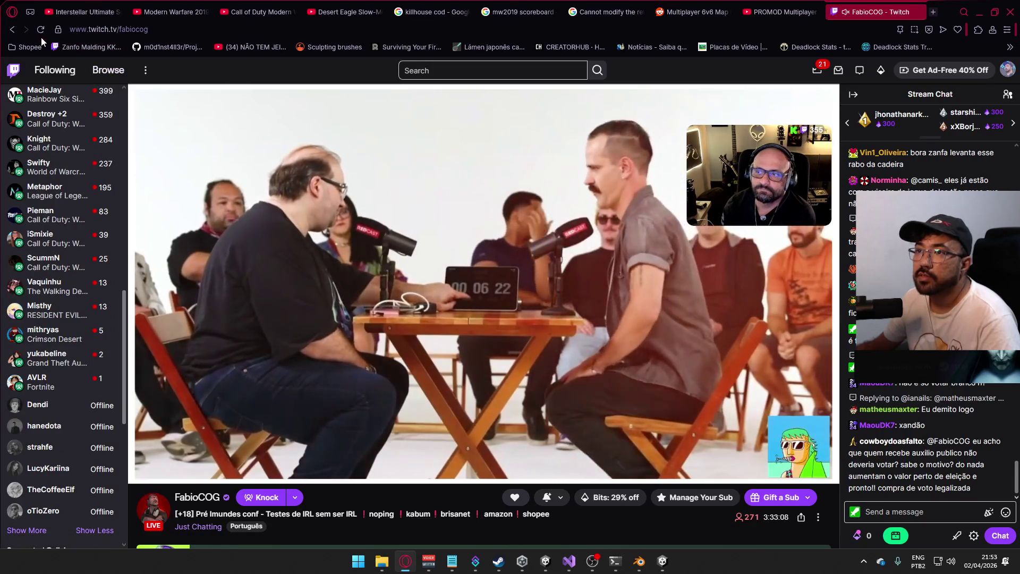
Step: Reload the Twitch stream and scroll through the followed-channels sidebar
click(40, 30)
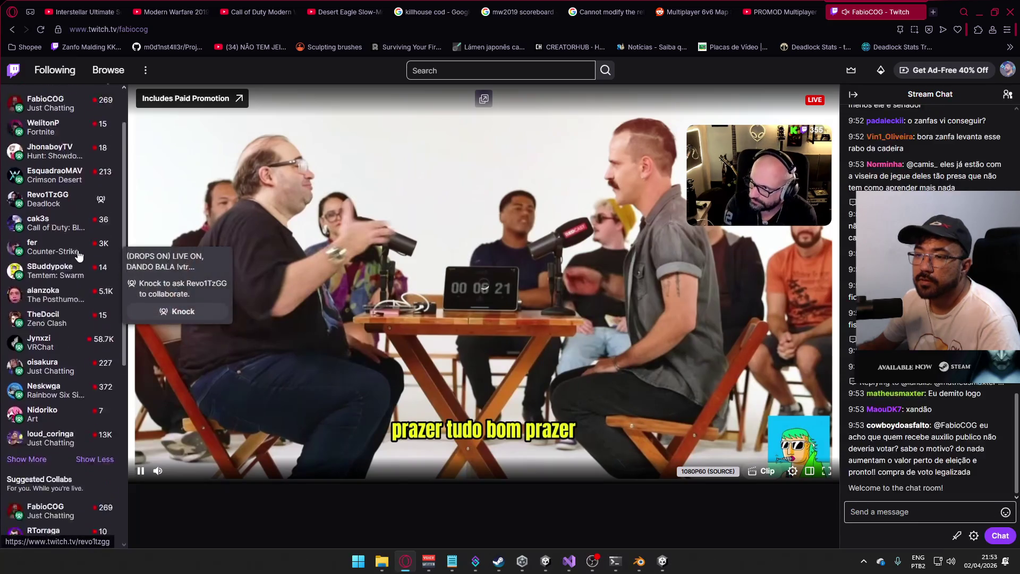
scroll(64, 319, down, 4)
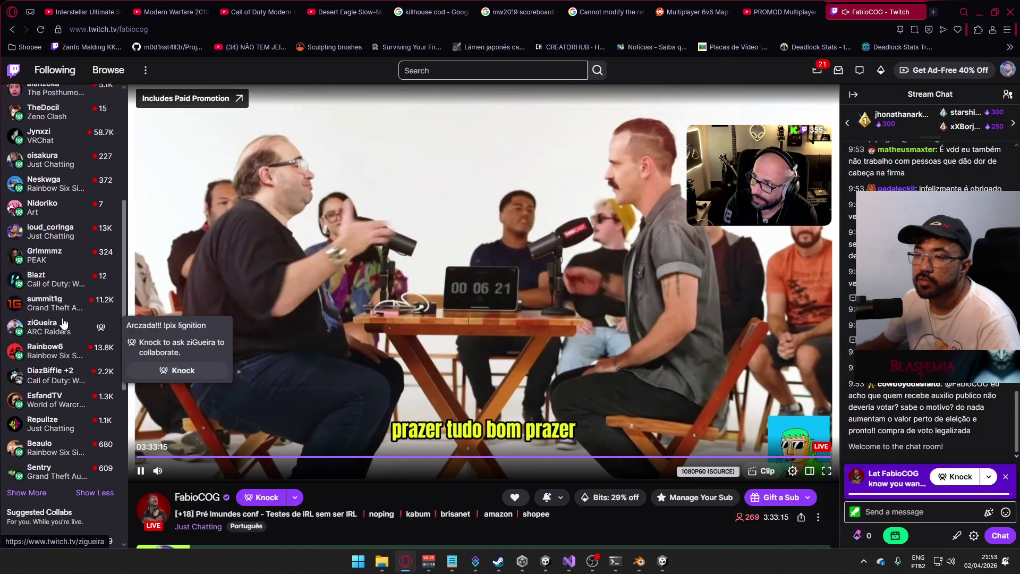
scroll(63, 322, down, 2)
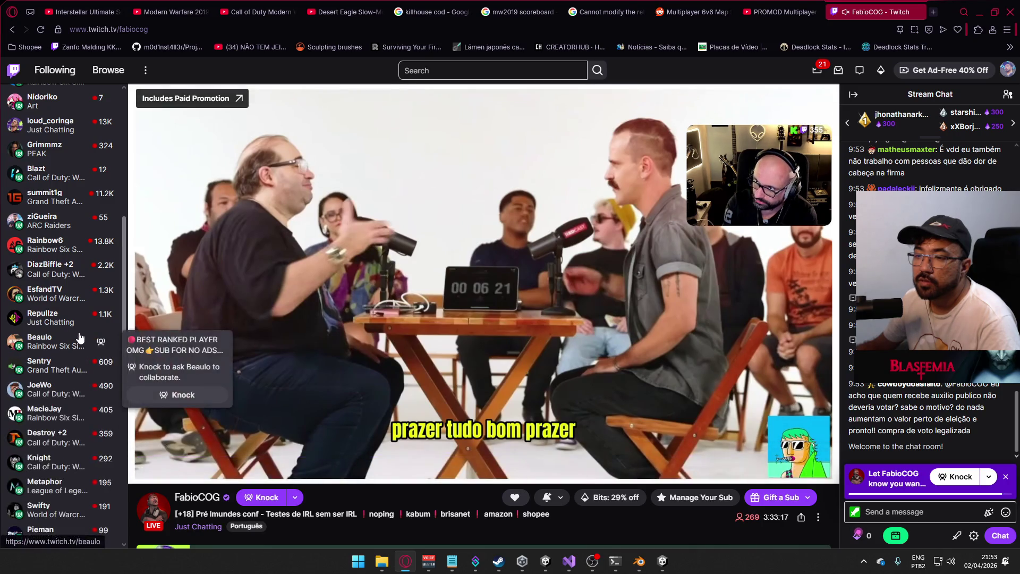
scroll(79, 338, down, 5)
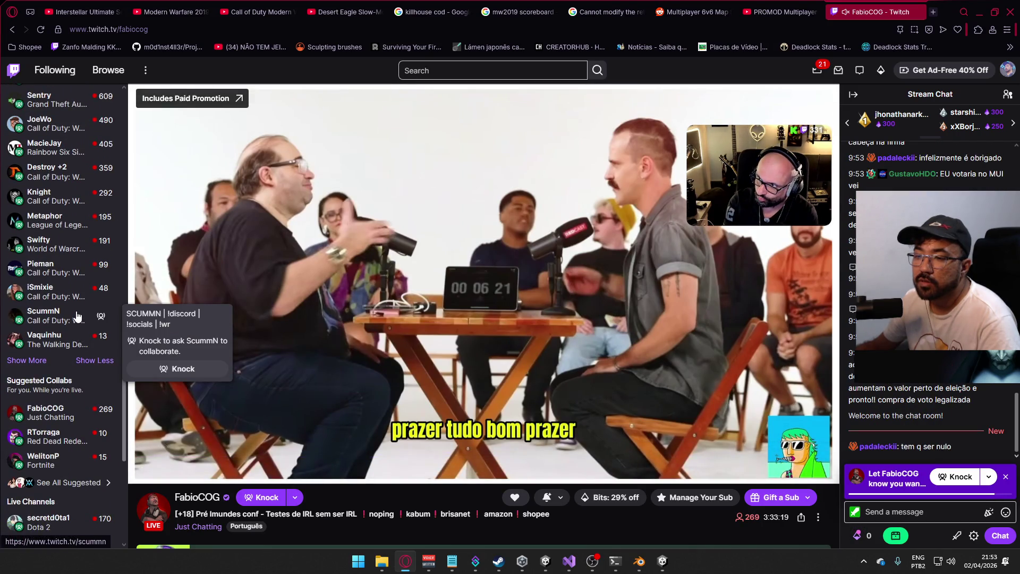
scroll(77, 317, down, 10)
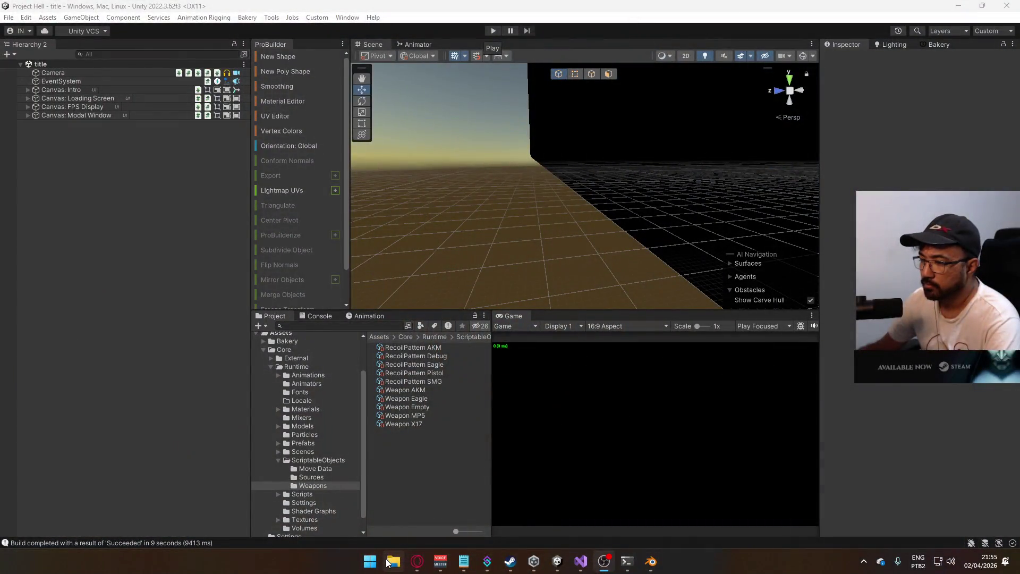
Step: Once the build reports Succeeded, bring up a File Explorer window from the taskbar
click(387, 564)
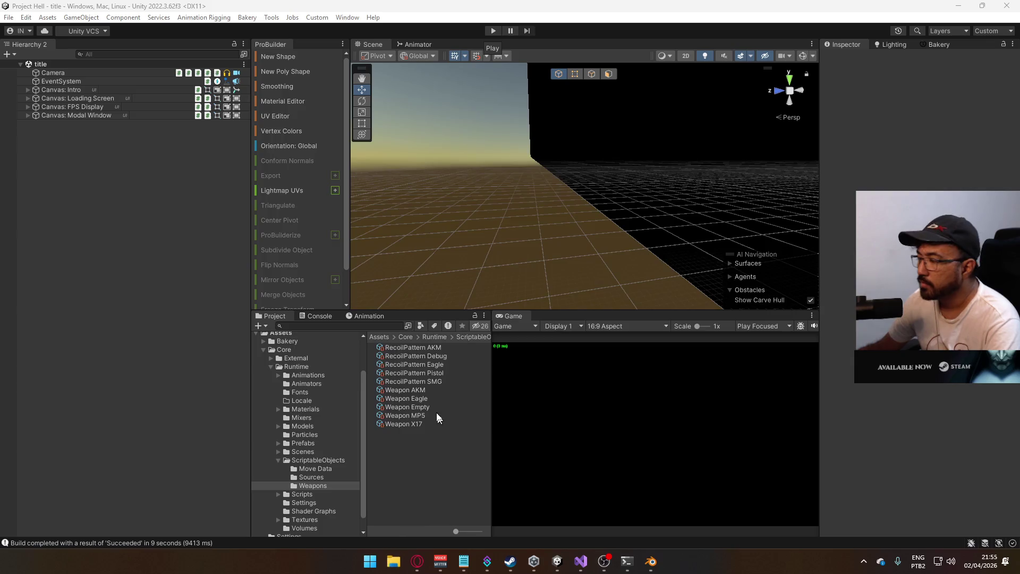
Step: Go to F:\Builds\Project Hell and launch Project Hell.exe
click(365, 253)
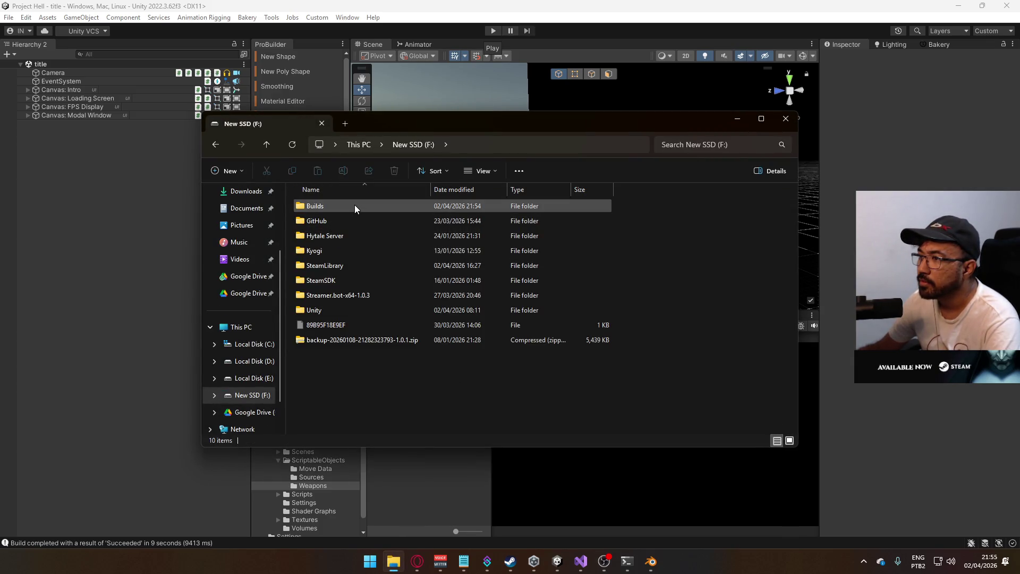
double_click(349, 210)
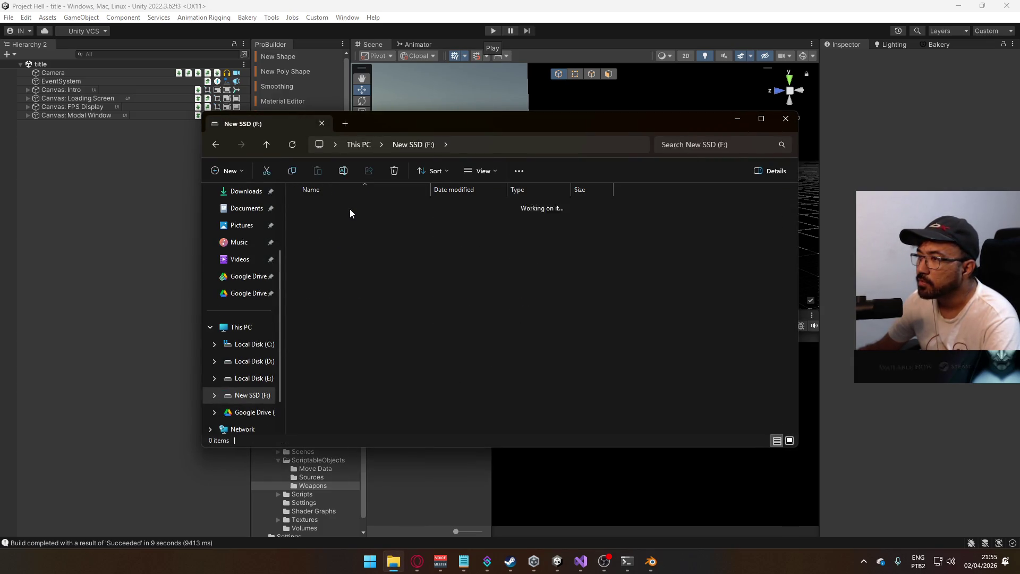
double_click(367, 221)
click(350, 251)
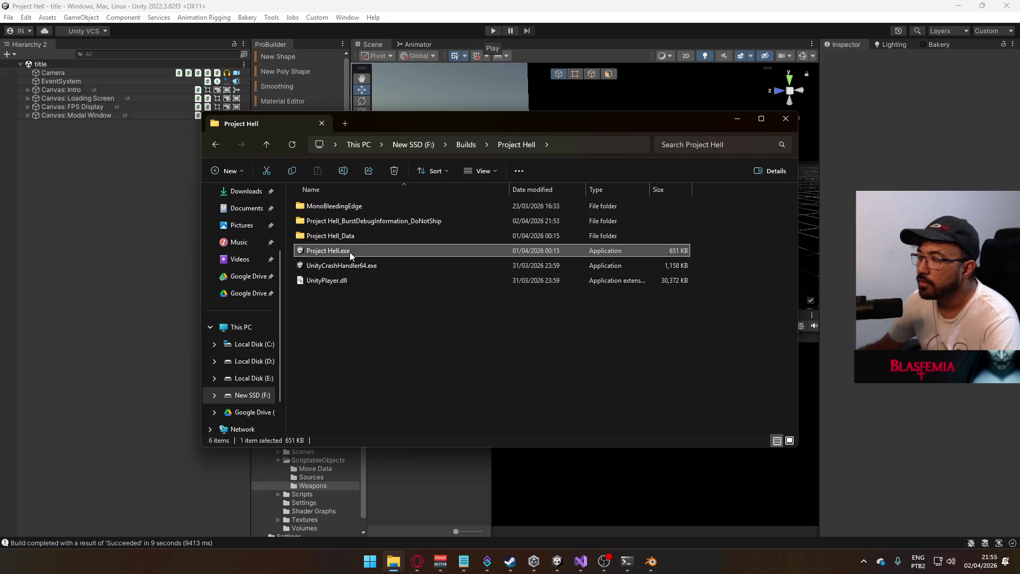
double_click(350, 252)
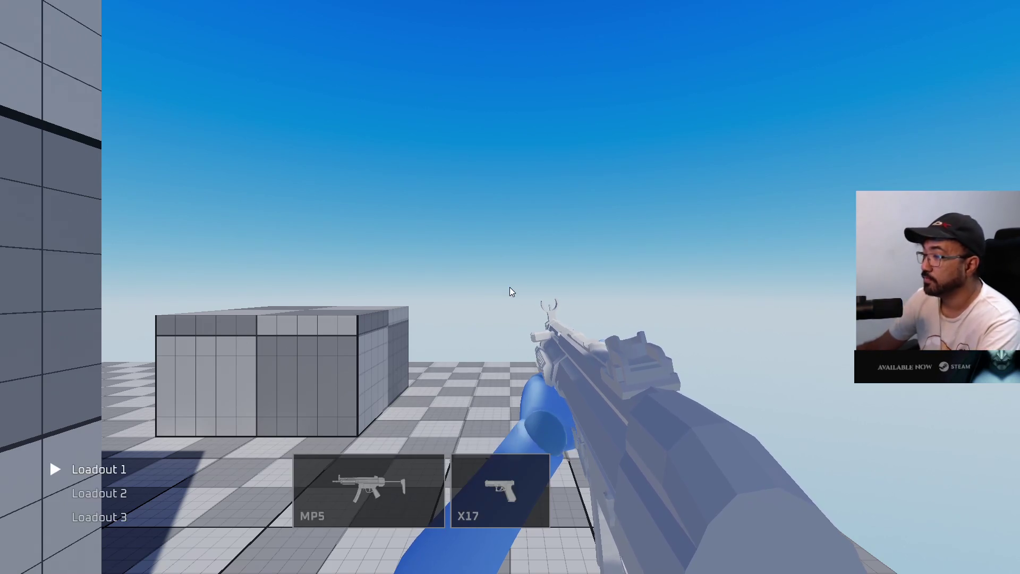
Step: Equip the Eagle as sidearm and empty its magazine at the containers
click(457, 473)
click(271, 415)
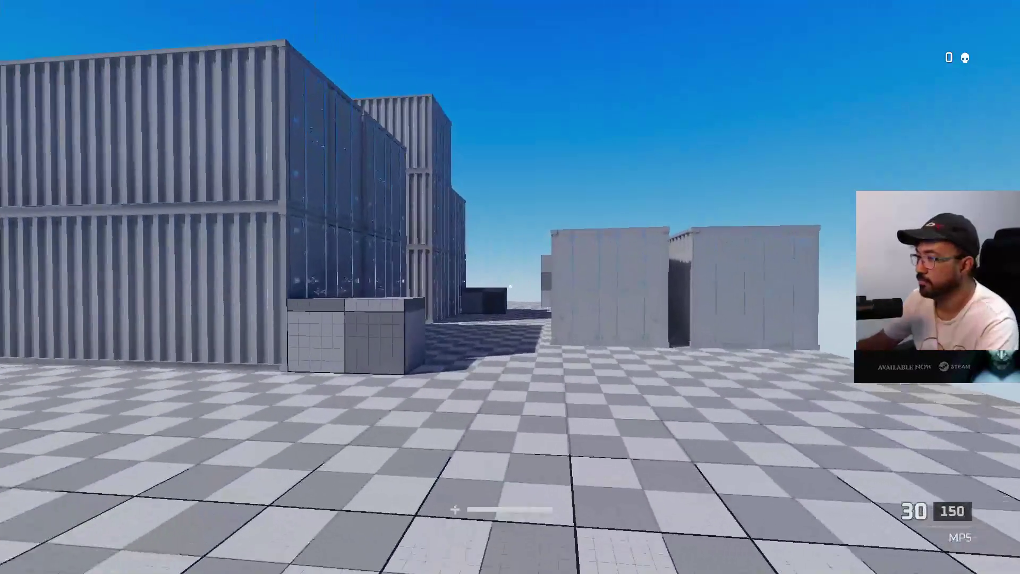
key(2)
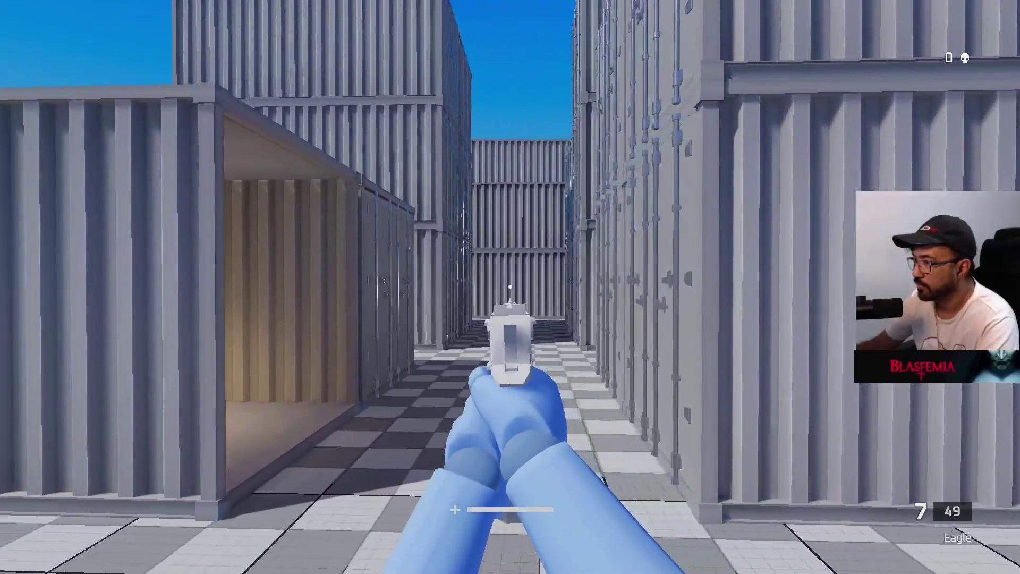
click(511, 287)
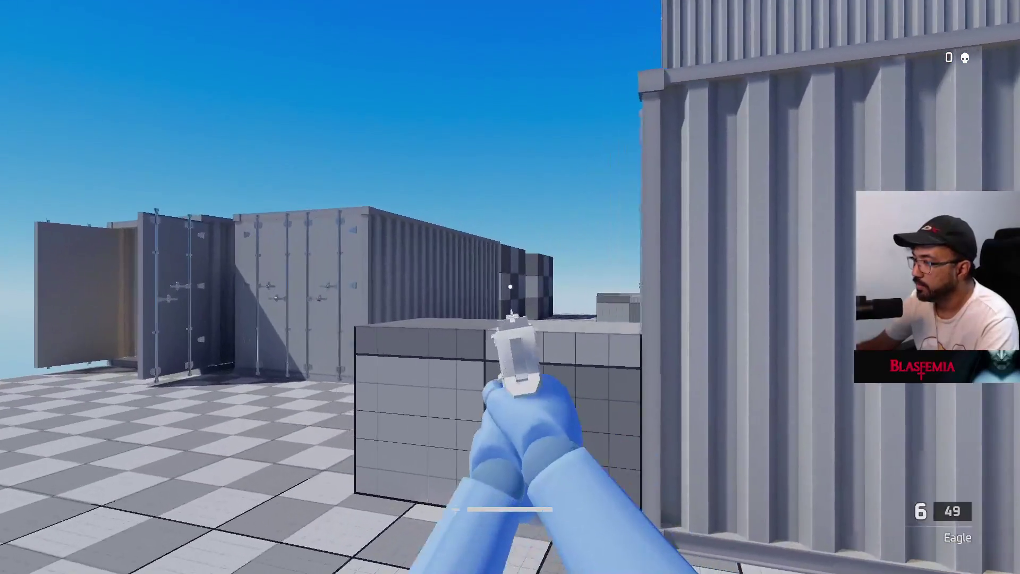
click(511, 288)
click(511, 287)
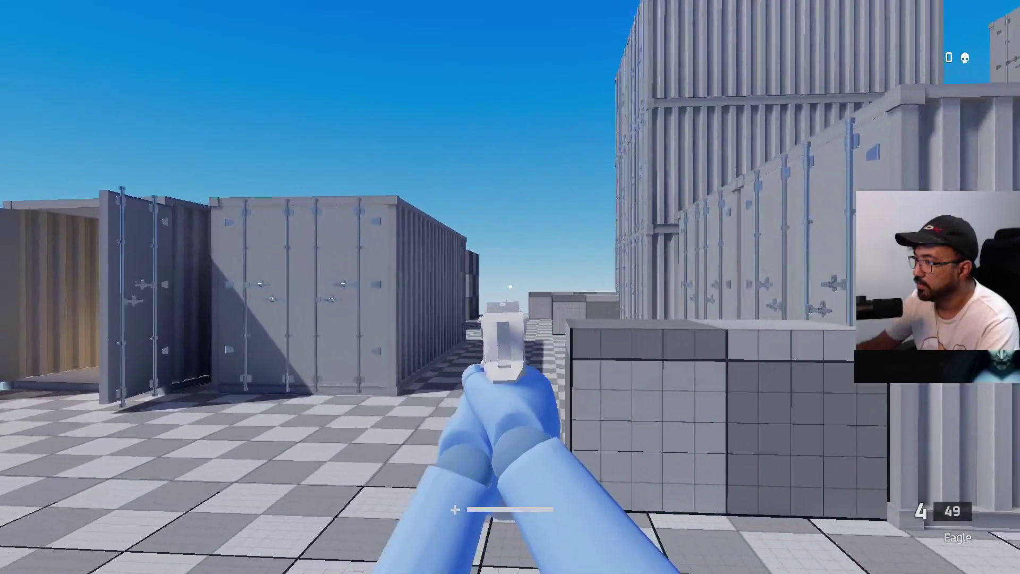
click(511, 287)
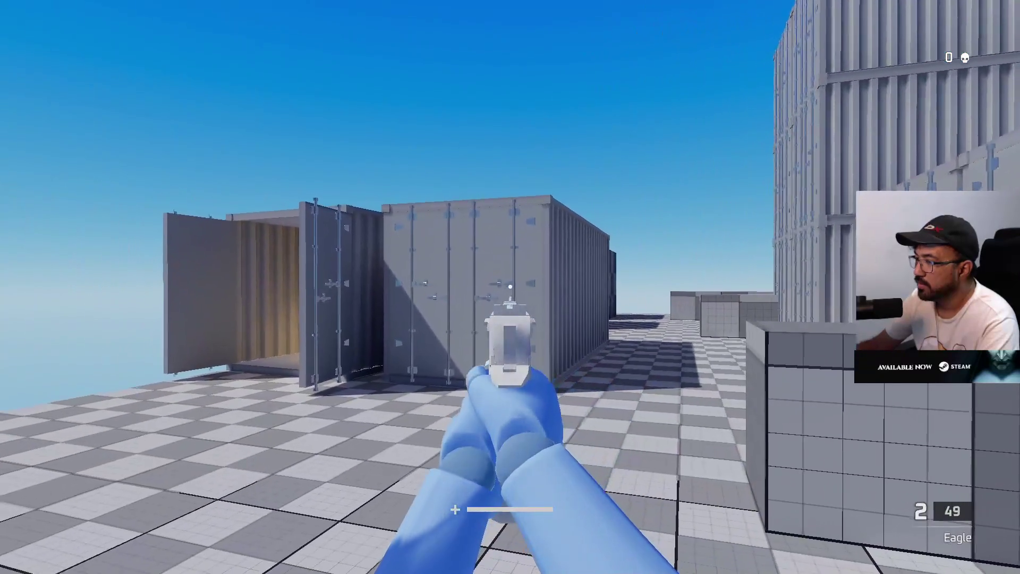
click(510, 287)
click(510, 287)
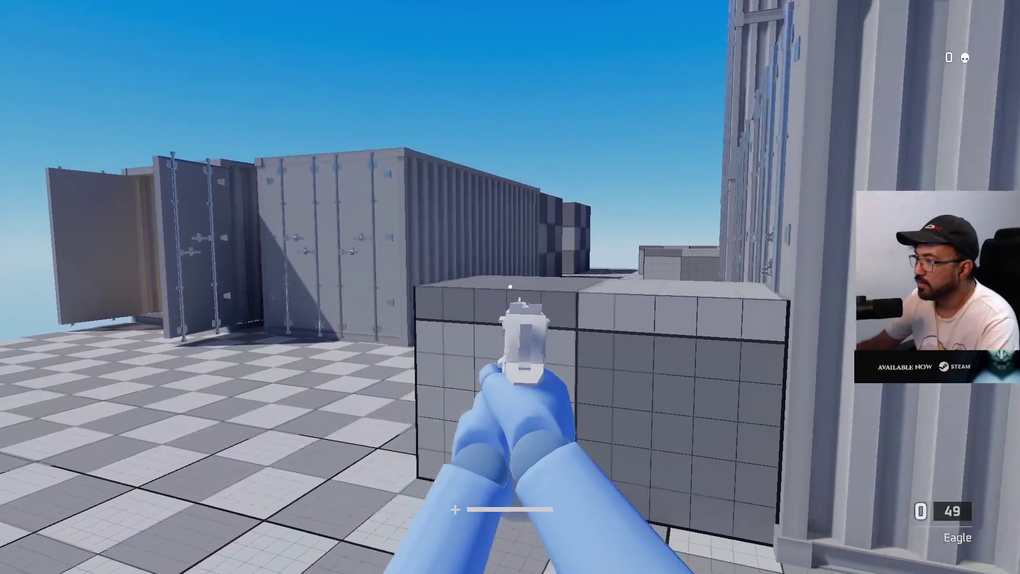
Step: Walk through the container corridors into the open area, firing one shot
key(w)
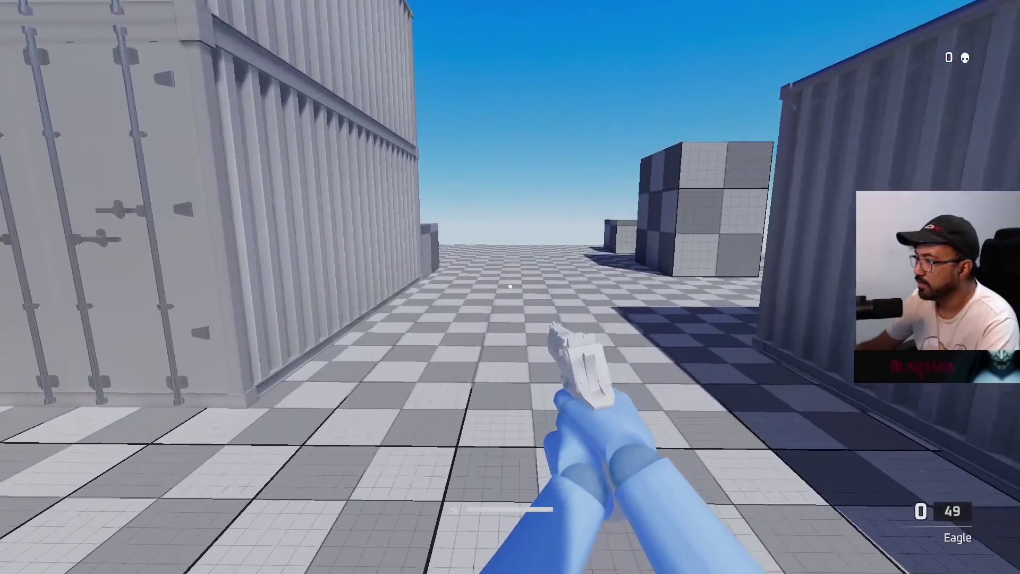
key(w)
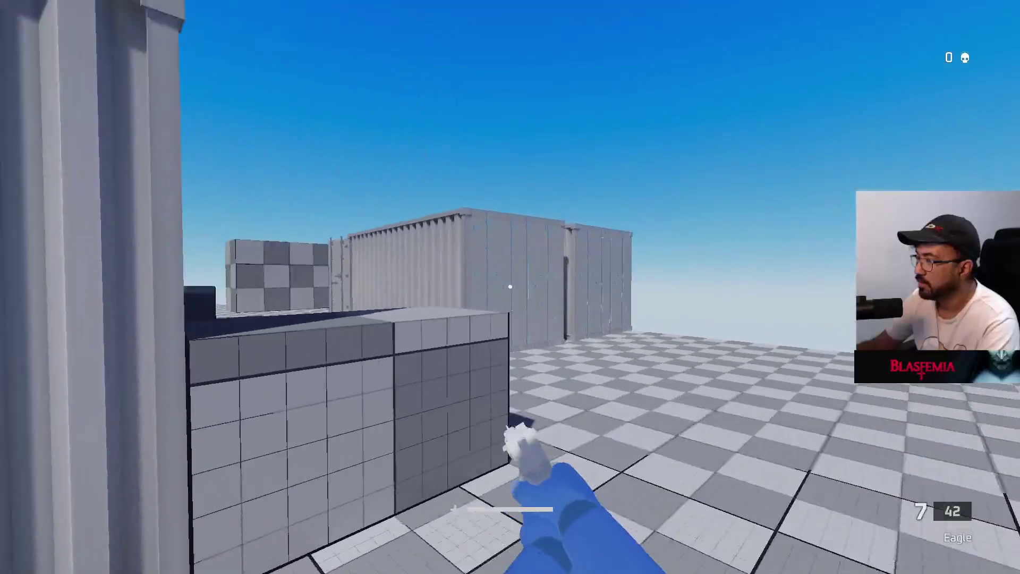
key(w)
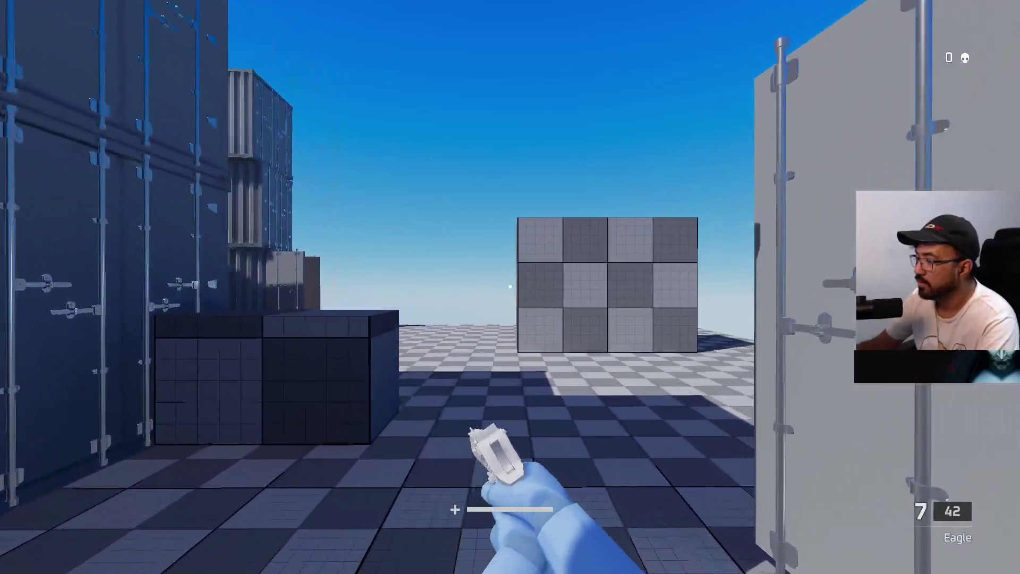
key(w)
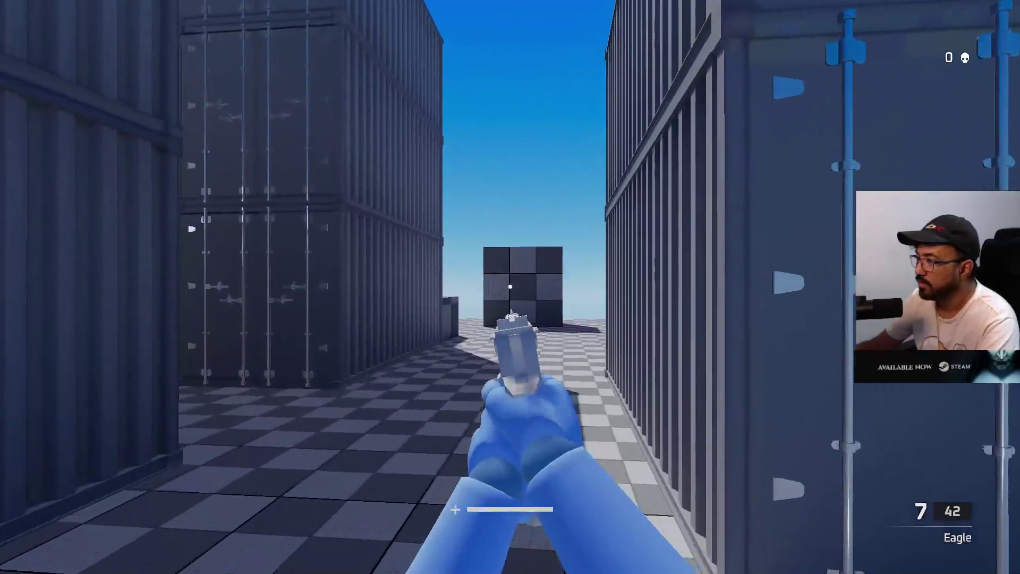
click(511, 287)
key(w)
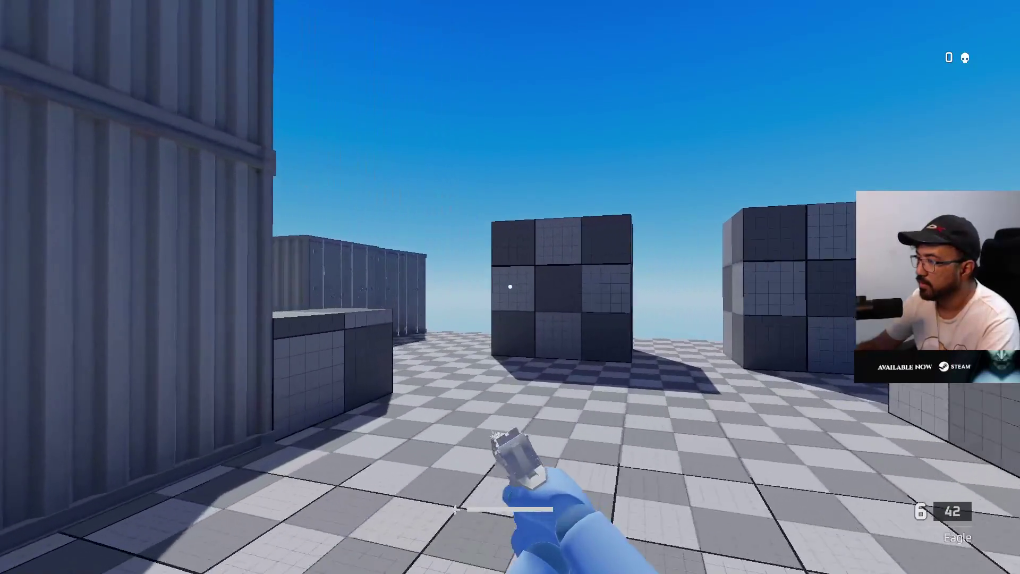
key(w)
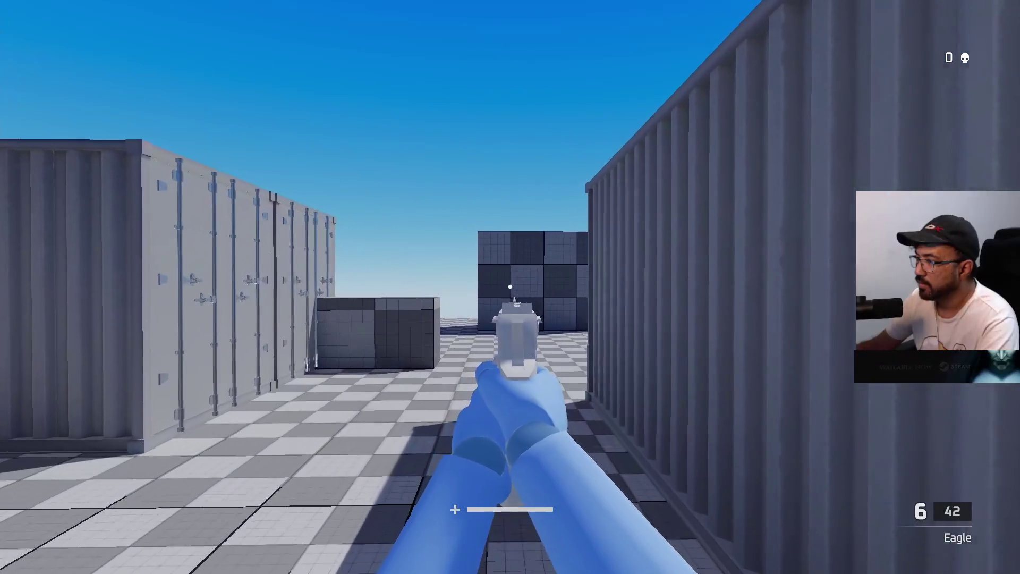
key(w)
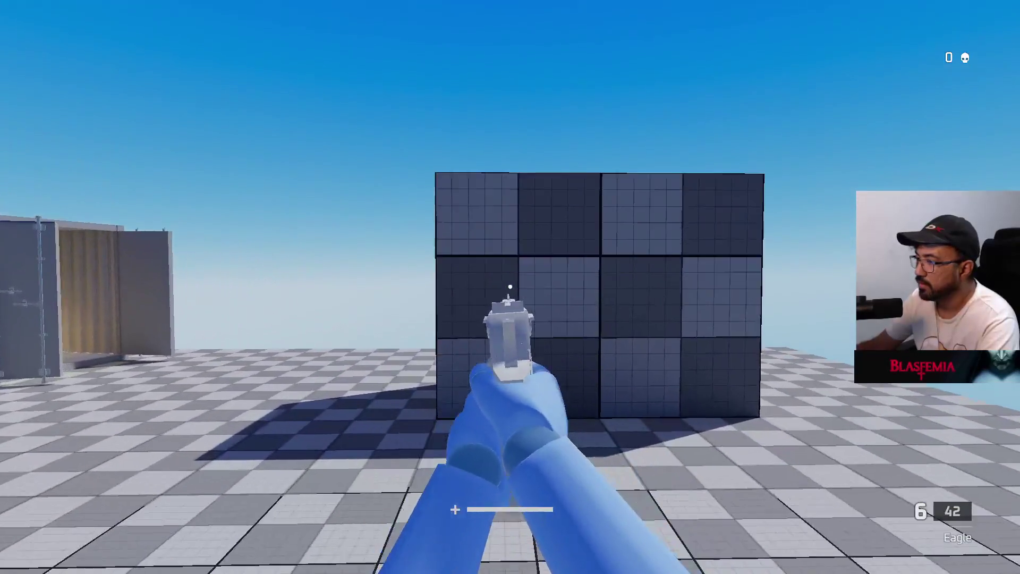
Step: Continue along the container lanes onto the open checkered area
key(w)
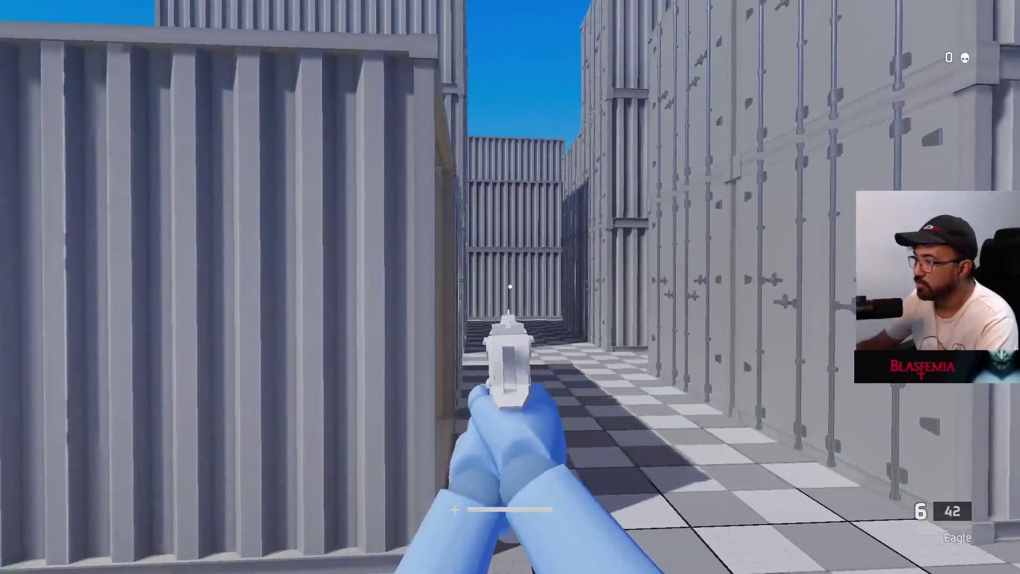
key(w)
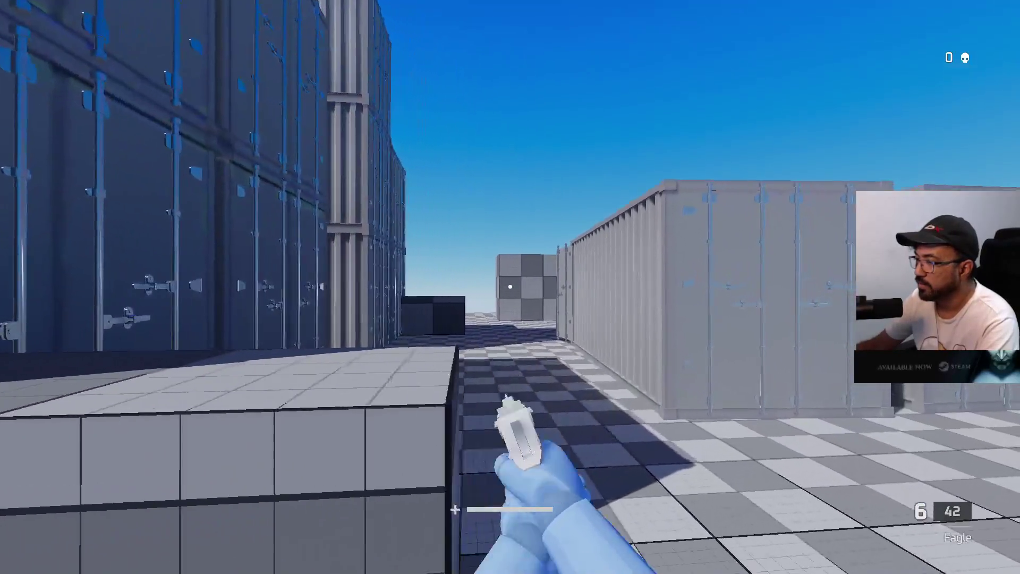
key(w)
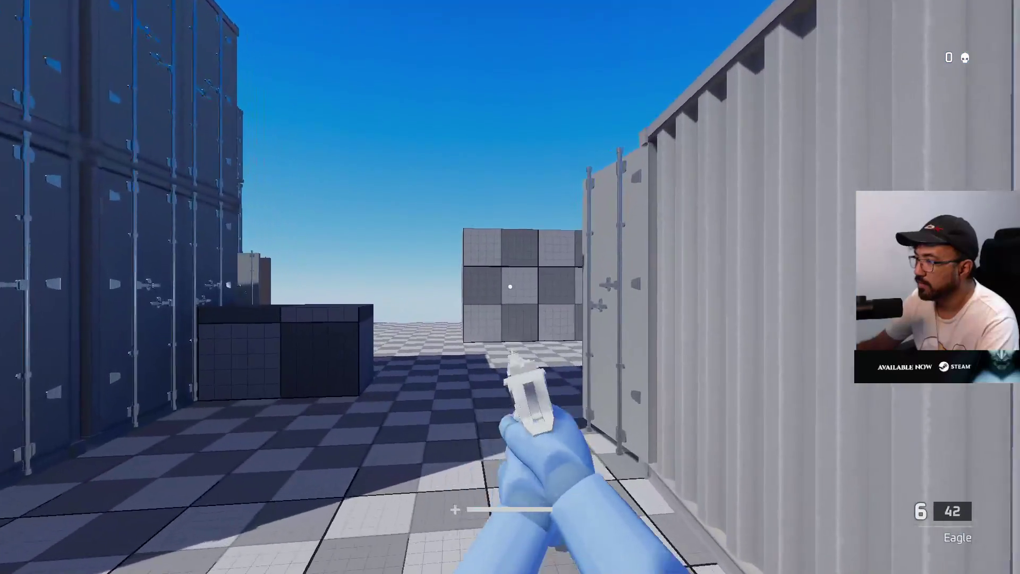
key(w)
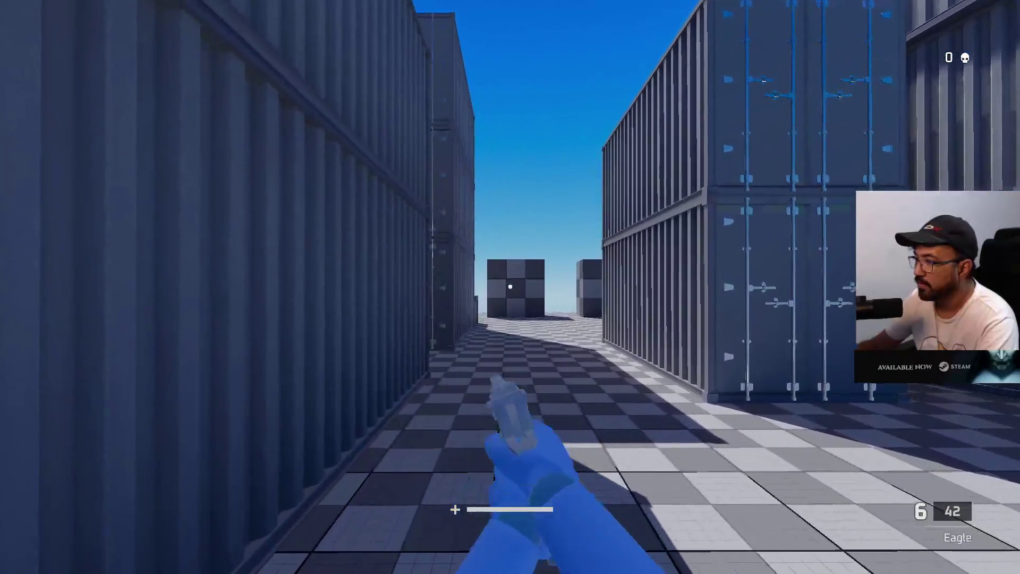
key(w)
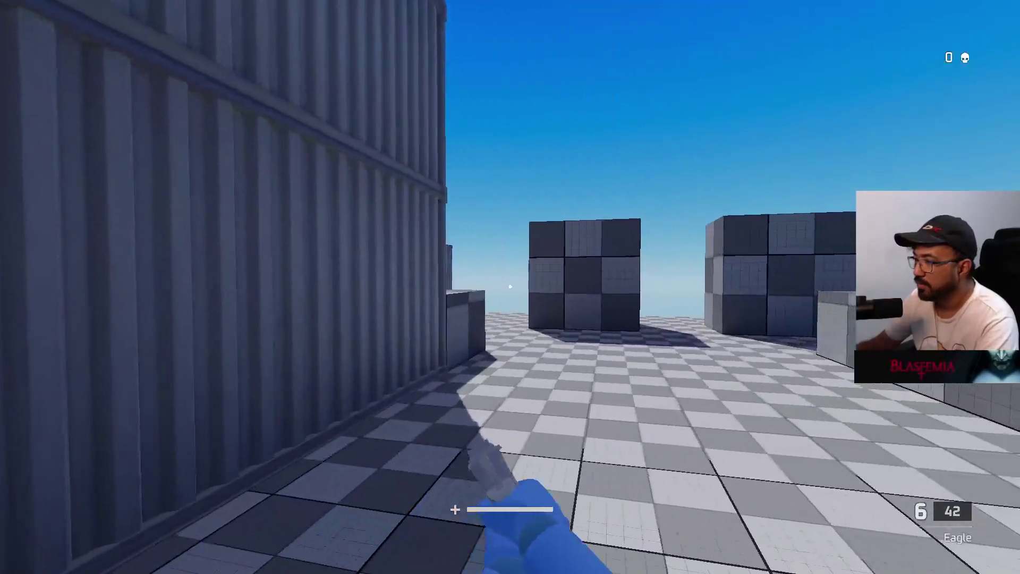
key(w)
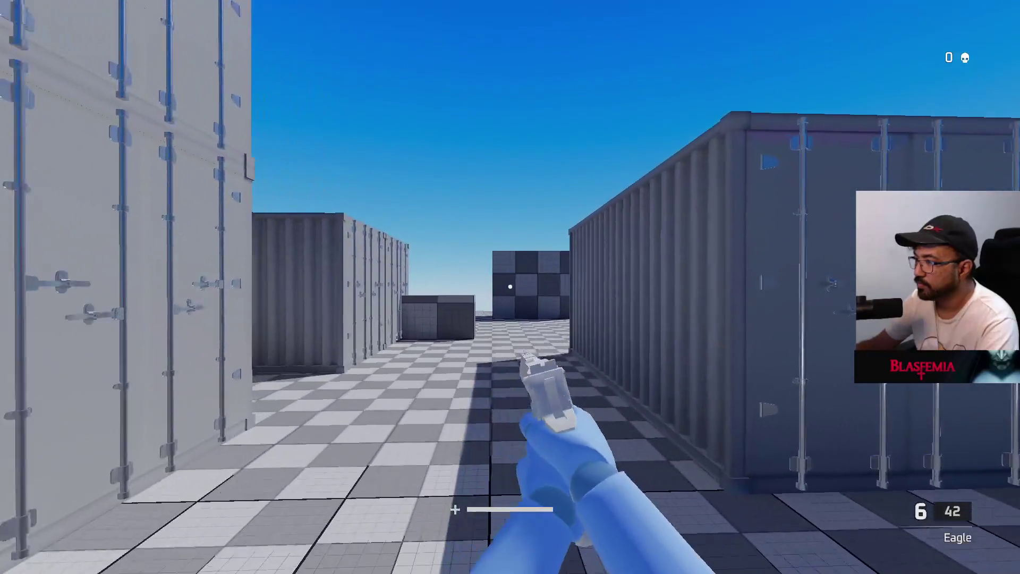
Step: Switch to the MP5, test-fire and reload it, check the scoreboard, then return to the Eagle
key(1)
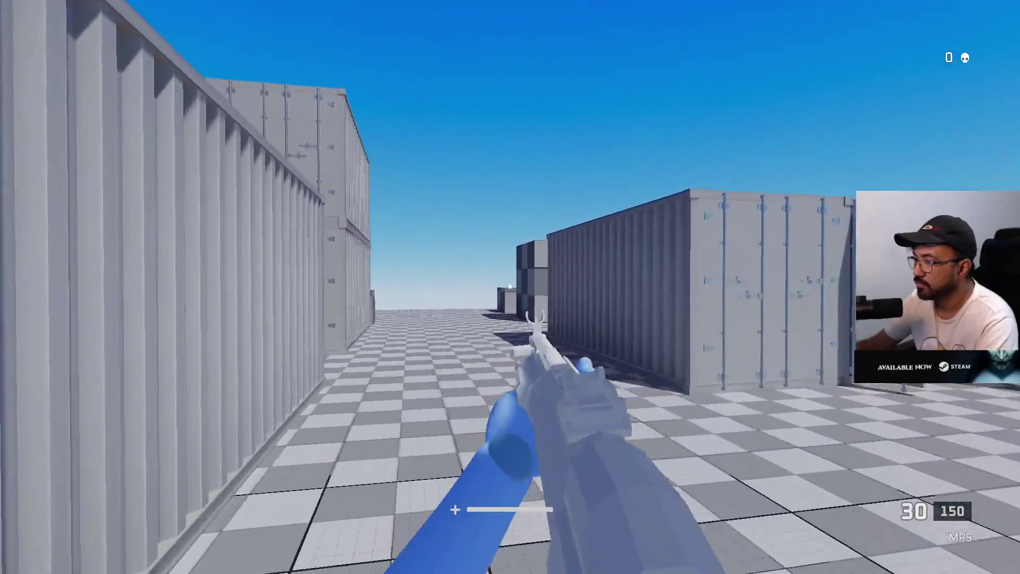
key(w)
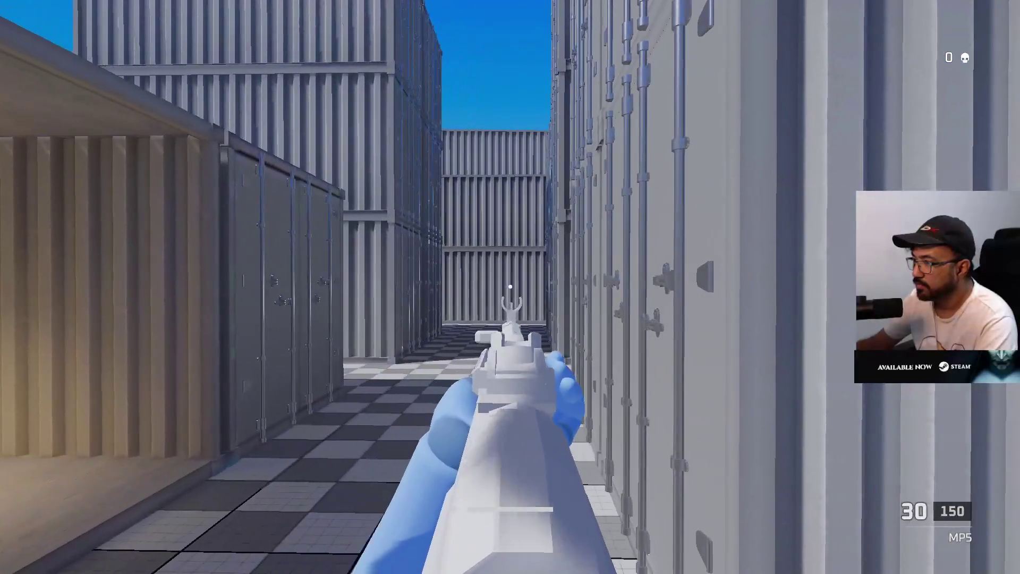
click(511, 287)
key(w)
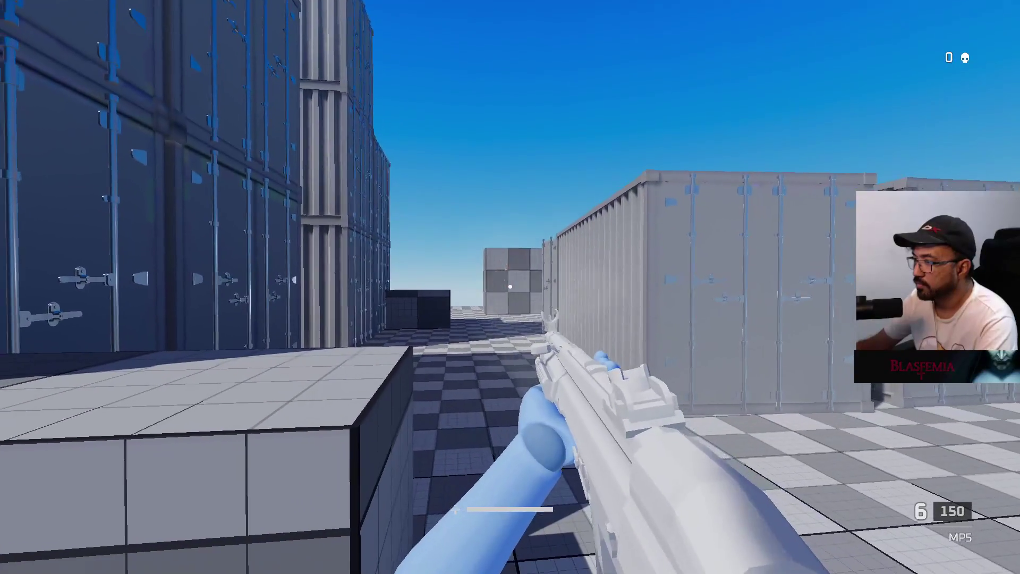
key(r)
key(Tab)
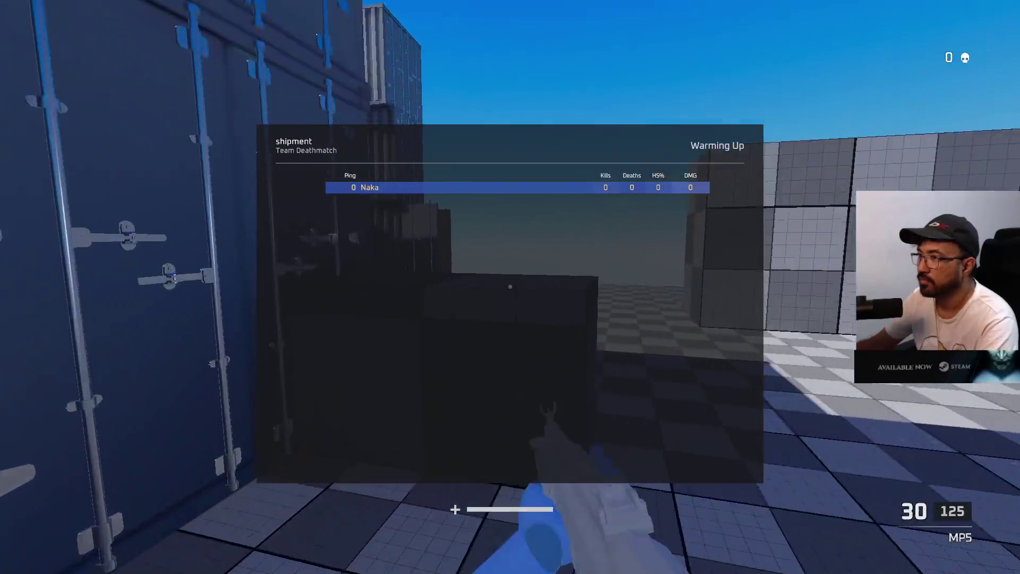
key(w)
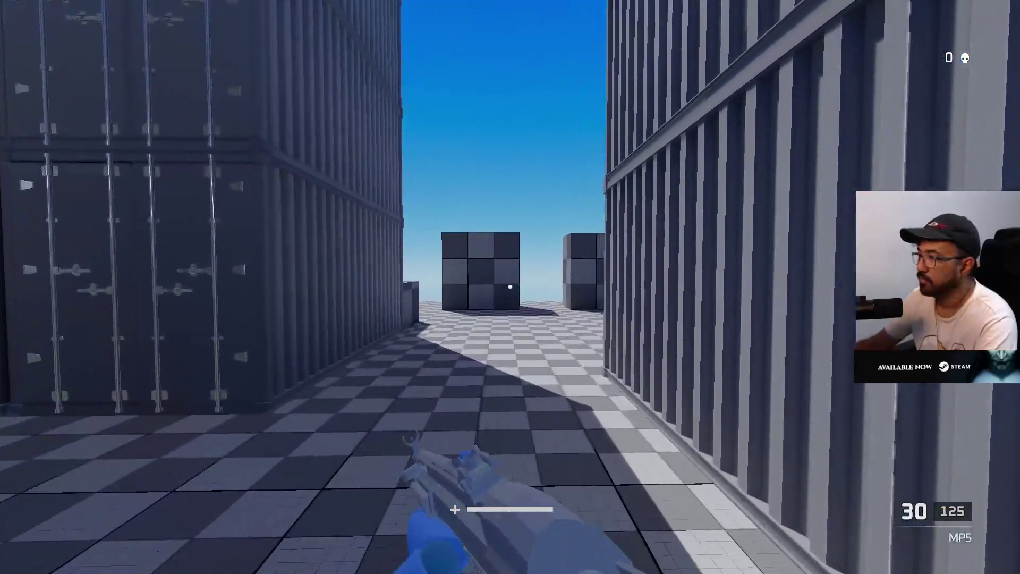
key(2)
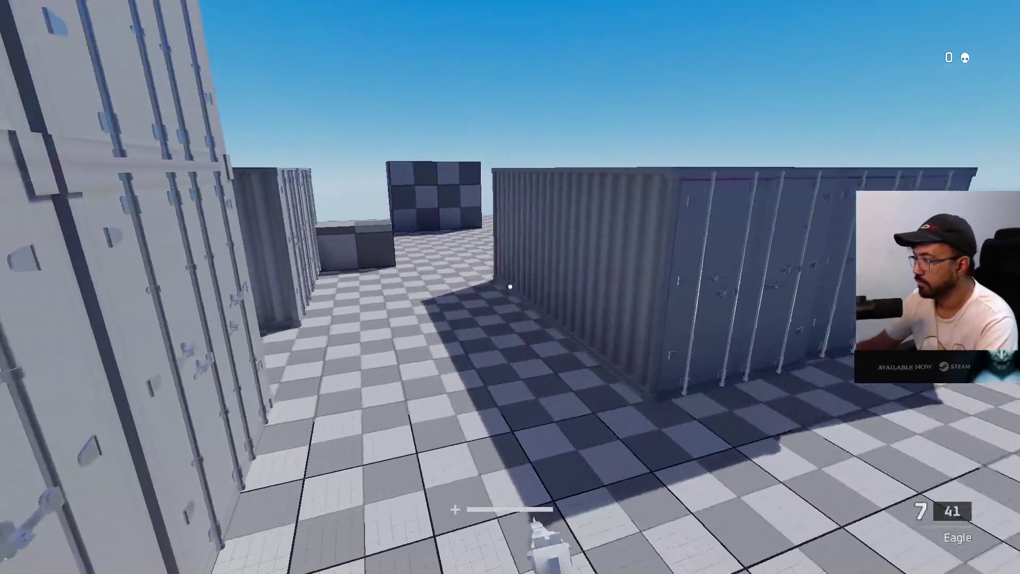
key(Tab)
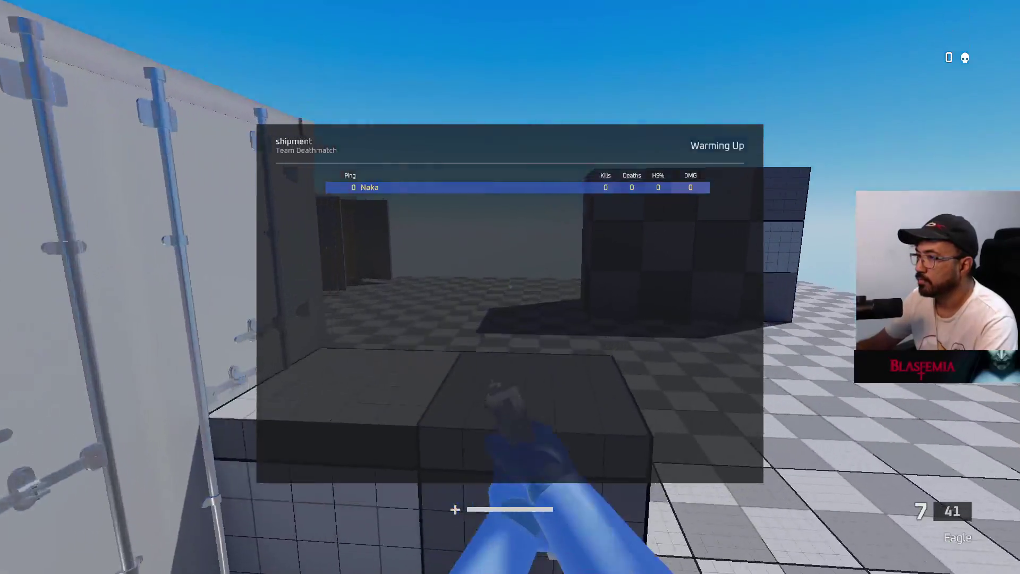
Step: Walk through the open container past the grid cube and dark crate
key(w)
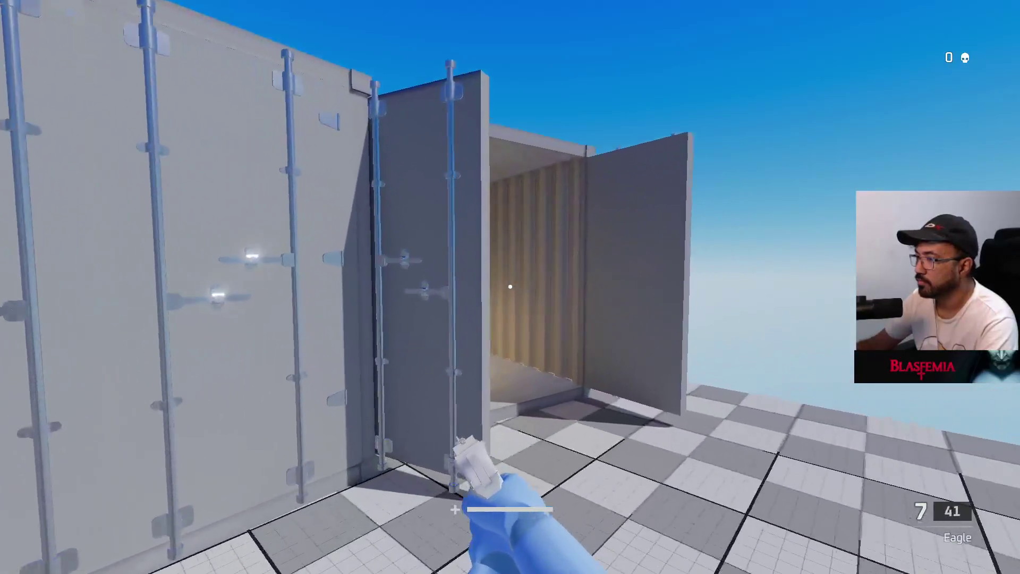
key(w)
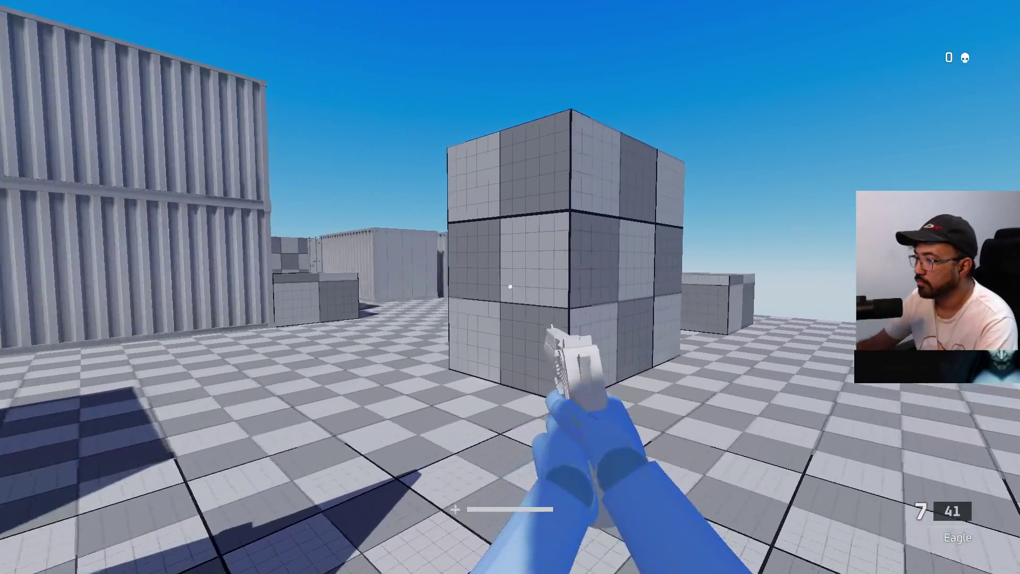
key(w)
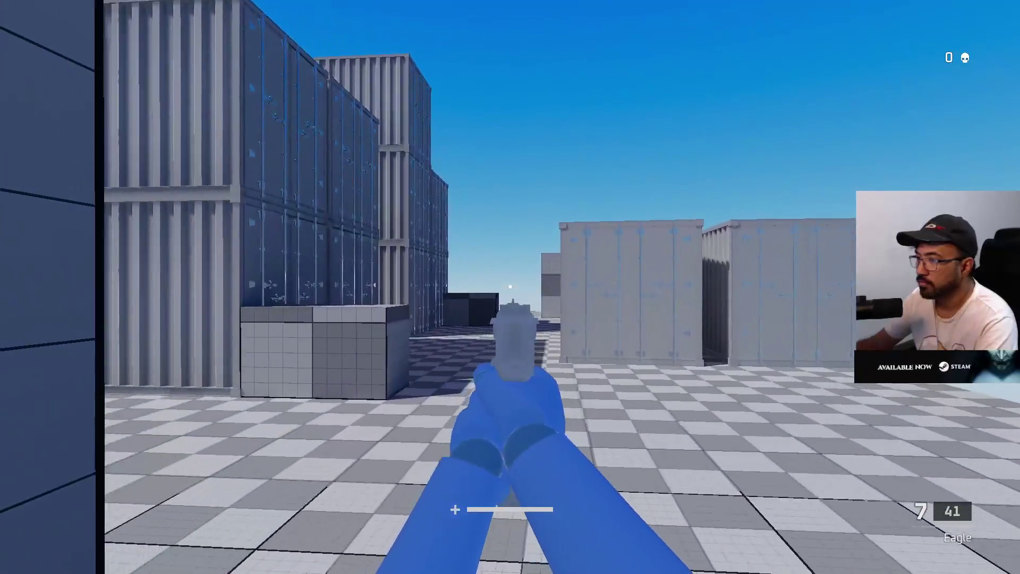
key(w)
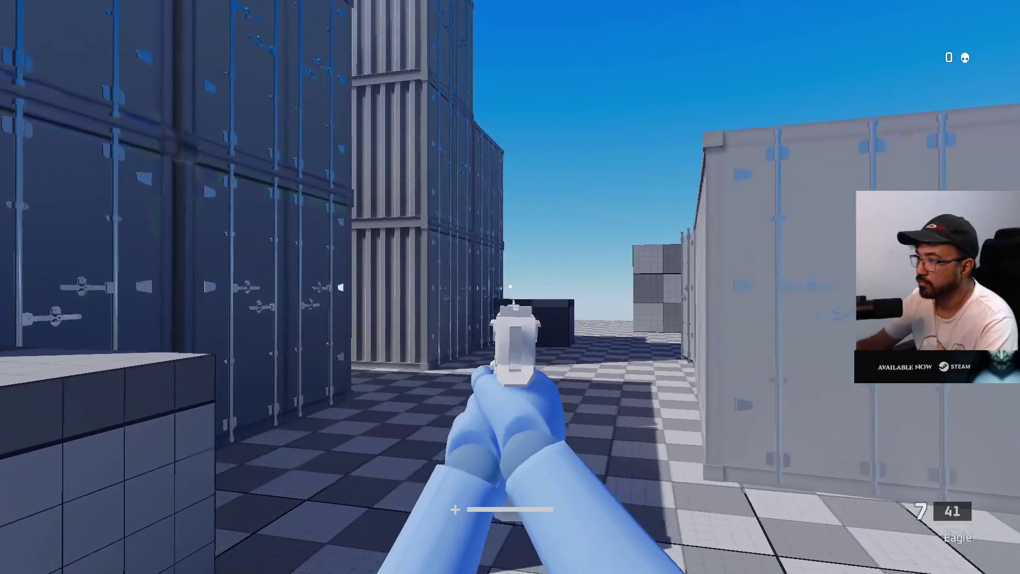
key(w)
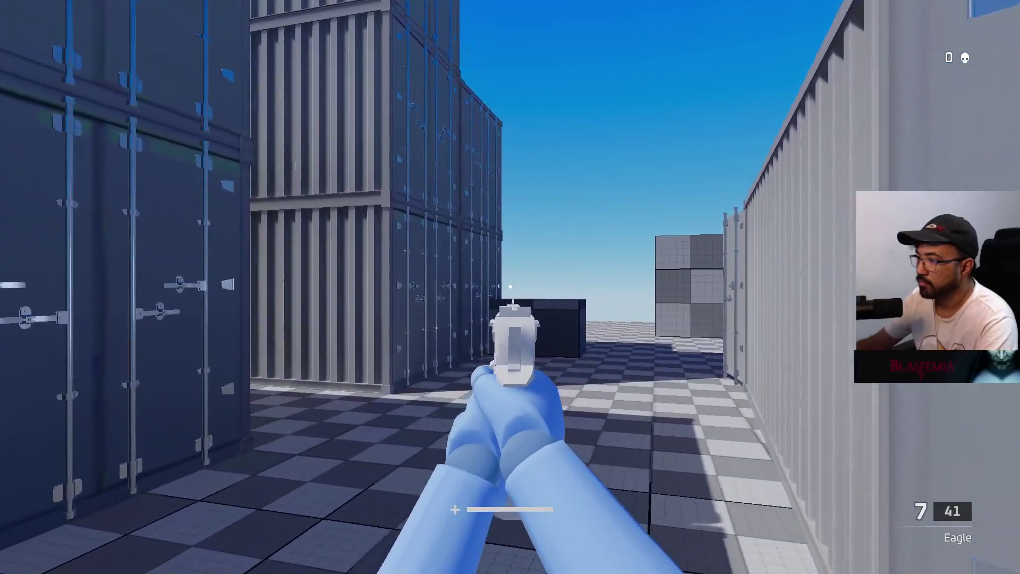
key(w)
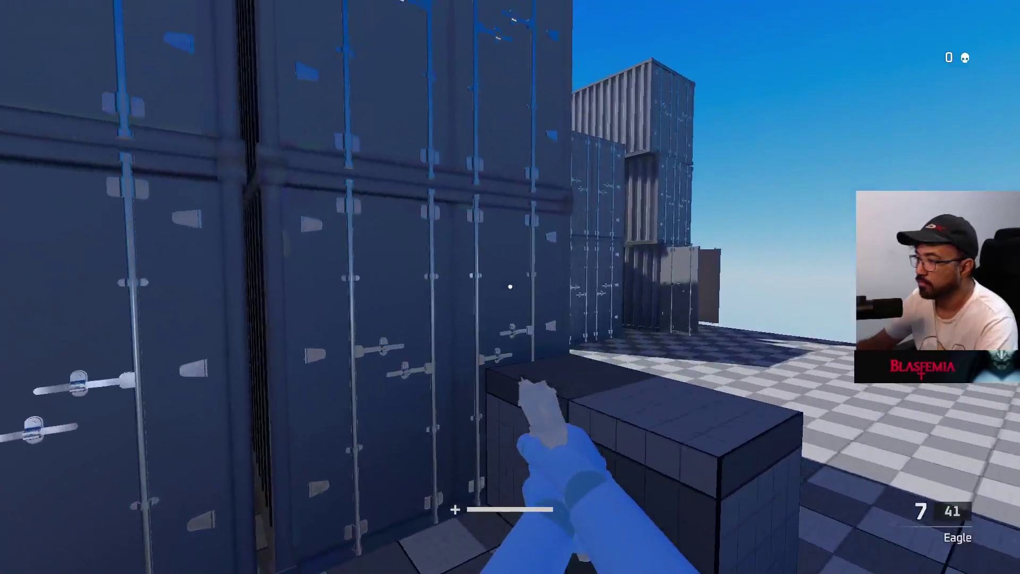
key(w)
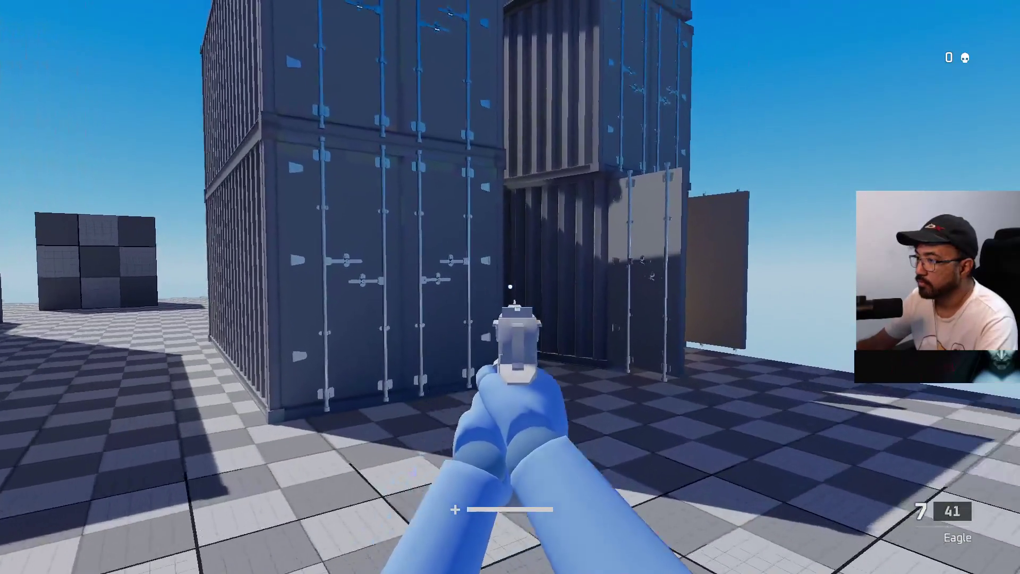
key(w)
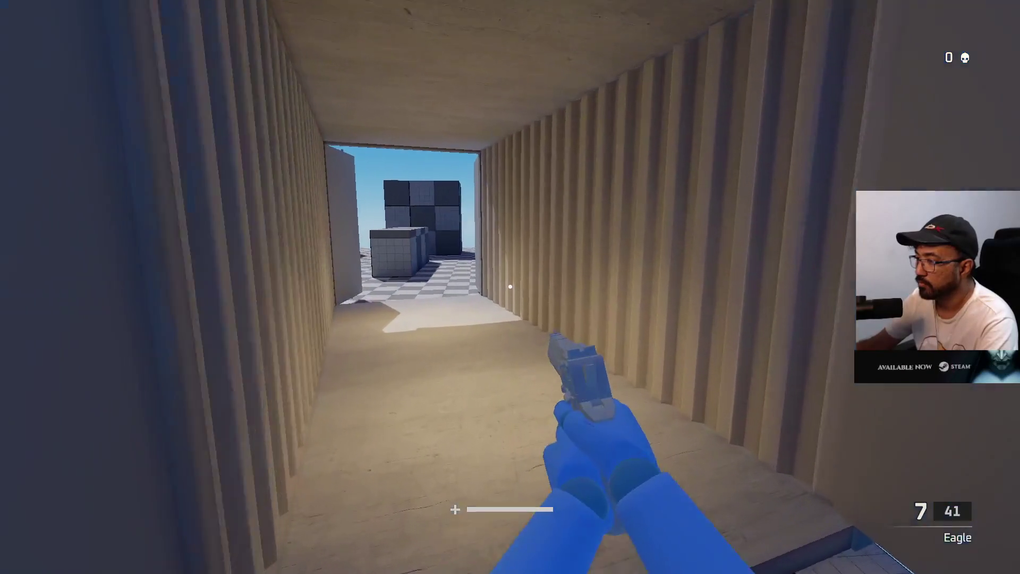
key(w)
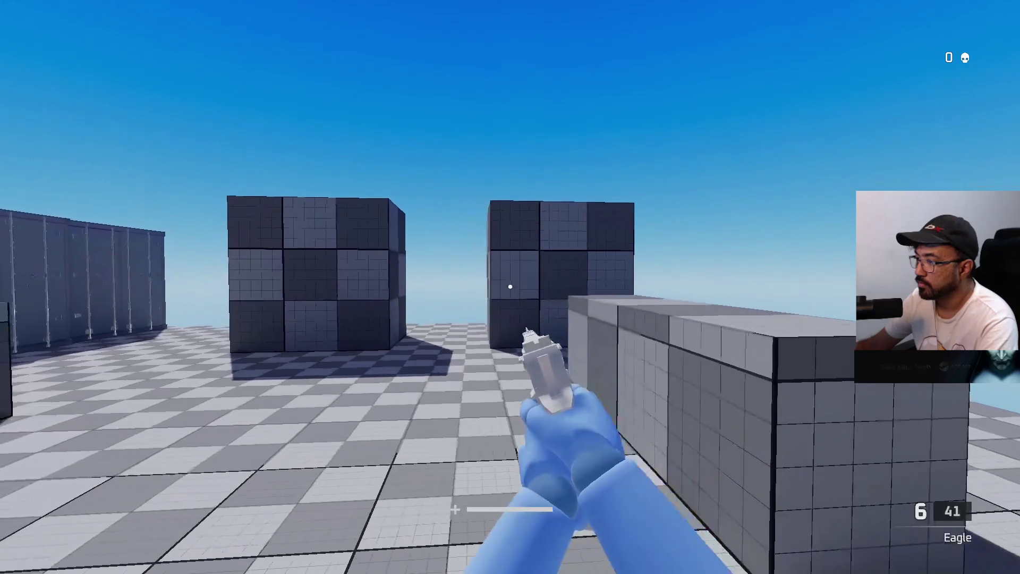
key(w)
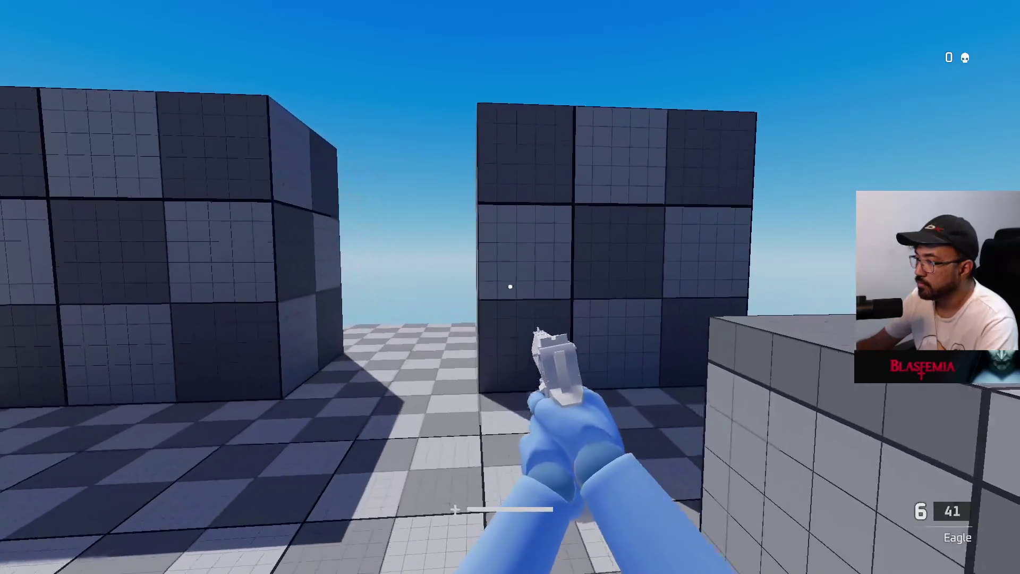
Step: Fire and reload the Eagle, then move through containers past the big checkered cube
click(510, 287)
key(w)
key(r)
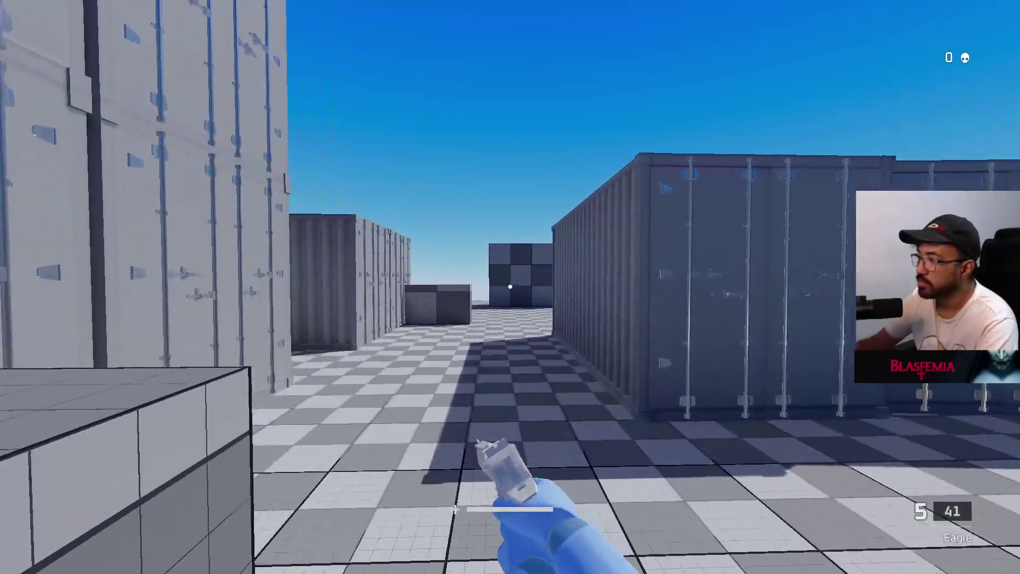
key(w)
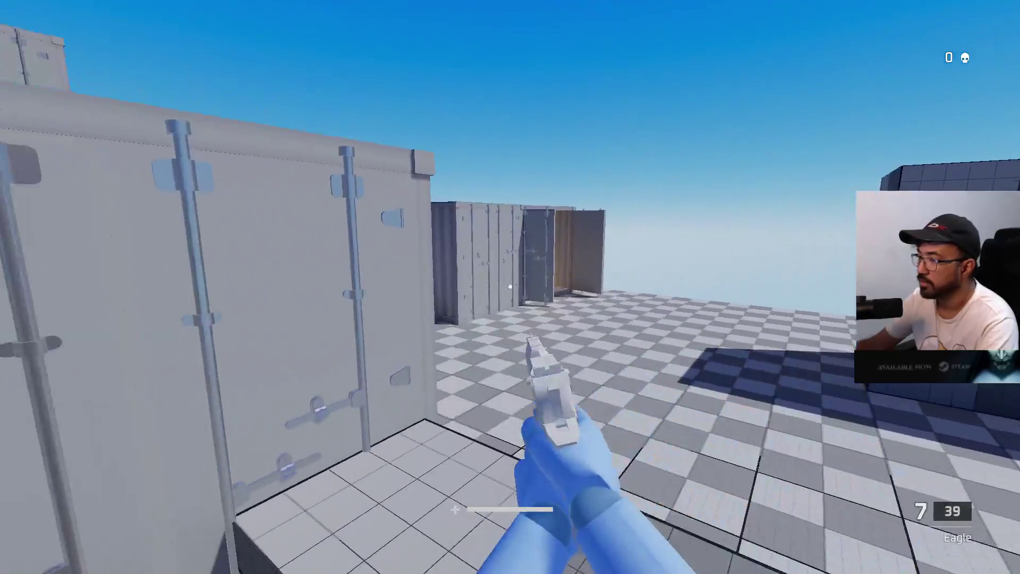
key(w)
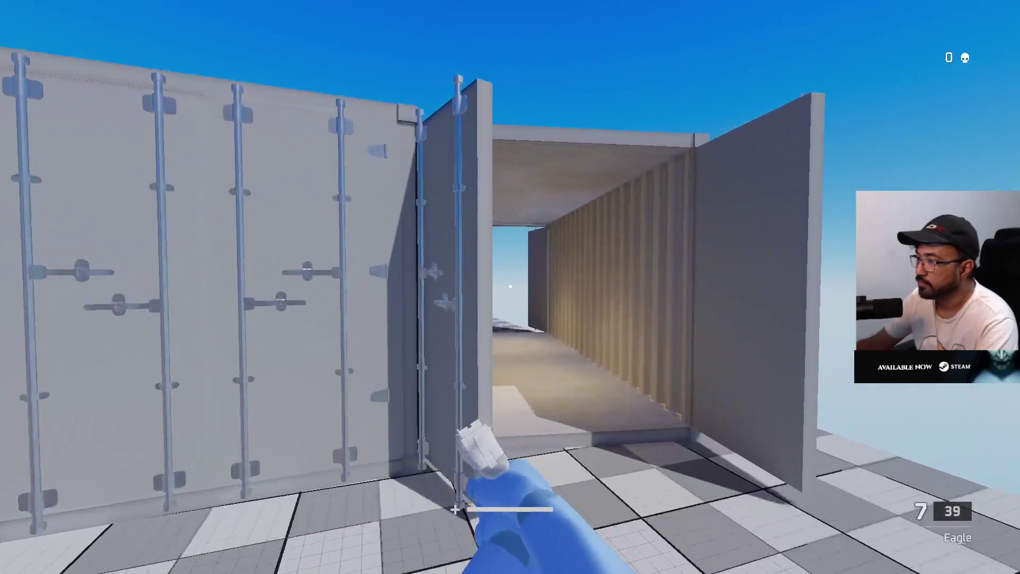
key(w)
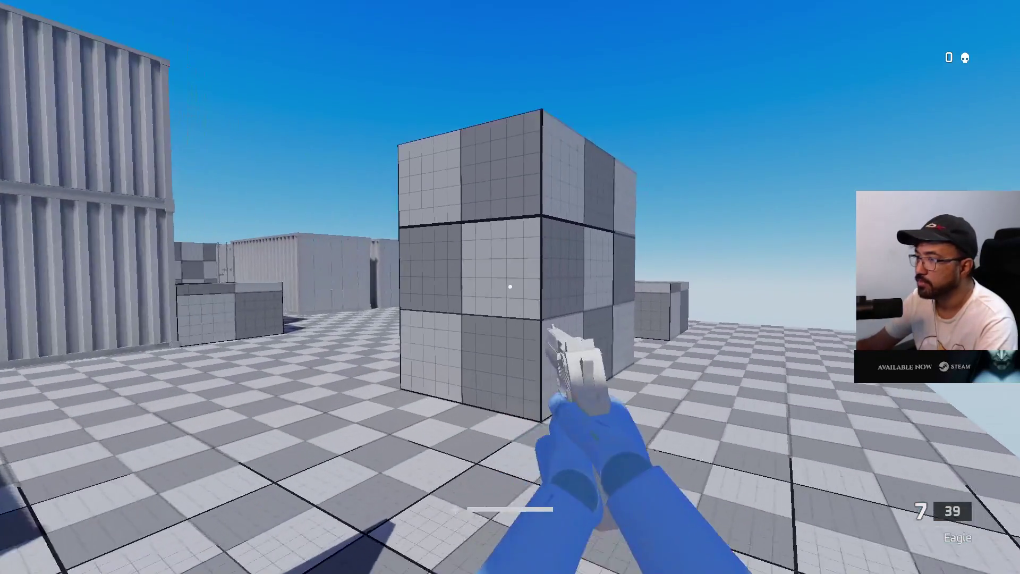
key(w)
key(w)
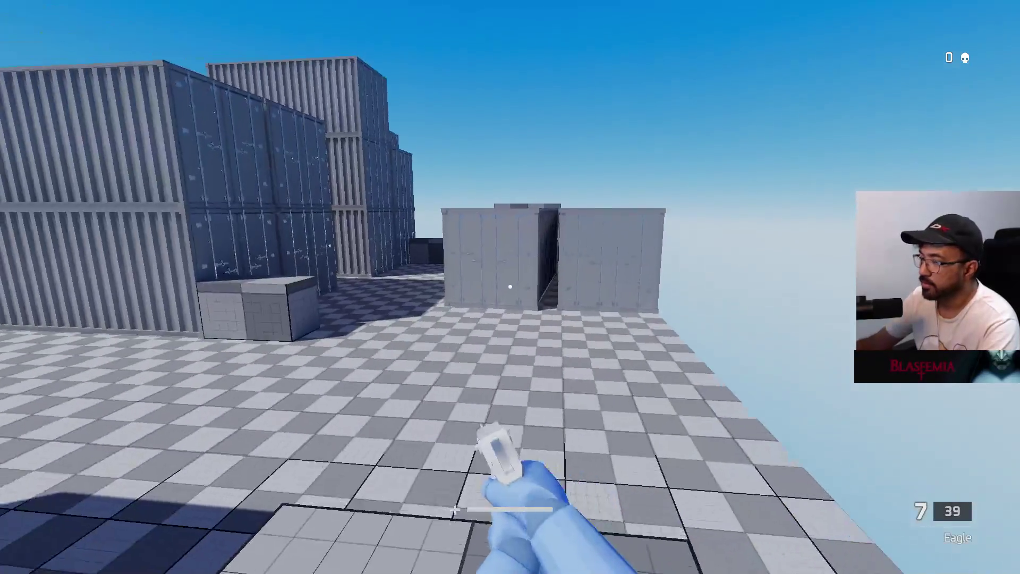
key(w)
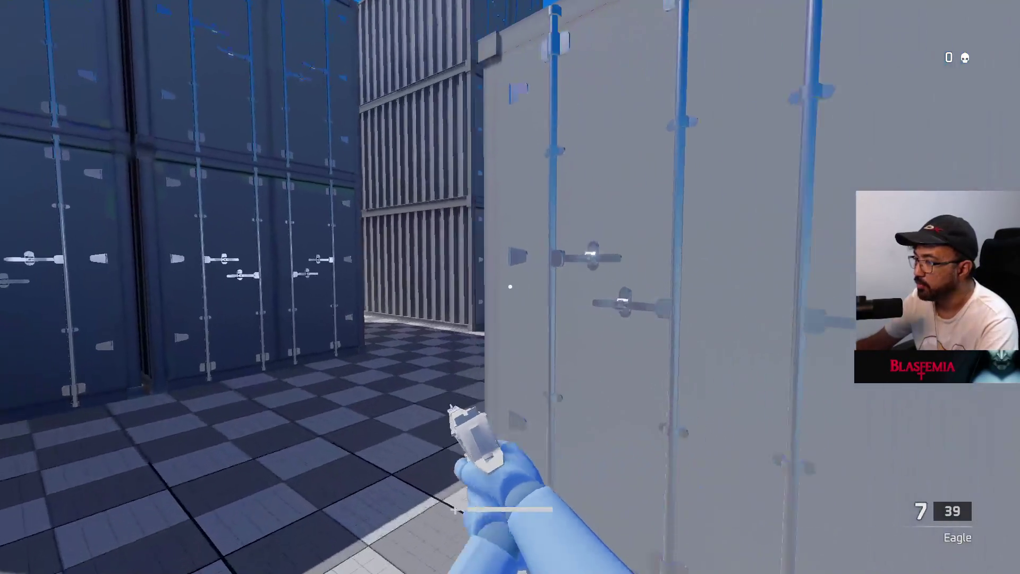
key(w)
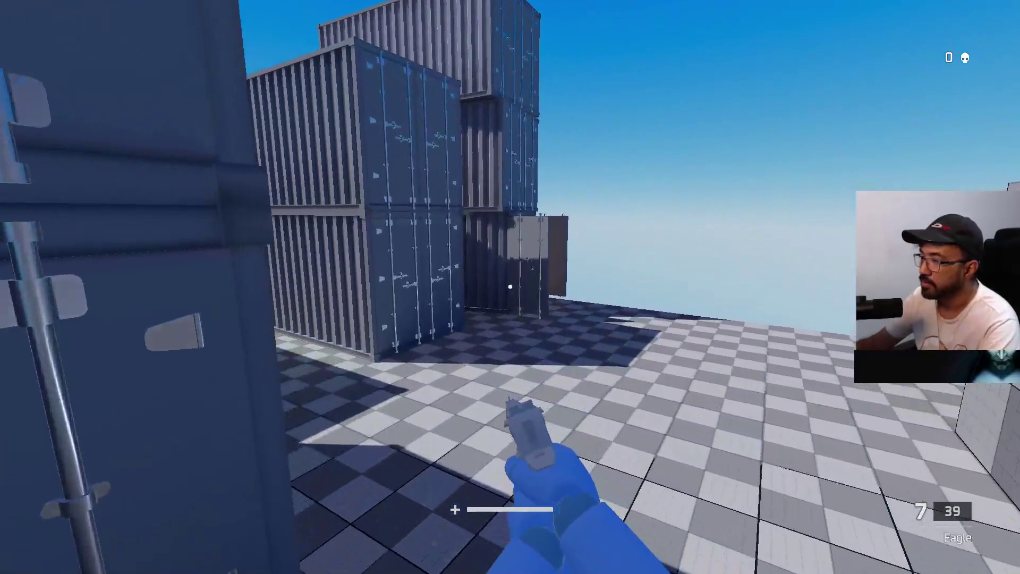
key(w)
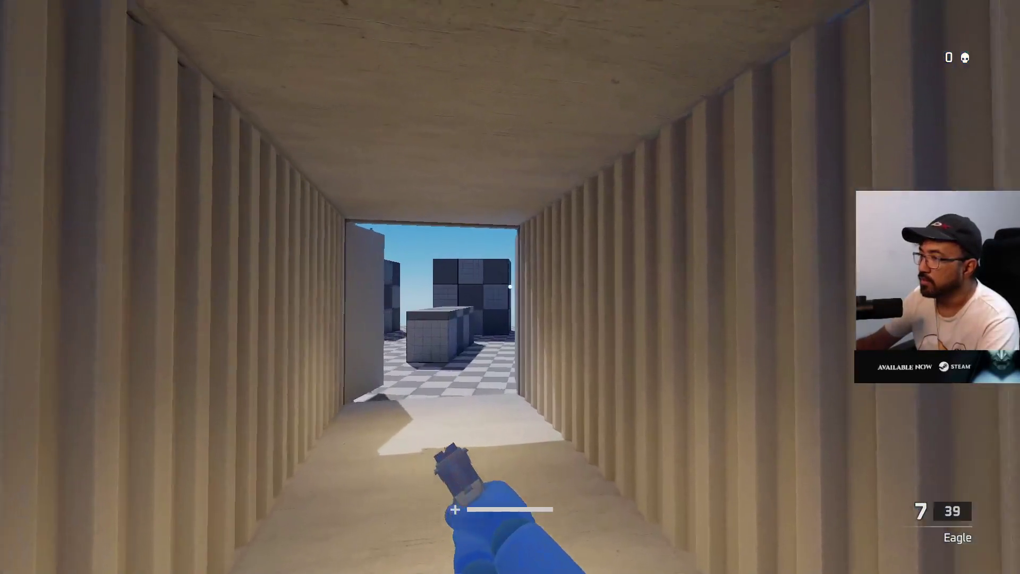
key(w)
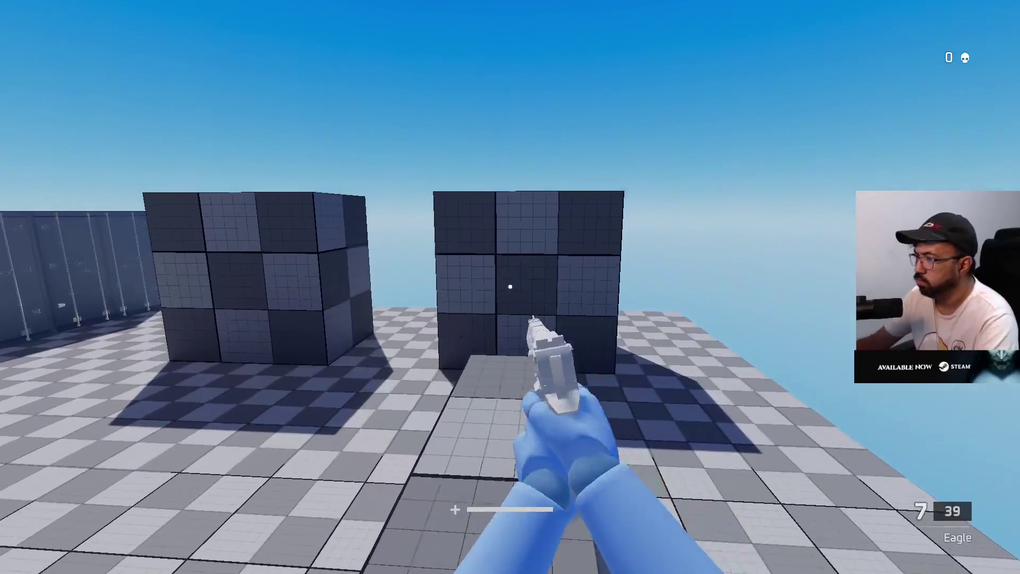
Step: Jump onto the blocks, cross the rooftop, drop down and check the Team Deathmatch scoreboard
key(w)
key(space)
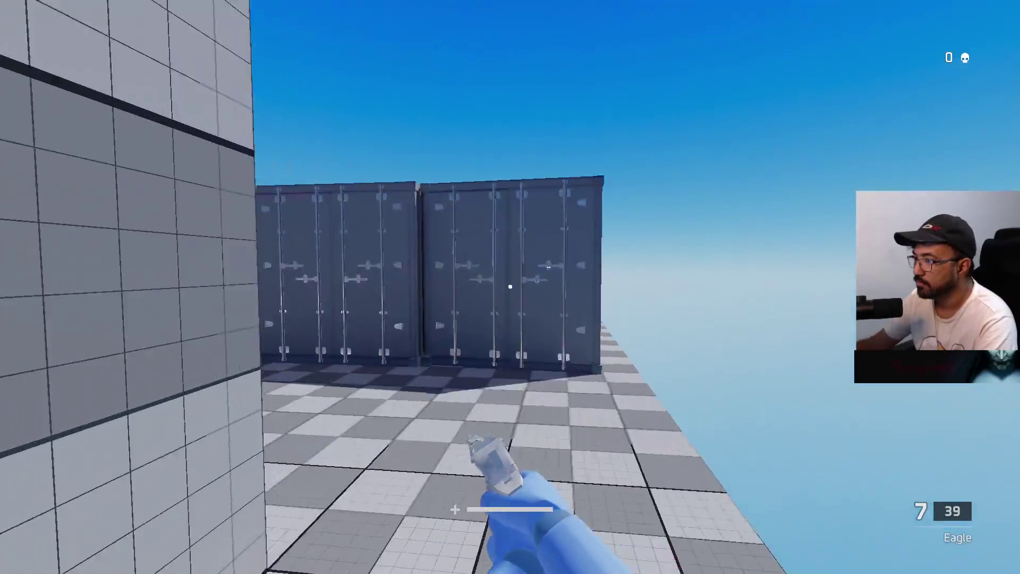
key(w)
key(w)
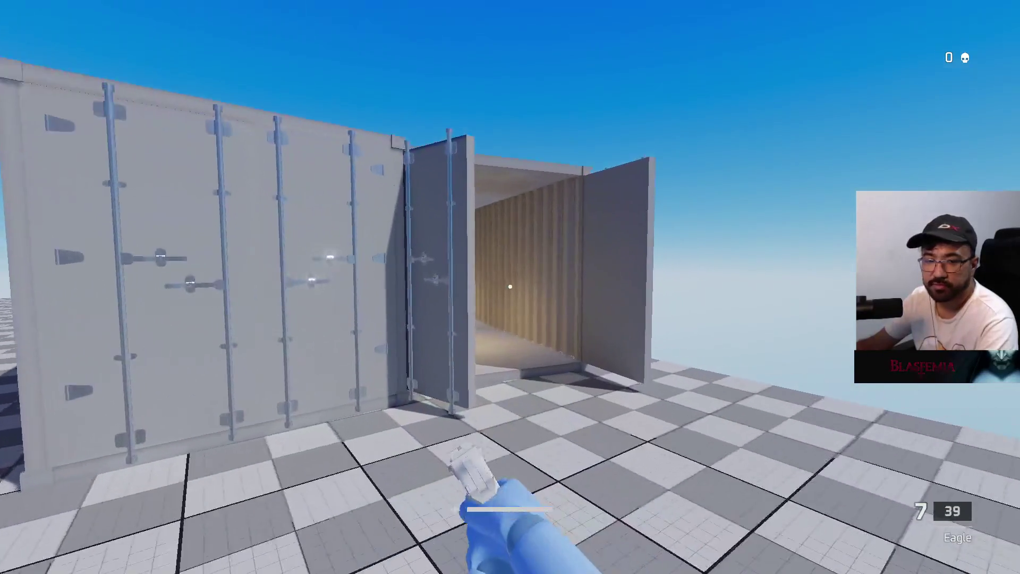
key(w)
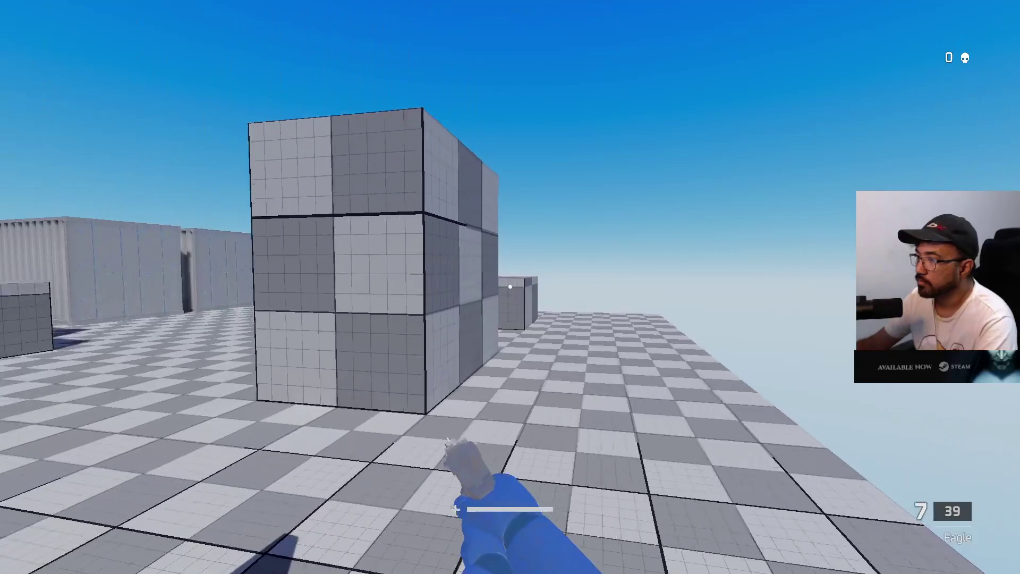
key(w)
key(w)
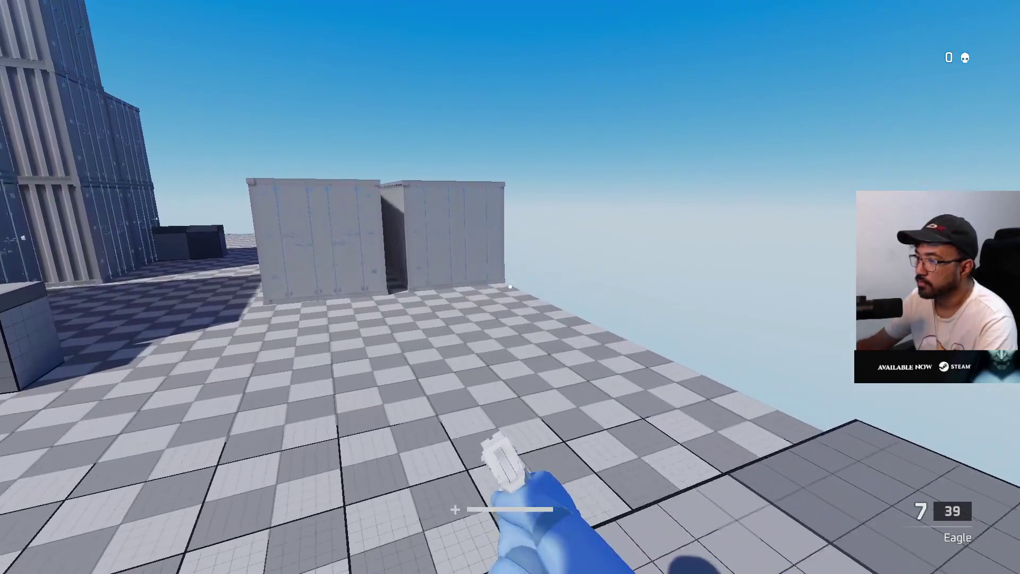
key(w)
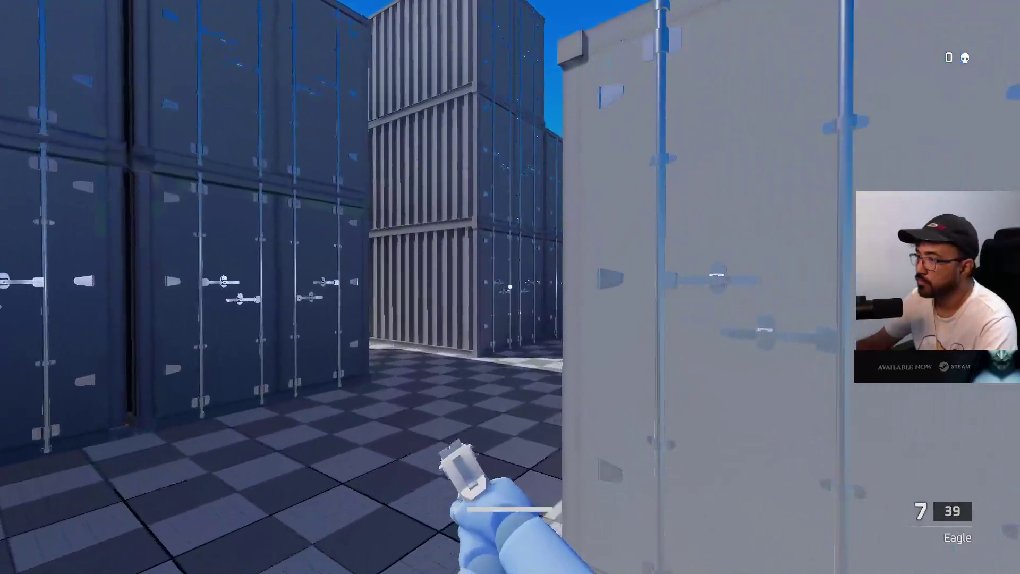
key(w)
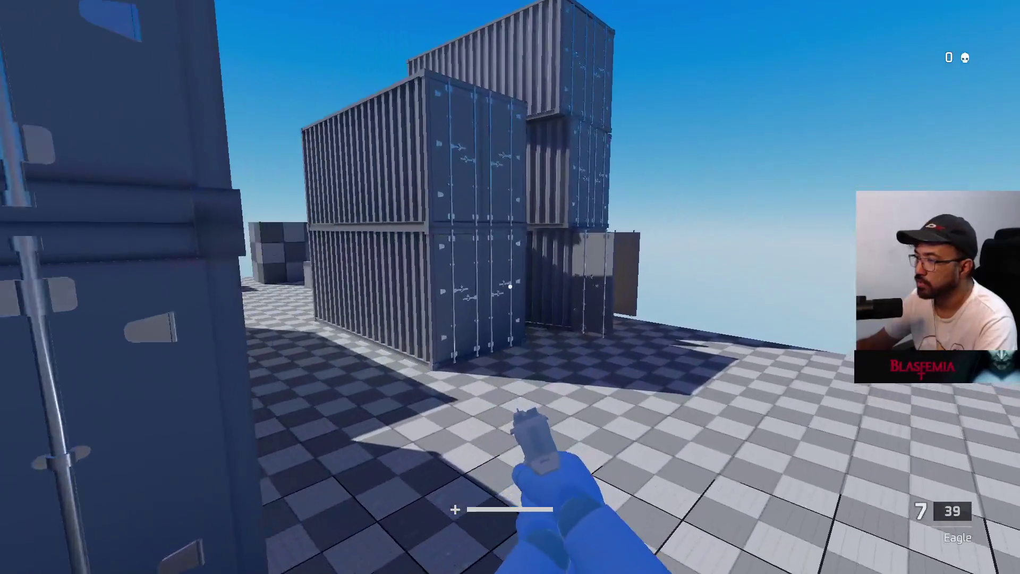
key(Tab)
key(w)
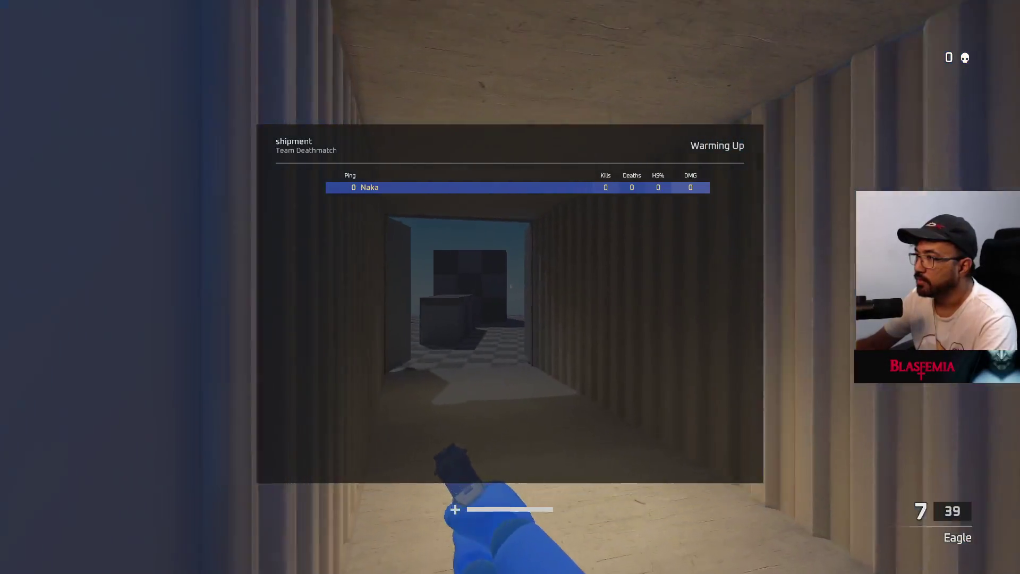
key(w)
key(w)
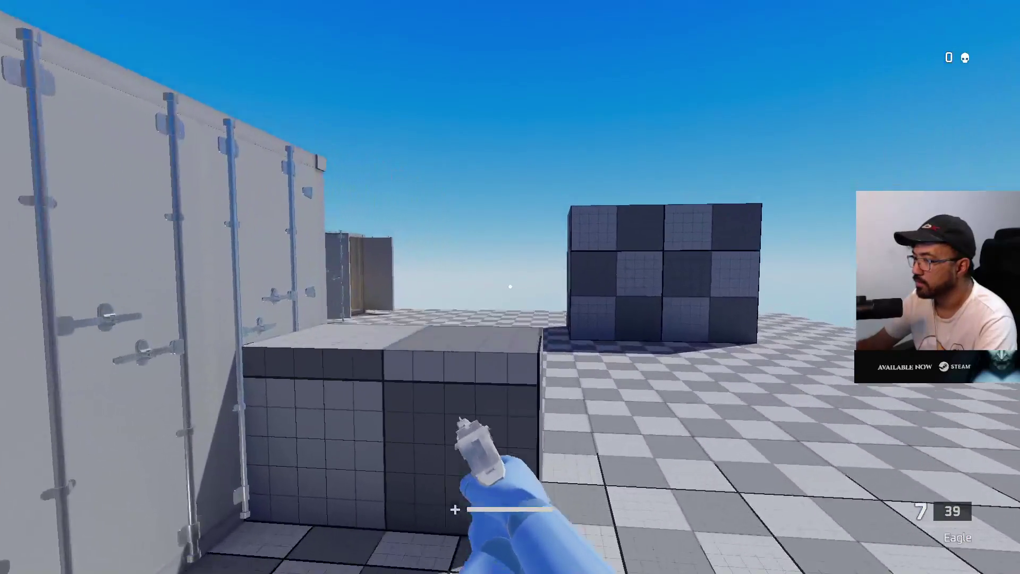
Step: Pass through an open container and down the corridor toward the stacked containers
key(w)
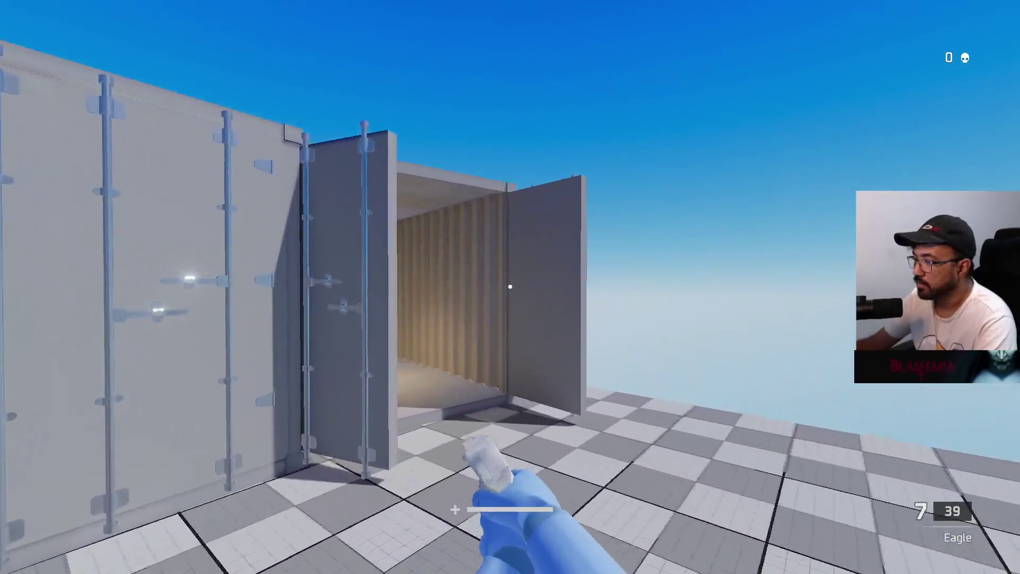
key(w)
key(w)
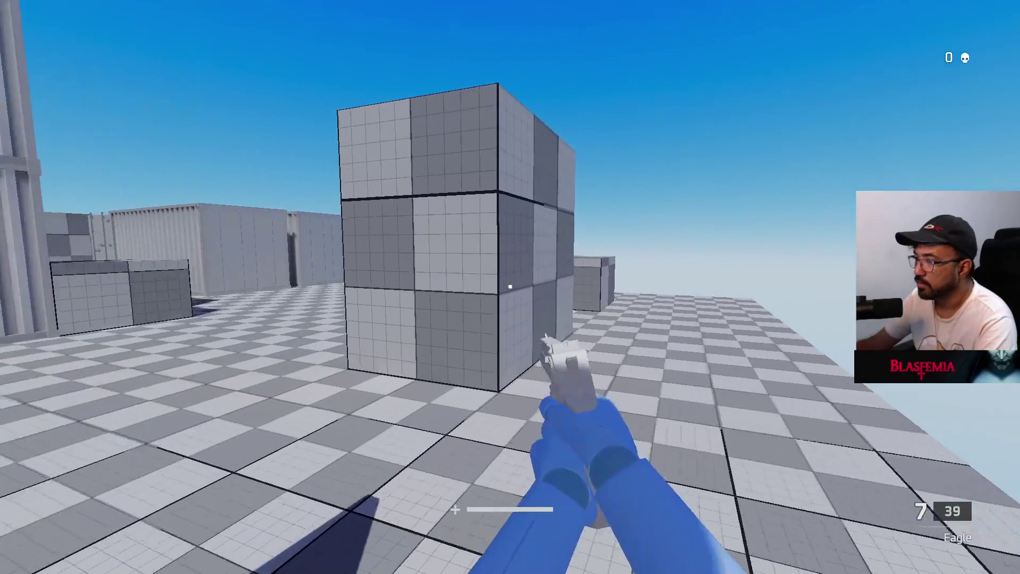
key(w)
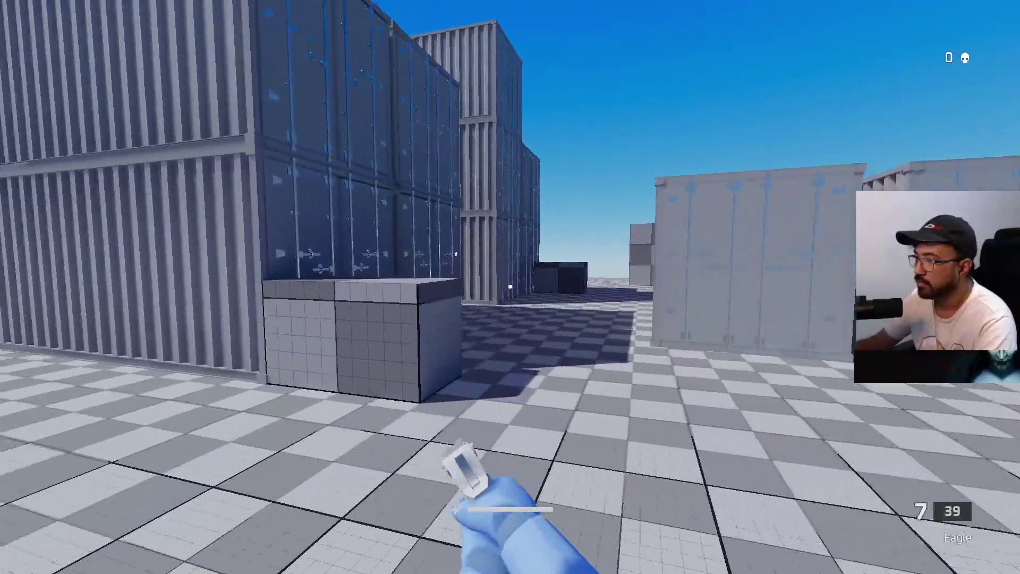
key(w)
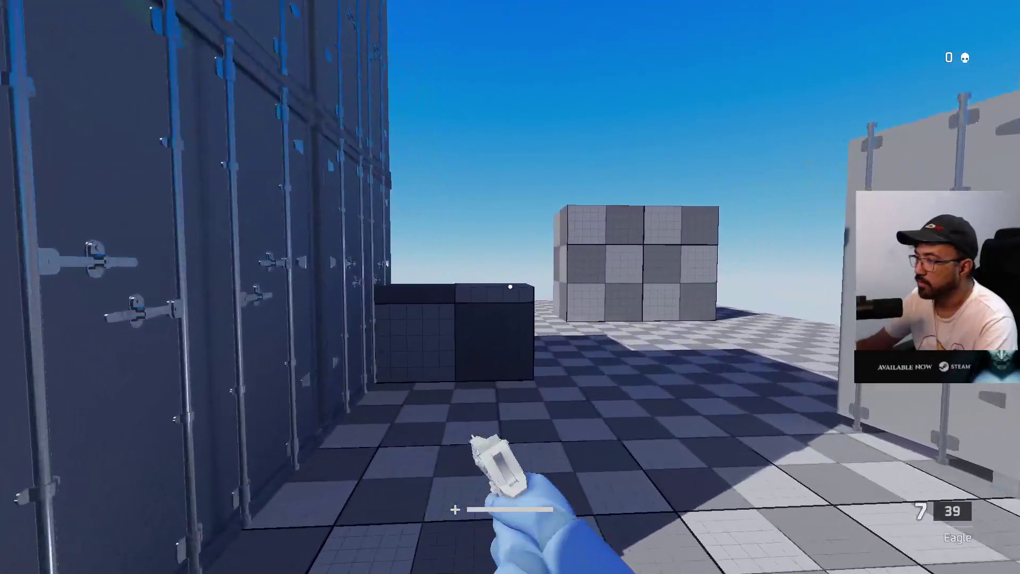
key(w)
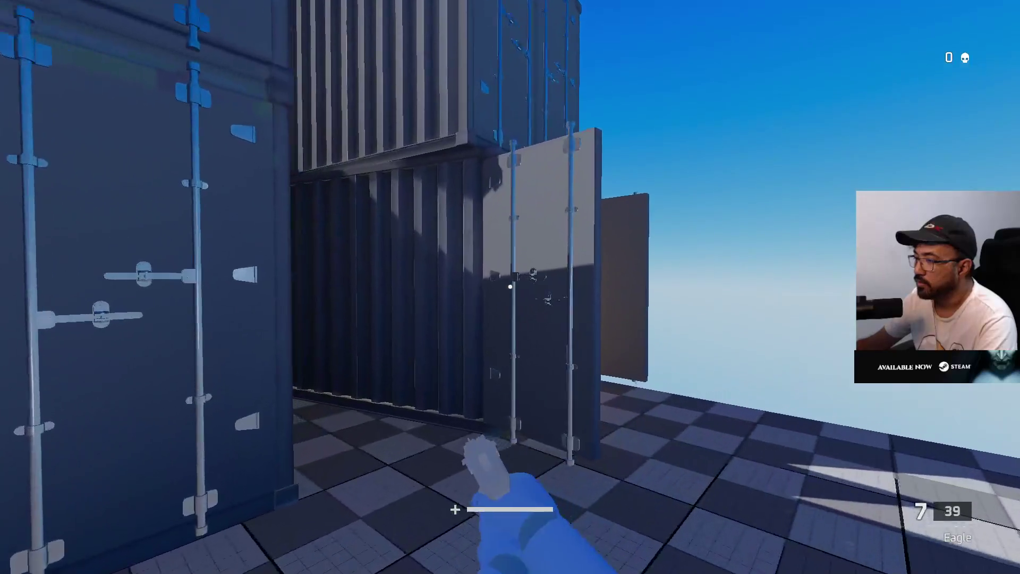
key(w)
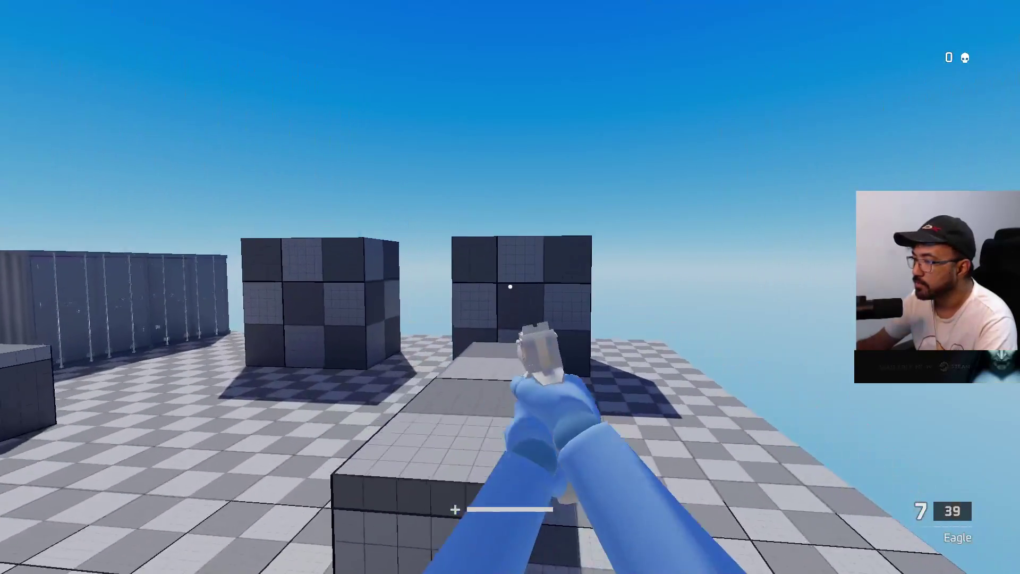
key(w)
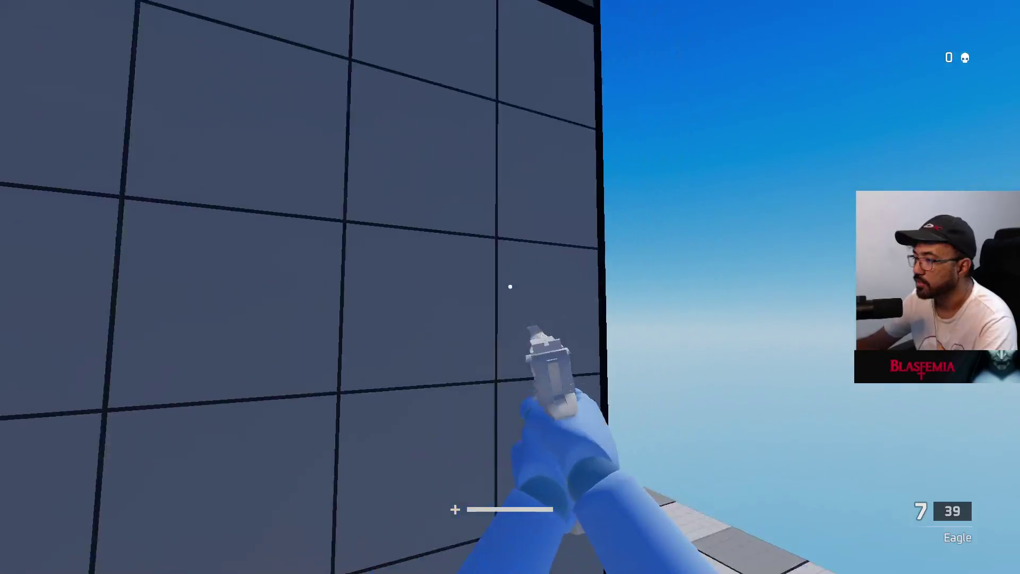
Step: Weave through the container alleys past the large cube into another open container
key(w)
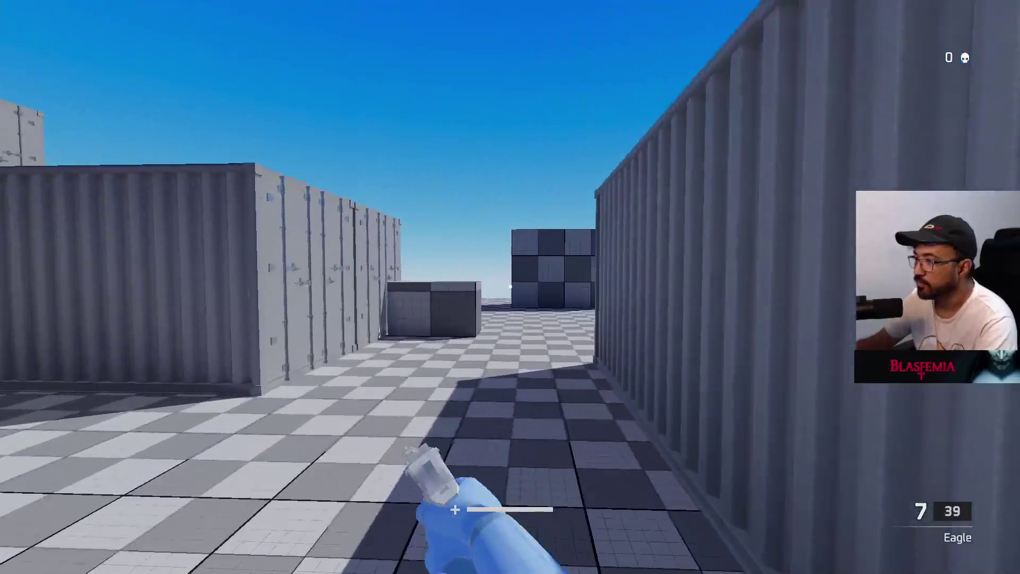
key(w)
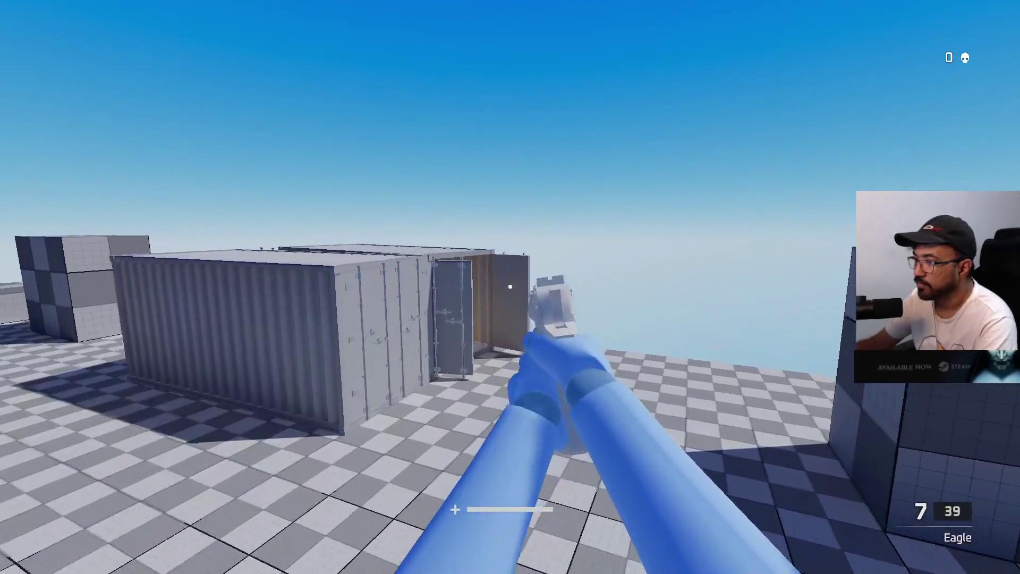
key(w)
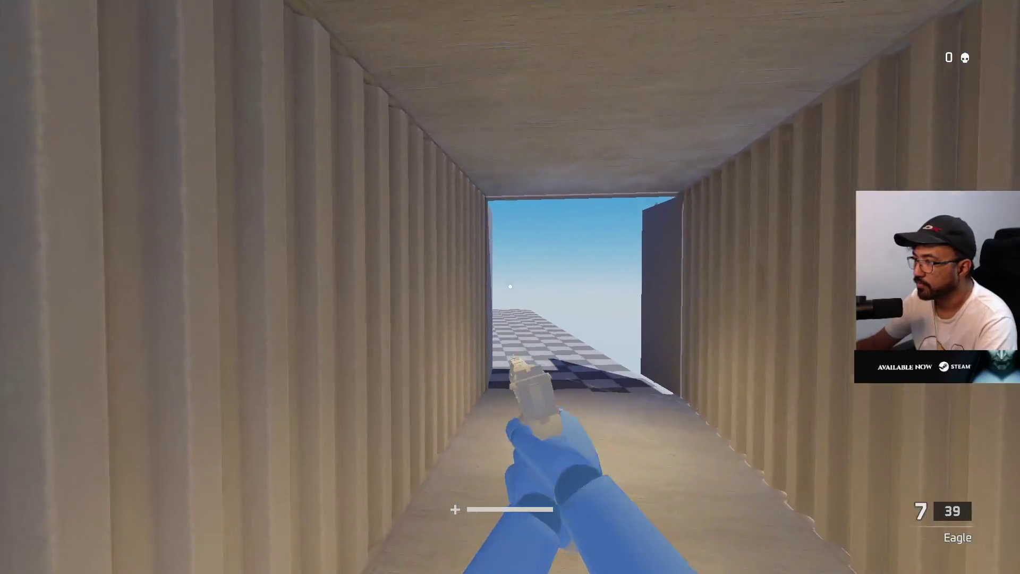
key(w)
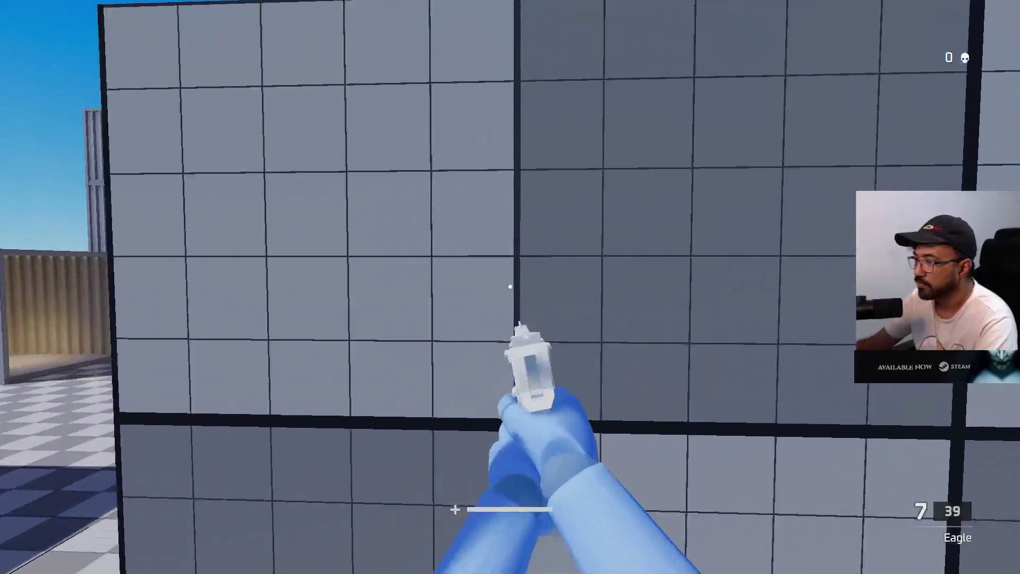
key(w)
key(w)
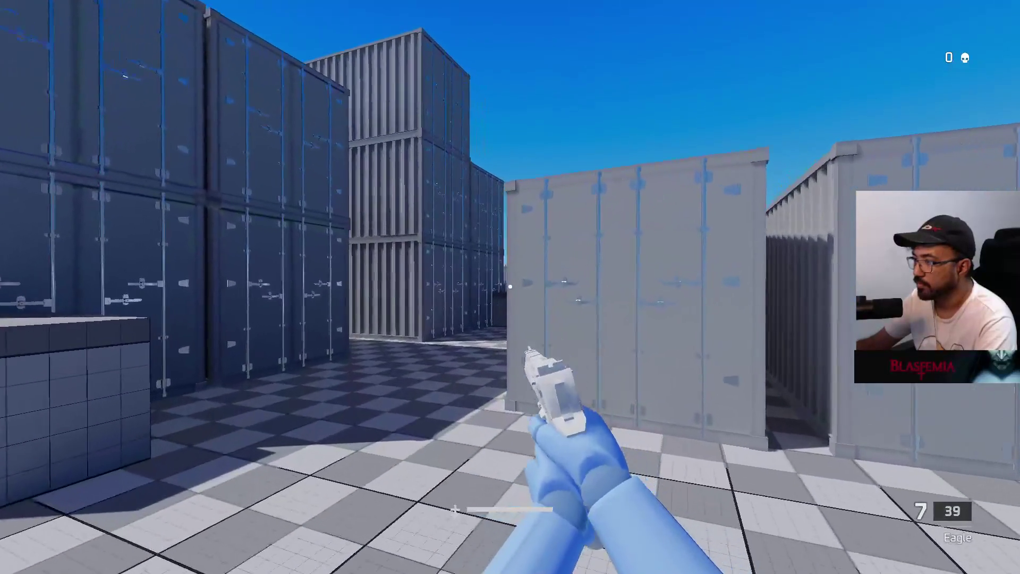
key(w)
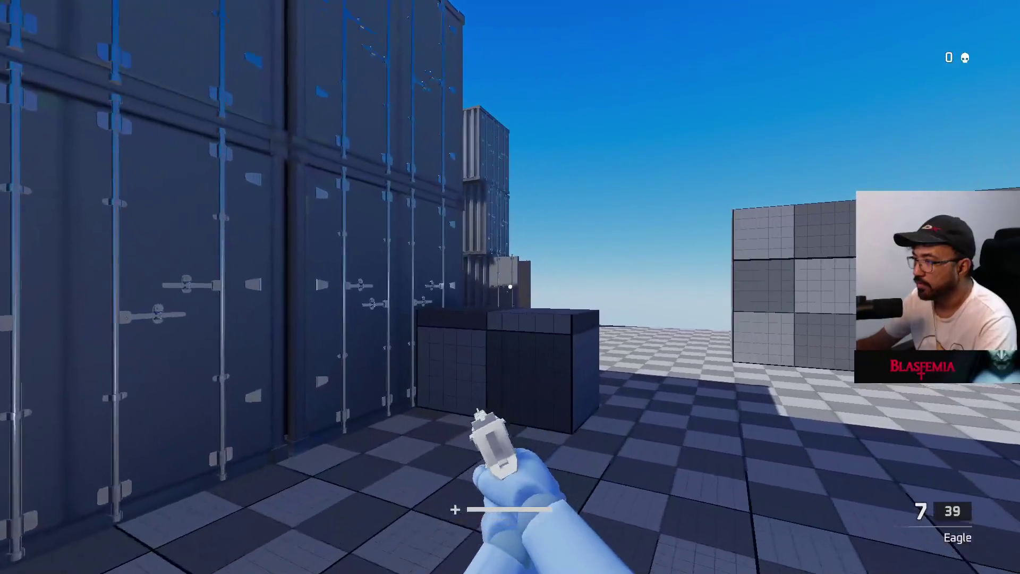
key(w)
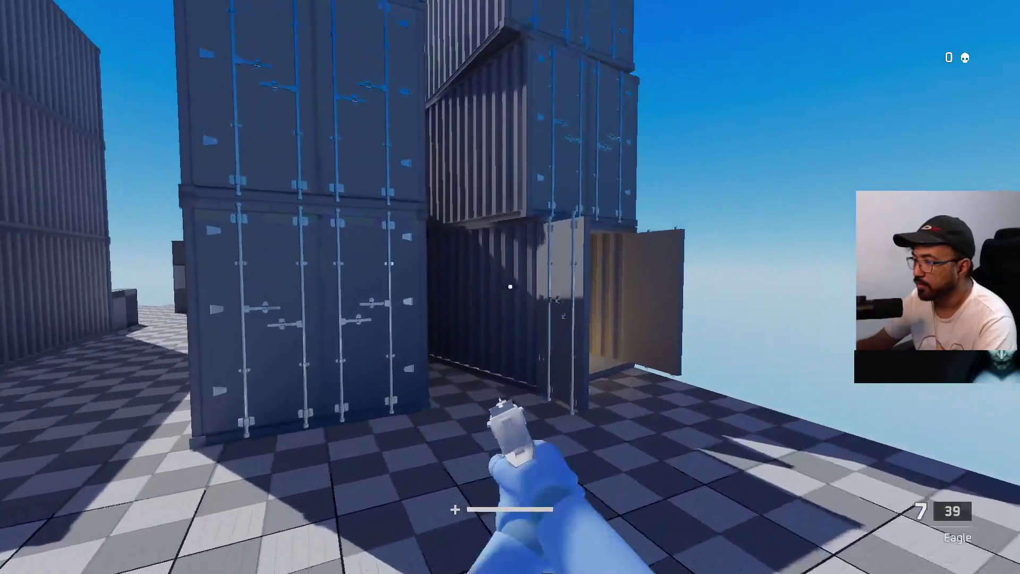
key(w)
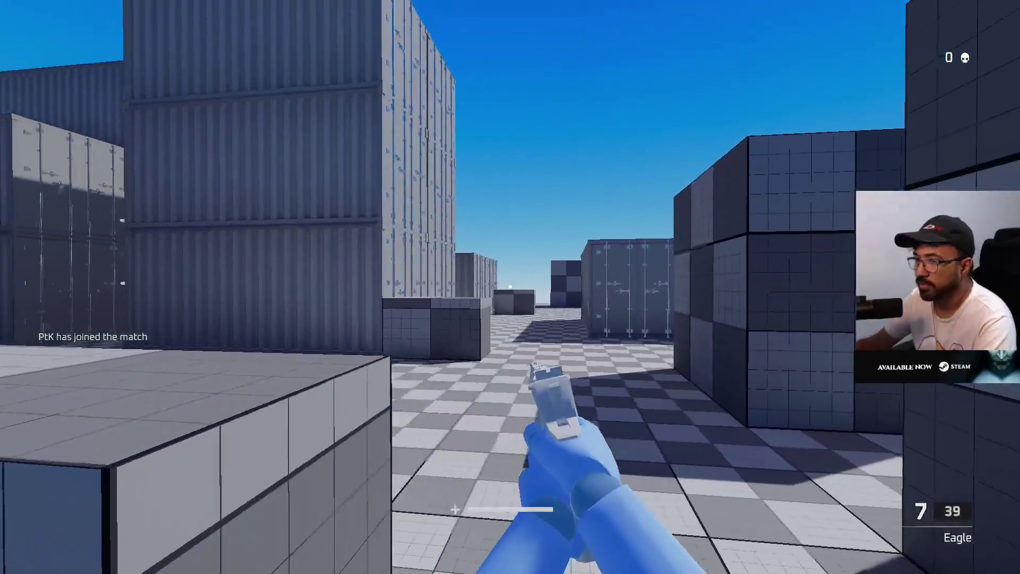
Step: Check the scoreboard, move through the alleys and shoot an enemy inside a container
key(Tab)
key(w)
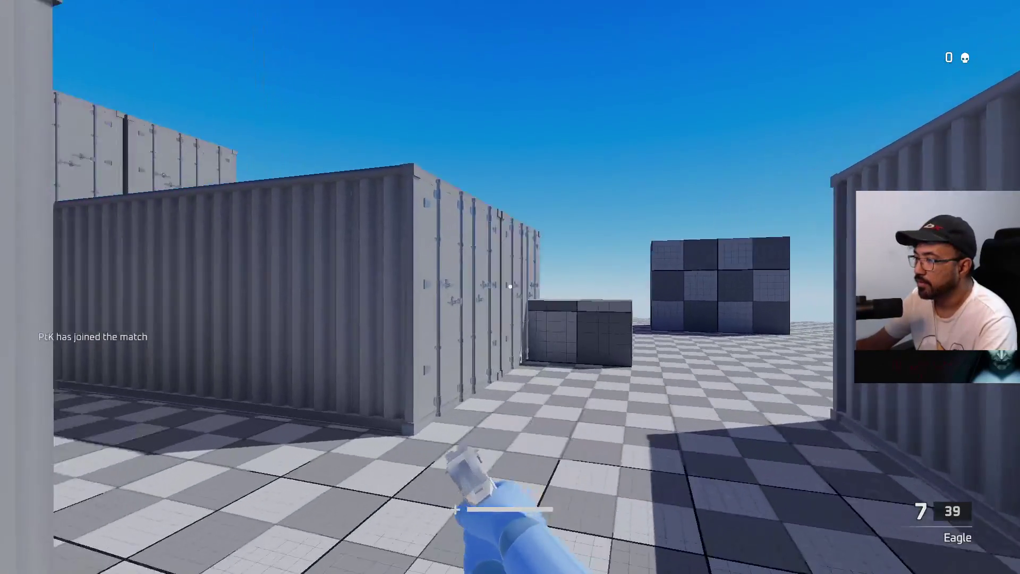
key(w)
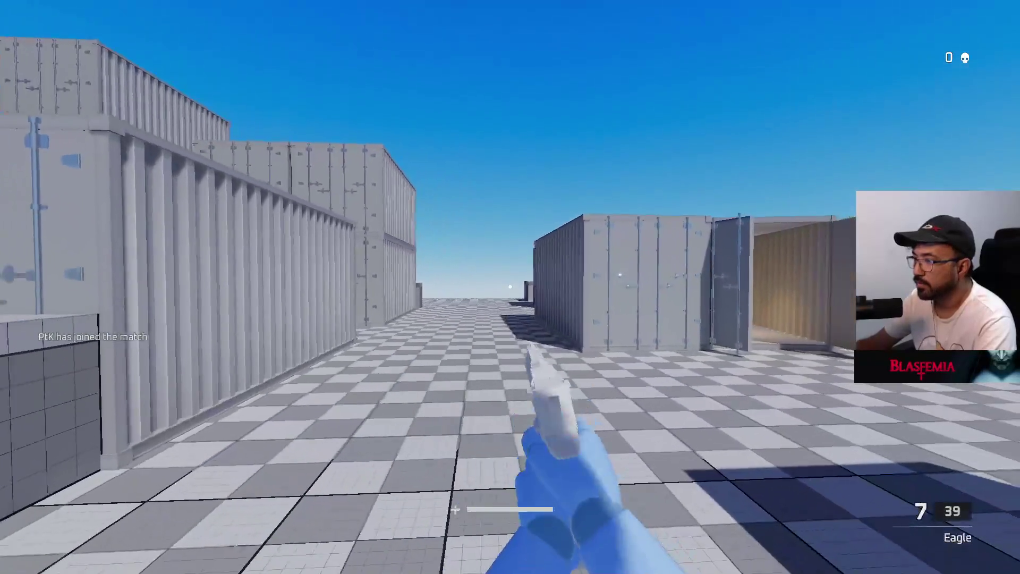
key(w)
key(w)
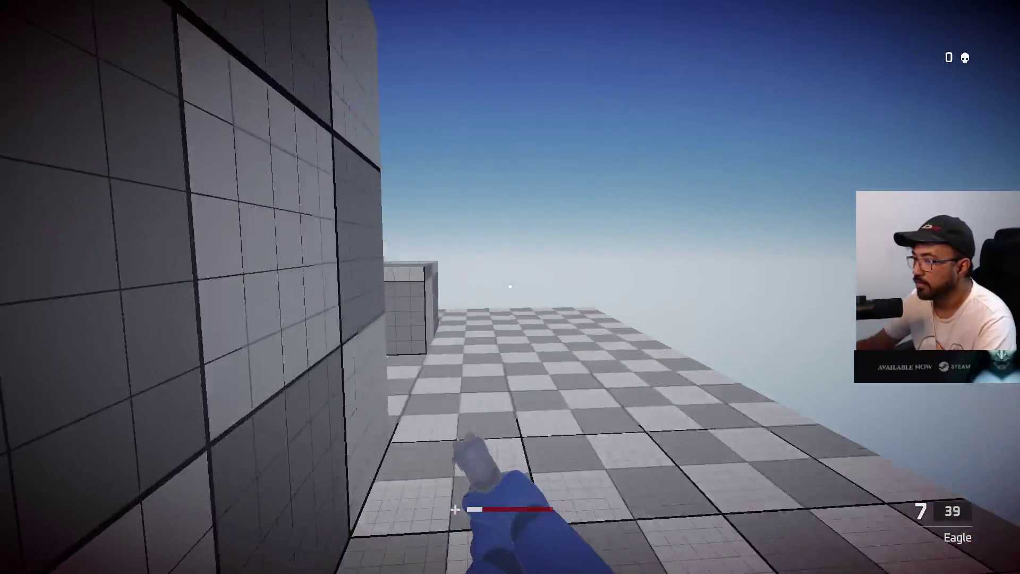
key(w)
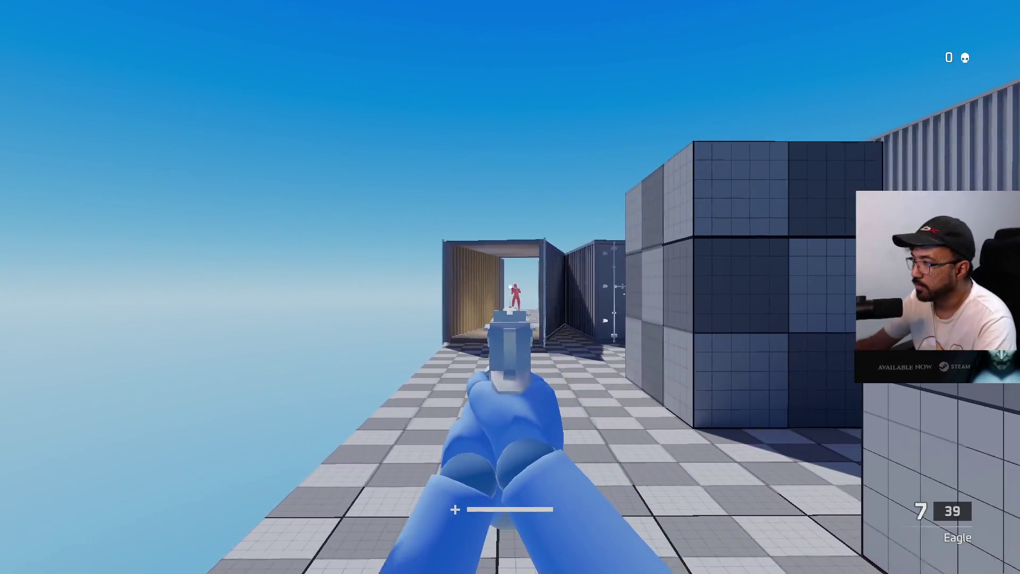
click(510, 287)
click(510, 287)
key(w)
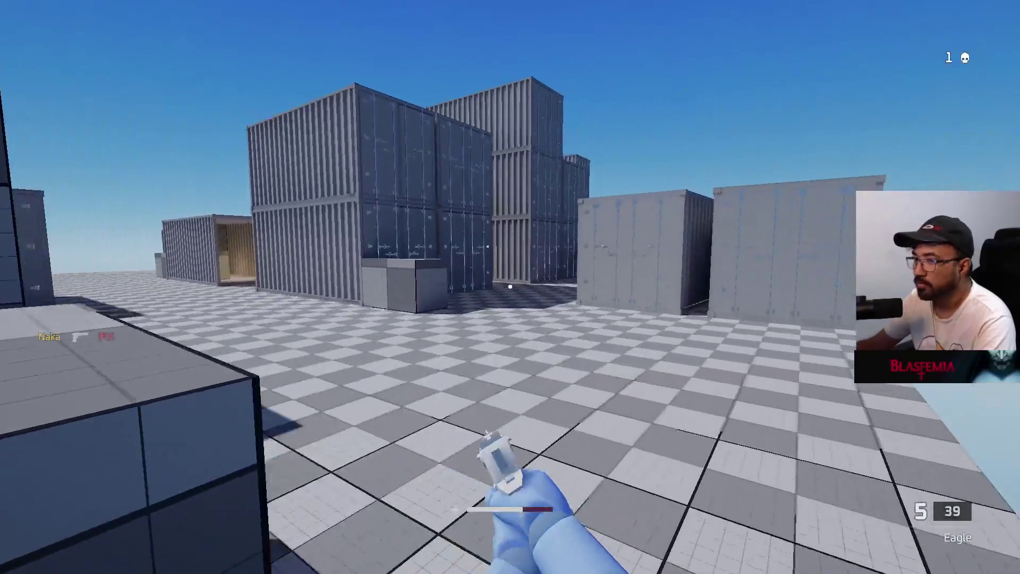
Step: Strafe out past the checkered cube, glance at the scoreboard, and enter the open container
key(d)
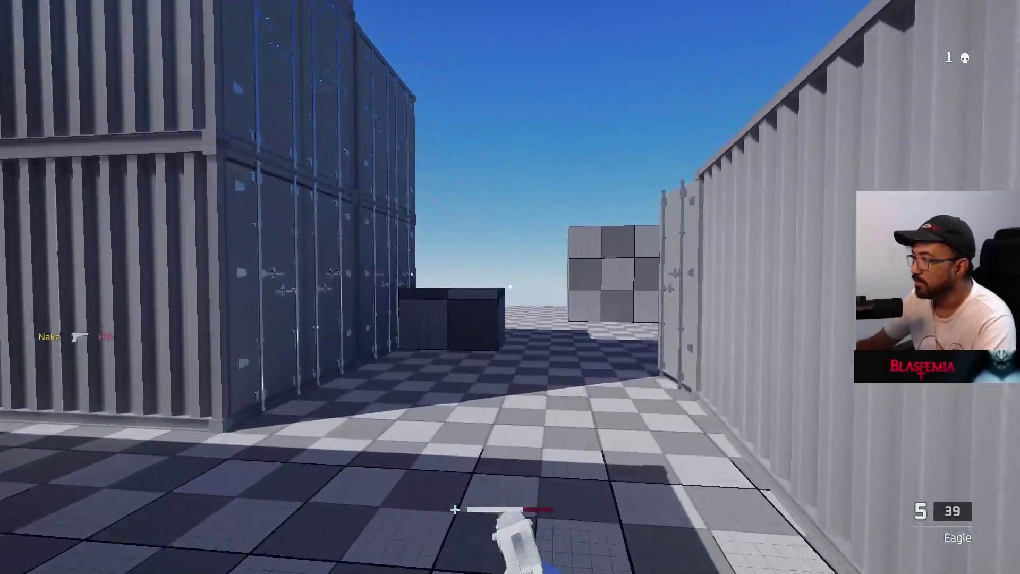
key(w)
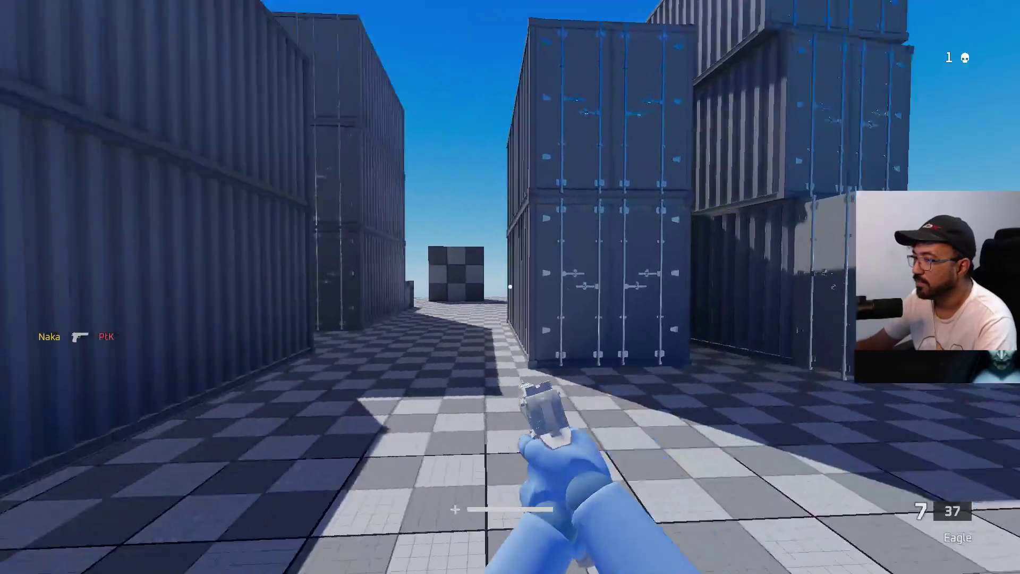
key(w)
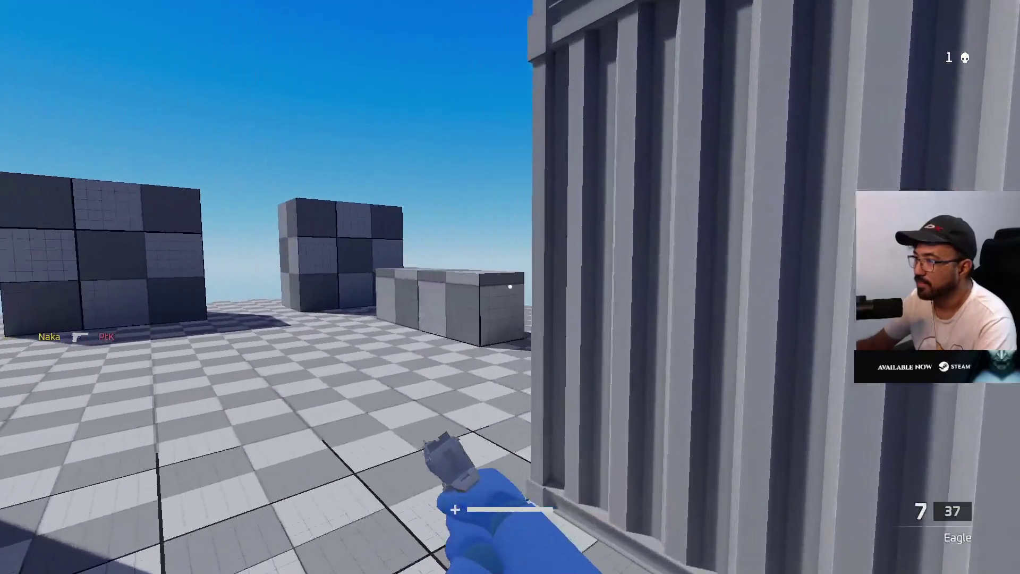
key(w)
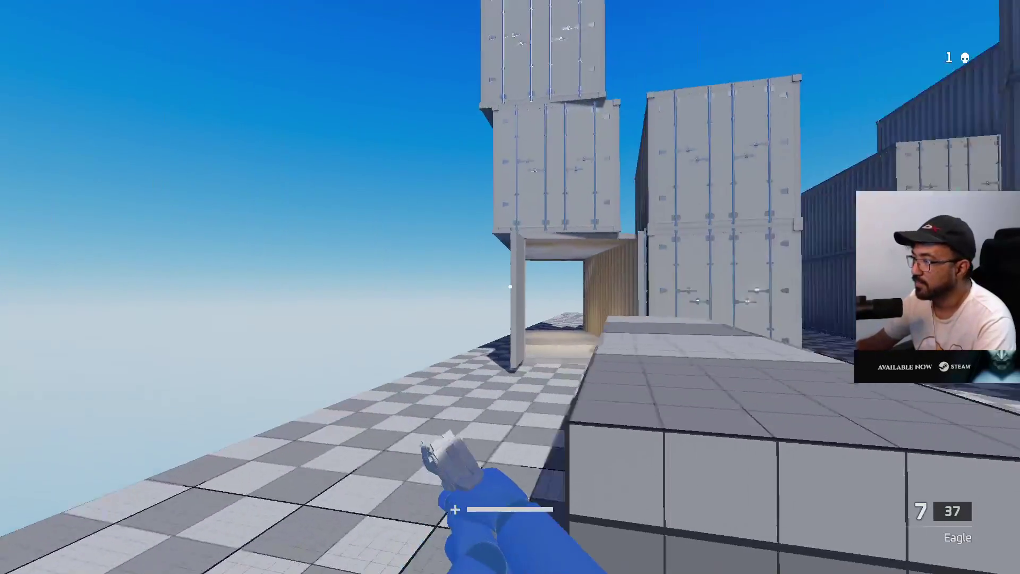
key(w)
key(Tab)
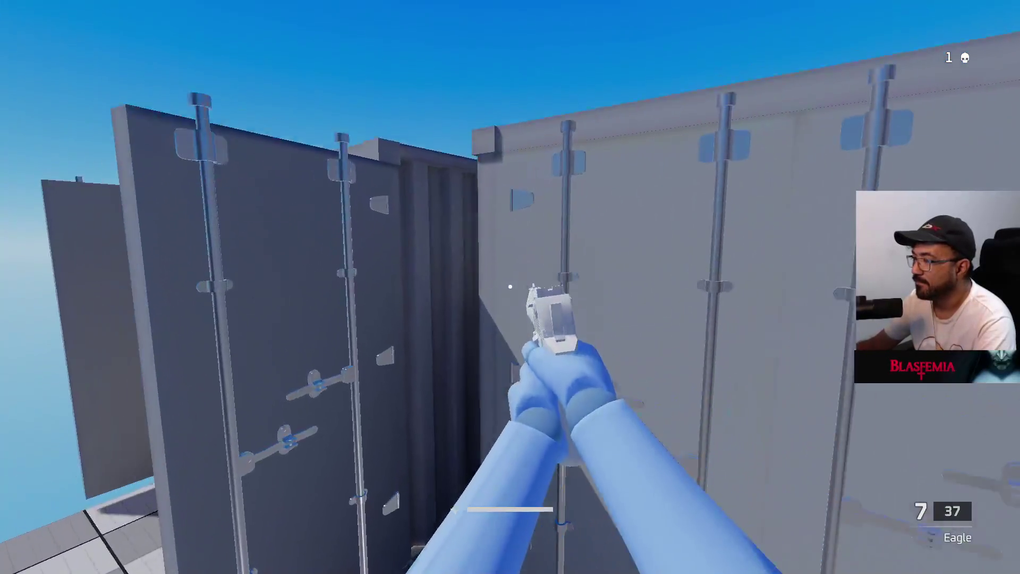
key(w)
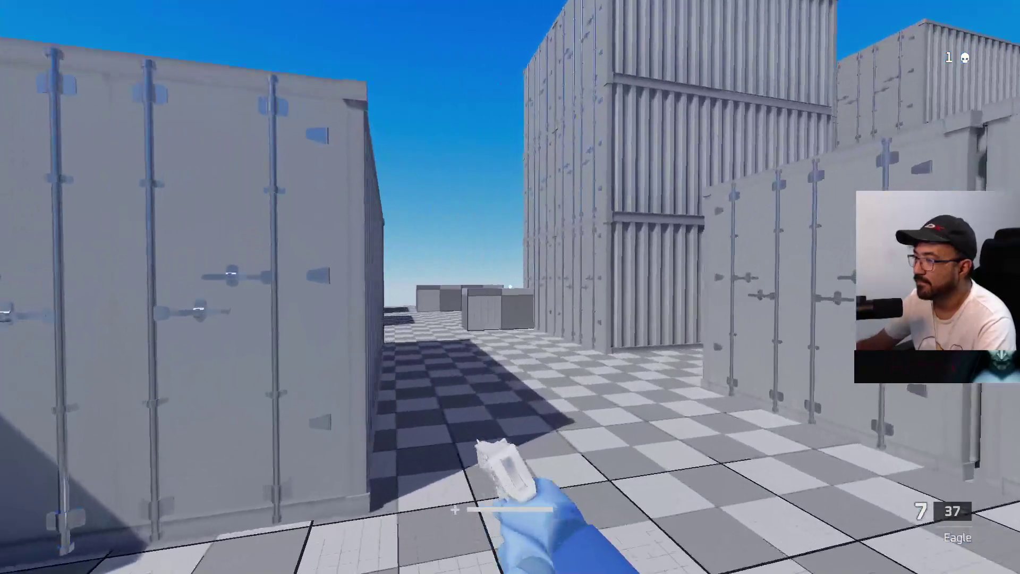
key(w)
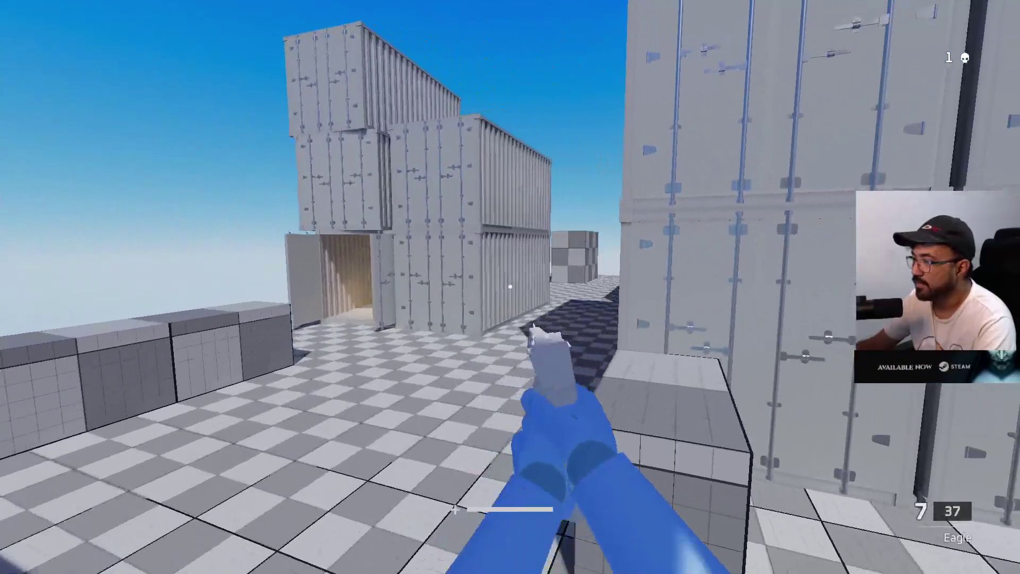
key(w)
key(w)
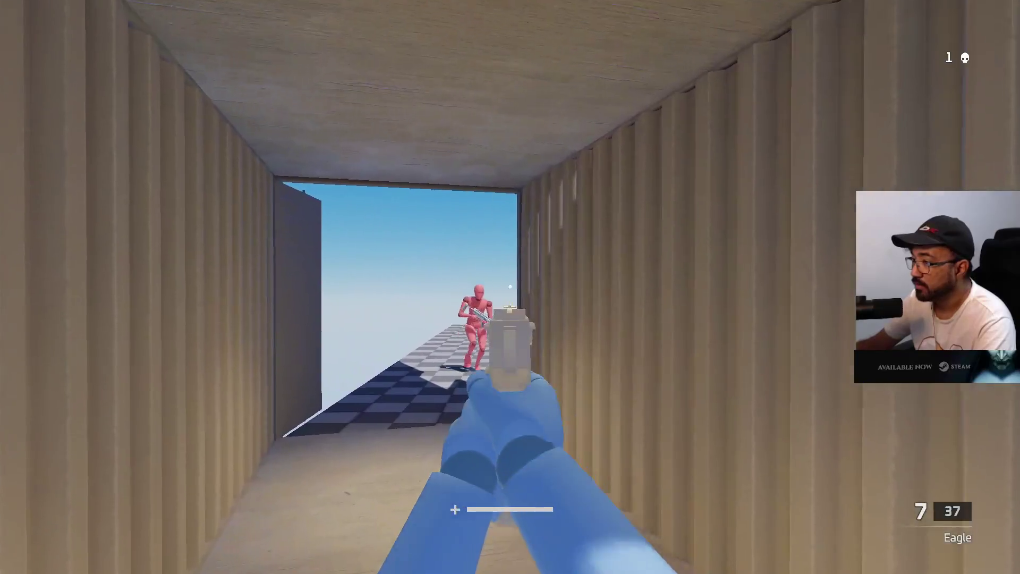
key(w)
Step: Fire the Eagle repeatedly at the red enemy bot in the container corridor
click(511, 287)
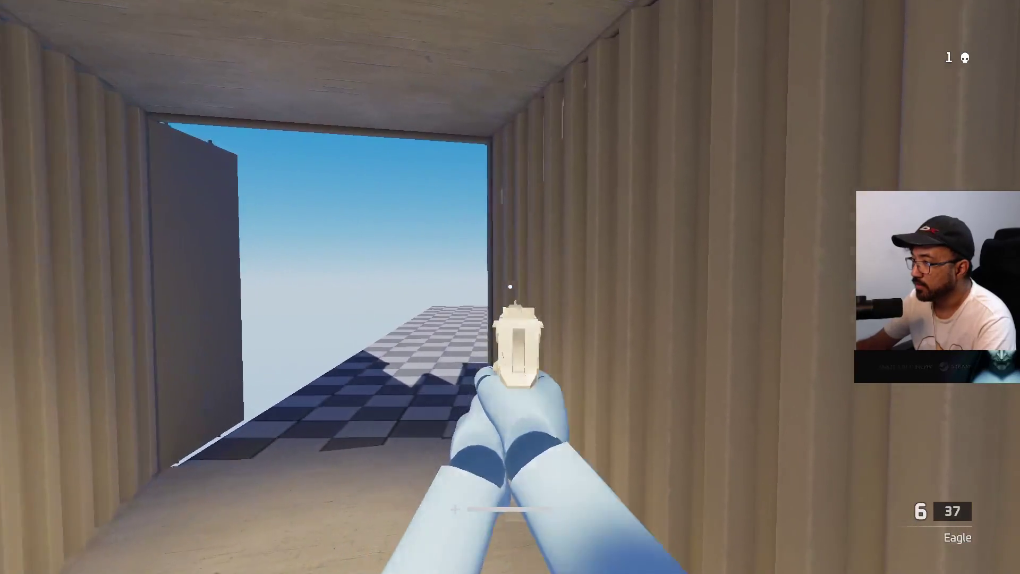
click(510, 287)
click(510, 287)
click(510, 287)
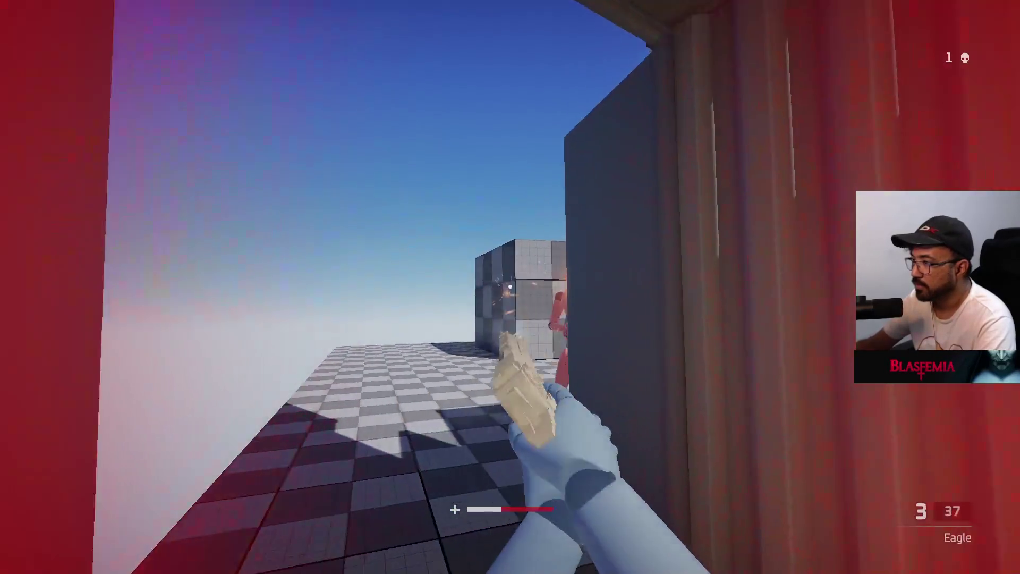
click(510, 287)
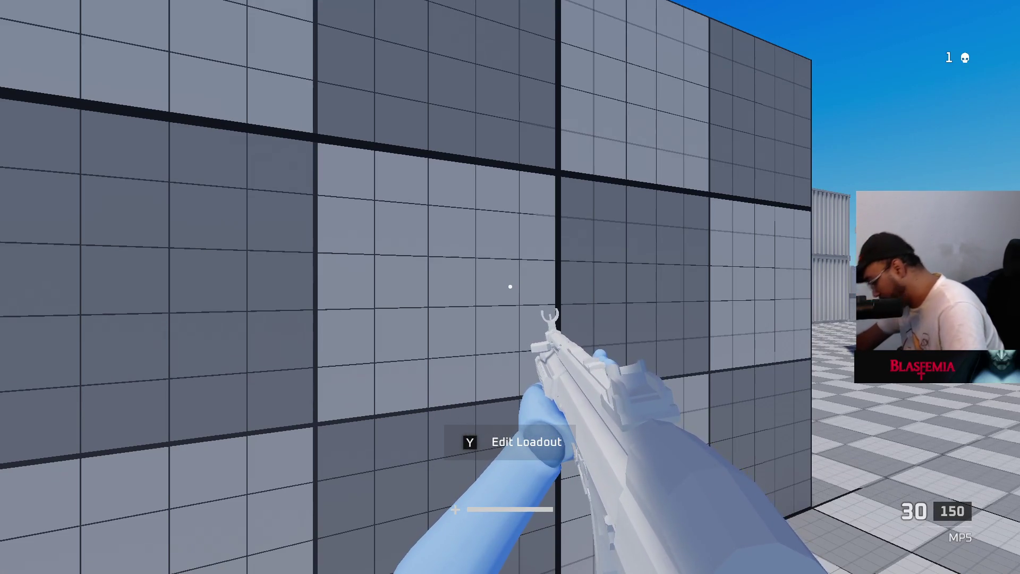
Step: Kill the red enemy near the grid cube with the MP5, climb the grey cube, and check the scoreboard
key(w)
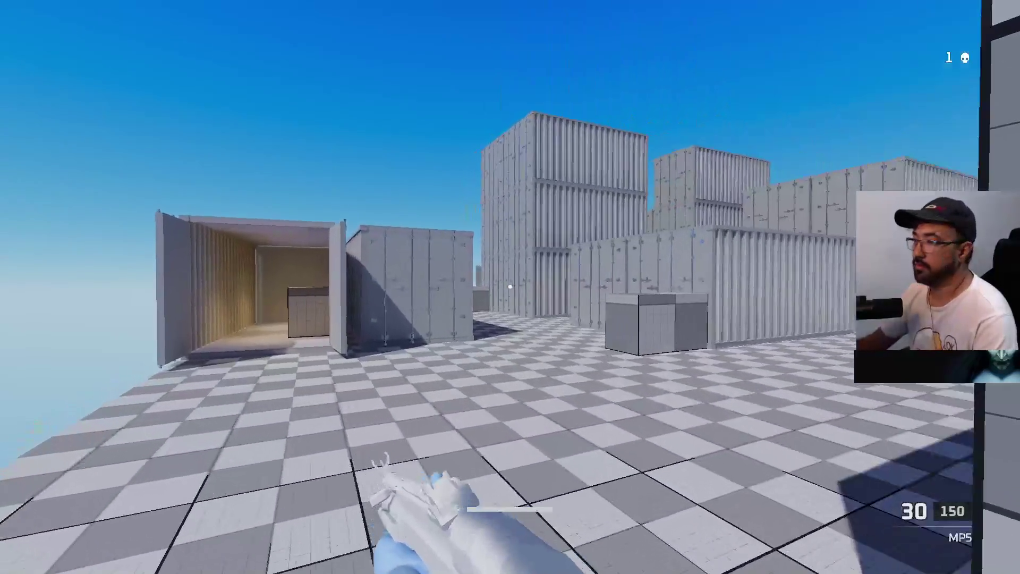
key(w)
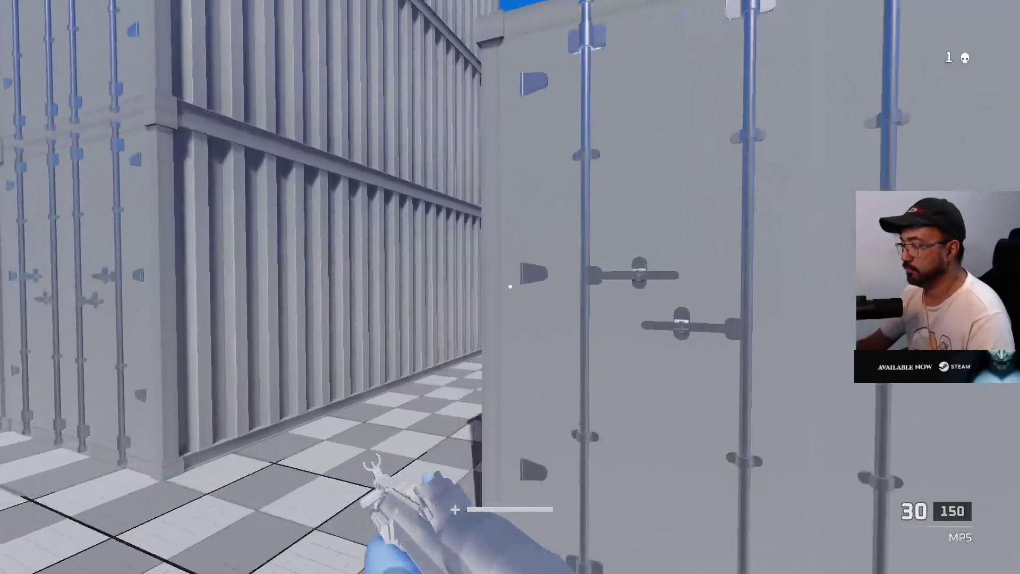
key(w)
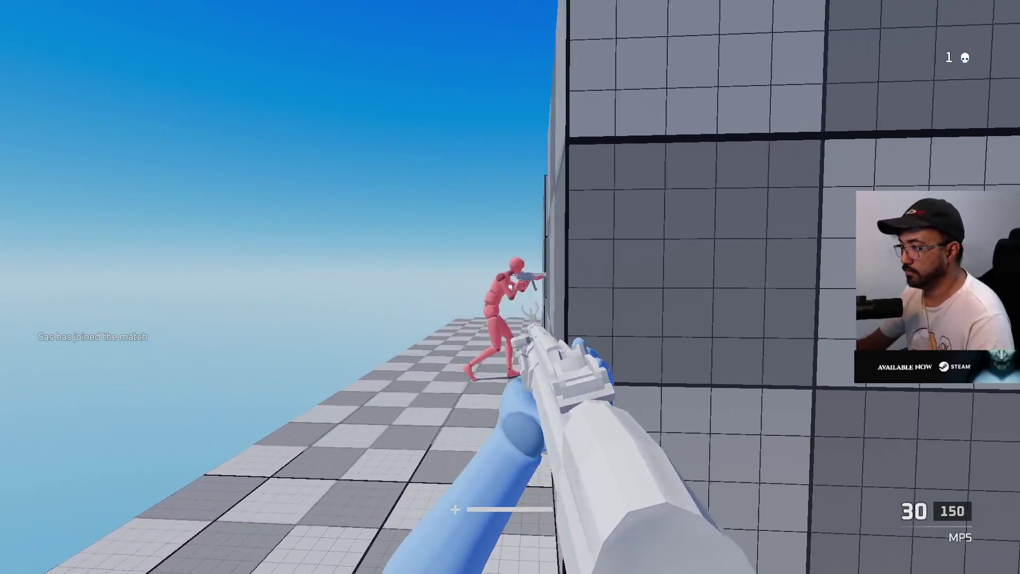
click(511, 287)
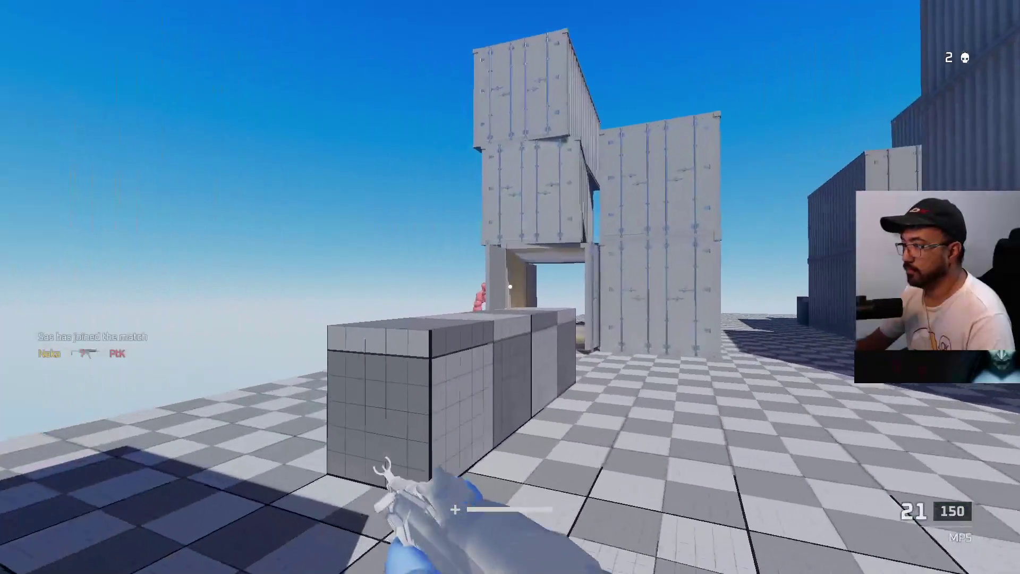
key(space)
key(w)
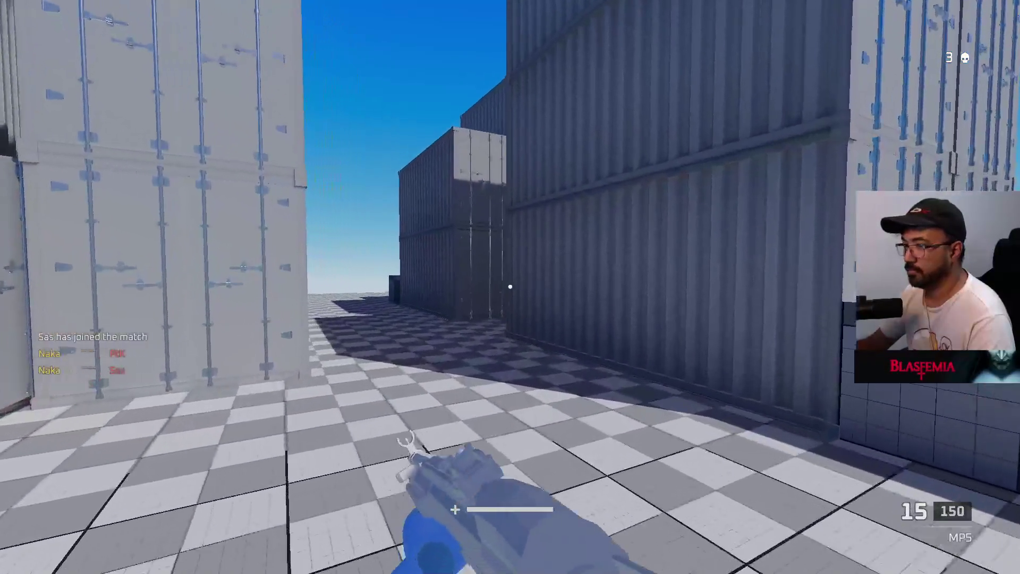
key(Tab)
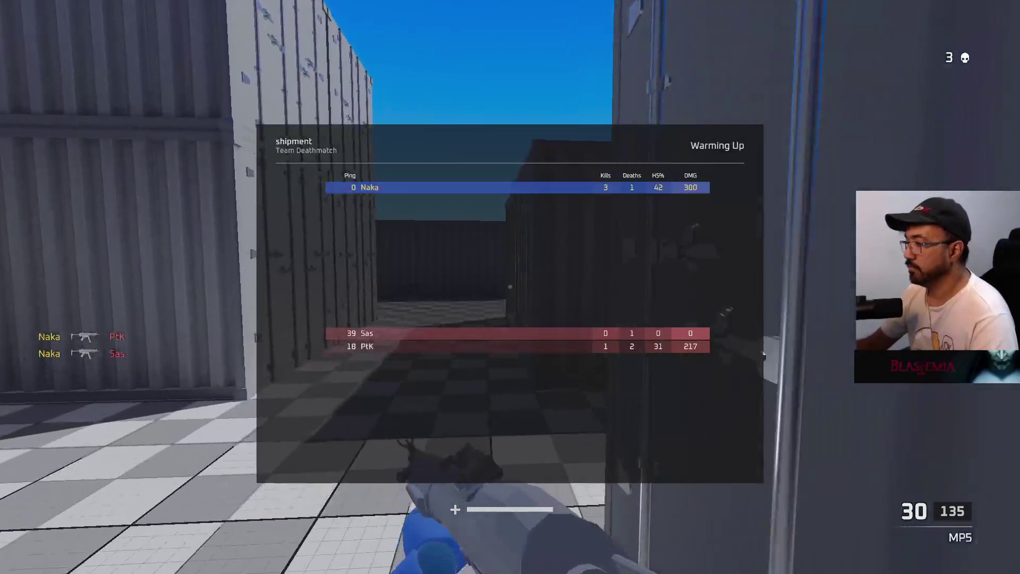
Step: Cross the open floor and fire on a red enemy while dropping toward the containers
key(w)
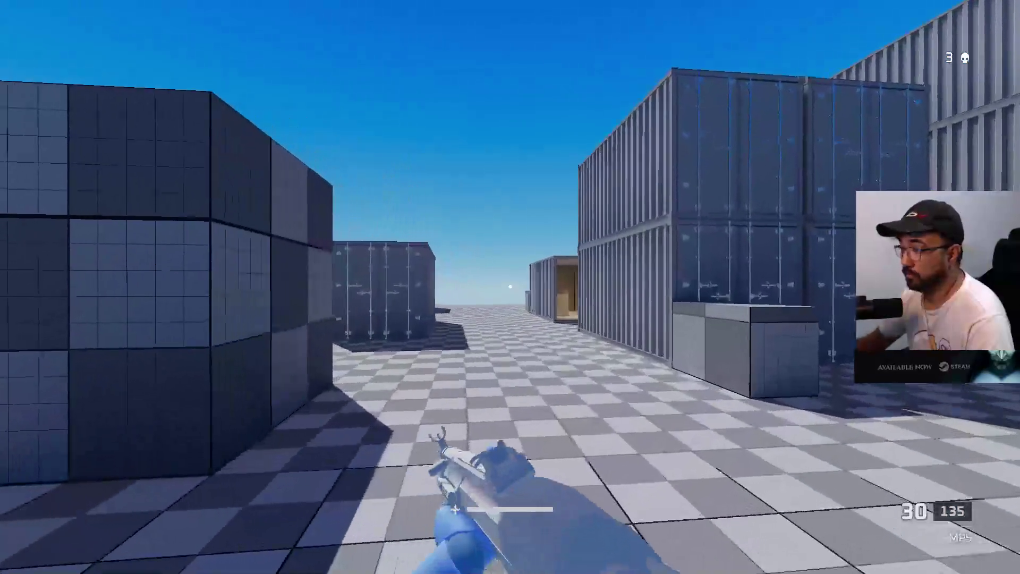
key(w)
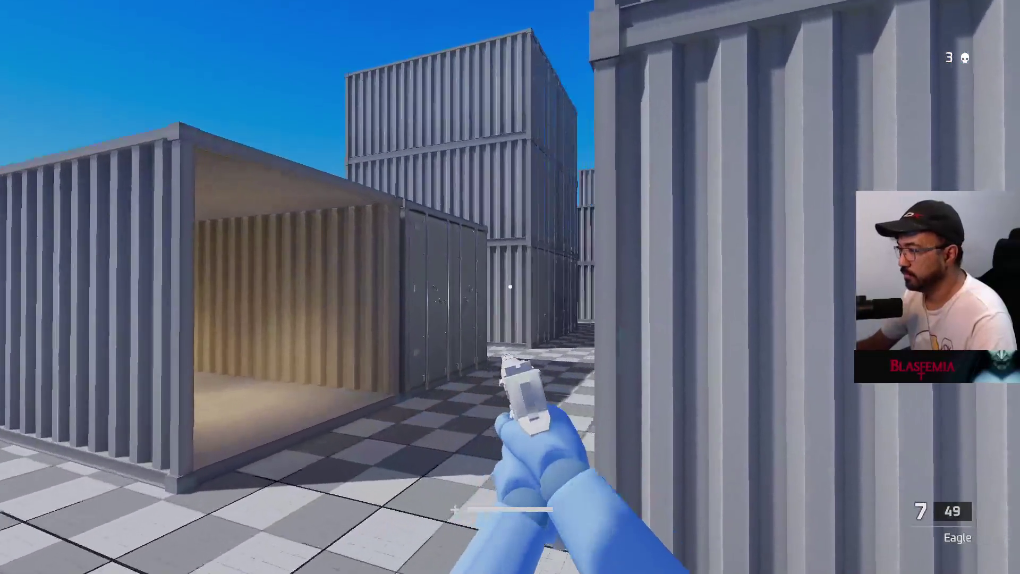
key(w)
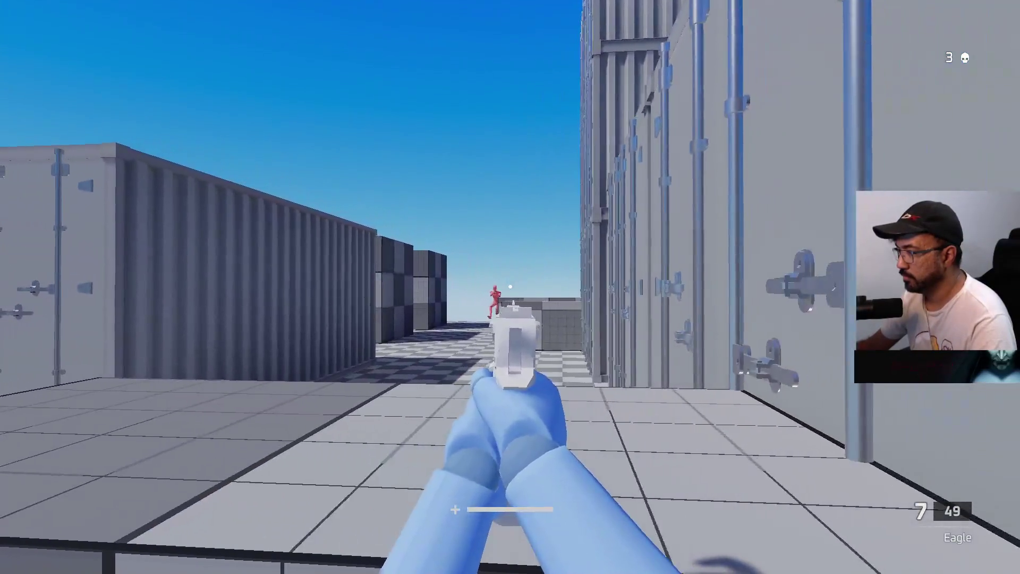
click(510, 288)
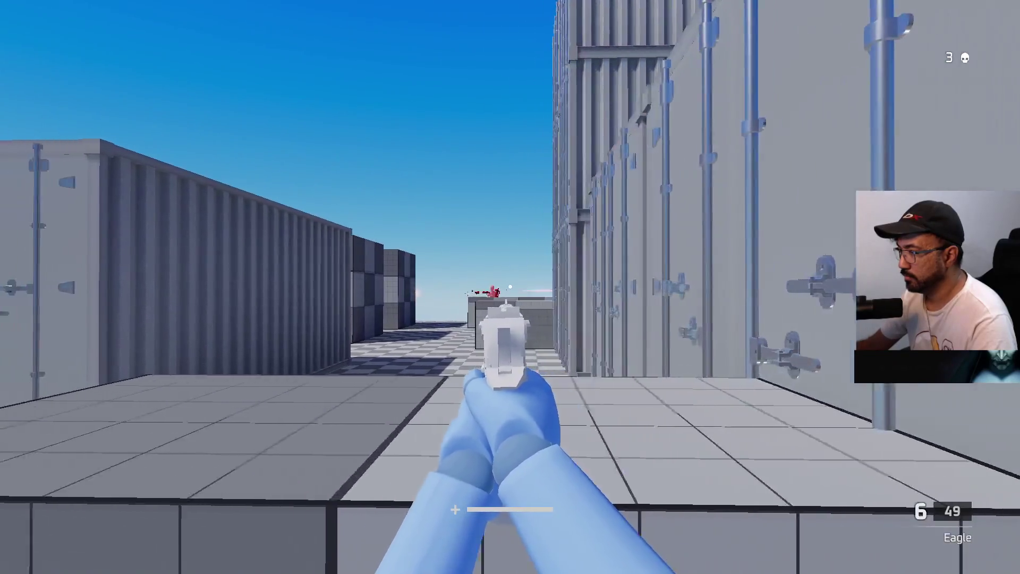
click(511, 287)
key(w)
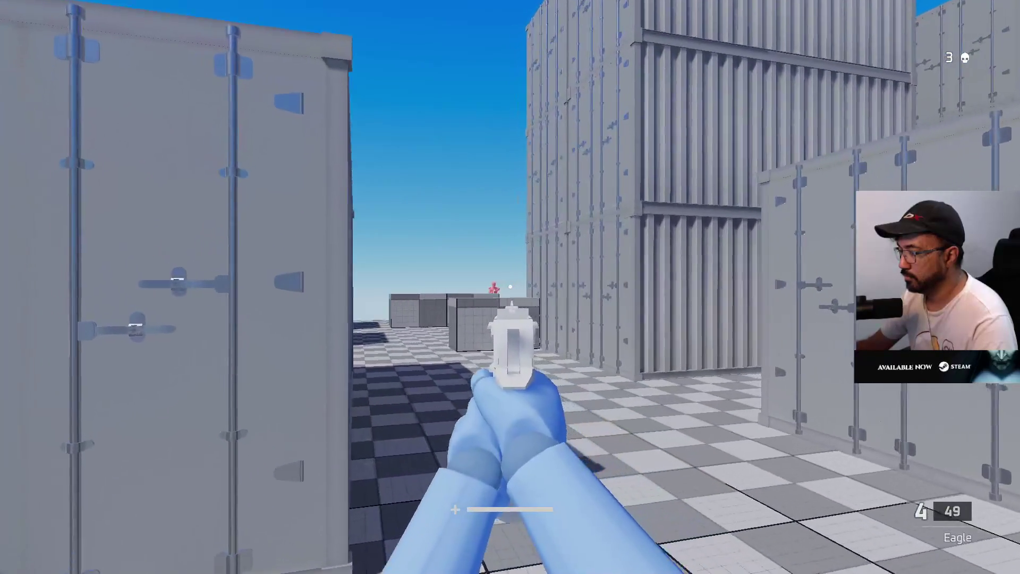
Step: Finish the enemy with the Eagle pistol for the fourth kill, then reload
click(510, 288)
click(510, 287)
click(510, 287)
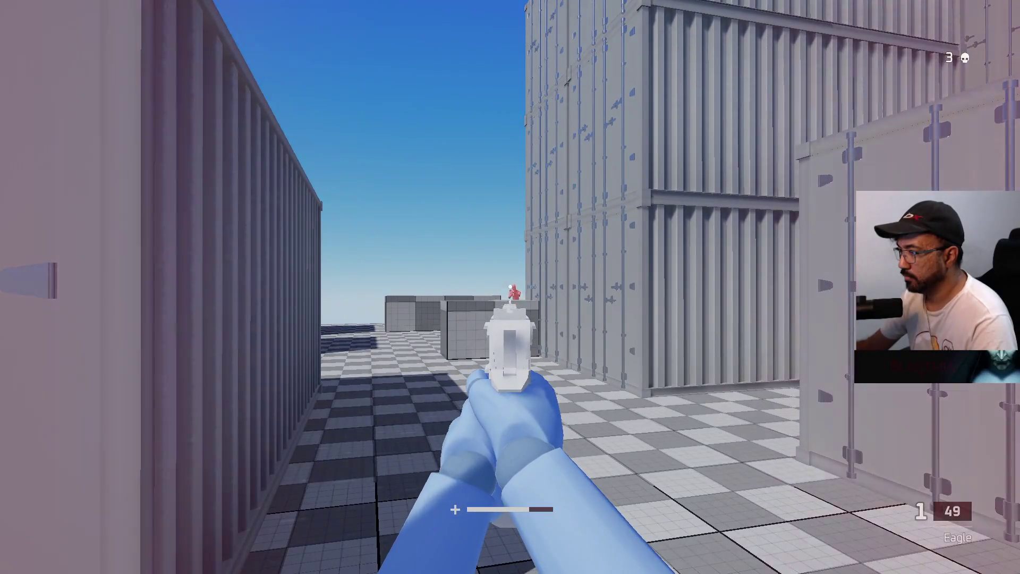
click(510, 287)
key(r)
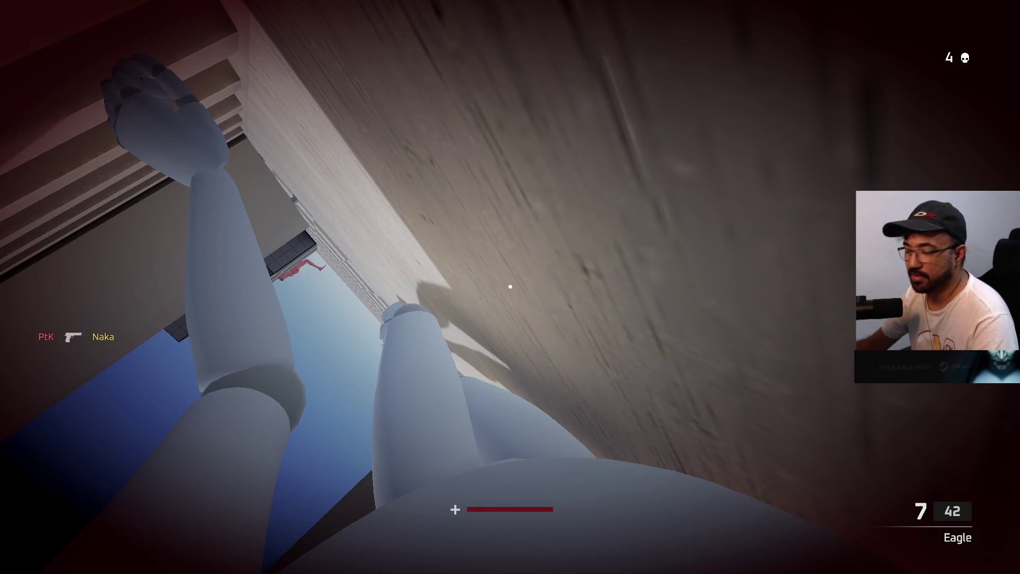
key(super)
click(864, 560)
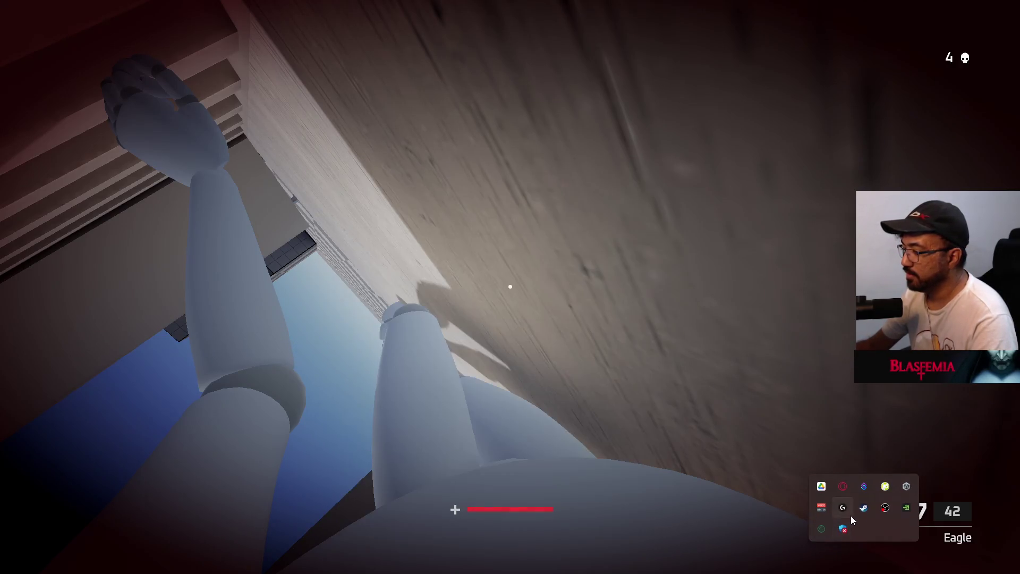
click(820, 528)
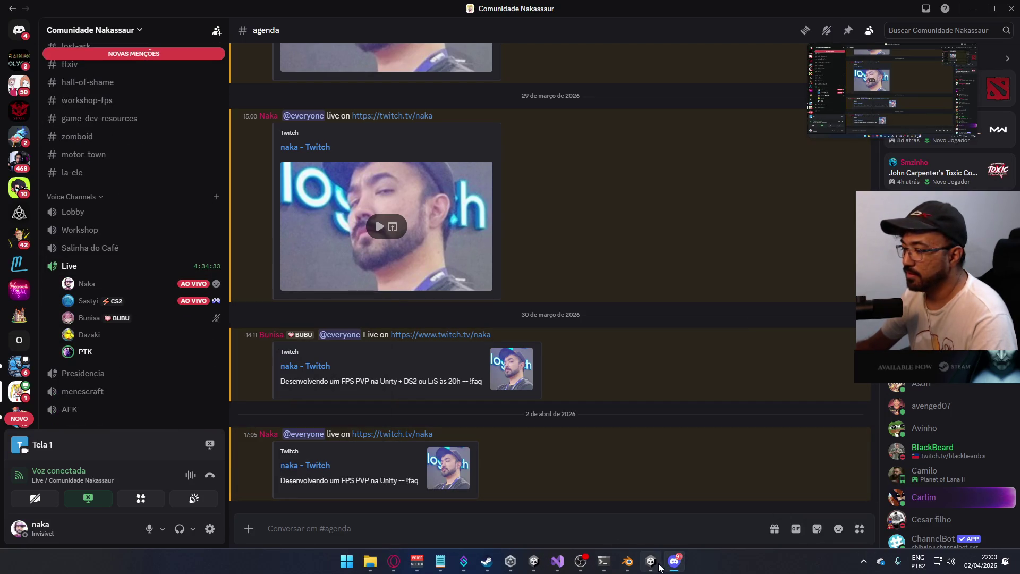
click(659, 567)
key(2)
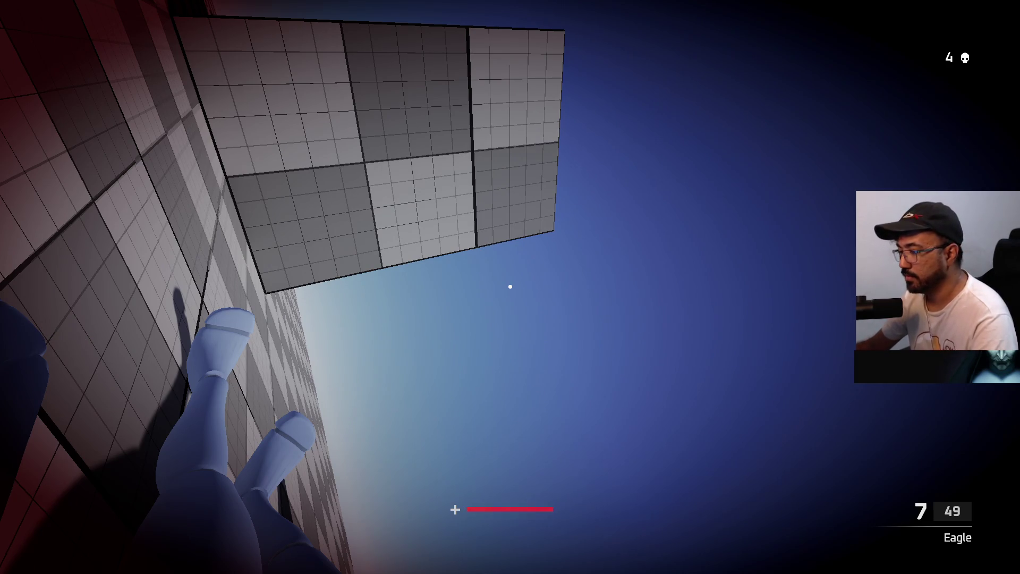
Step: Leave the spawn container and advance through the container corridors with the MP5 equipped
key(2)
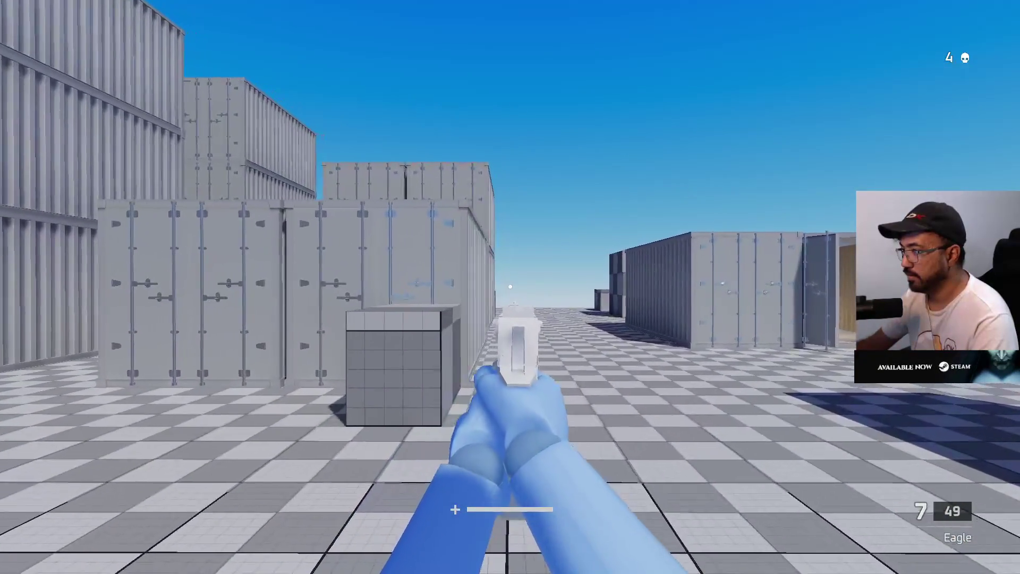
key(w)
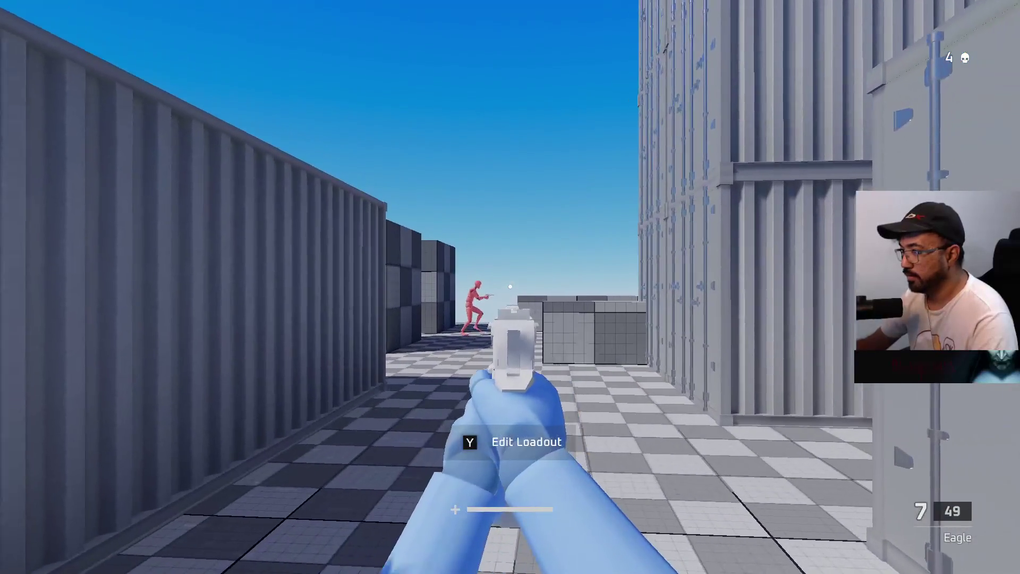
key(w)
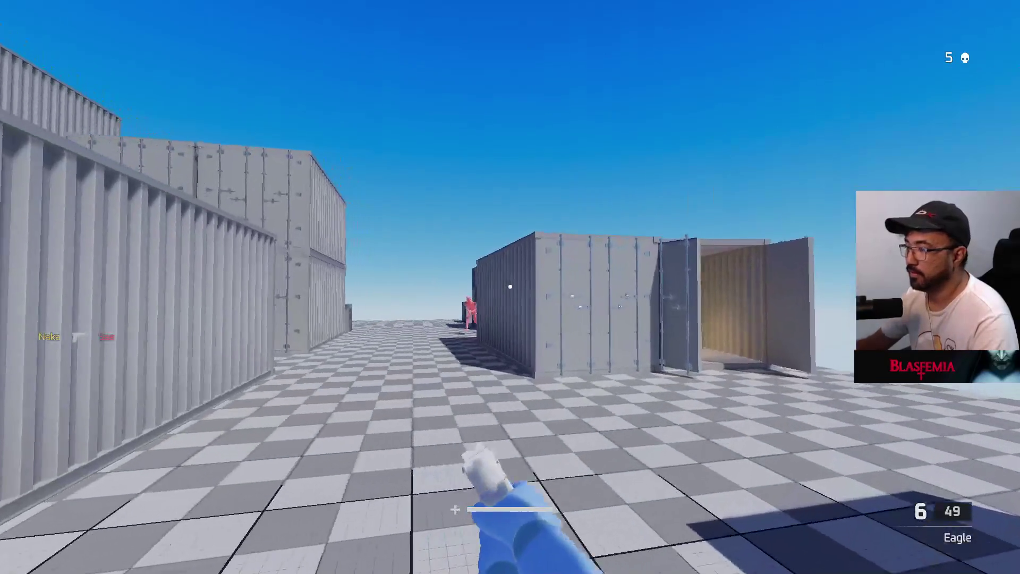
key(w)
key(w)
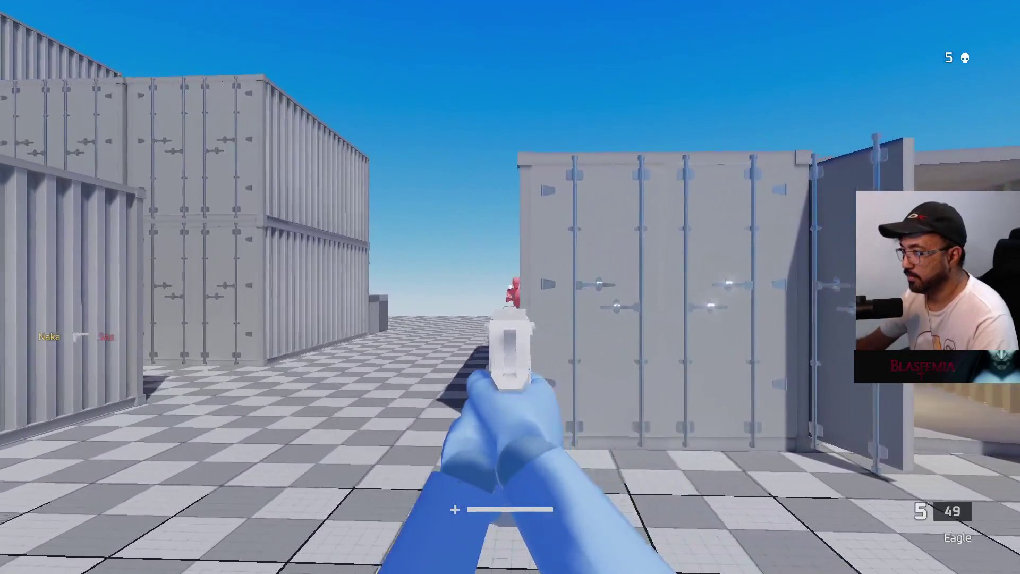
key(w)
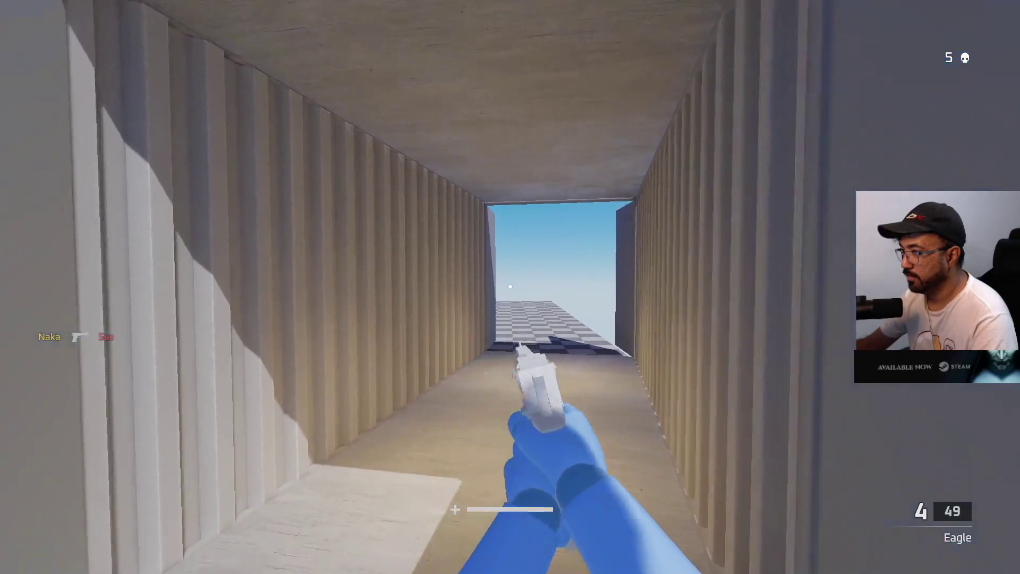
key(w)
key(1)
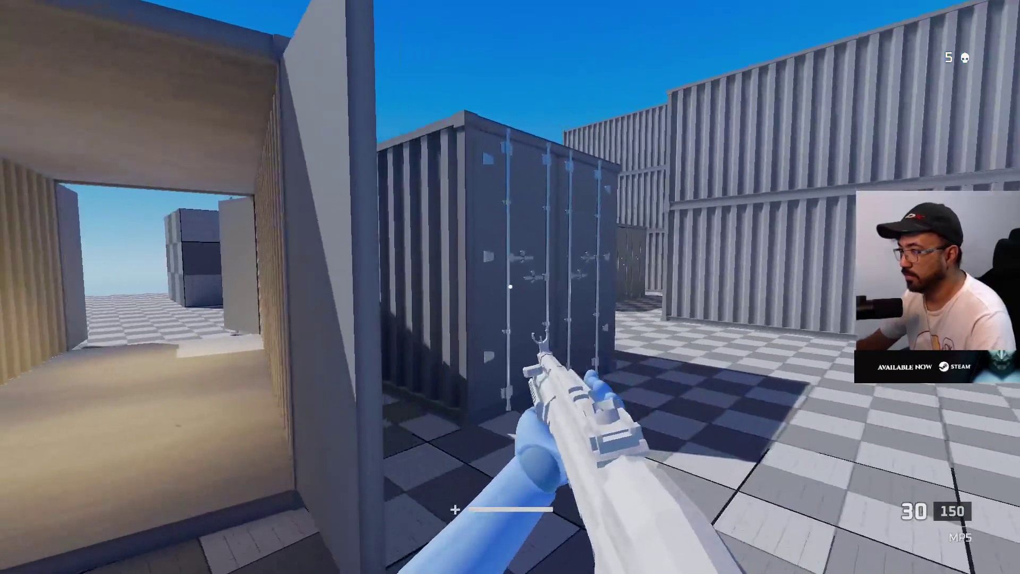
key(w)
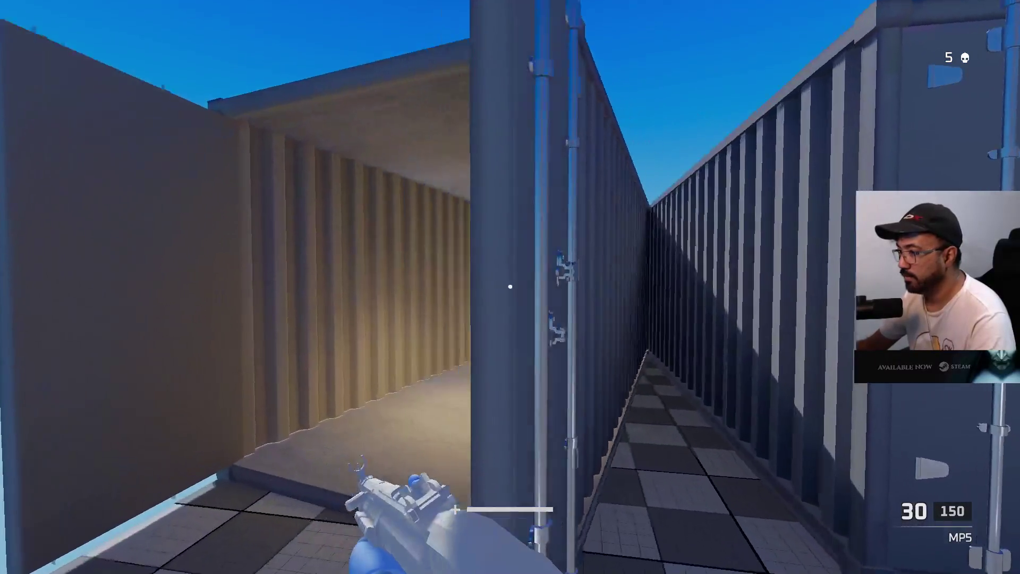
key(w)
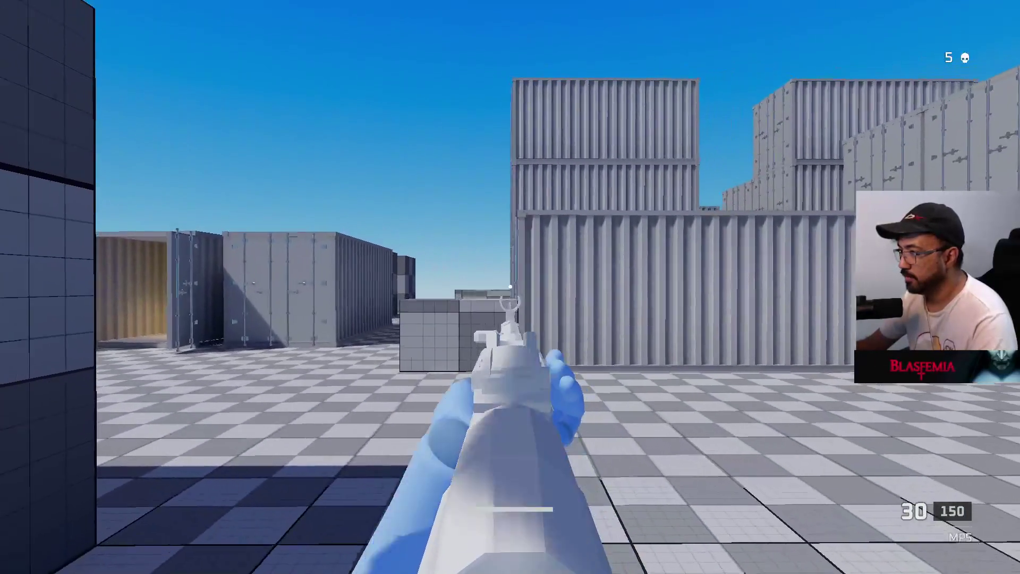
key(w)
Step: Kill the pink enemy in the container corridor with MP5 fire, then reload
click(511, 287)
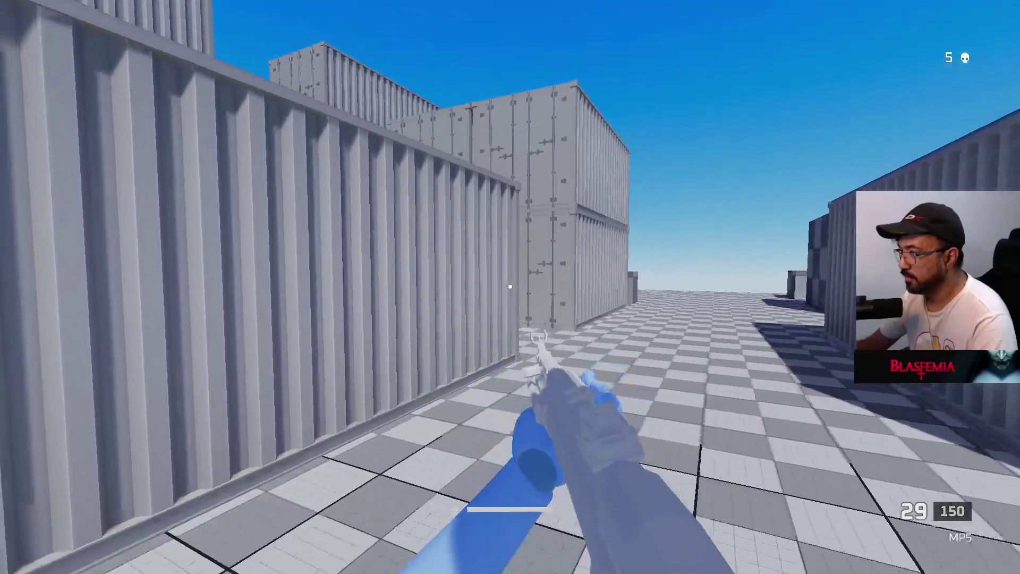
key(w)
drag(510, 287, 510, 287)
key(w)
click(510, 287)
key(r)
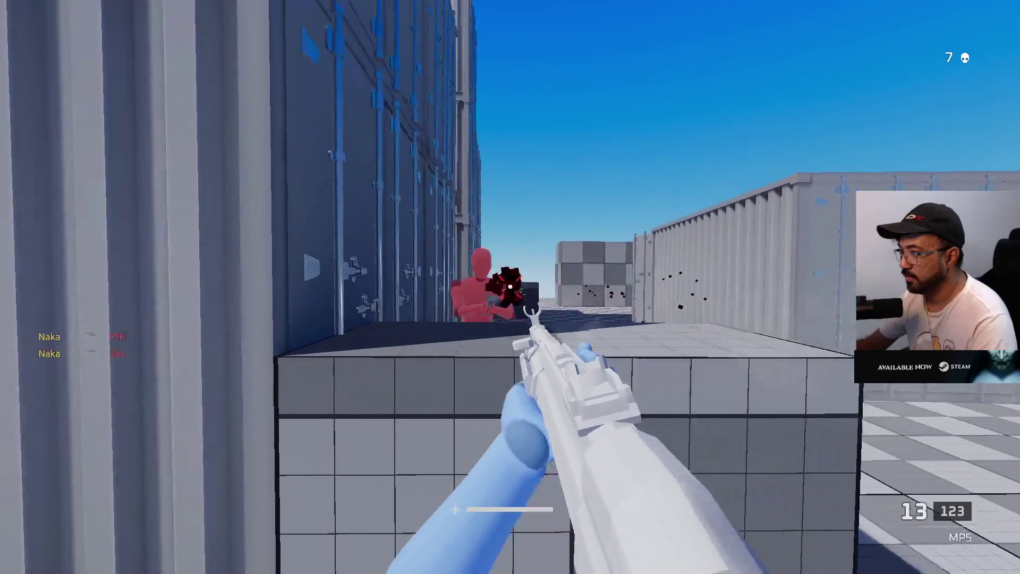
Step: Switch to the Eagle pistol, reload it, and glance at the scoreboard while moving
key(w)
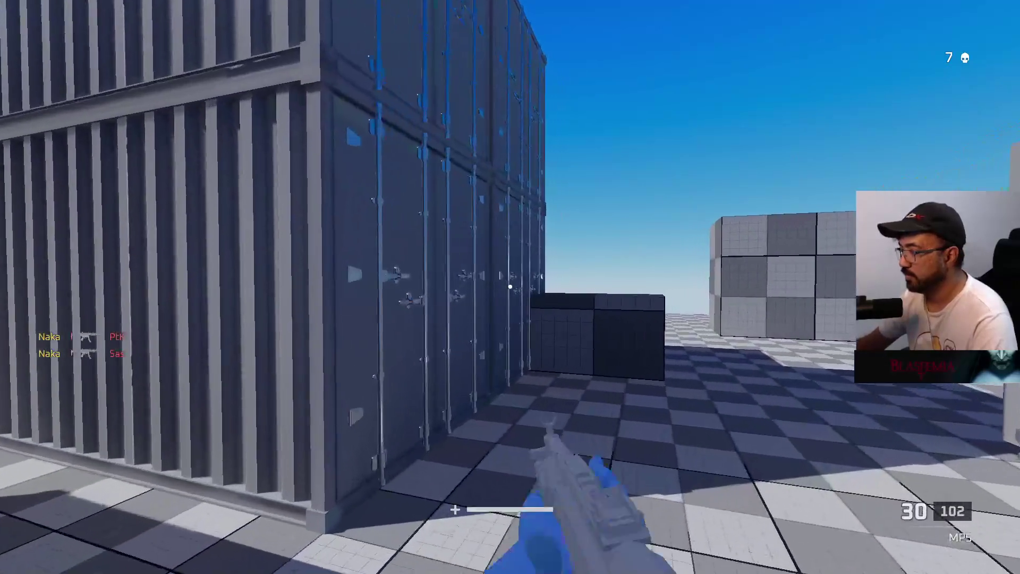
key(2)
key(r)
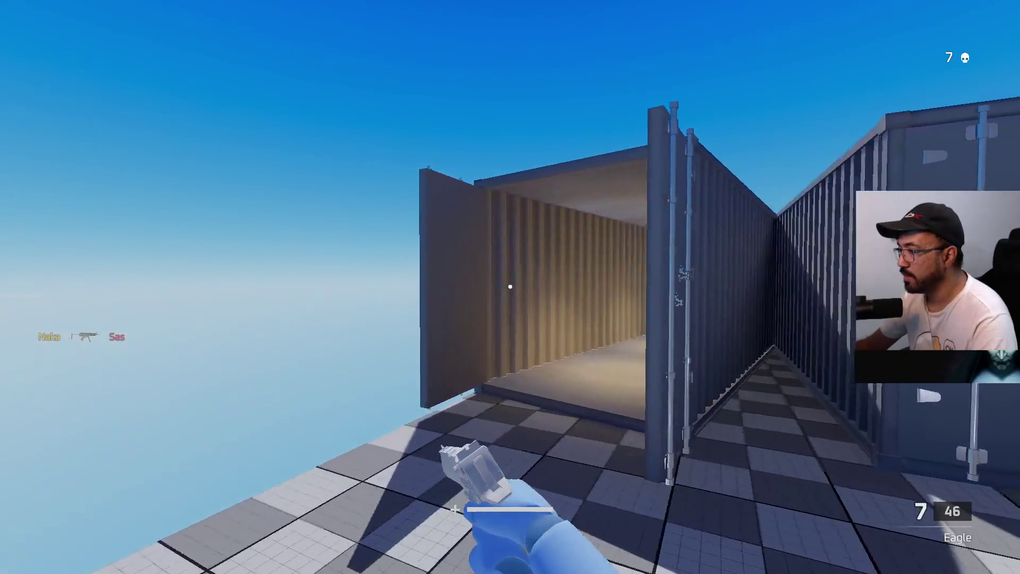
key(w)
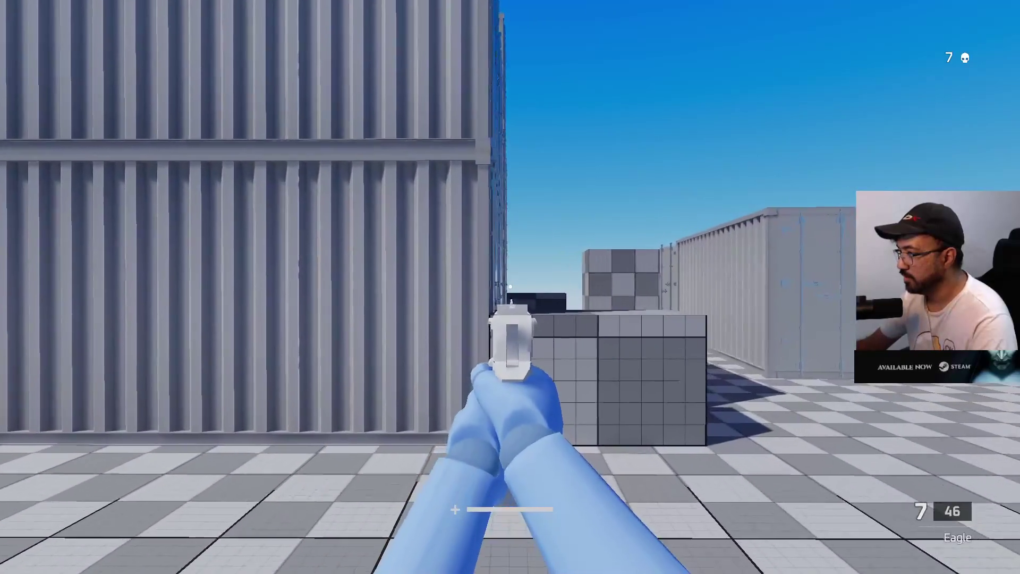
key(w)
key(Tab)
key(w)
key(w)
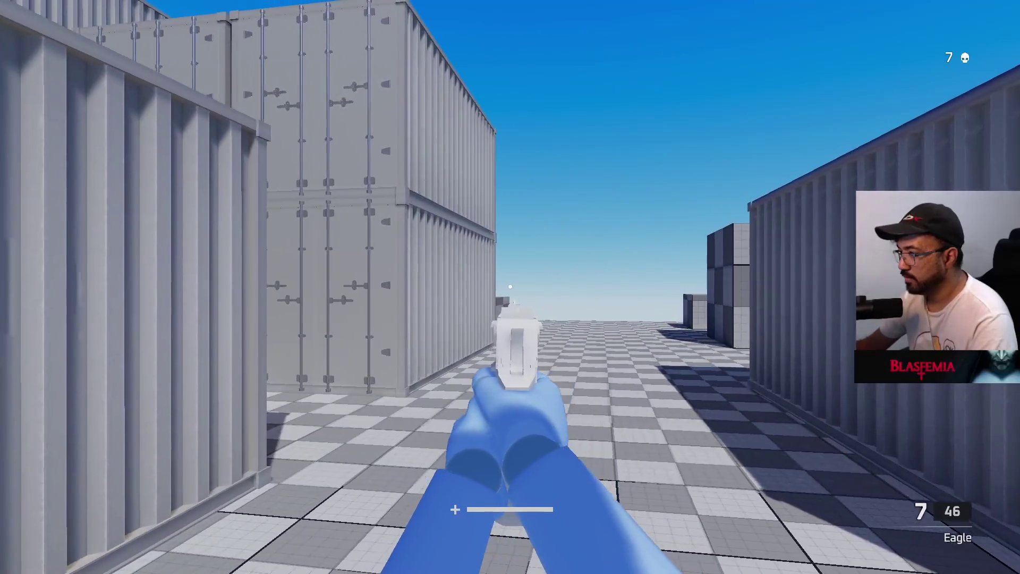
Step: Fire four Eagle shots at an enemy between the containers, then reload
key(w)
click(511, 287)
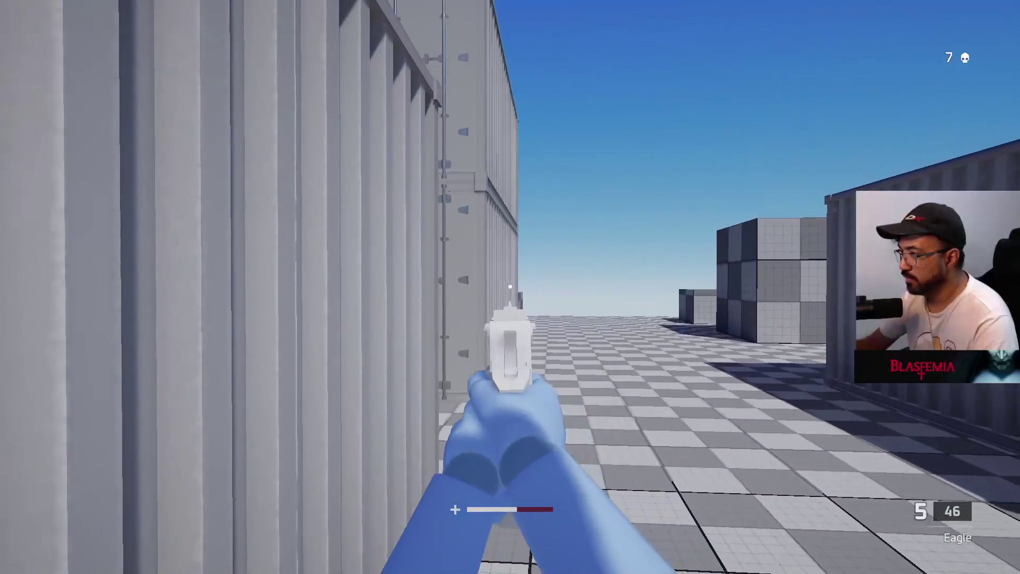
click(510, 287)
key(w)
click(511, 287)
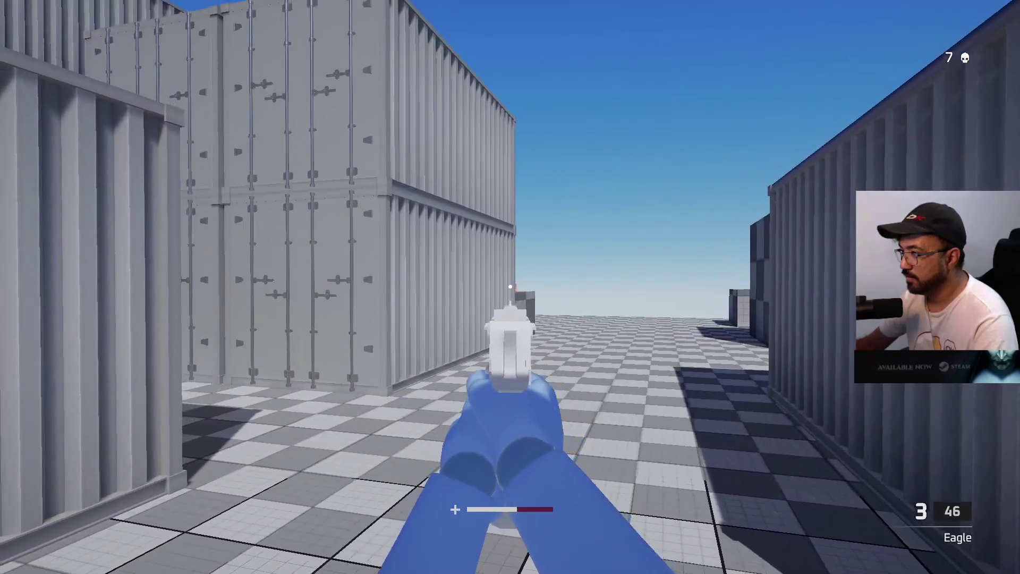
click(510, 287)
key(w)
key(r)
key(w)
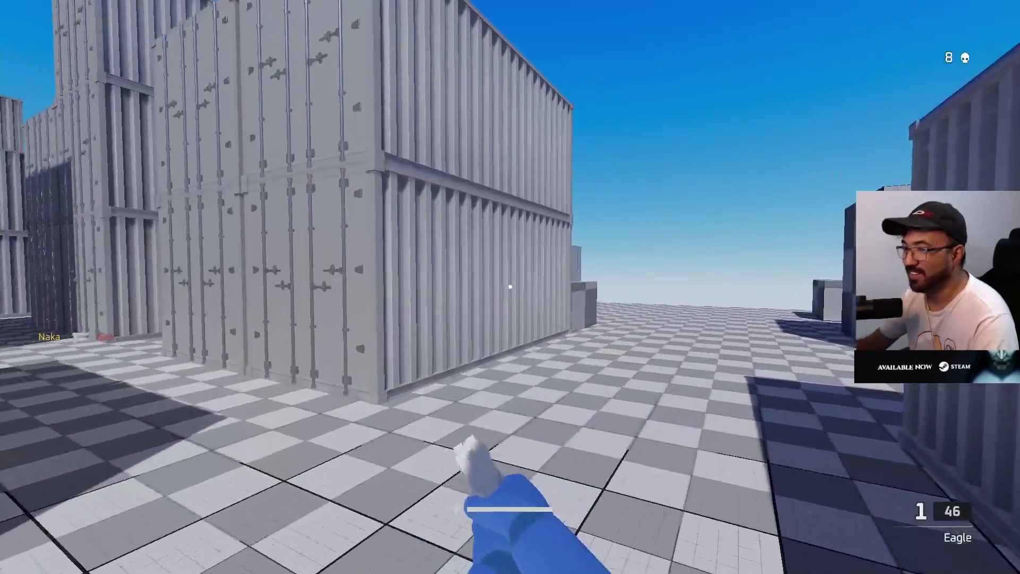
Step: Swap to the MP5 and back to the Eagle, strafing behind the block toward the red enemy
key(1)
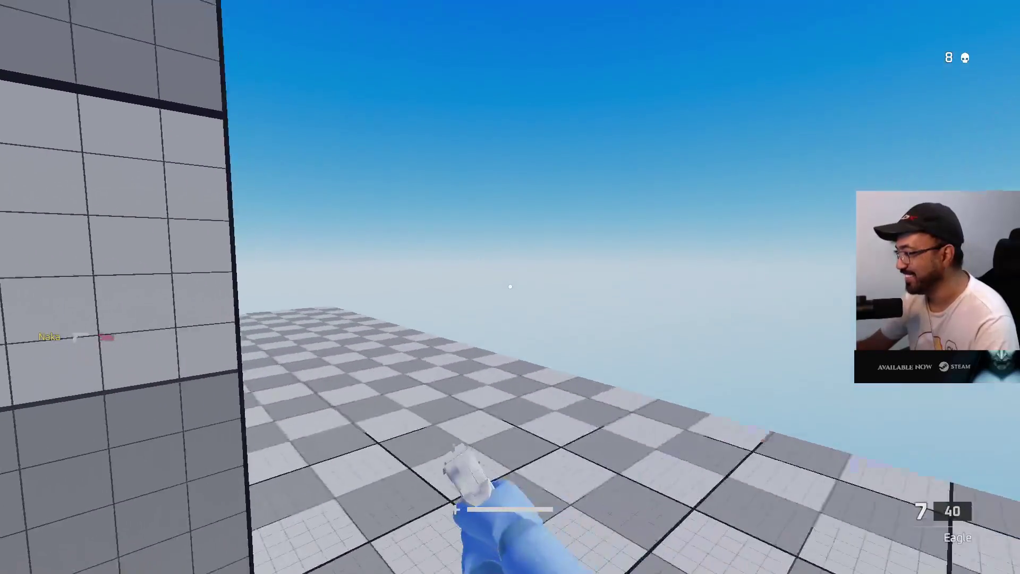
key(w)
key(2)
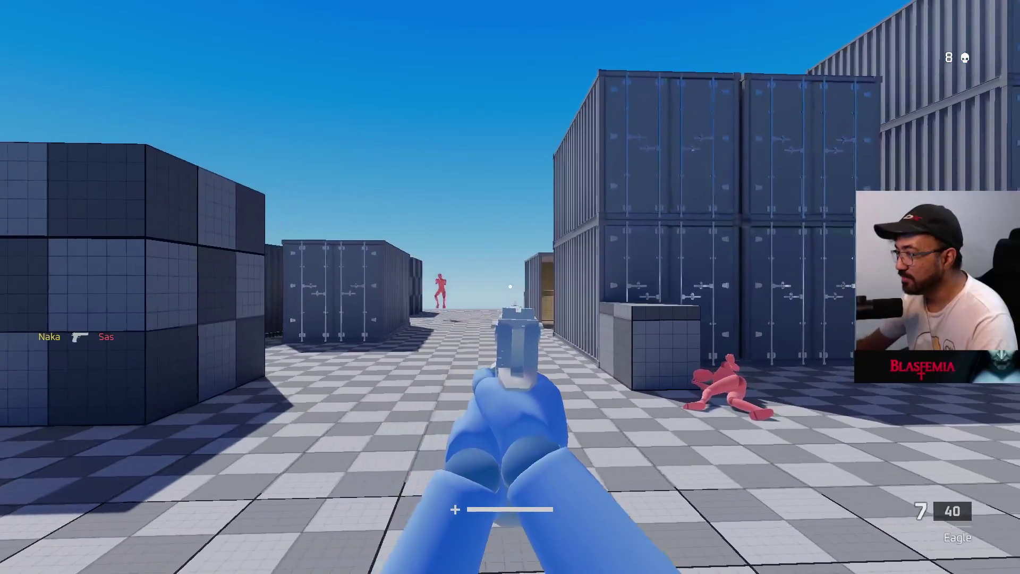
key(d)
key(a)
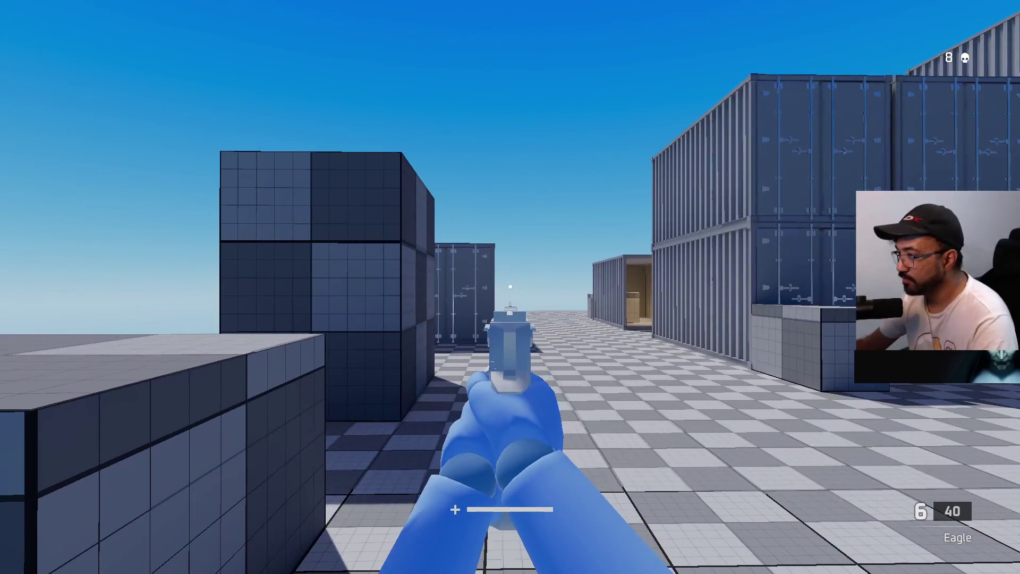
key(w)
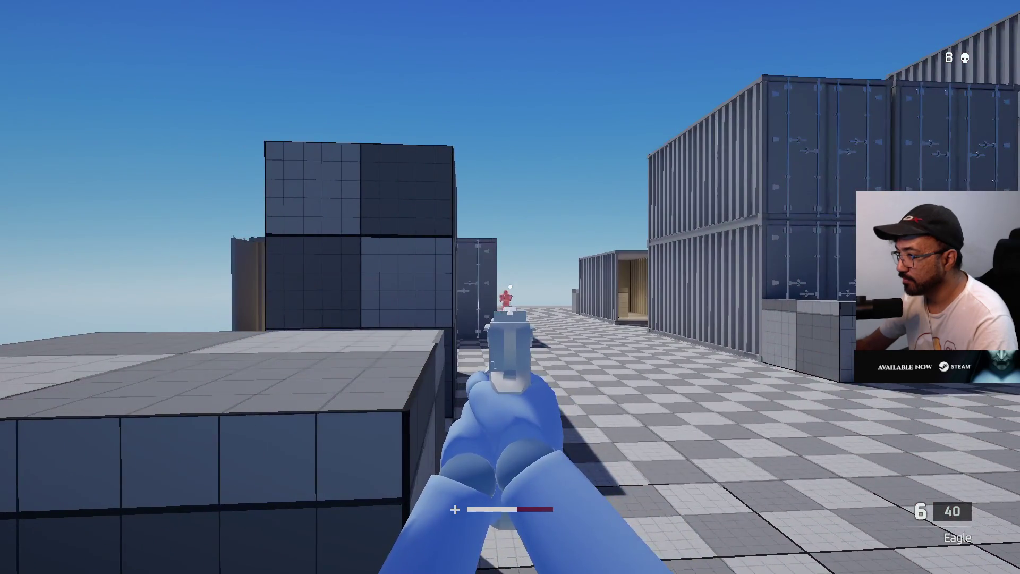
Step: Shoot the red enemy with the Eagle from cover, firing the last round
click(511, 287)
key(a)
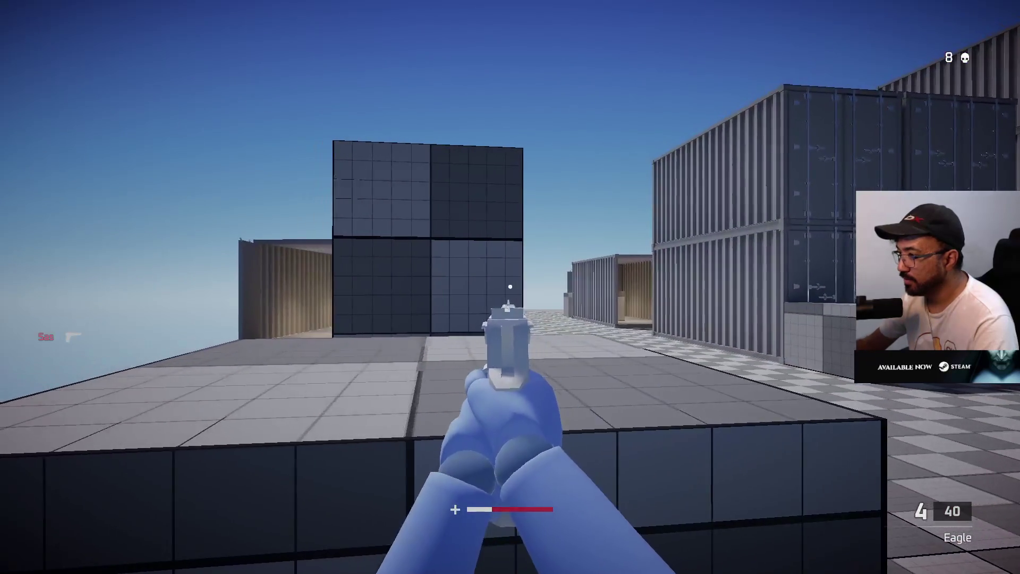
key(w)
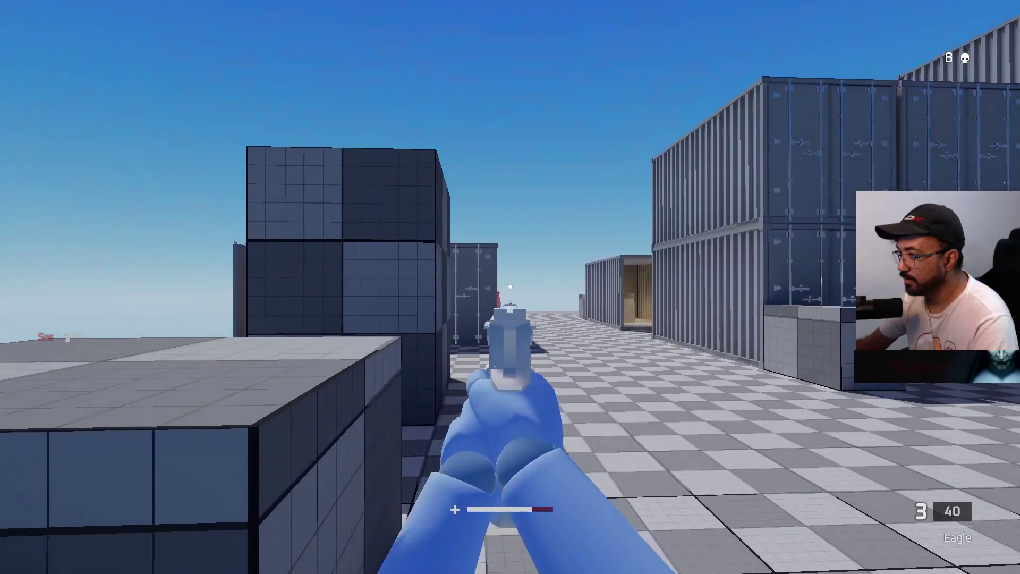
key(w)
click(511, 287)
click(510, 287)
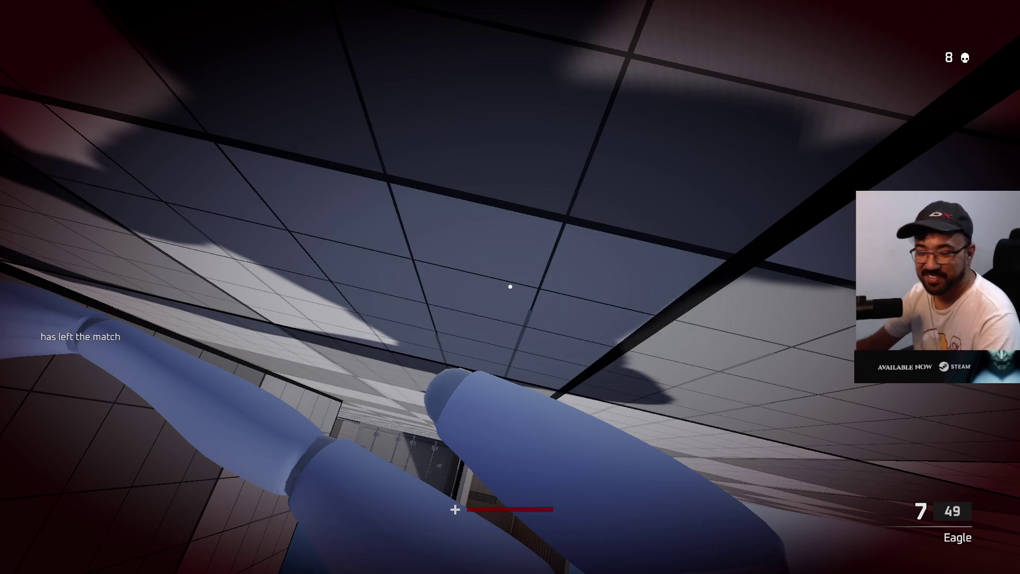
Step: After respawning, equip the Eagle and kill the red enemy near the containers
key(2)
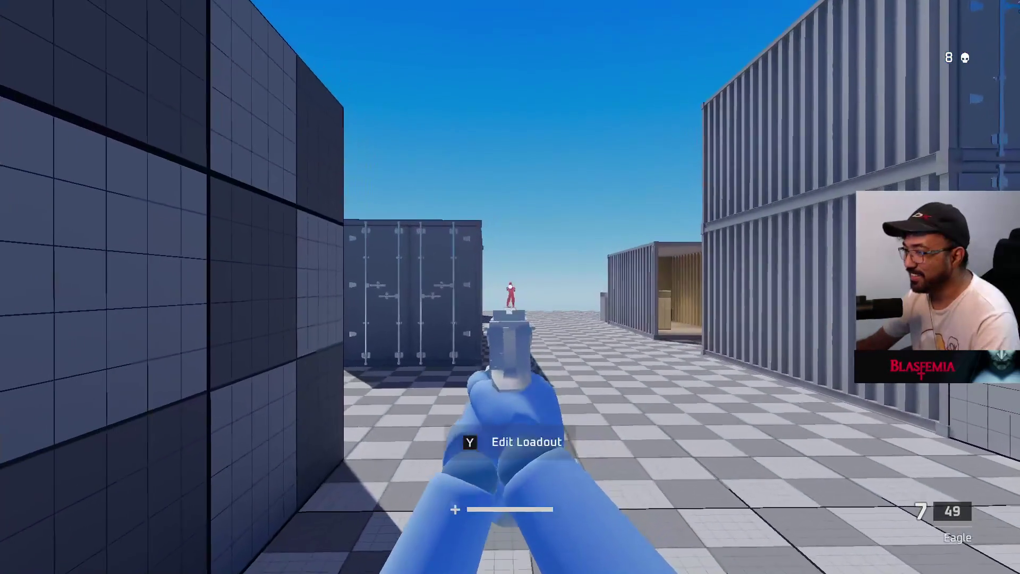
click(511, 287)
key(w)
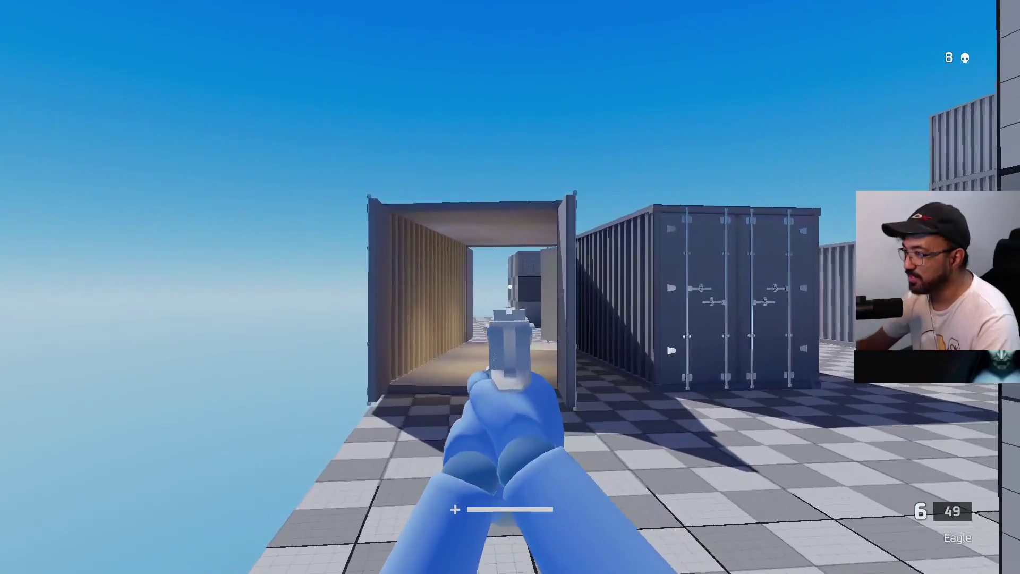
key(w)
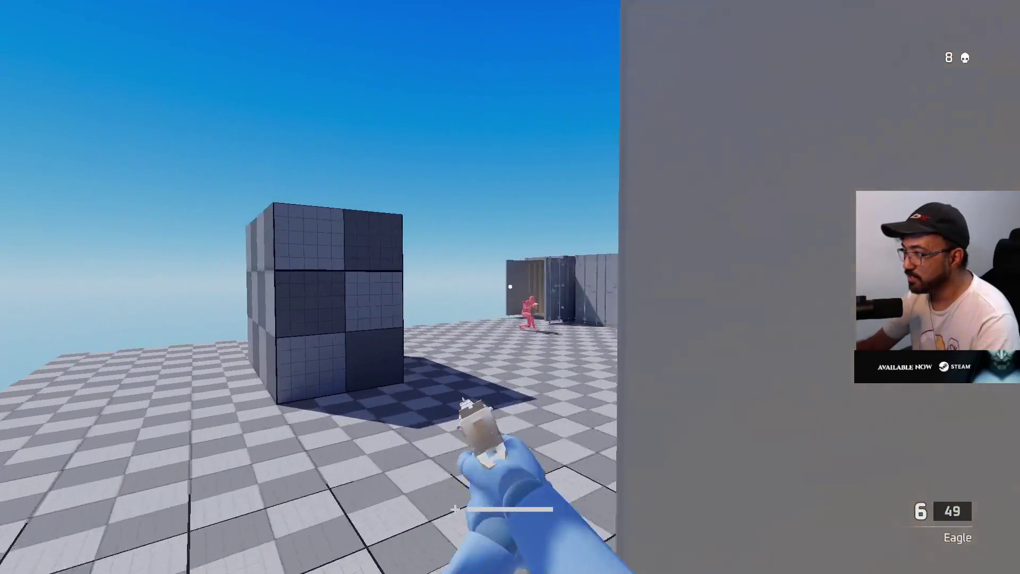
click(510, 287)
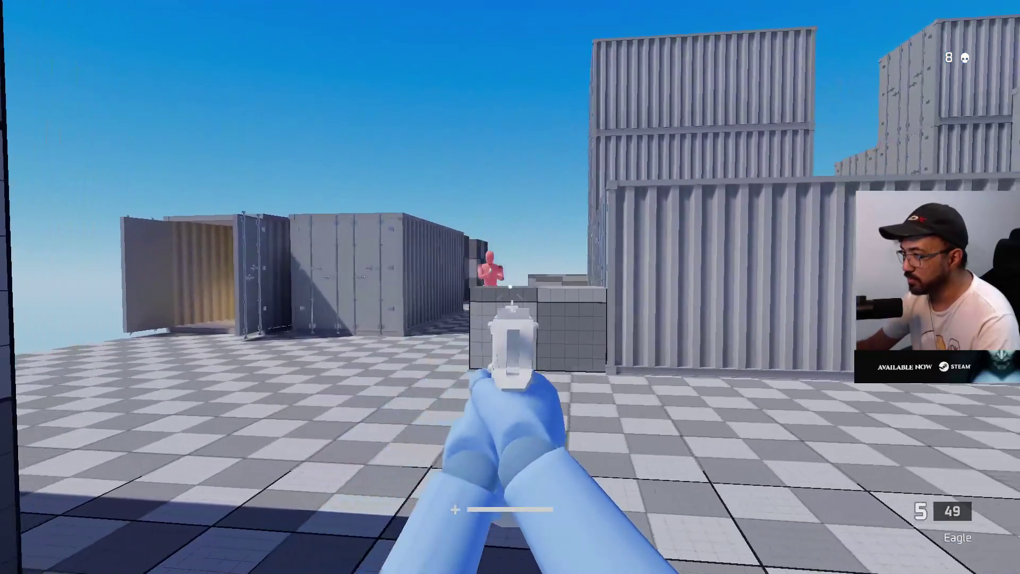
click(511, 288)
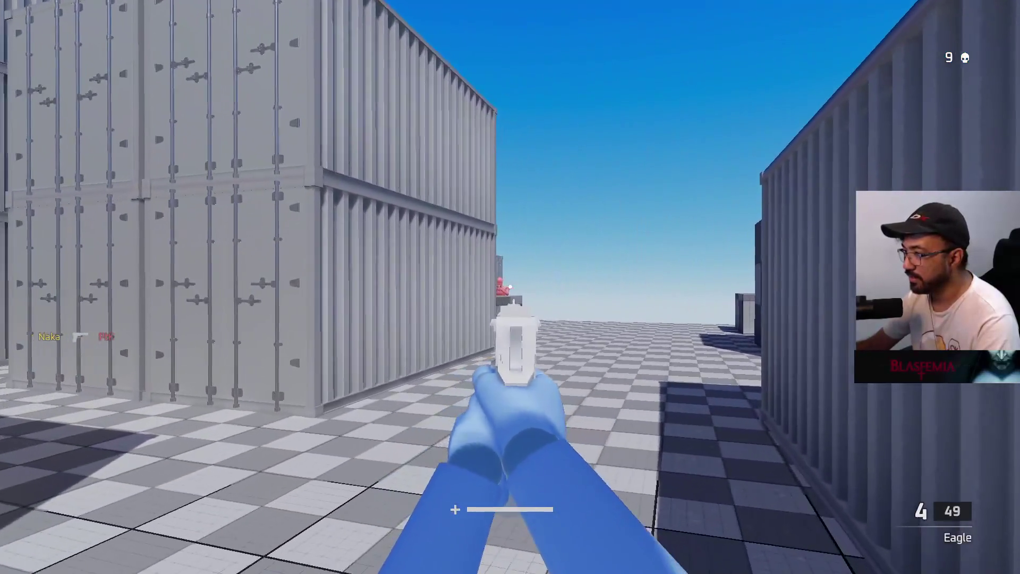
click(511, 287)
click(510, 287)
click(510, 288)
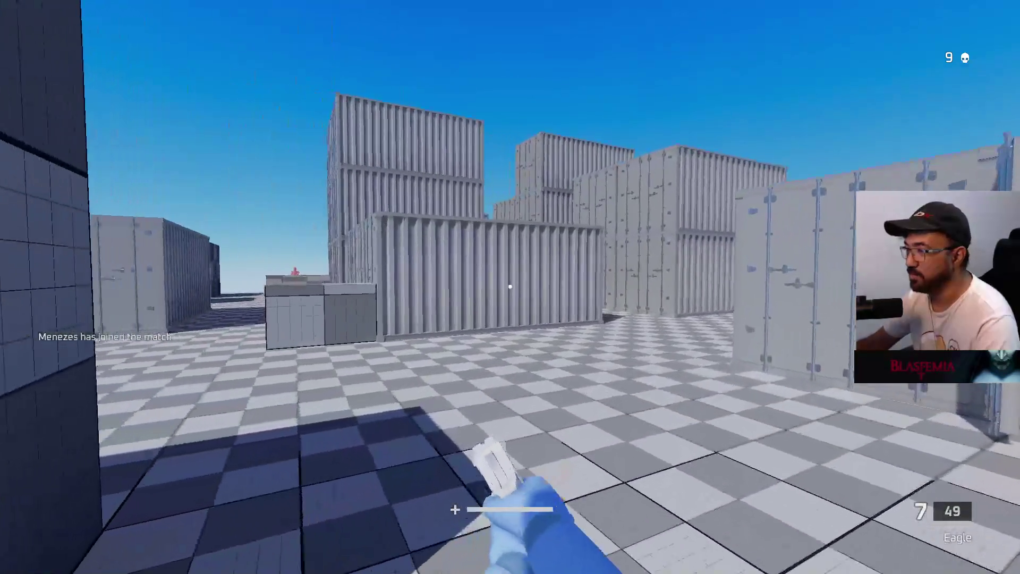
Step: Approach the container block and fire four shots at the red dummy
key(w)
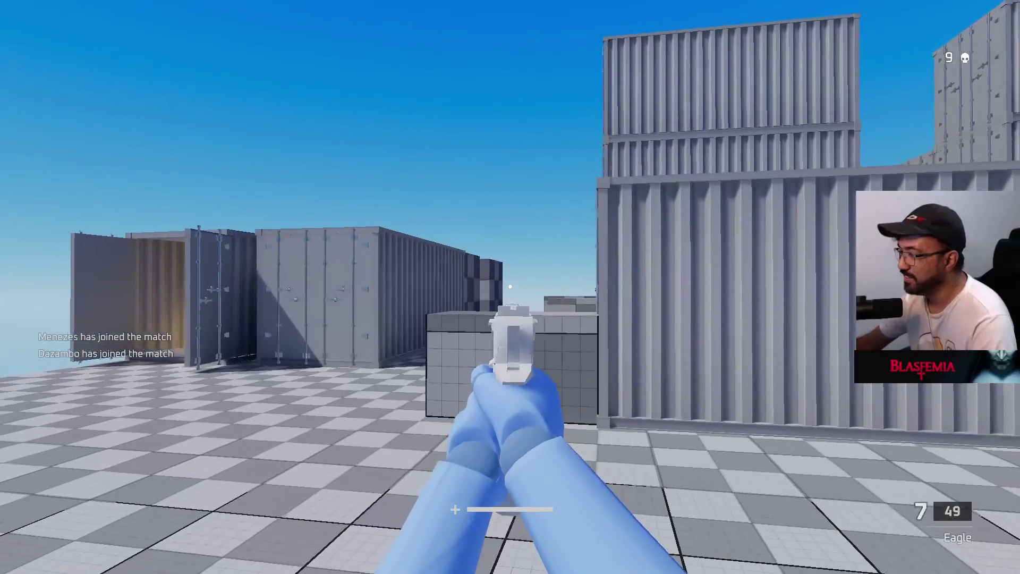
key(w)
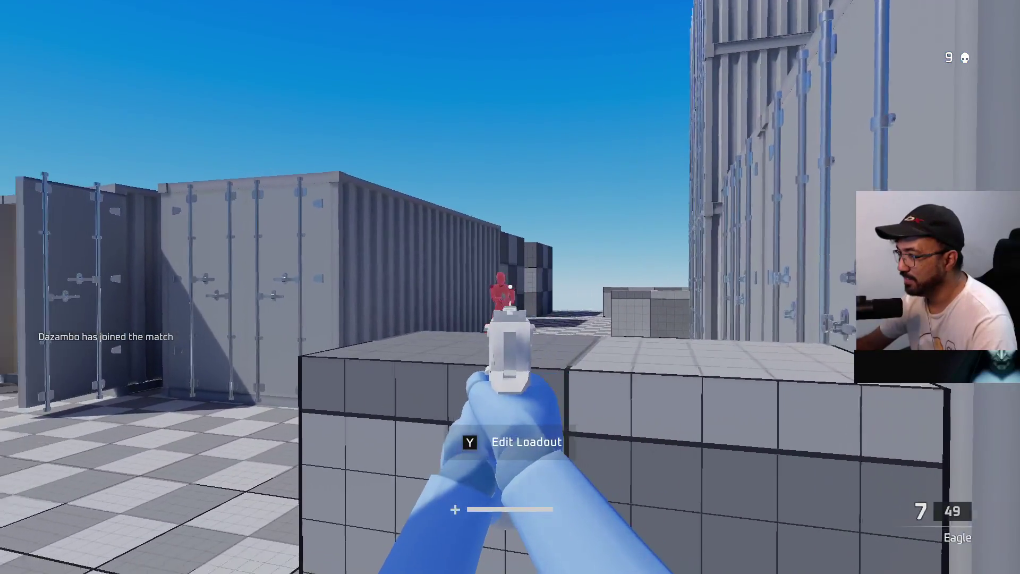
click(510, 287)
click(510, 287)
click(510, 288)
click(511, 288)
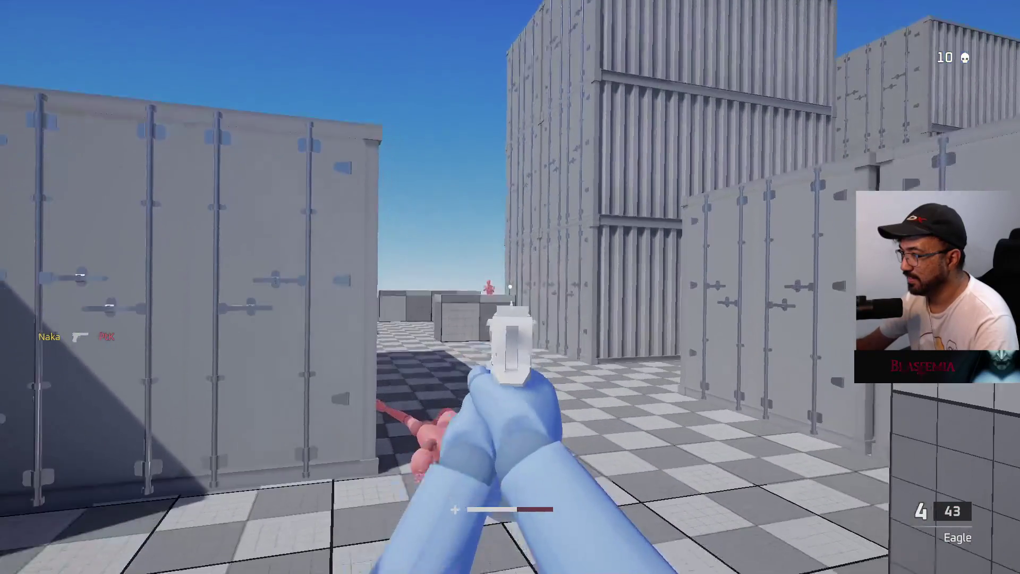
Step: Shoot at the blue and pink dummies along the containers, then reload the empty Eagle
key(d)
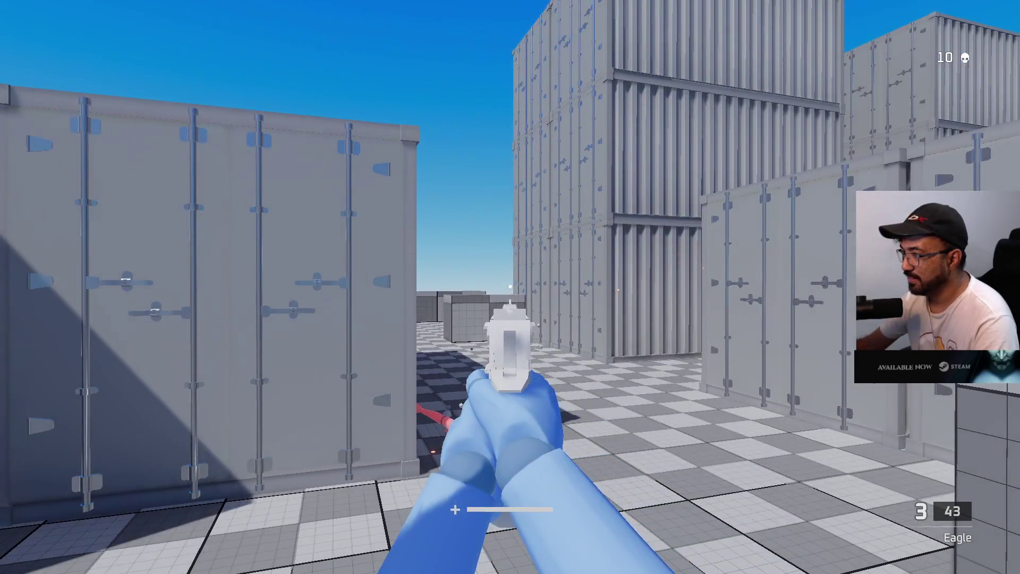
click(510, 287)
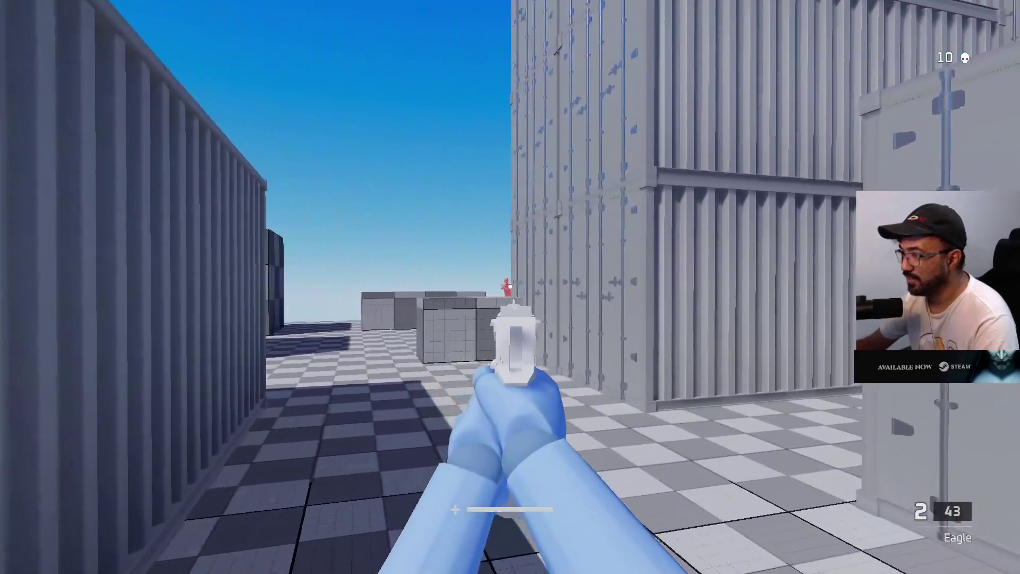
click(510, 287)
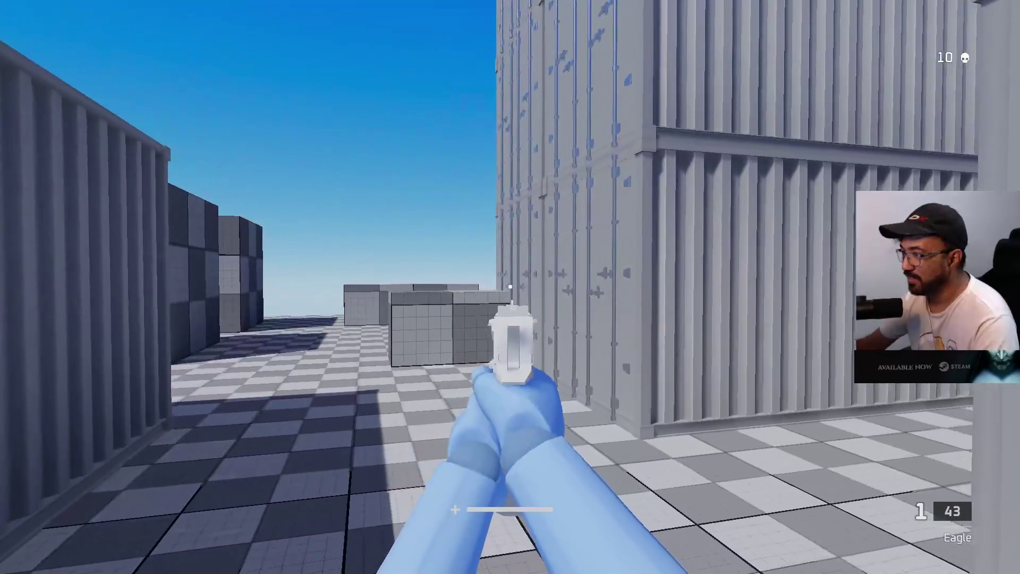
click(511, 287)
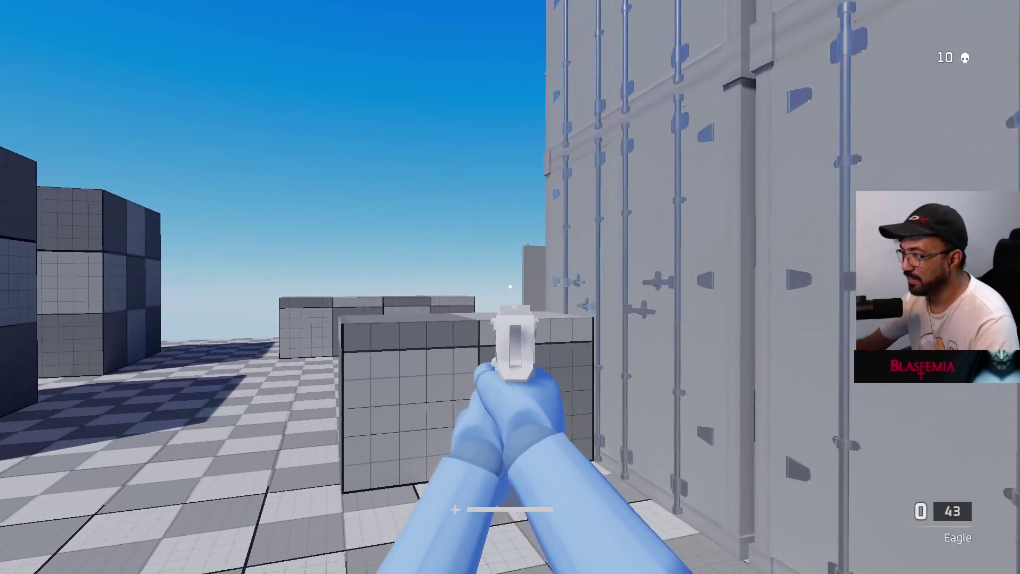
key(w)
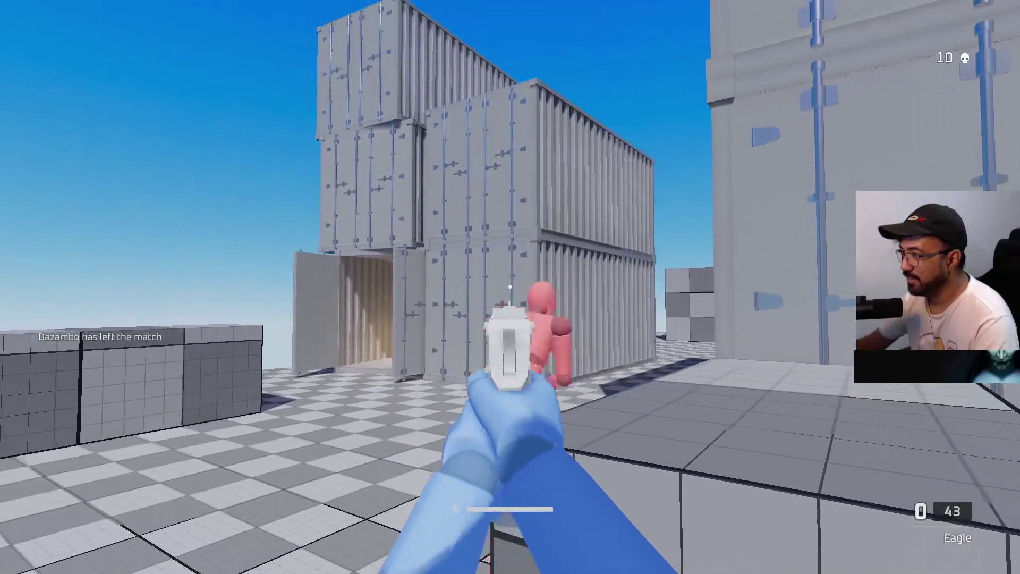
key(r)
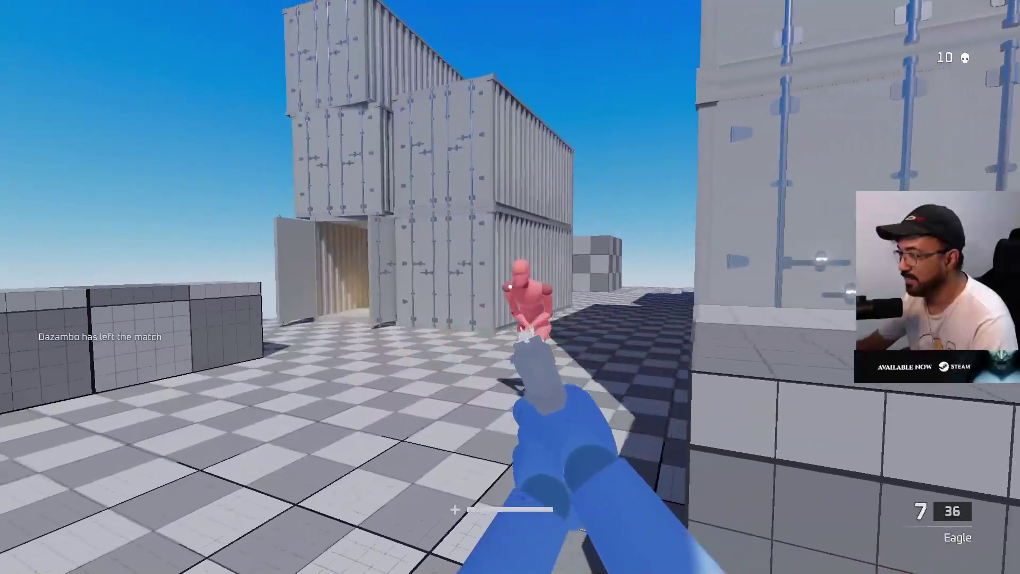
Step: Fire at the pink enemy until killed, then show the scoreboard: 10 kills, 7 deaths
click(511, 287)
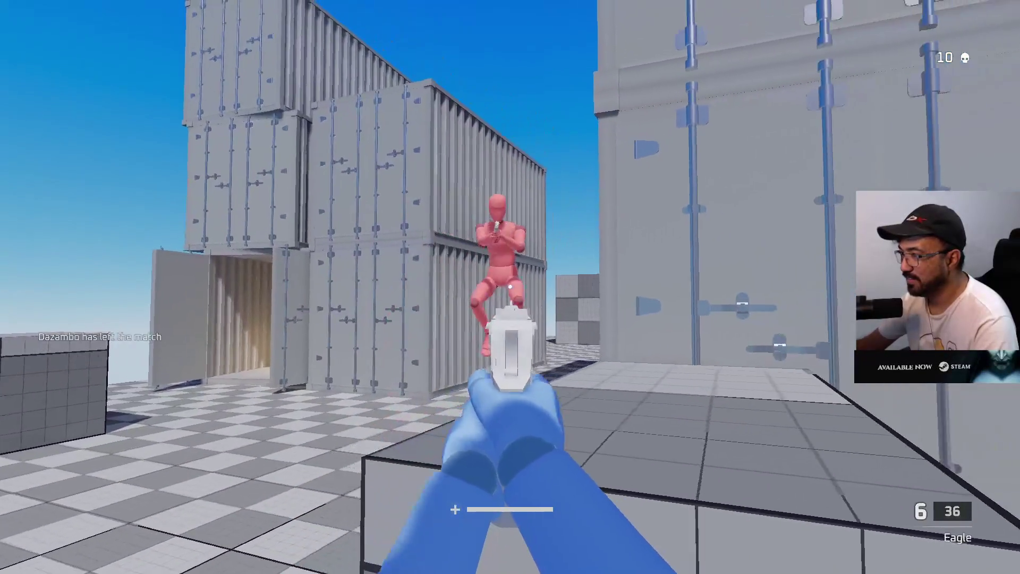
click(510, 288)
click(511, 287)
click(510, 288)
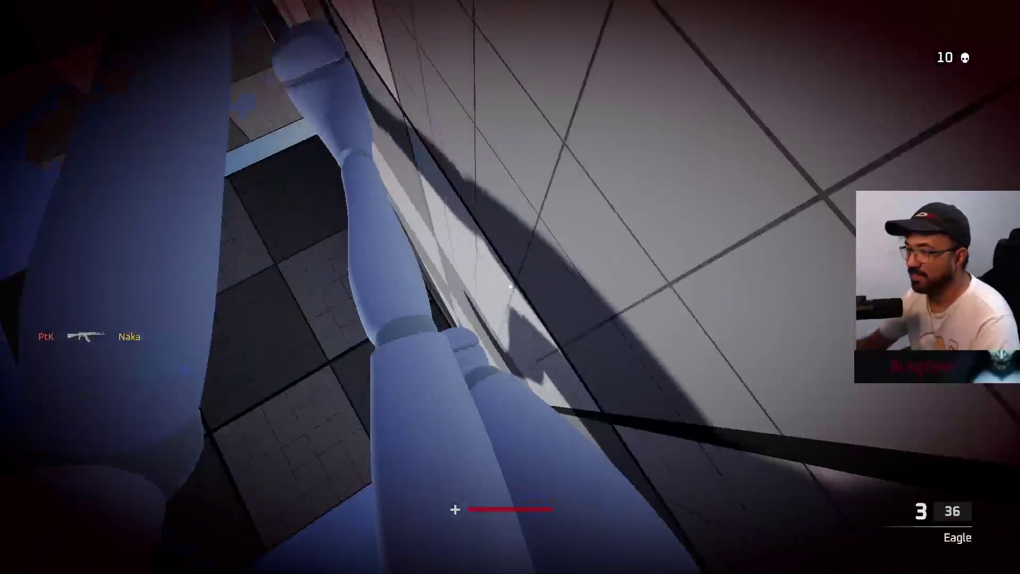
key(Tab)
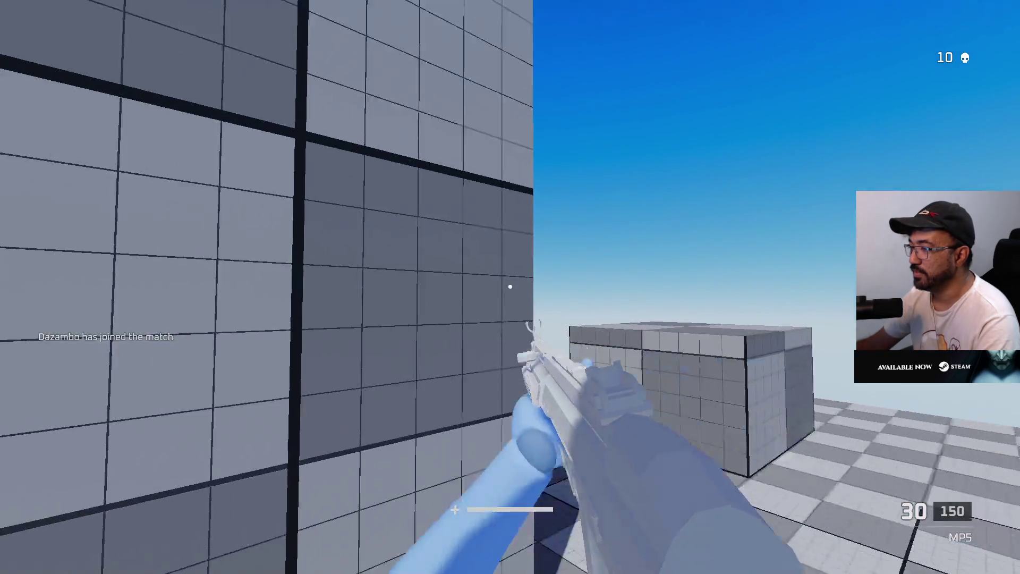
key(Tab)
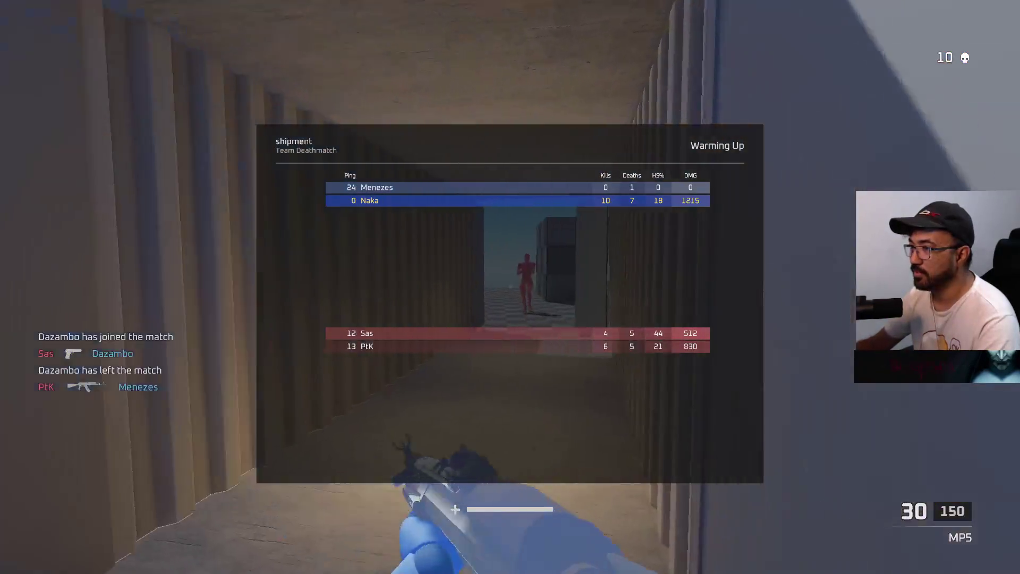
Step: Close the scoreboard, kill the red enemy with sustained MP5 fire, and reload
key(Tab)
click(511, 287)
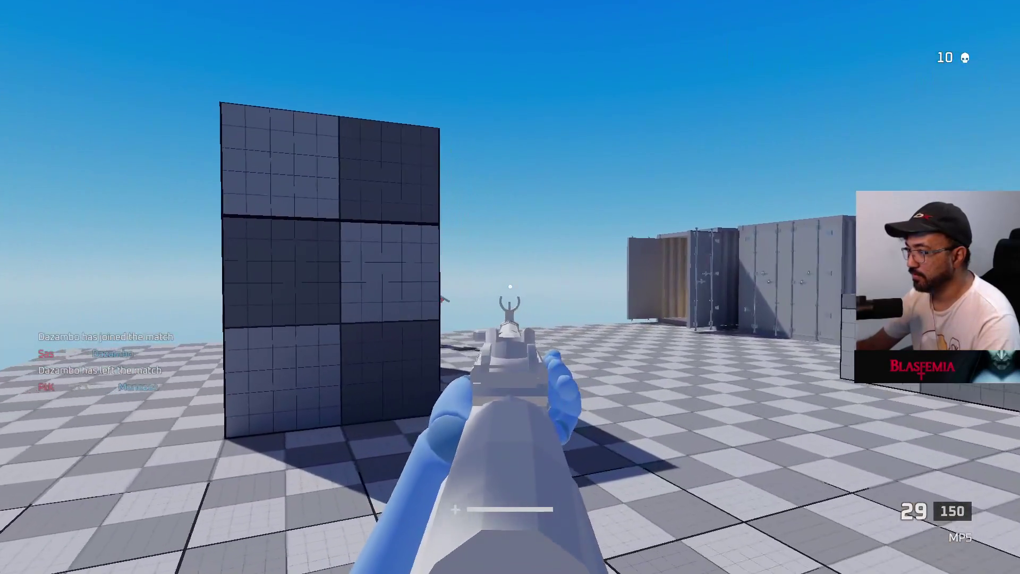
click(510, 287)
drag(511, 288, 511, 287)
key(r)
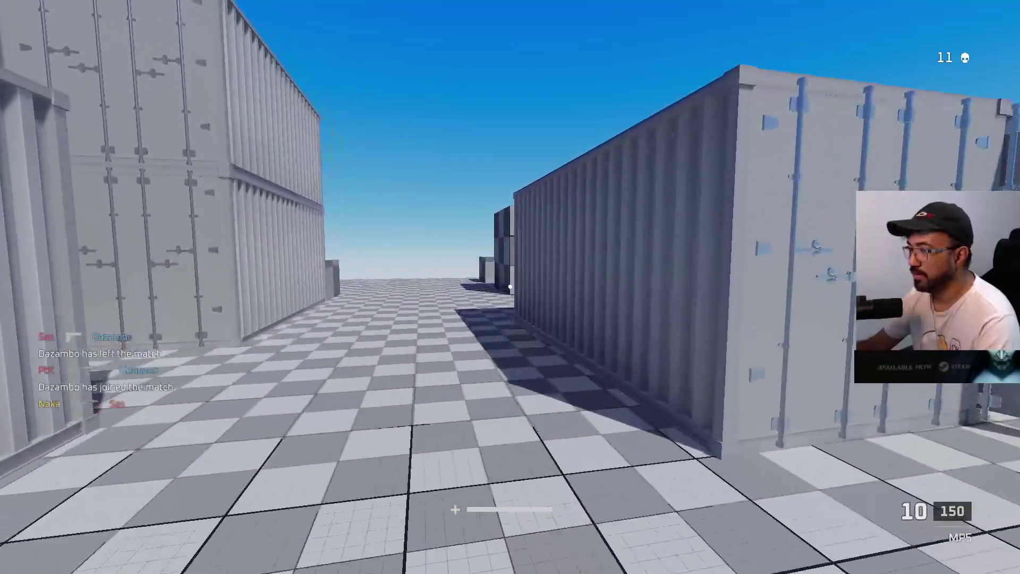
key(Tab)
key(Tab)
Step: Aim down sights from the box, kill the enemy by the containers, and reload the MP5
key(w)
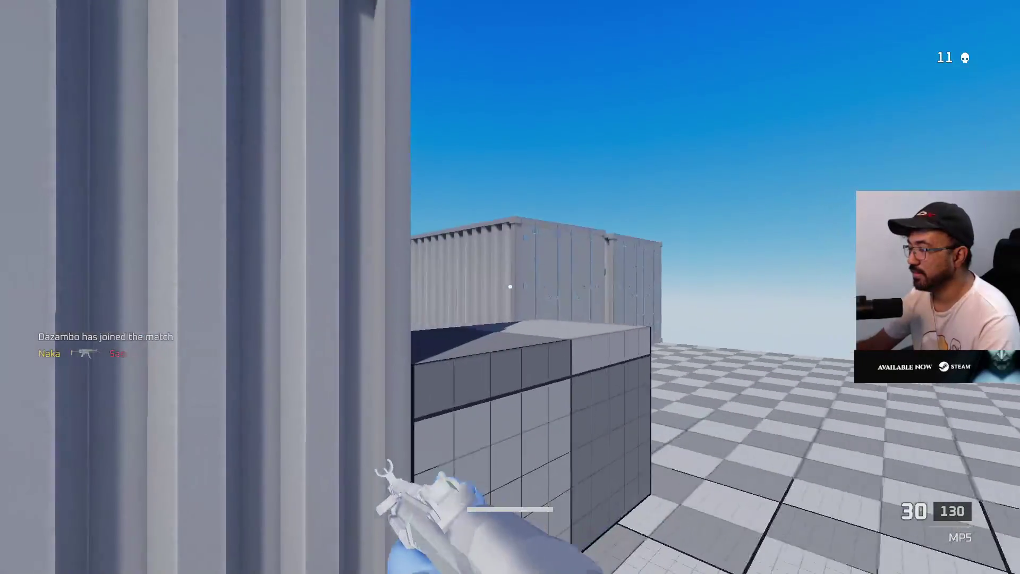
right_click(510, 287)
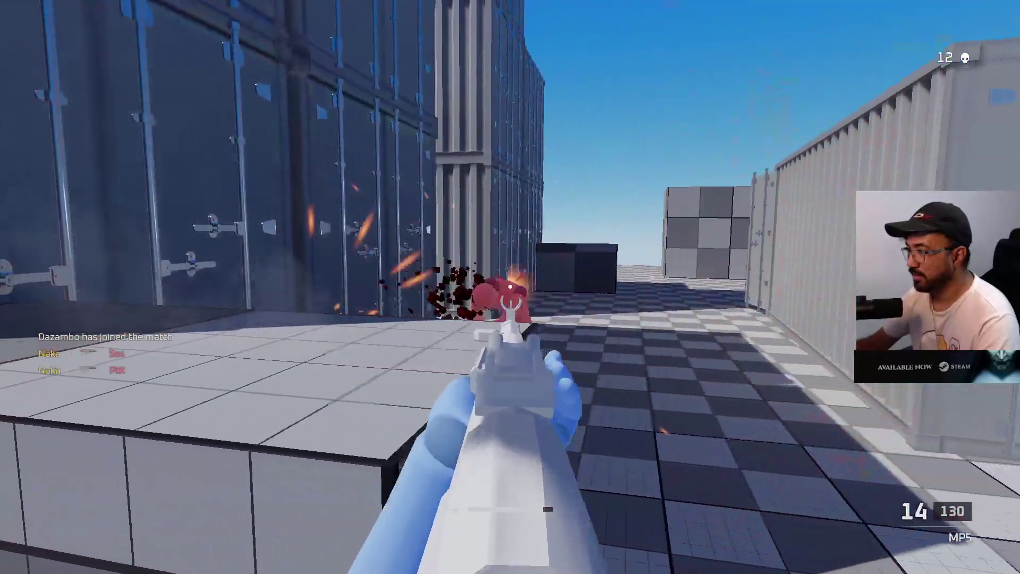
drag(511, 288, 511, 287)
key(r)
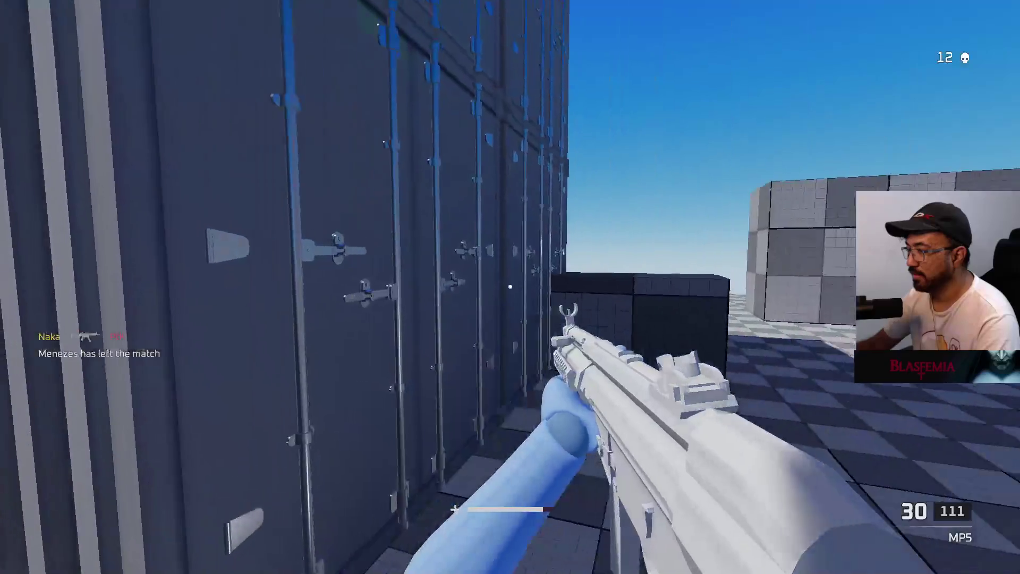
drag(510, 287, 510, 288)
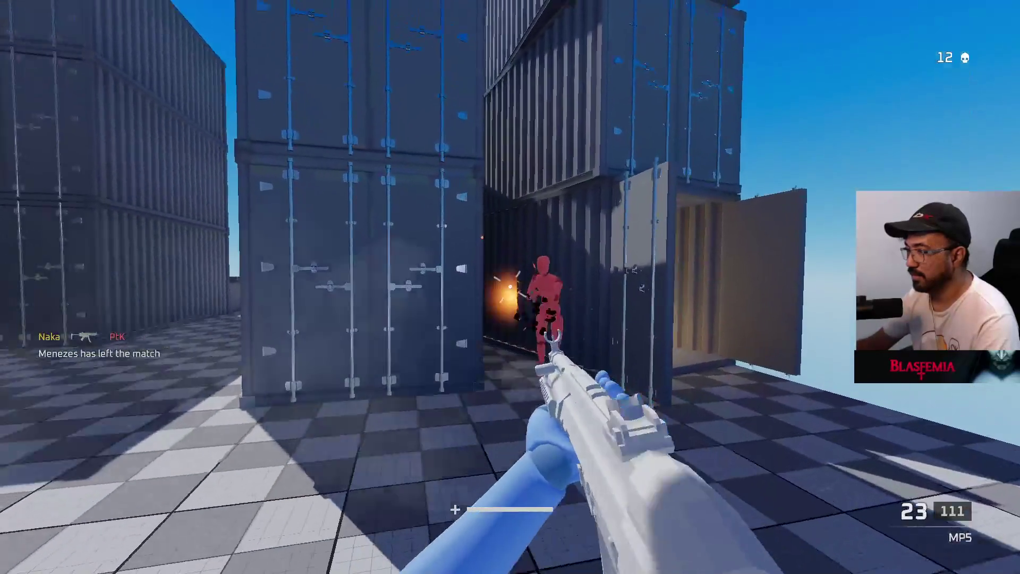
click(511, 287)
key(w)
key(r)
Step: Switch to the Eagle pistol, cross to the far containers, and shoot the enemy inside one
key(w)
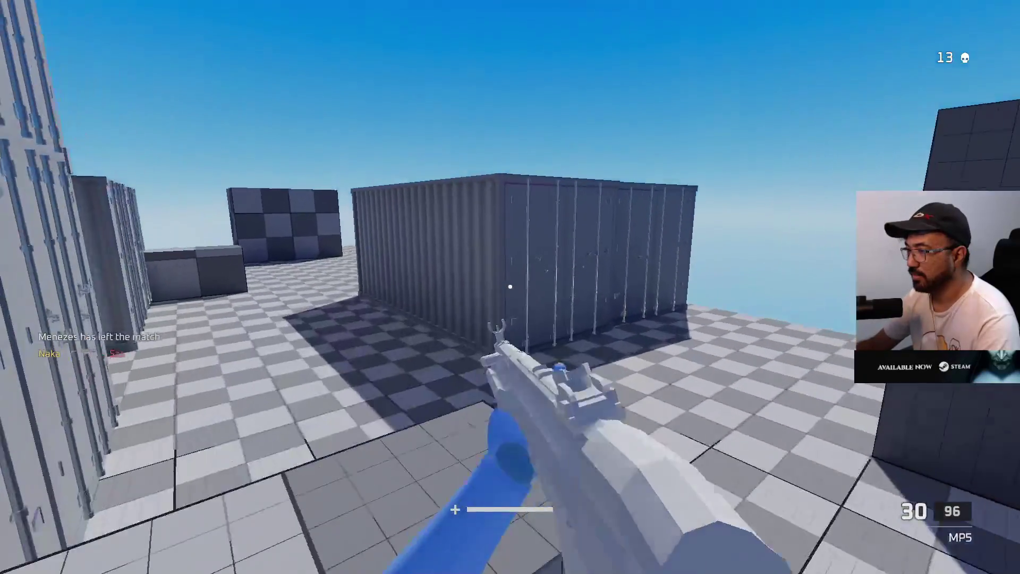
key(w)
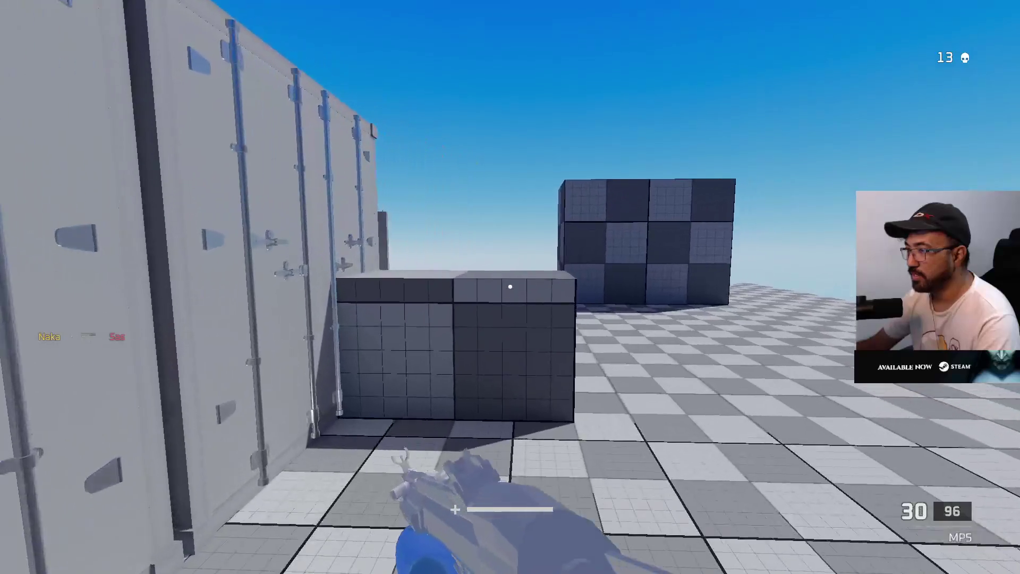
key(2)
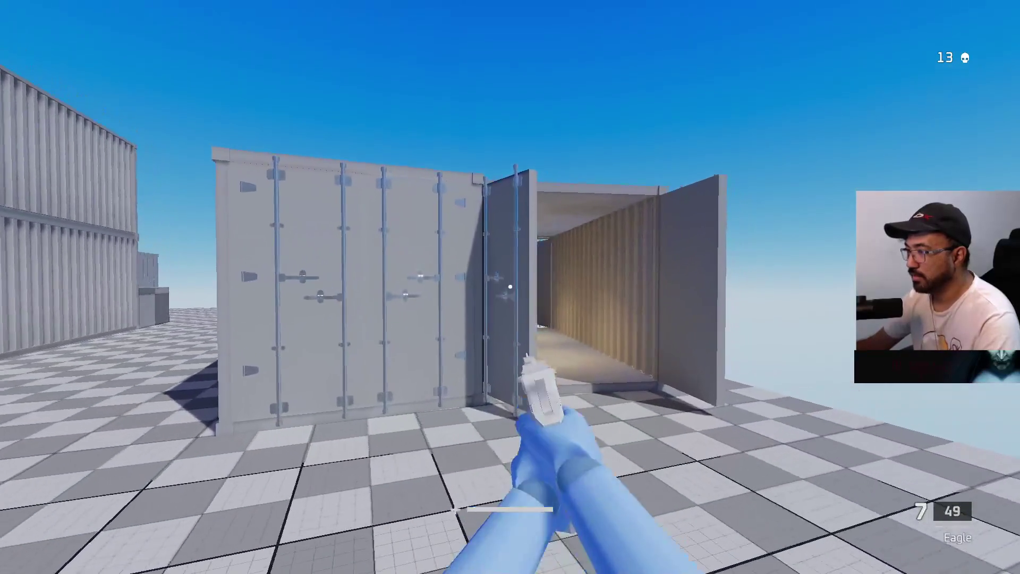
key(w)
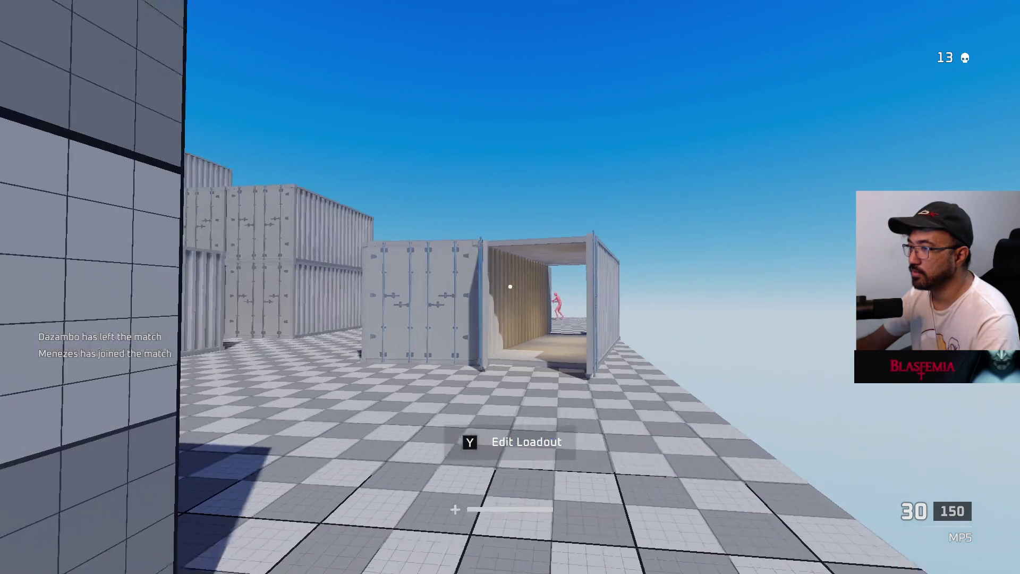
key(w)
click(510, 287)
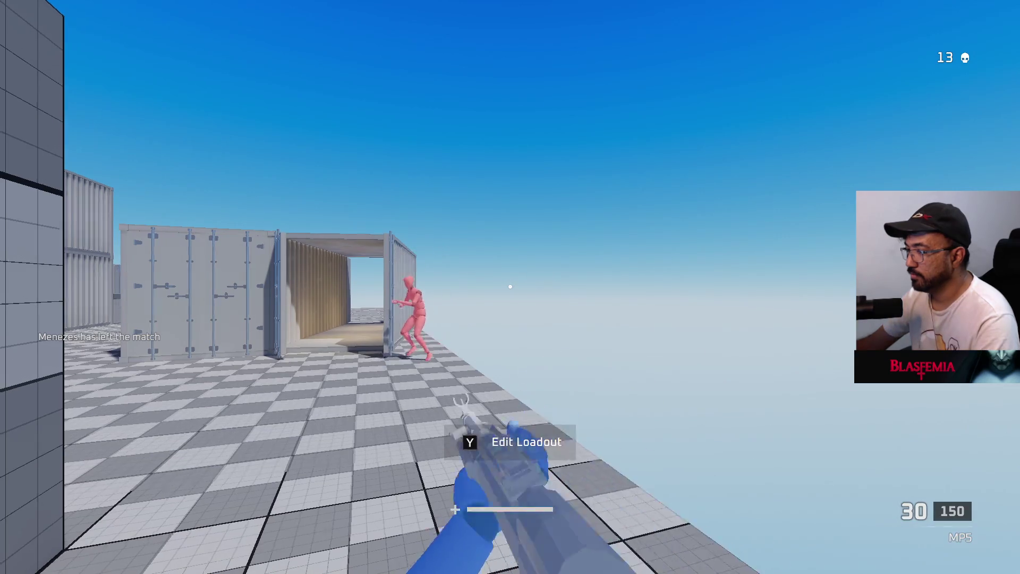
Step: Switch to the Eagle pistol, fire at the pink enemy past the wall, and reload
key(2)
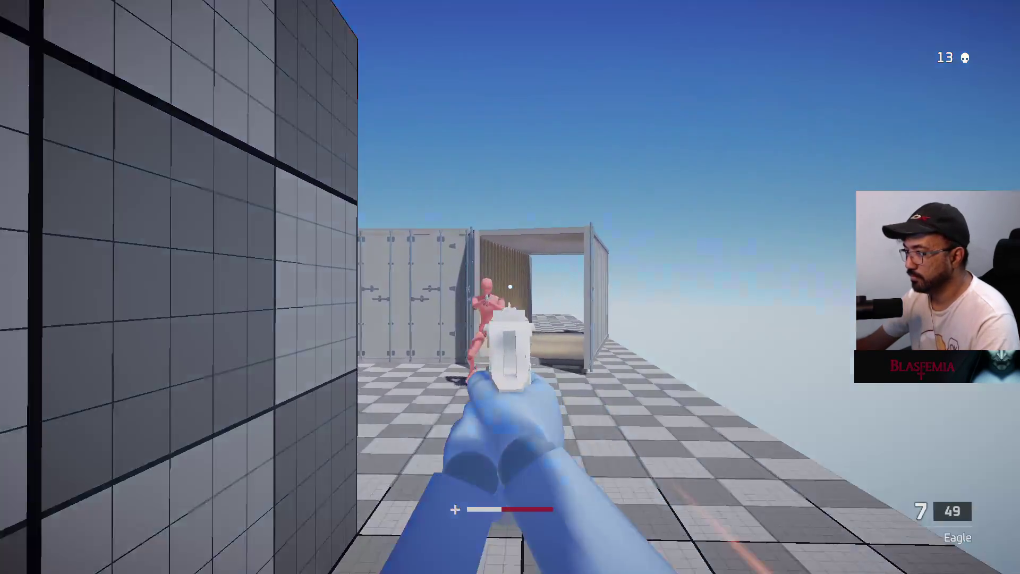
click(511, 287)
click(510, 287)
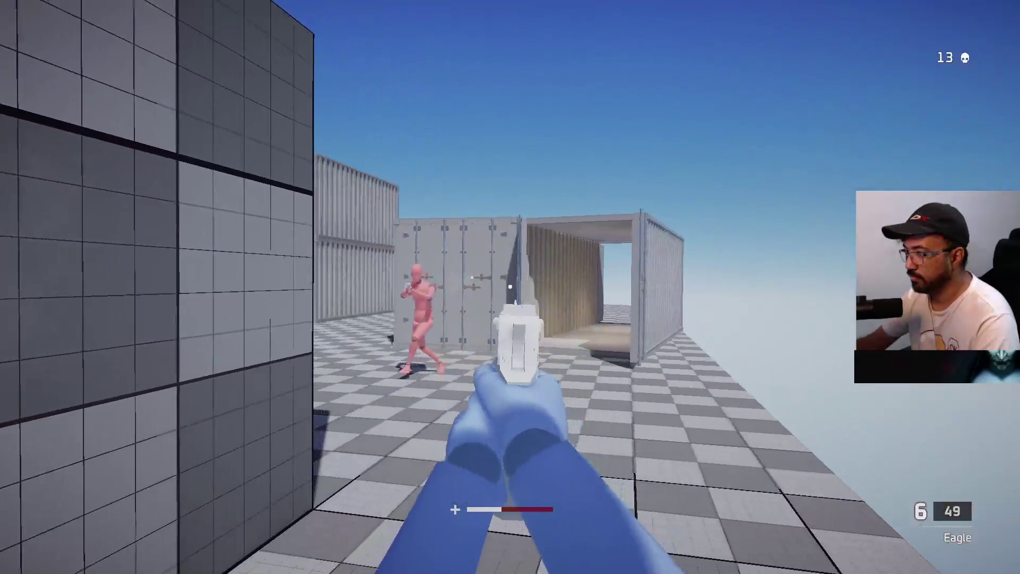
click(511, 287)
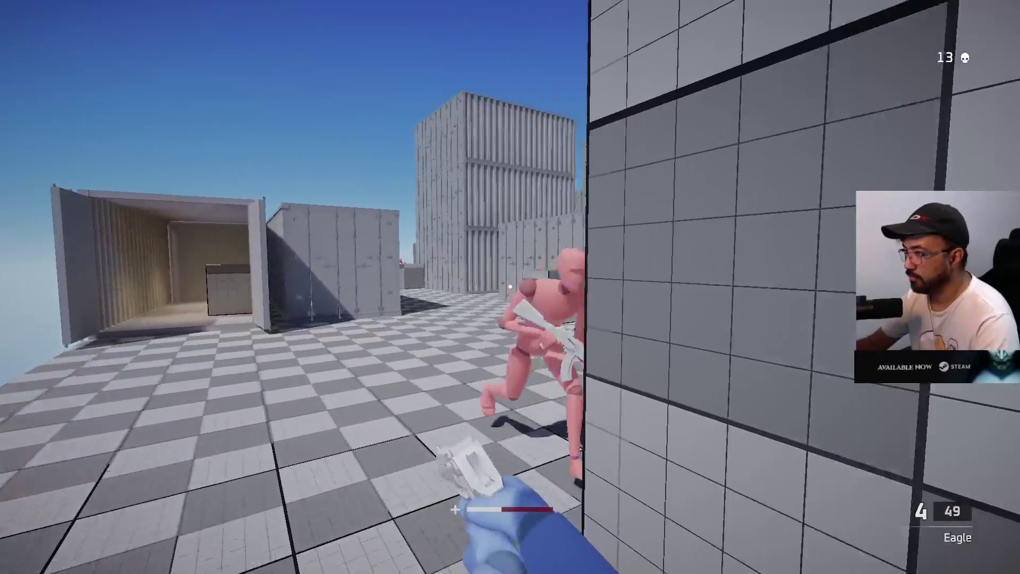
click(510, 287)
click(510, 287)
click(511, 287)
click(510, 287)
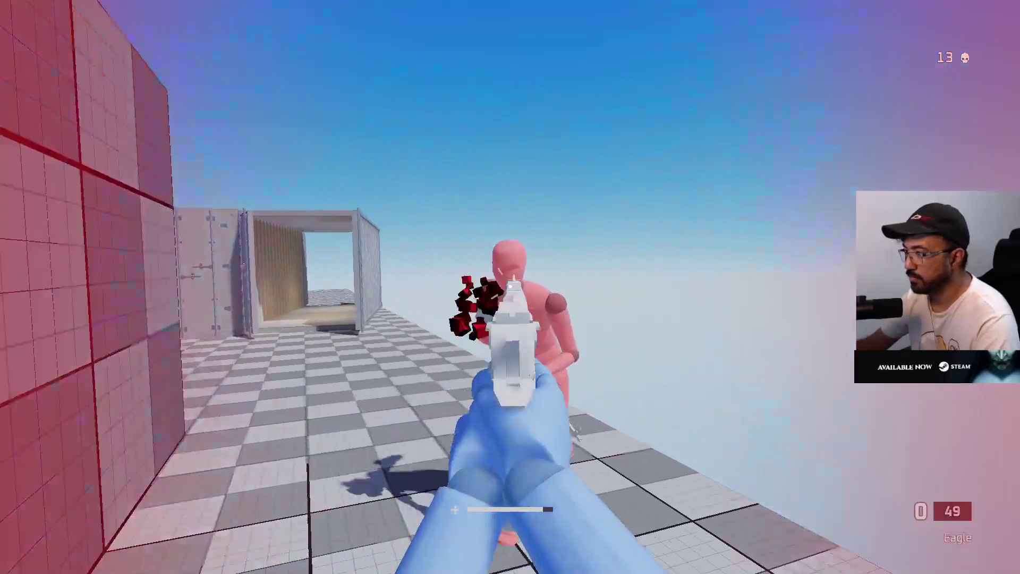
key(r)
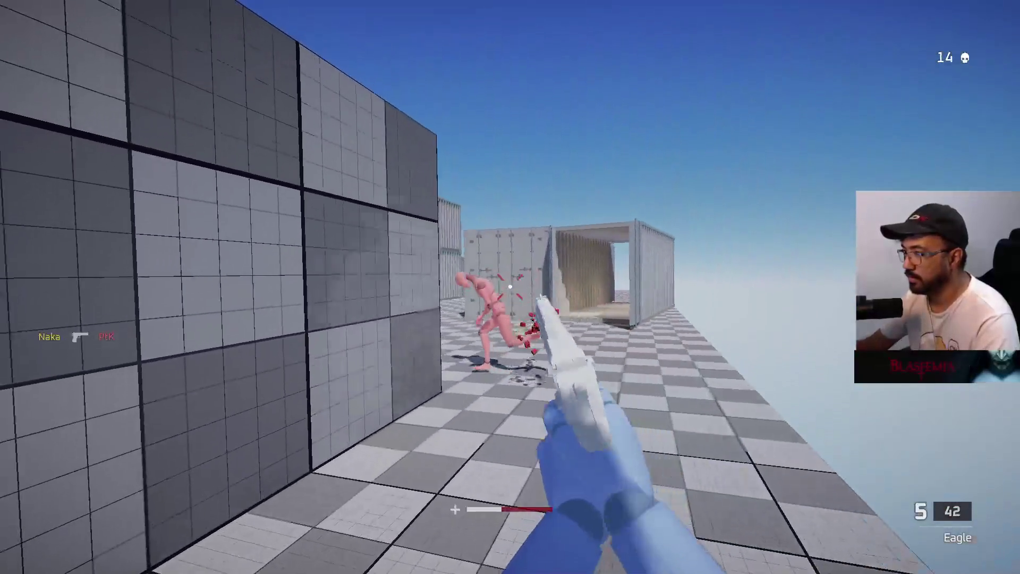
Step: Shoot the enemy near the containers, then kill the red enemy around the wall
click(511, 287)
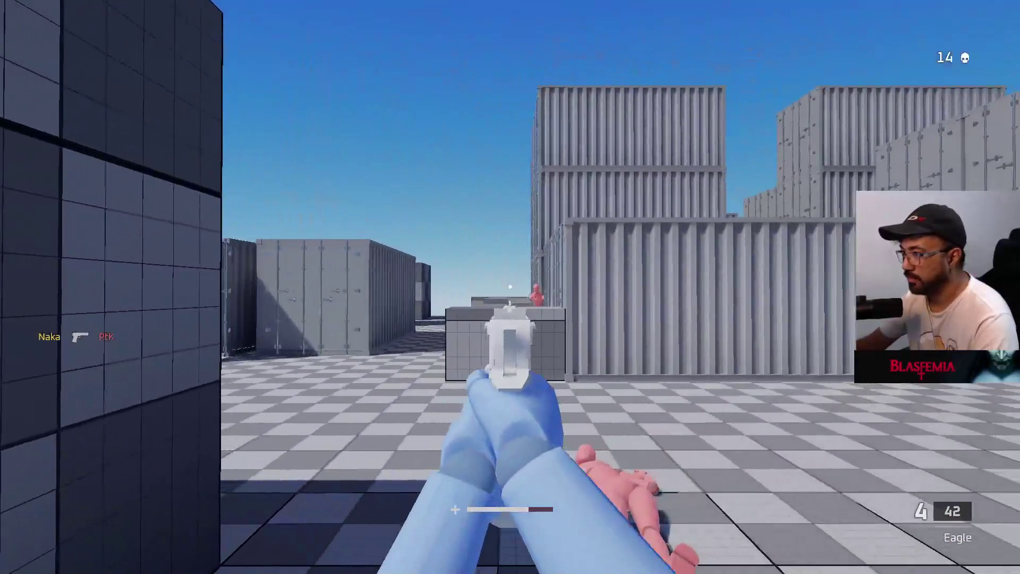
click(510, 287)
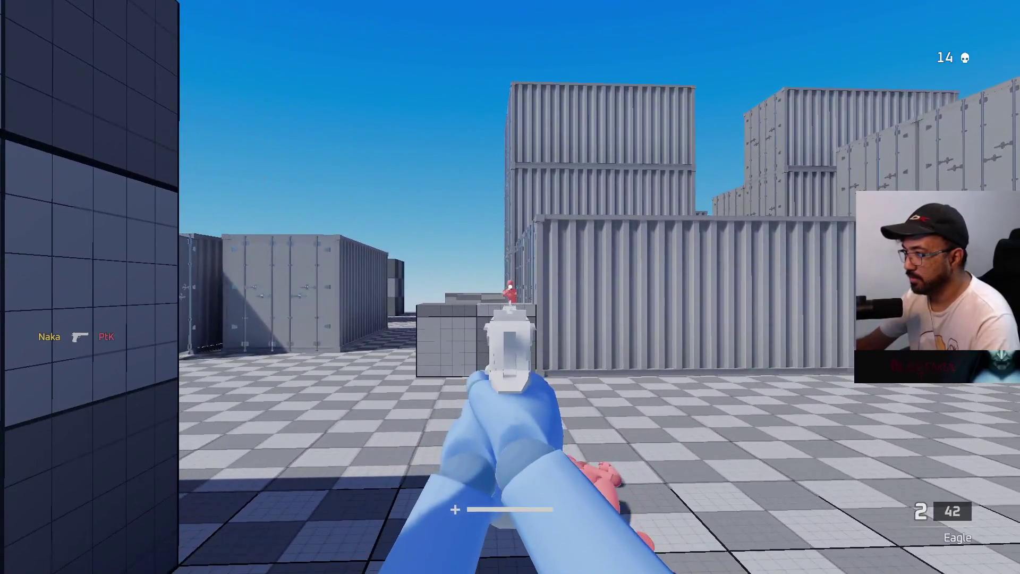
click(511, 288)
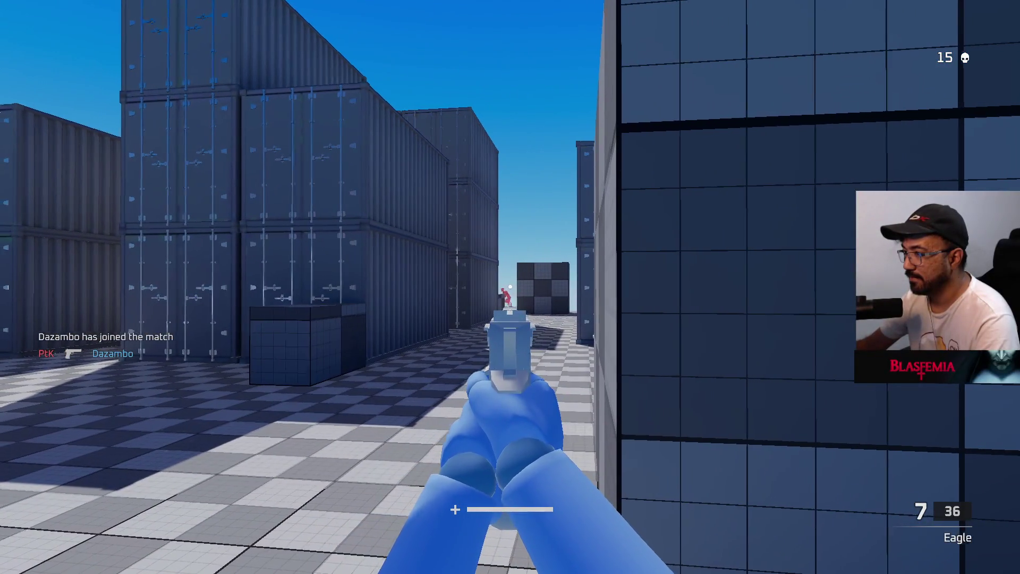
click(510, 287)
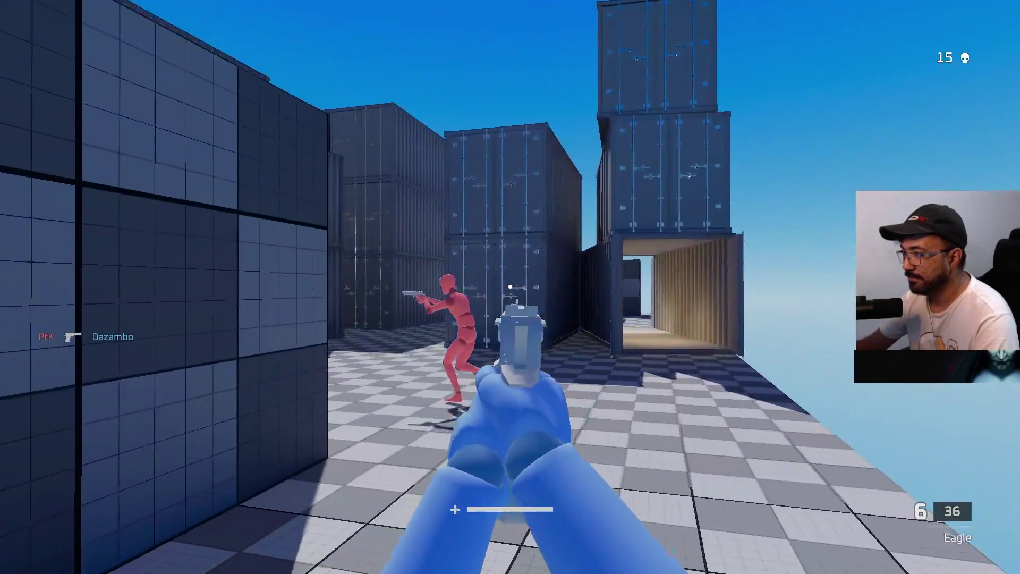
click(510, 287)
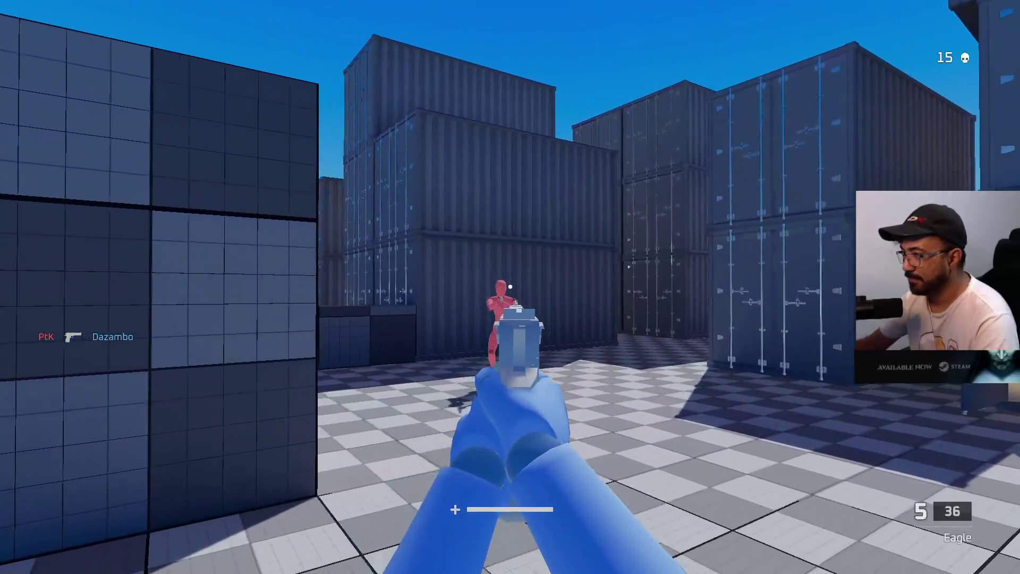
click(511, 287)
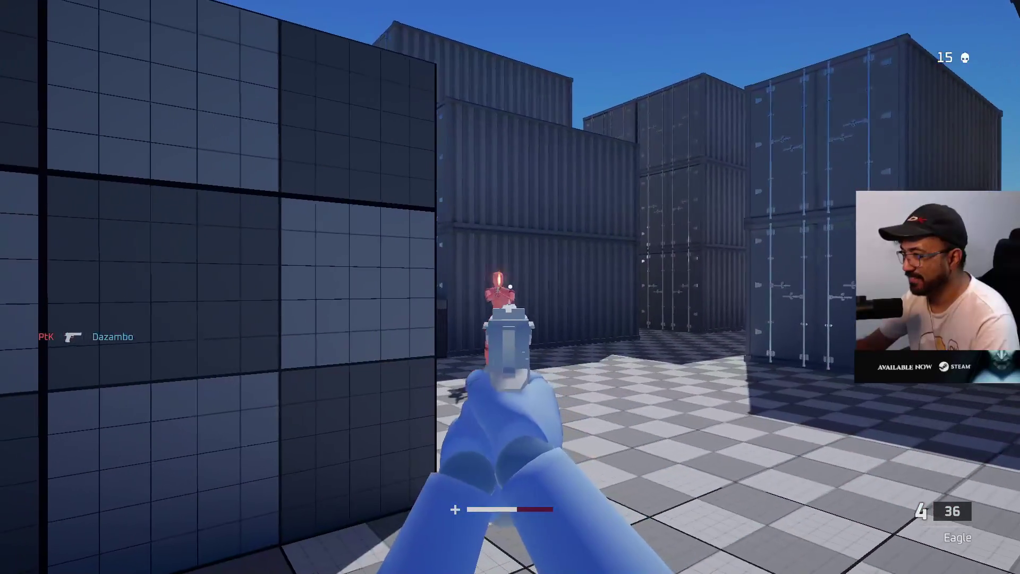
click(511, 287)
click(510, 287)
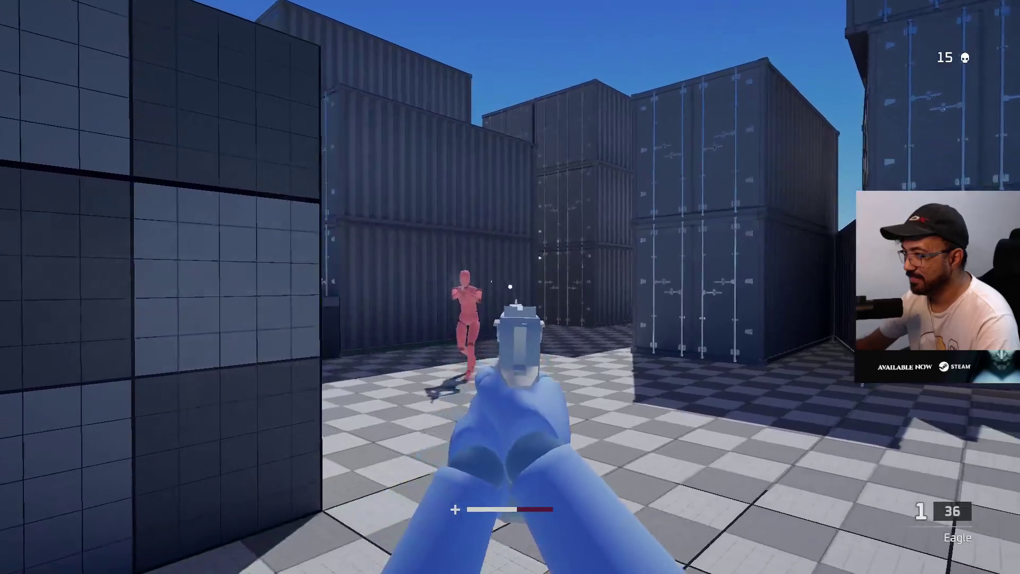
click(510, 287)
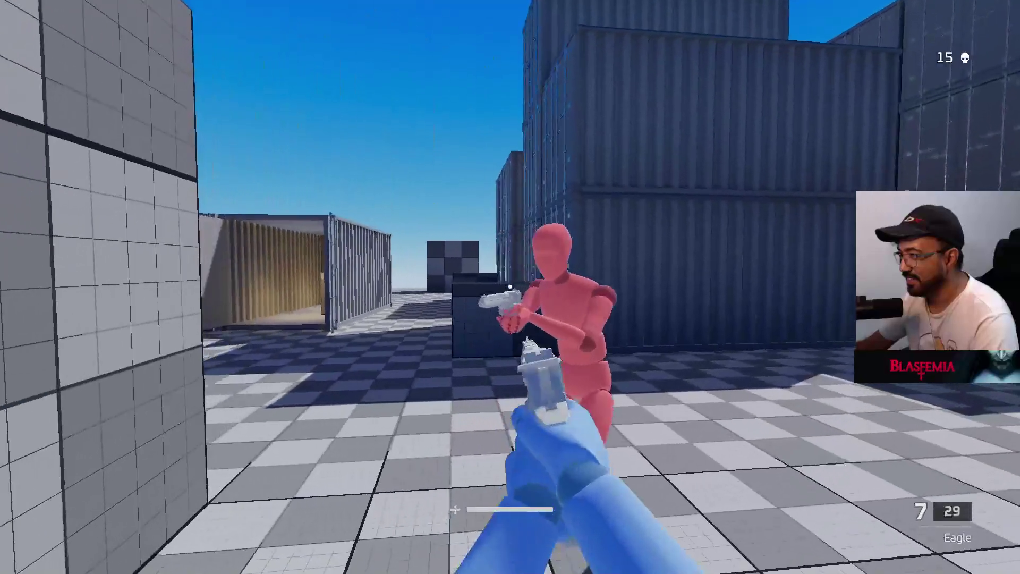
click(510, 287)
click(510, 287)
click(510, 287)
click(511, 287)
click(510, 287)
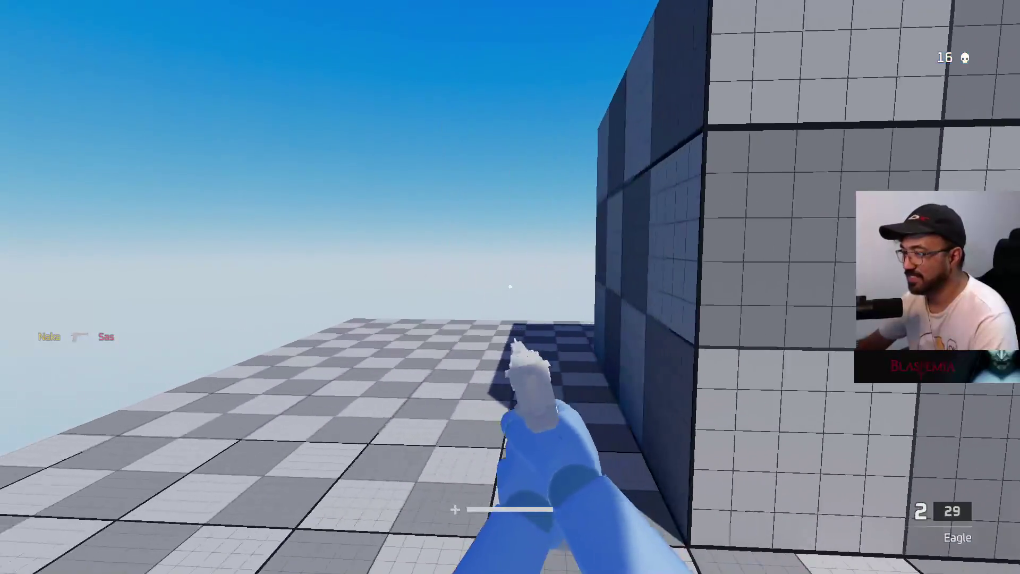
Step: Shoot the red enemy in the container corridor, reload, and check the scoreboard
key(w)
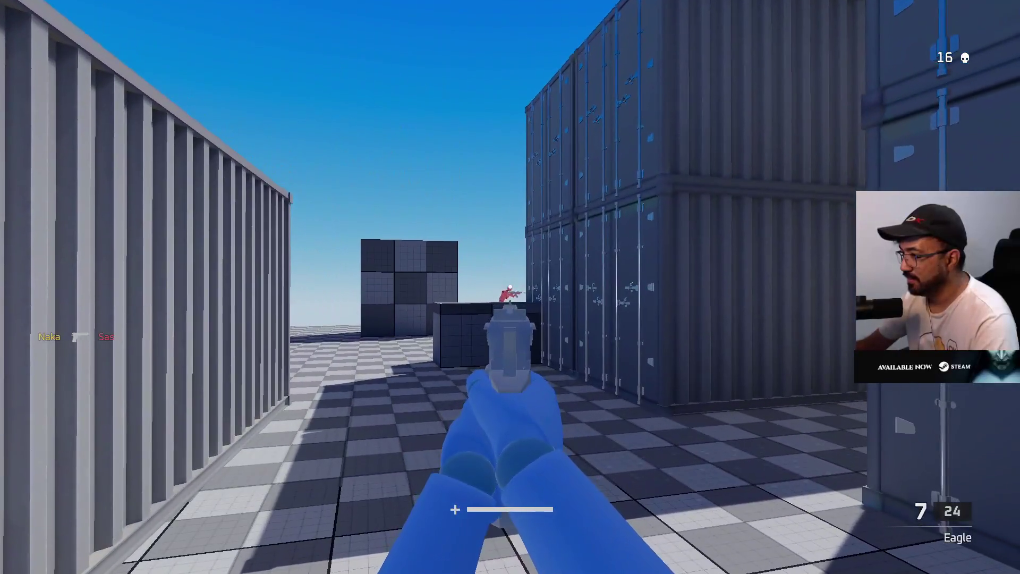
click(511, 287)
click(510, 287)
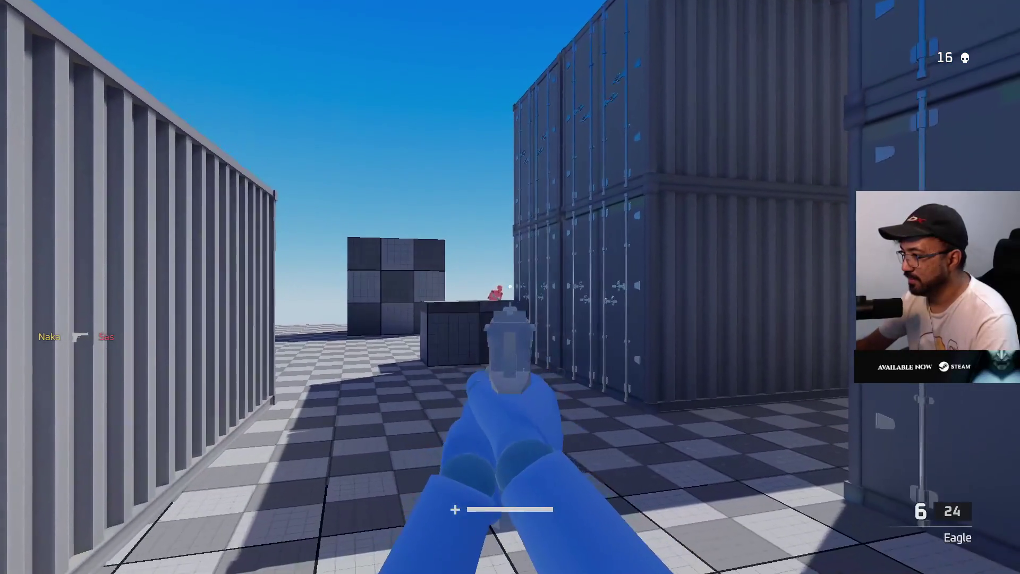
click(510, 287)
key(r)
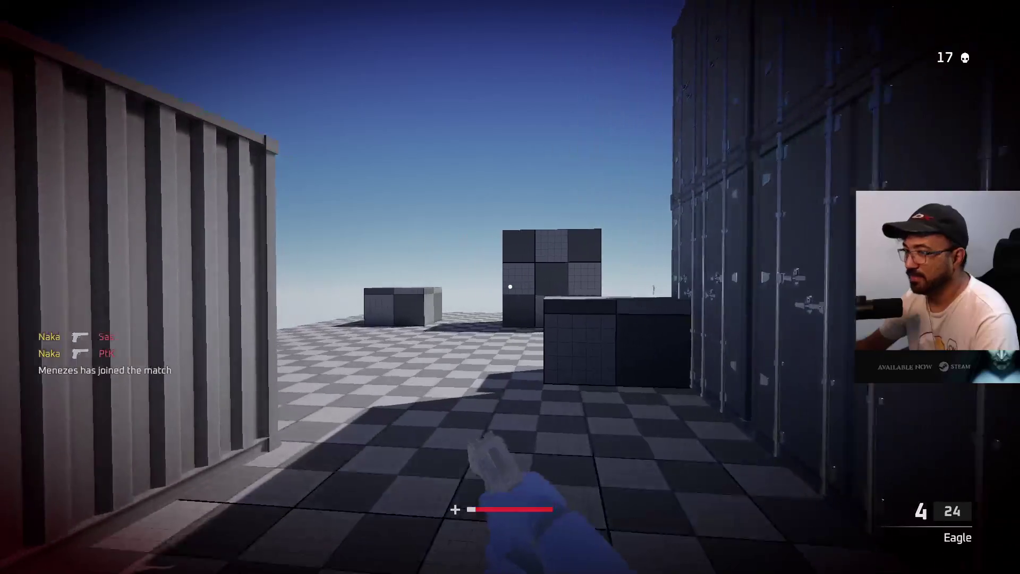
key(w)
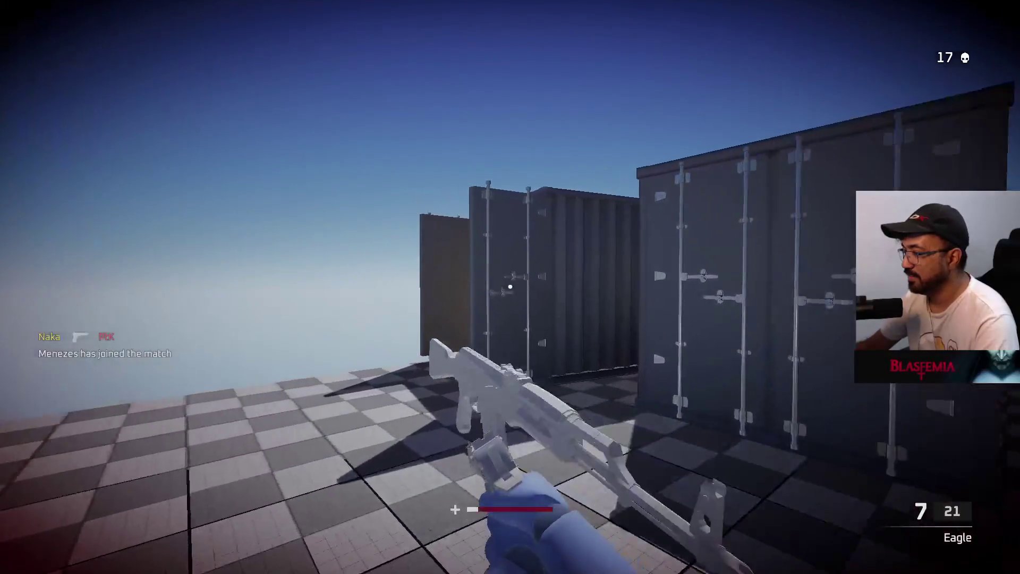
key(Tab)
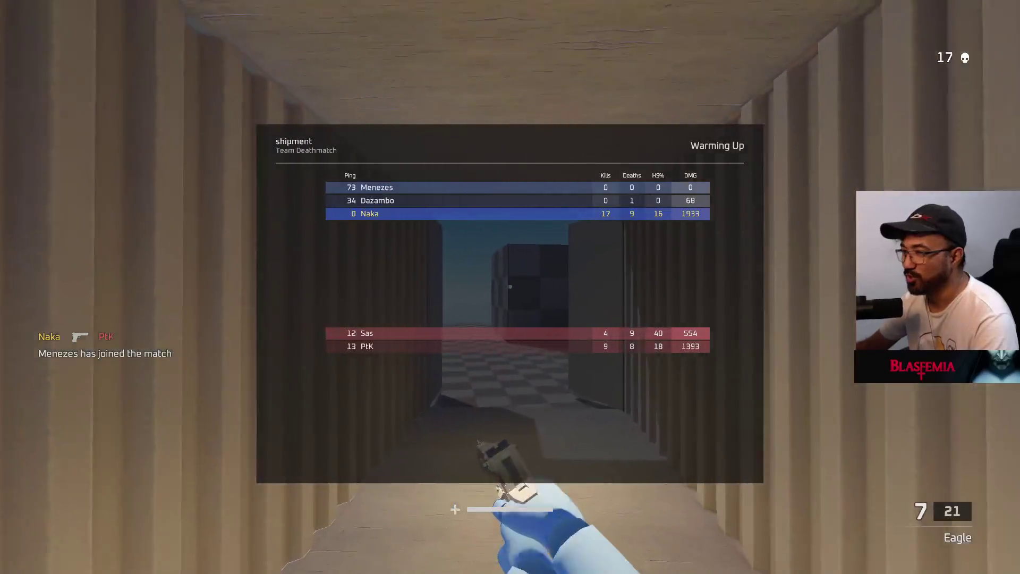
key(w)
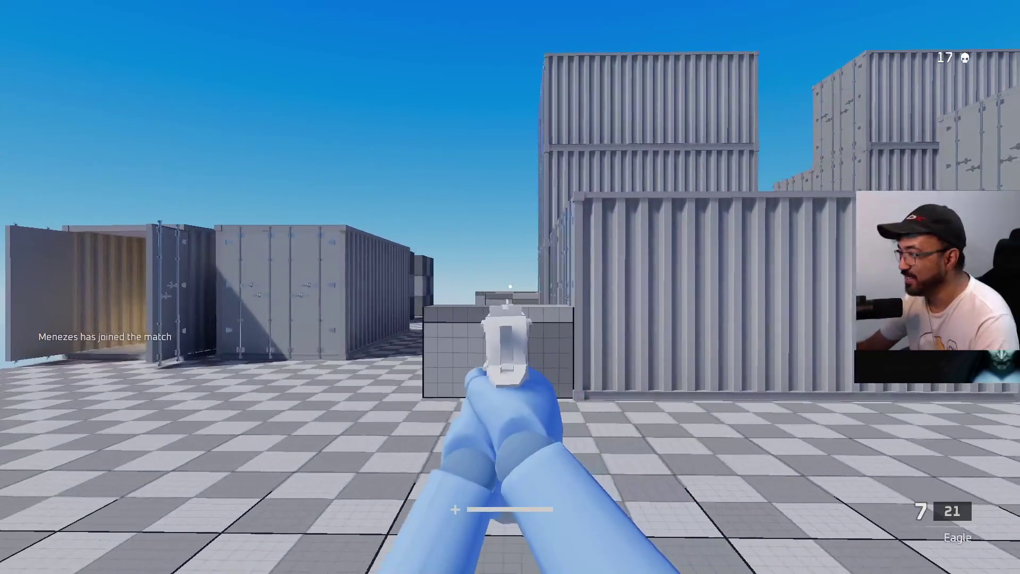
Step: Move past the cube wall, finish the enemy ahead, reload, and check the scoreboard
key(w)
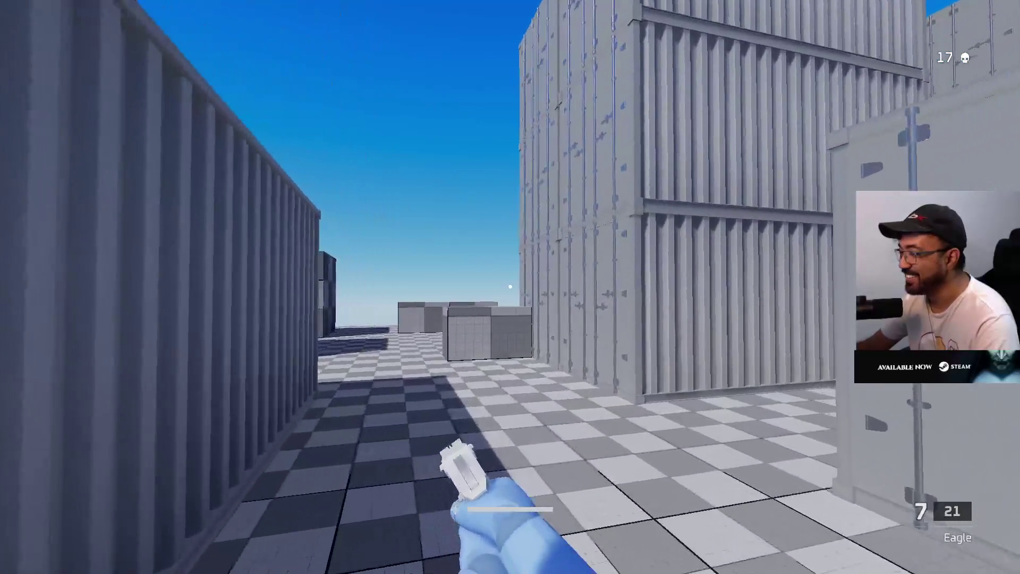
key(w)
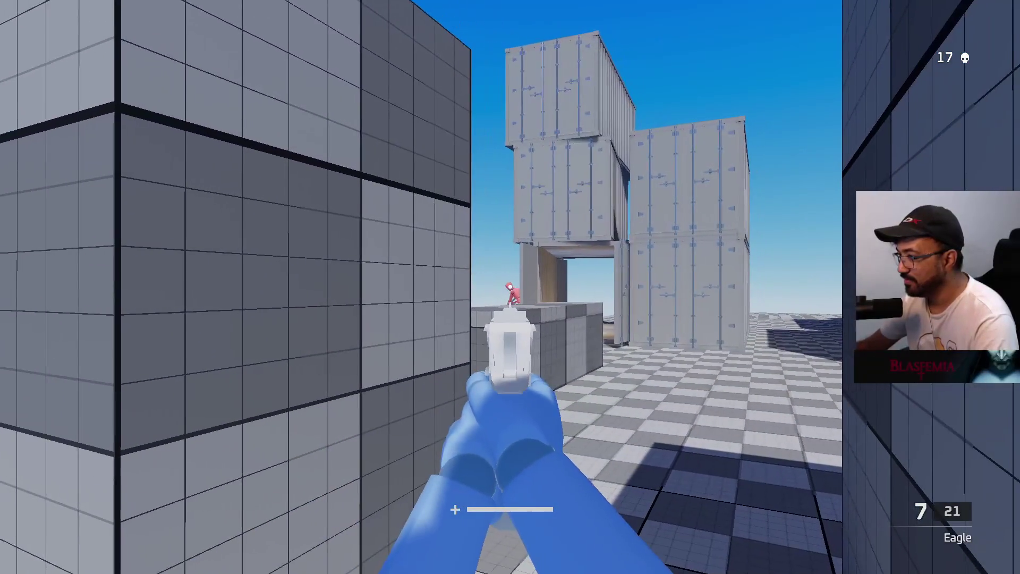
click(510, 287)
click(511, 287)
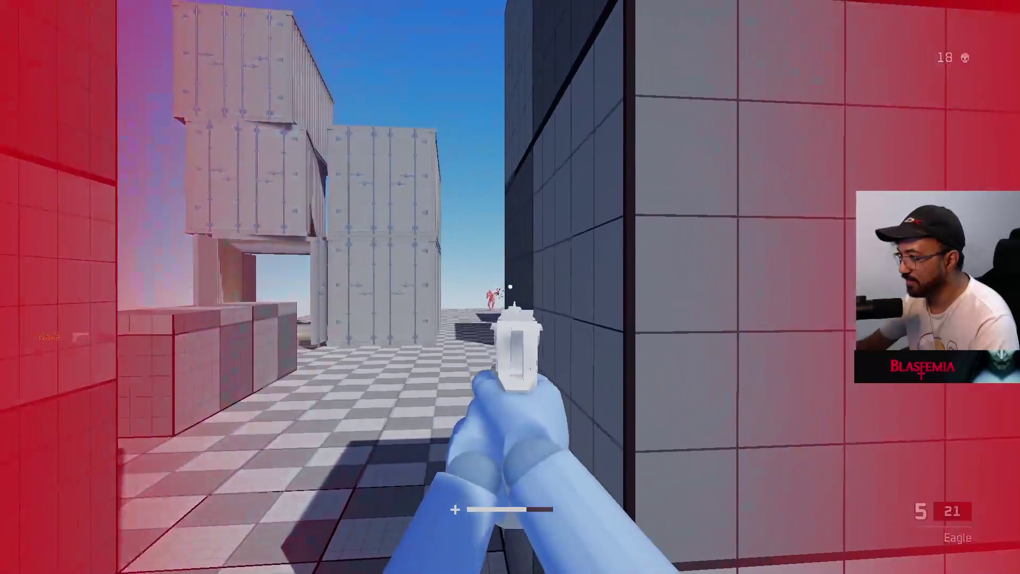
key(r)
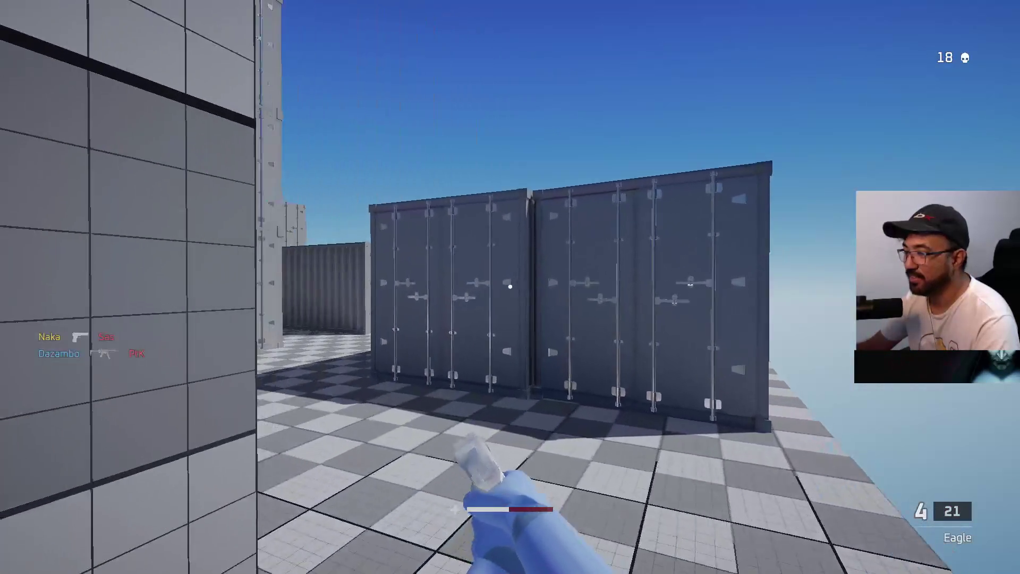
key(Tab)
Step: Advance past the checkered cube and through the open container, firing at the enemy ahead
key(w)
key(w)
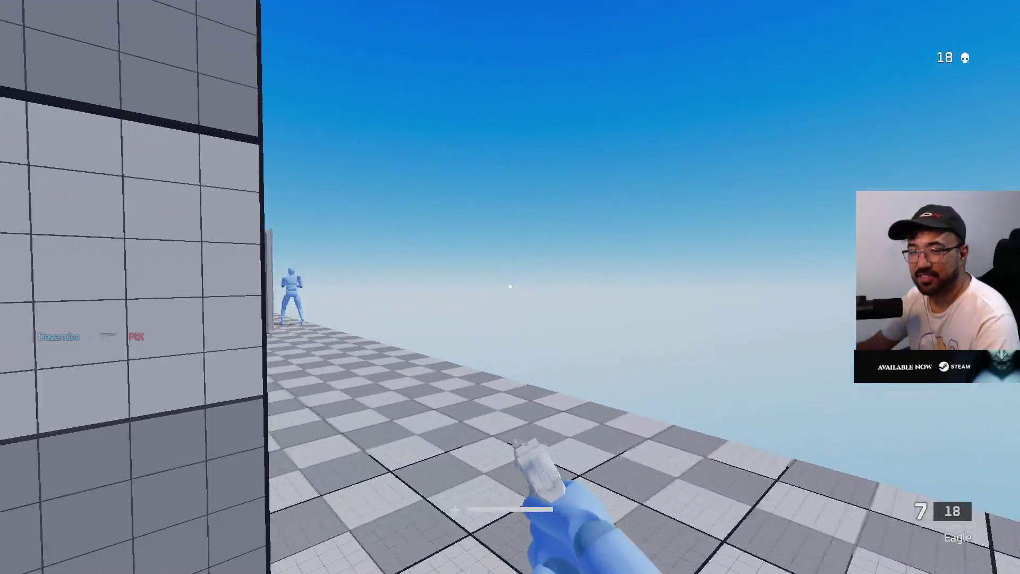
key(w)
key(w)
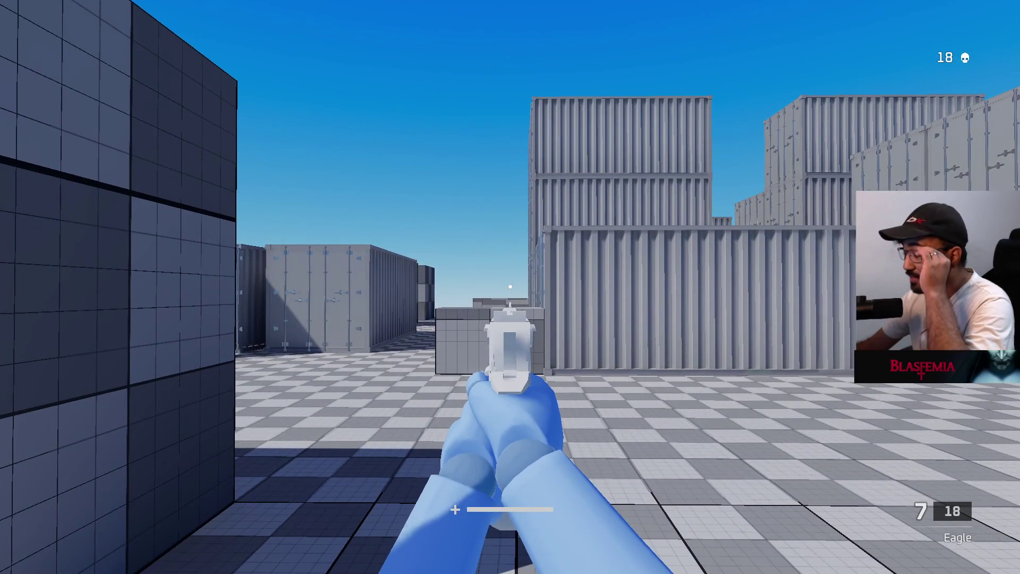
key(w)
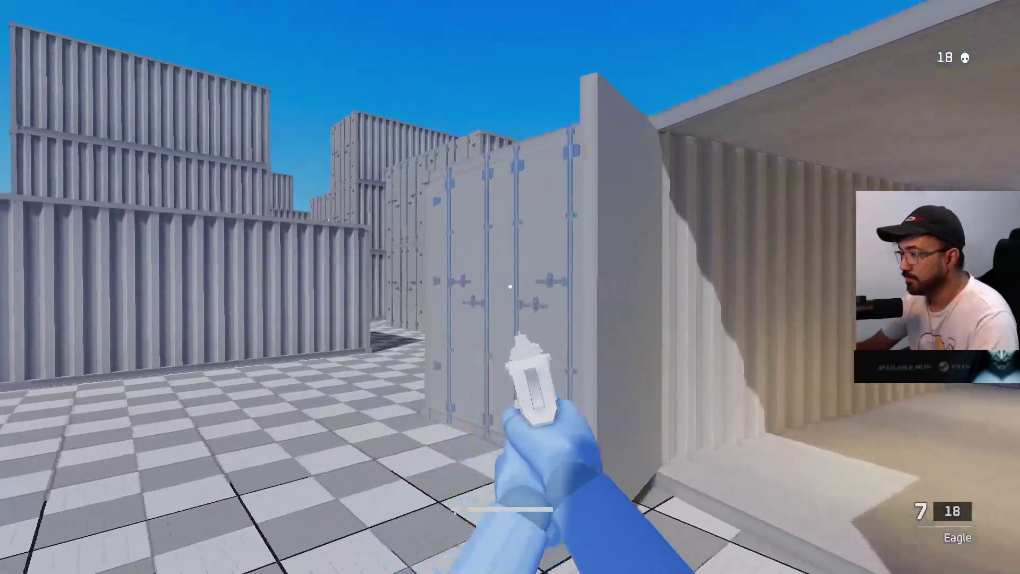
key(w)
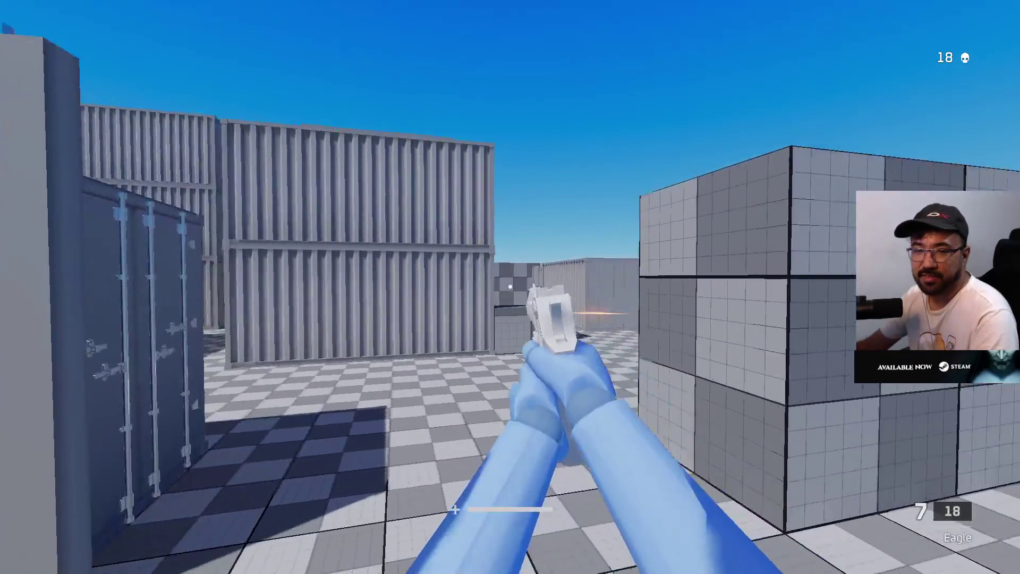
key(w)
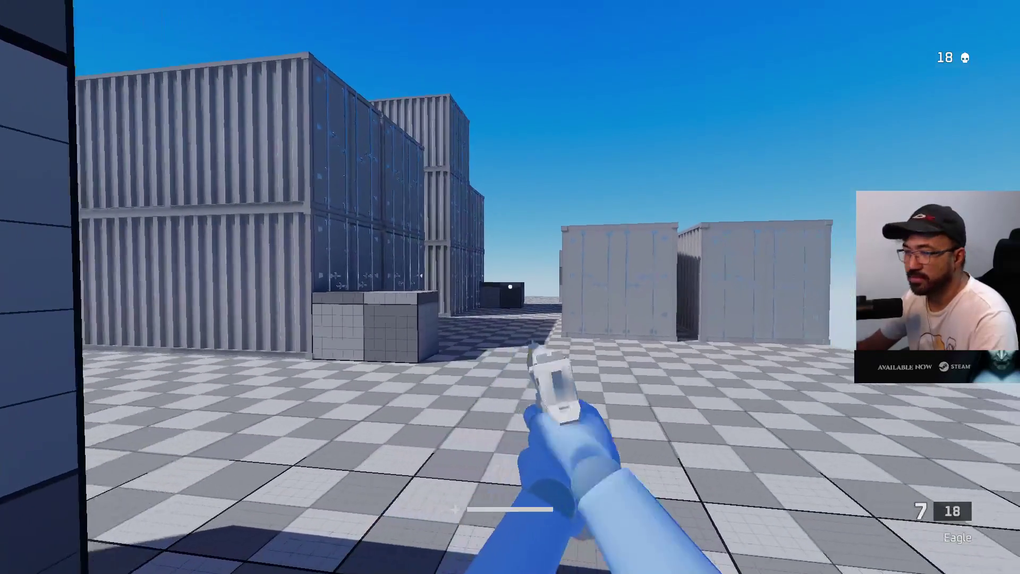
key(w)
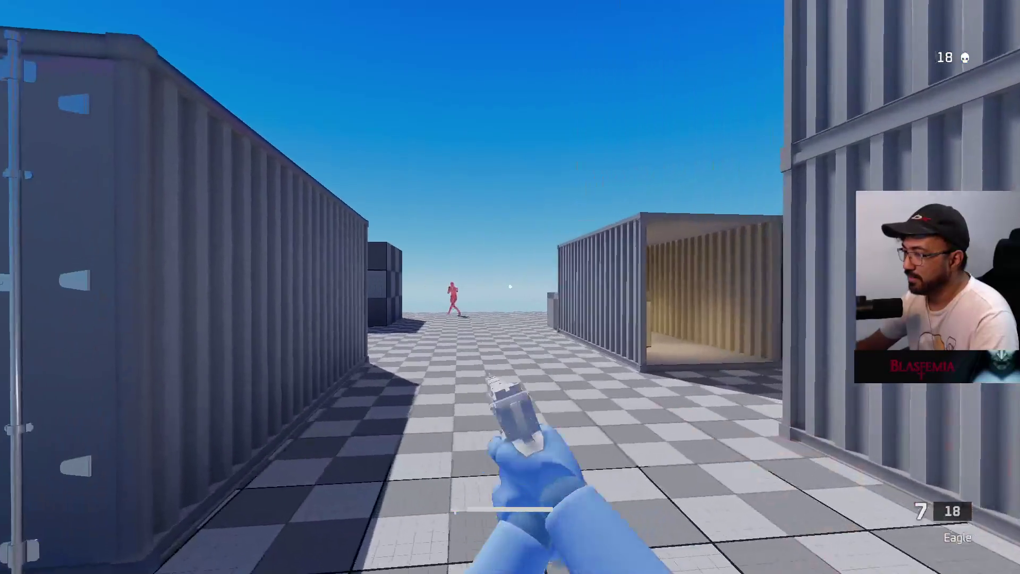
click(510, 287)
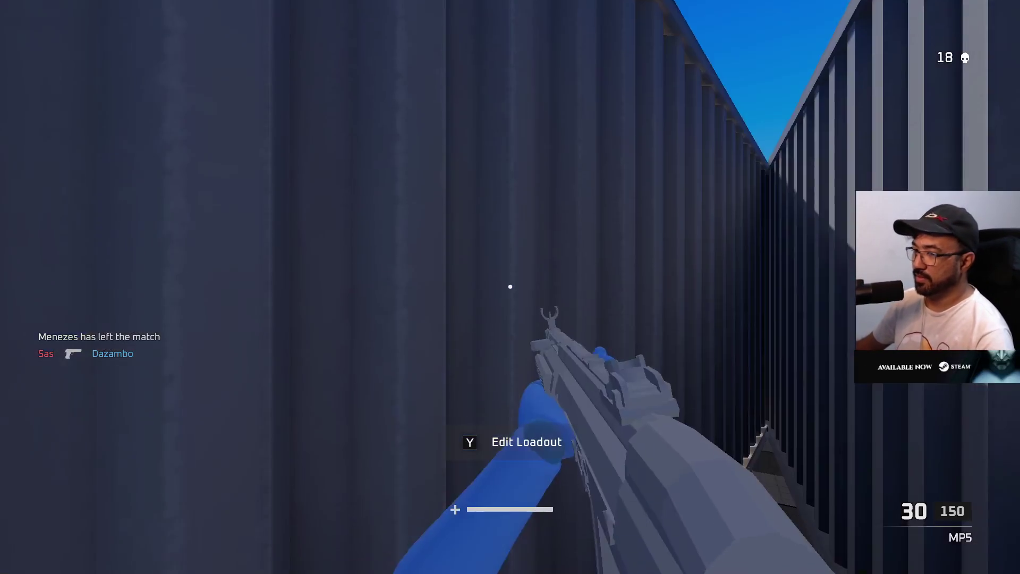
Step: Switch to the Eagle, trade shots with the enemy by the containers, and check the scoreboard after dying
key(2)
key(w)
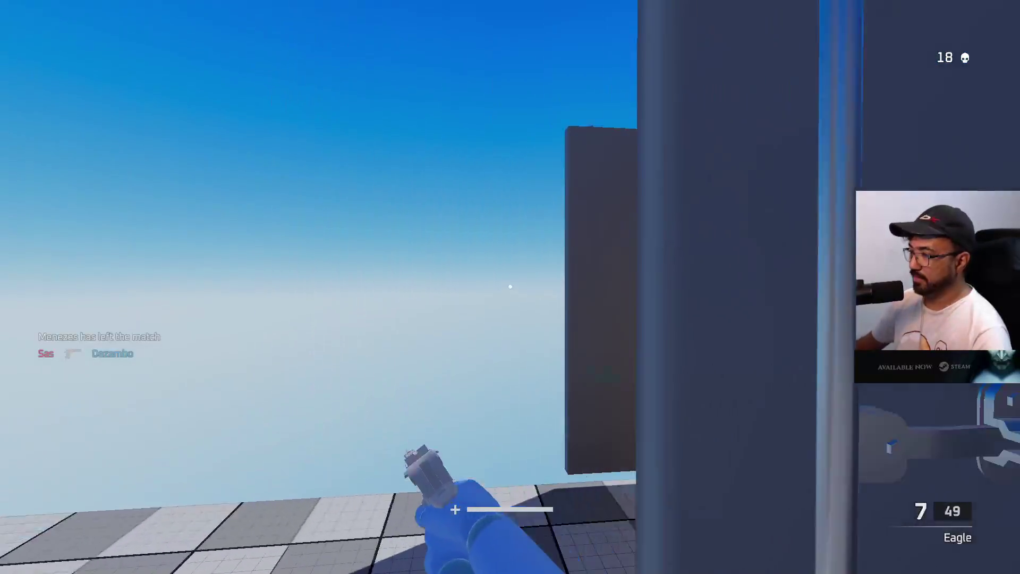
key(w)
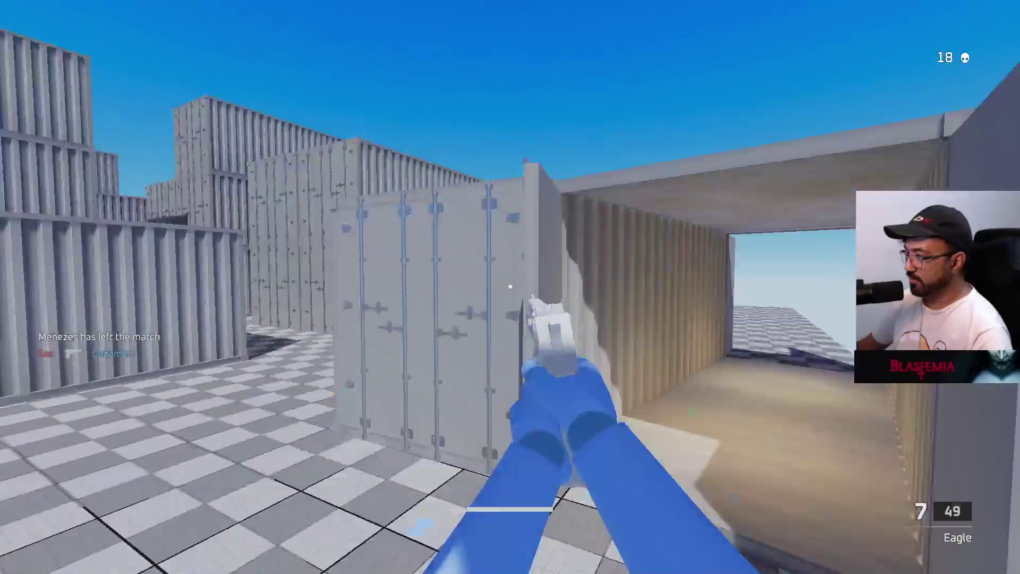
key(w)
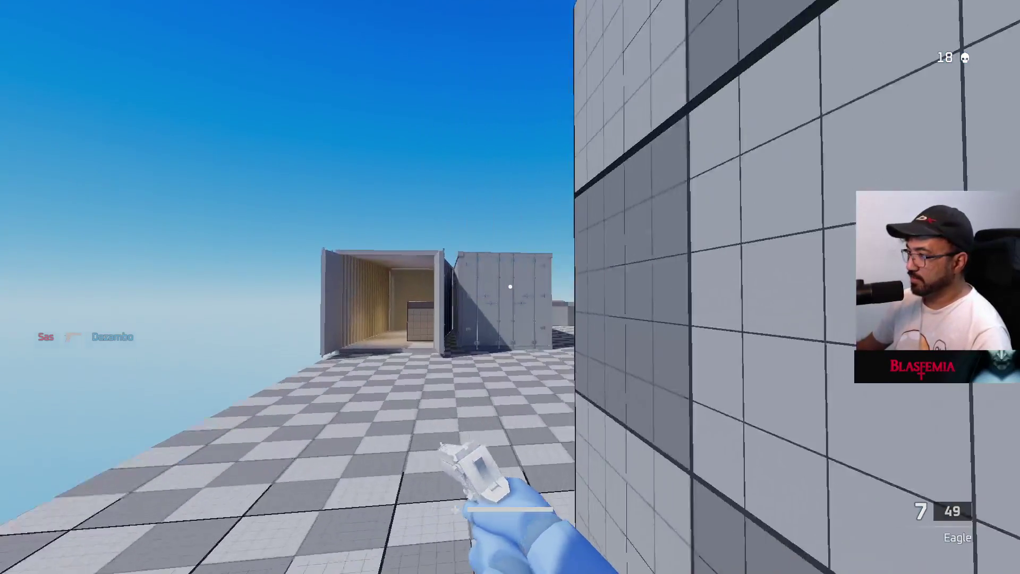
key(s)
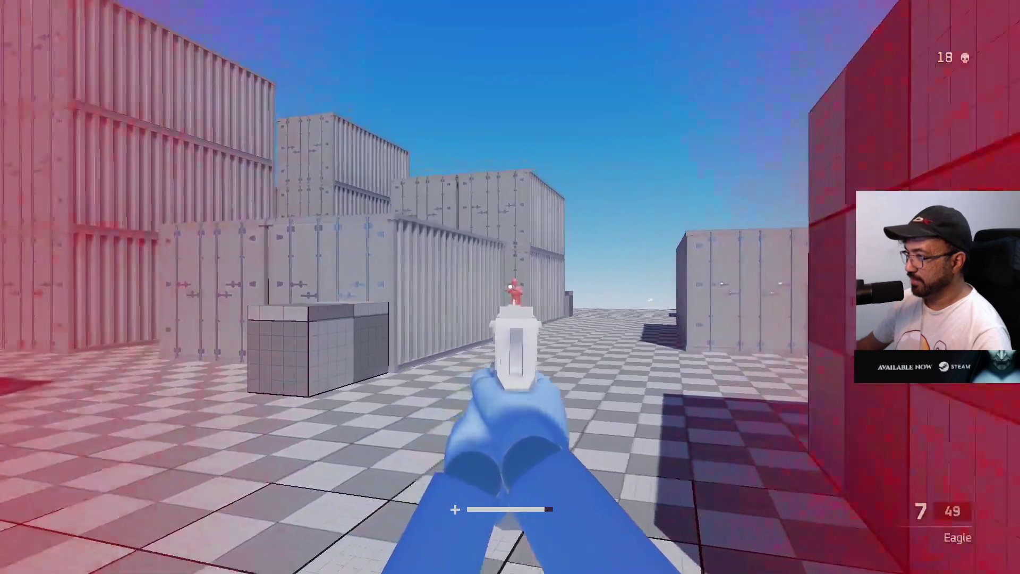
click(510, 287)
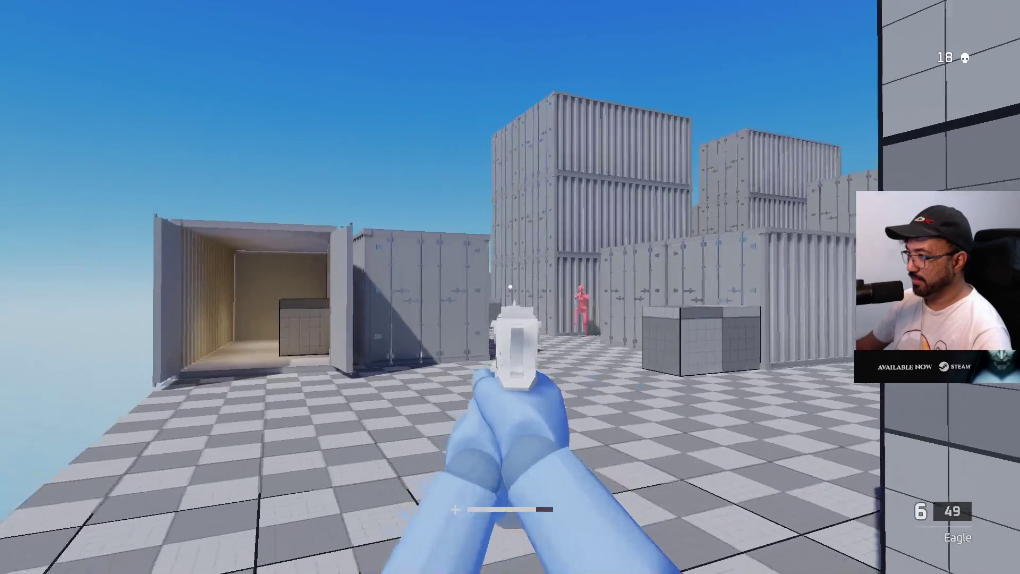
click(510, 288)
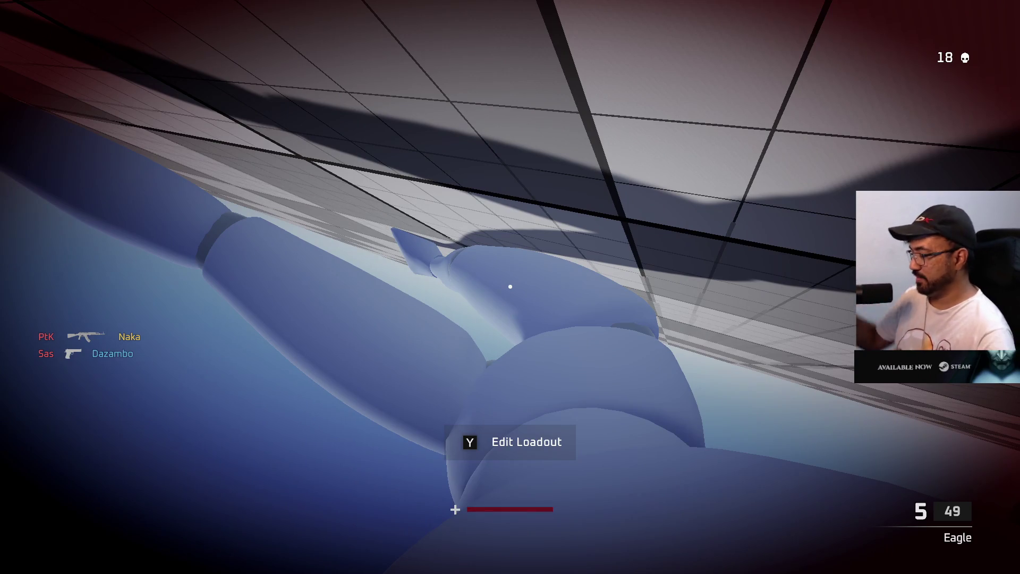
key(Tab)
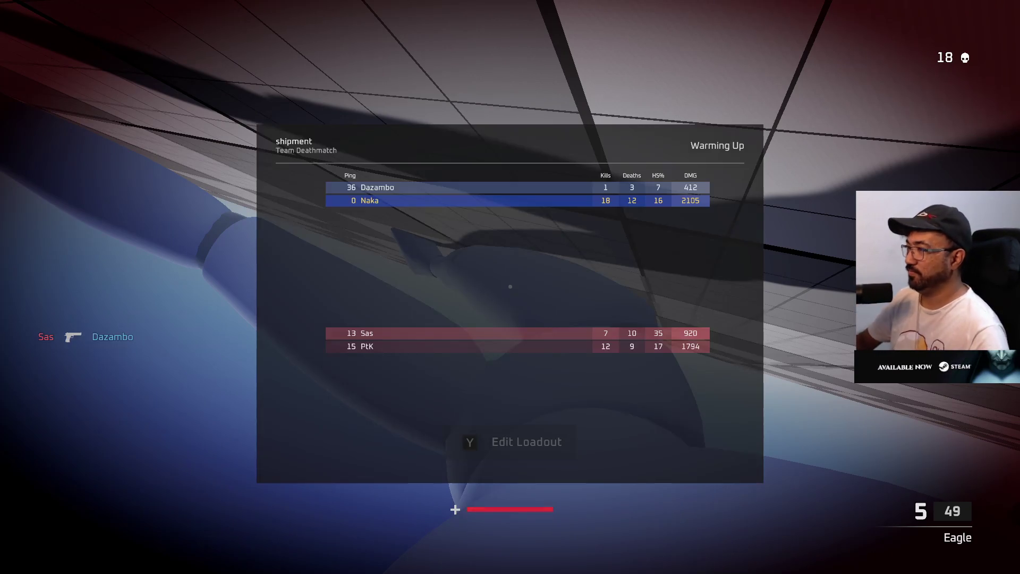
Step: Resume play, shoot the red enemy for a kill, and reload the pistol
key(2)
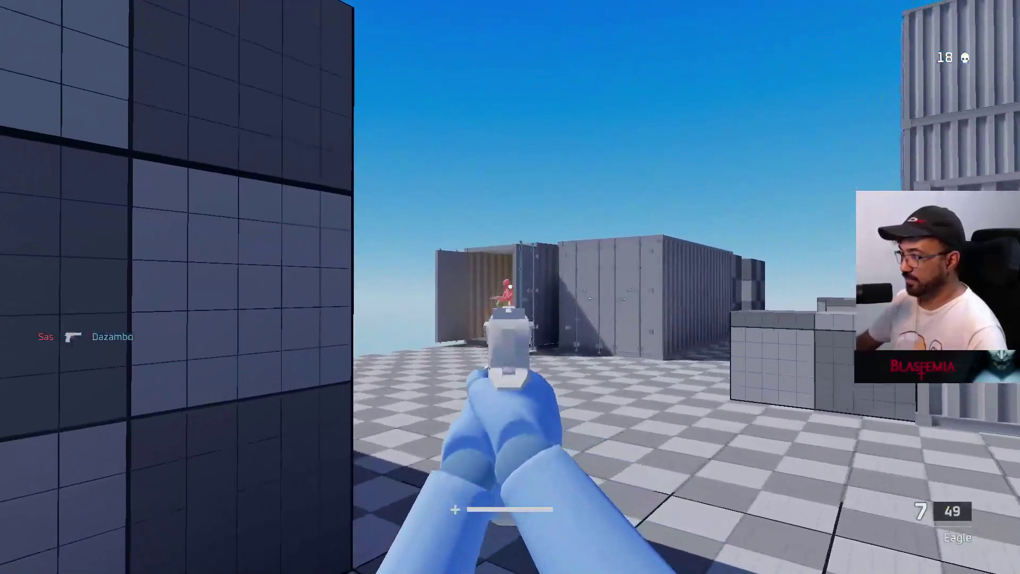
click(510, 286)
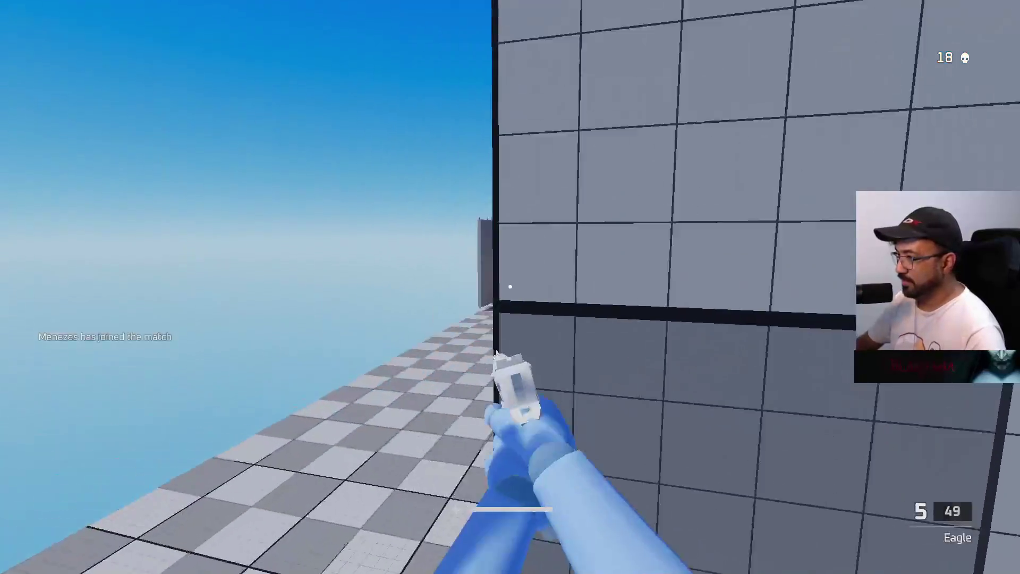
click(510, 288)
key(r)
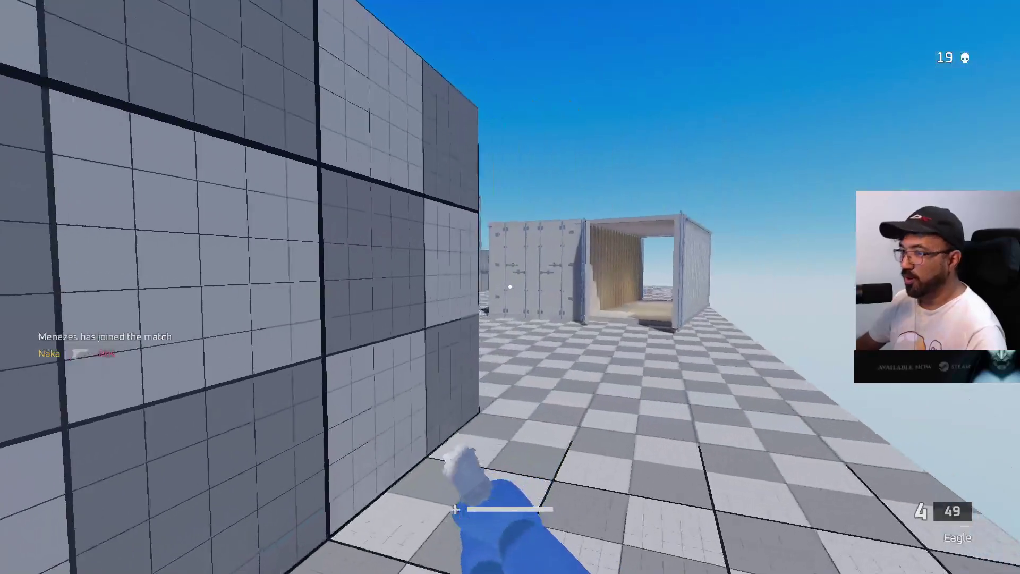
Step: Move through the container corridors with the Eagle pistol and check the scoreboard
key(w)
key(w)
key(w)
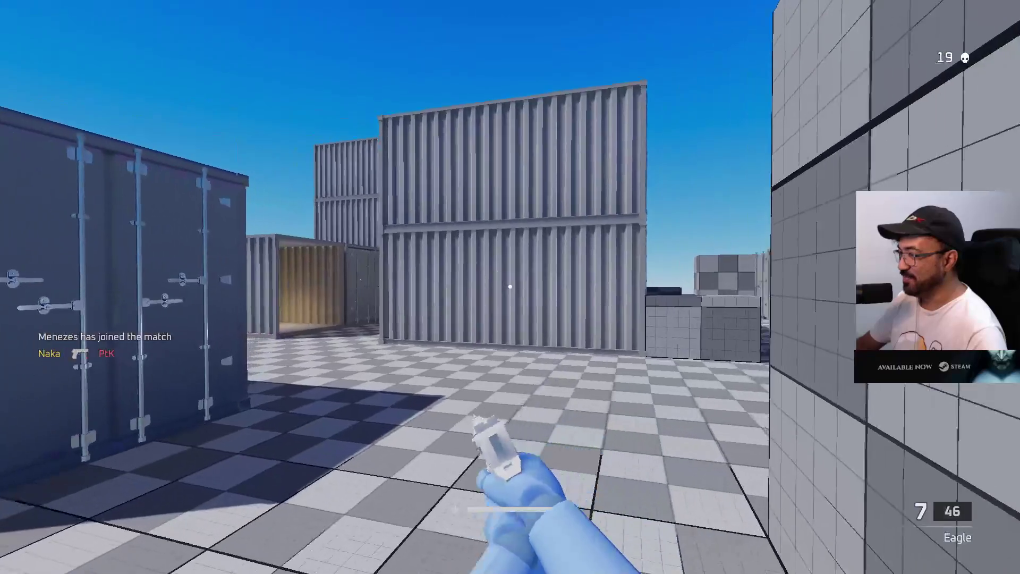
key(w)
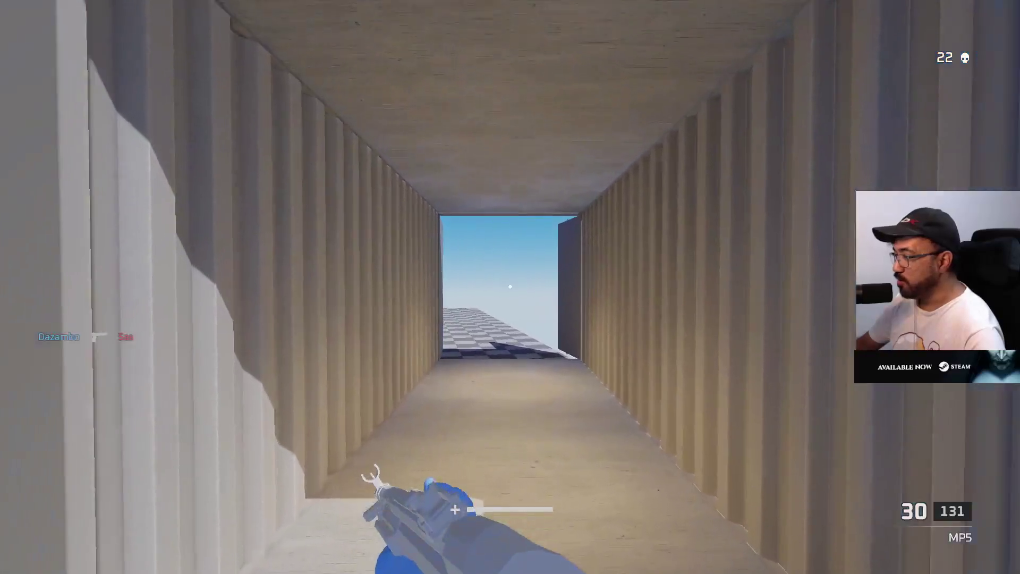
key(w)
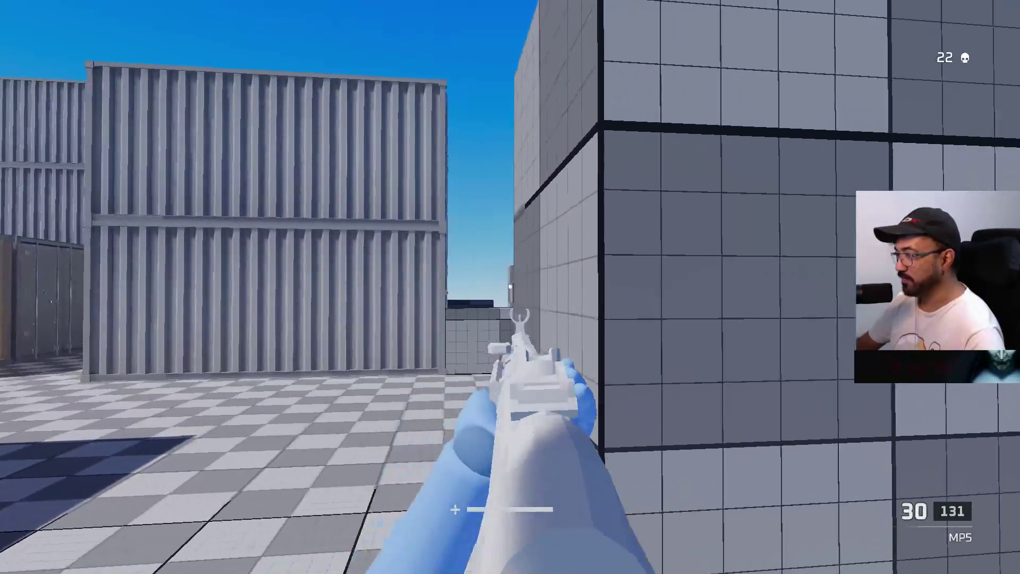
key(2)
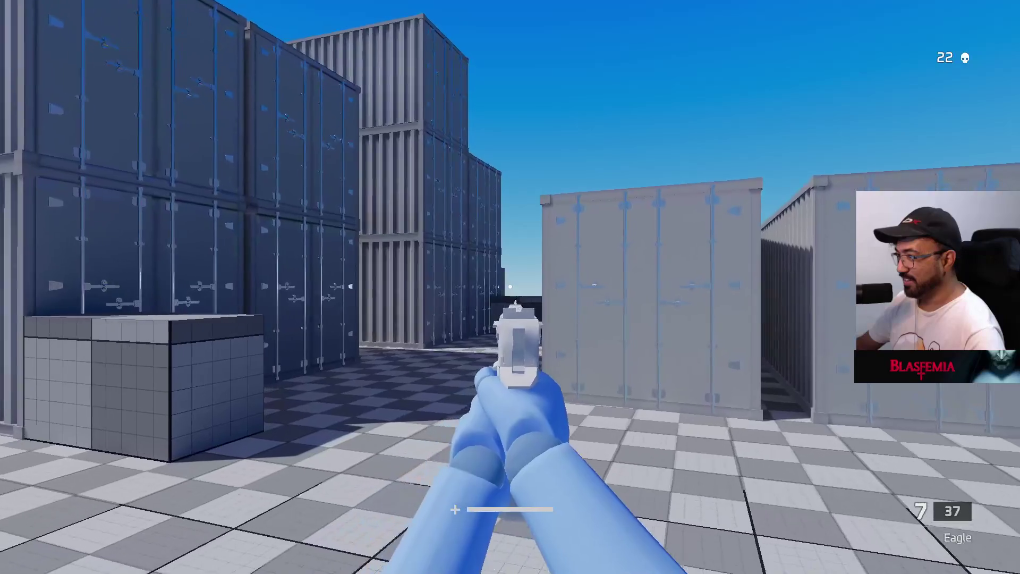
key(w)
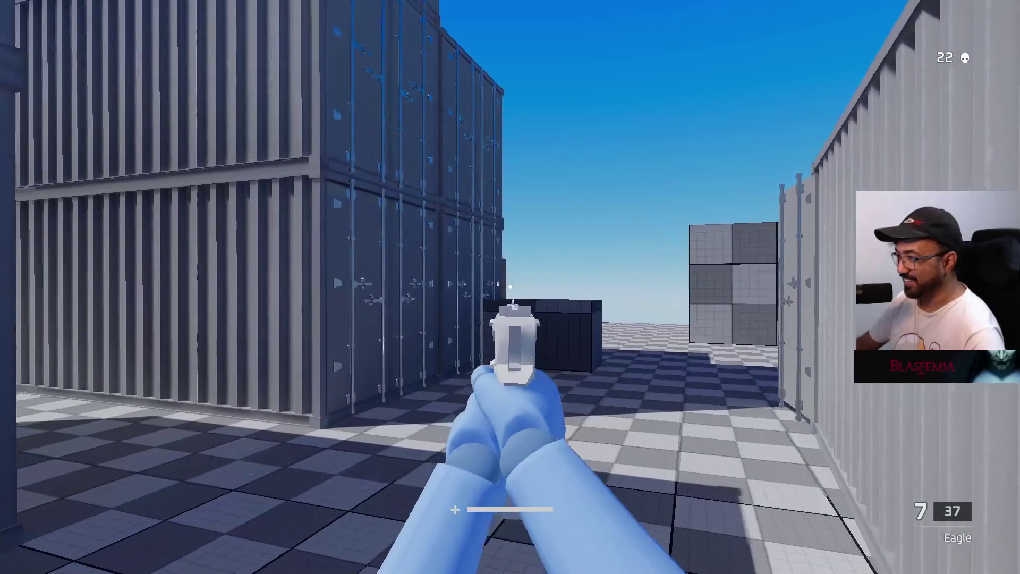
key(w)
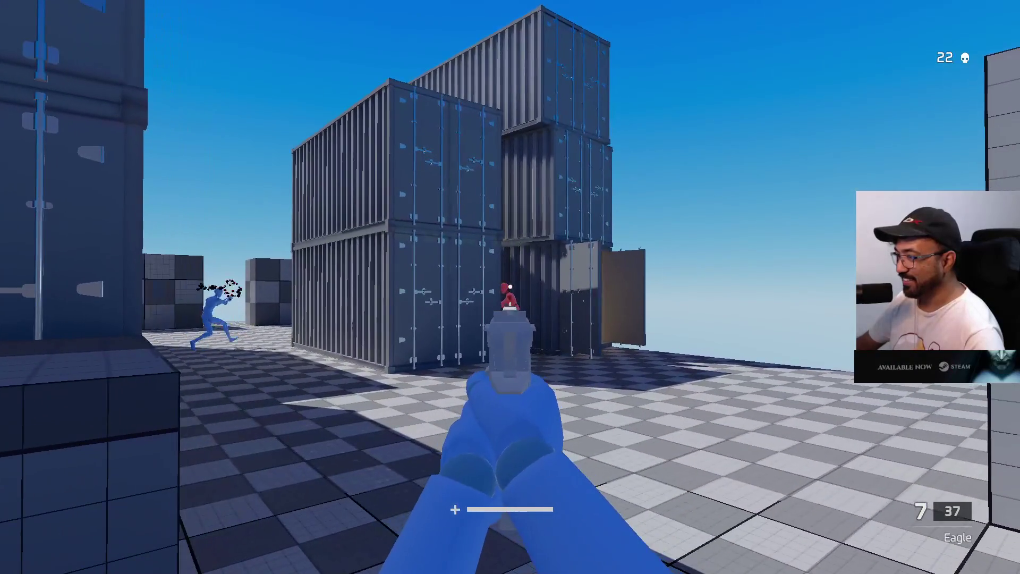
key(Tab)
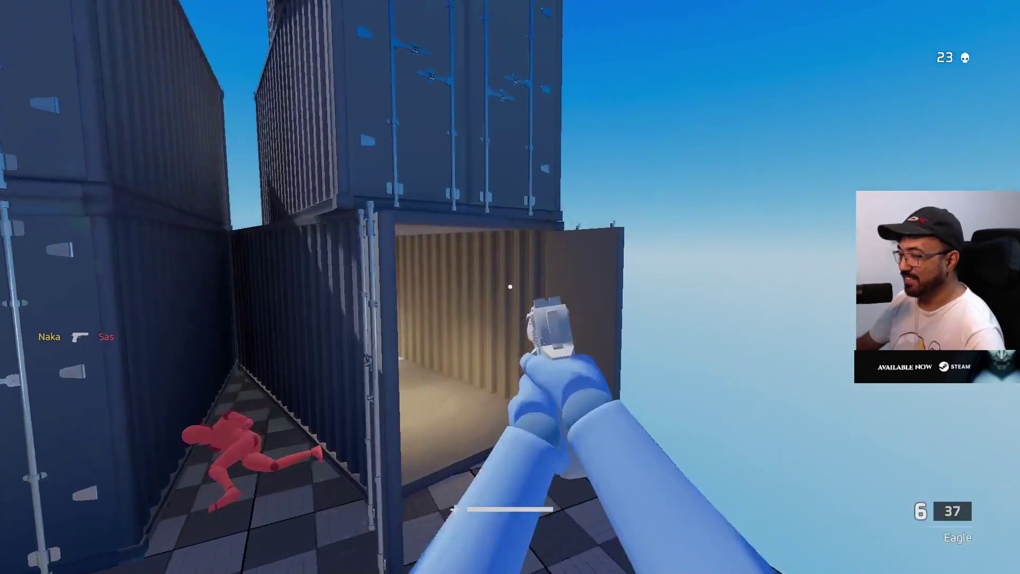
Step: Pass through the open container, reload, check the scoreboard, and shoot at the red enemy
key(w)
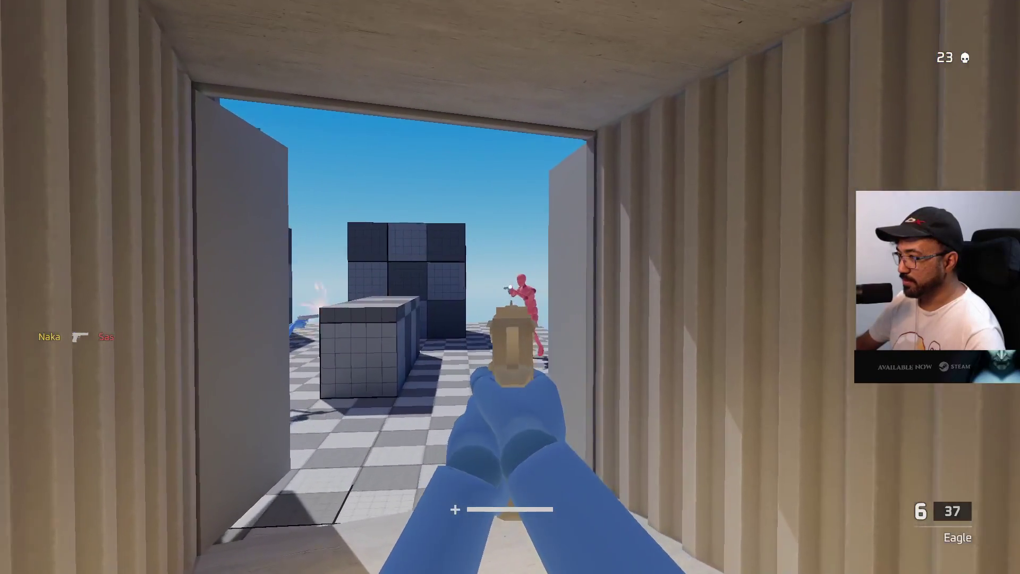
key(w)
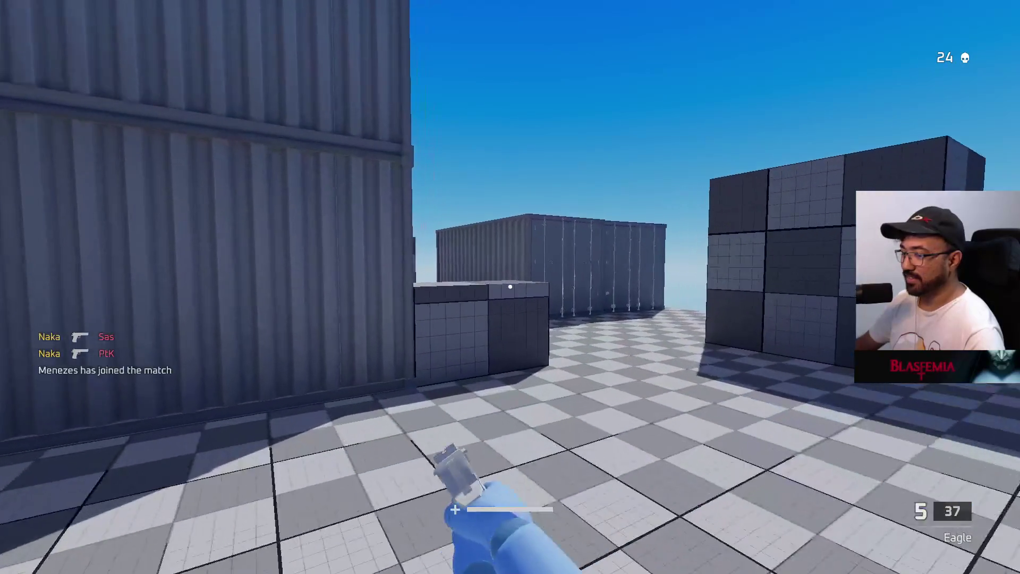
key(r)
key(Tab)
key(w)
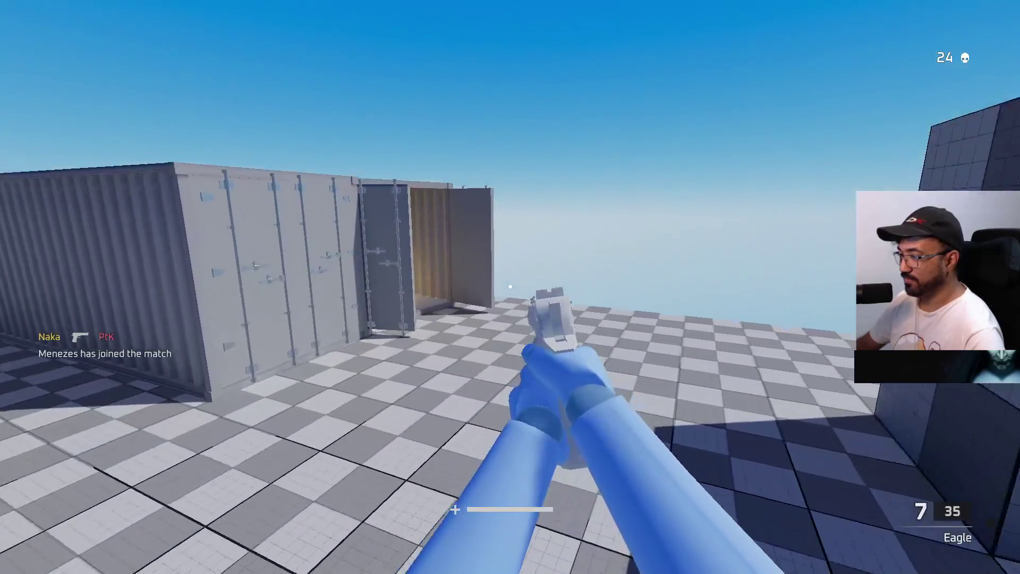
key(w)
key(w)
key(w)
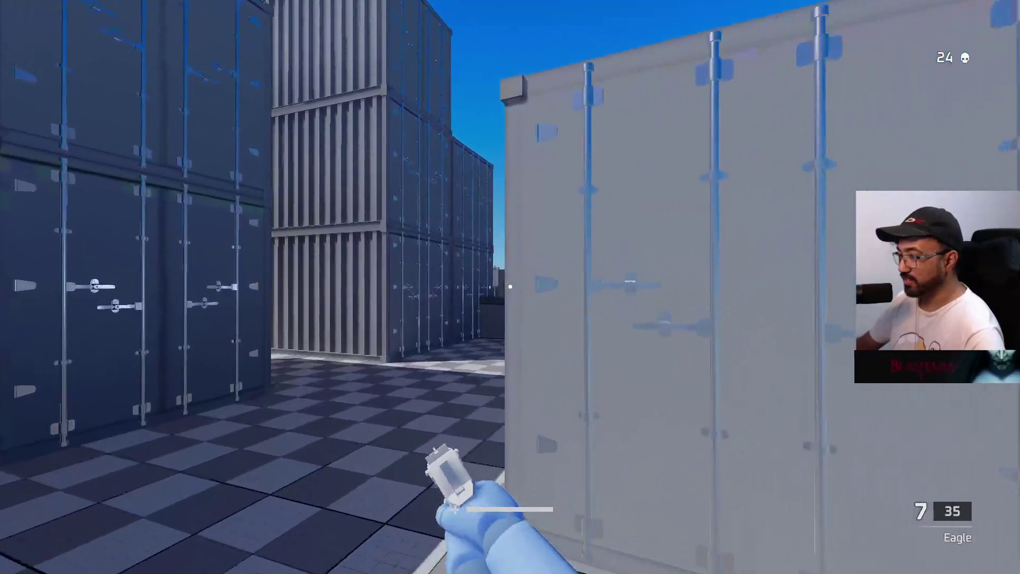
key(w)
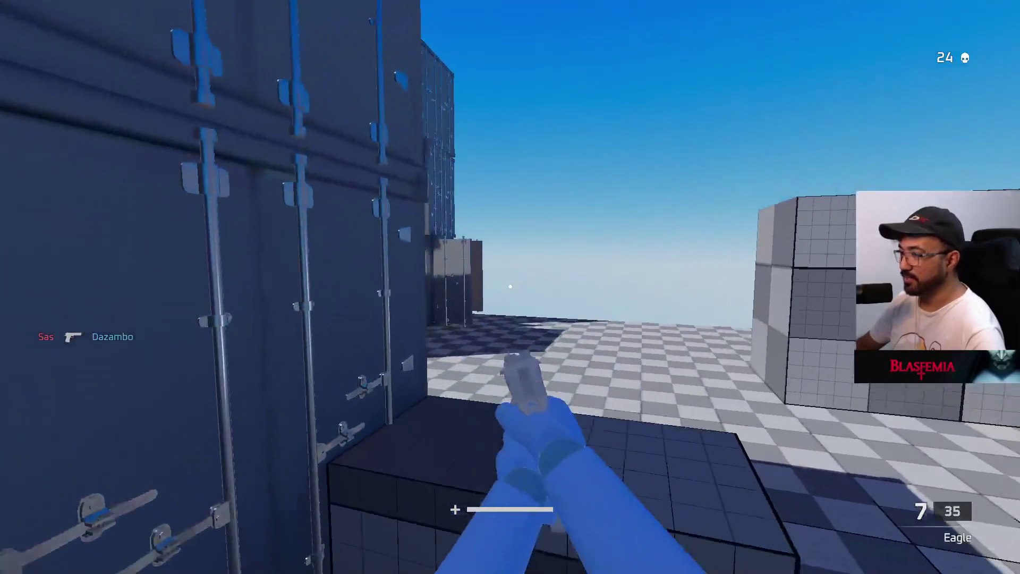
key(w)
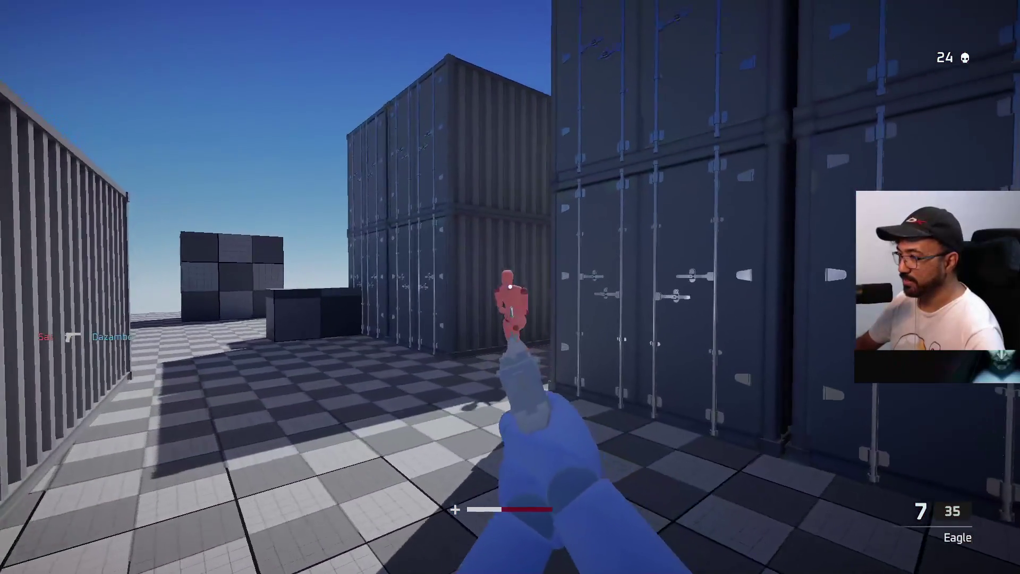
click(510, 287)
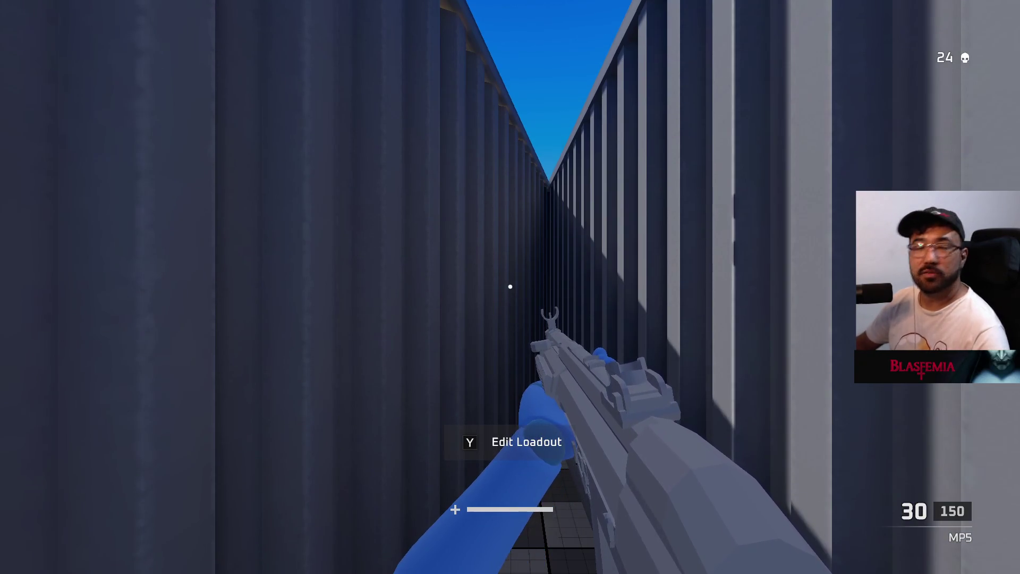
Step: Switch to the Eagle and empty it at the red enemy among the containers
key(2)
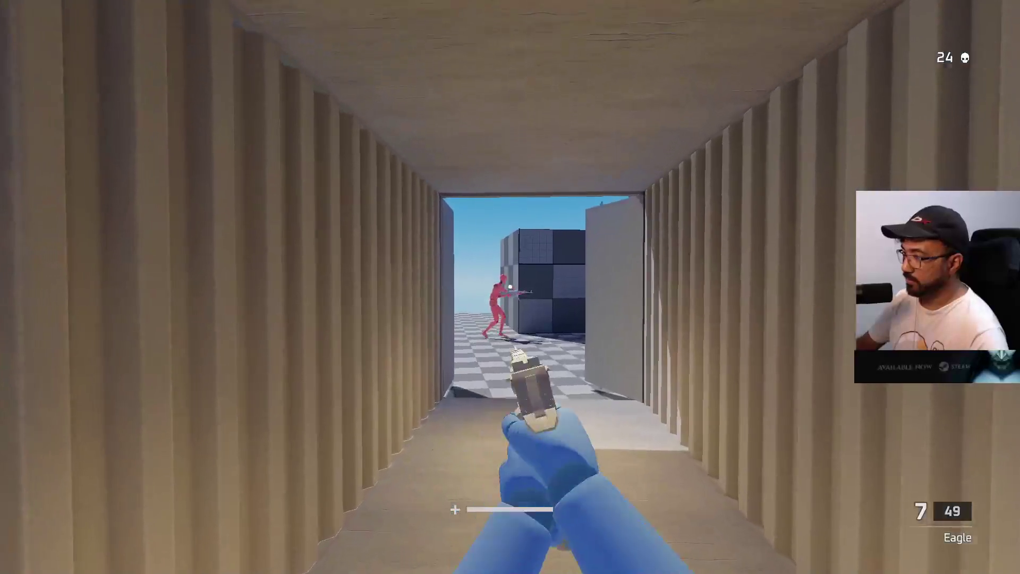
key(w)
click(511, 287)
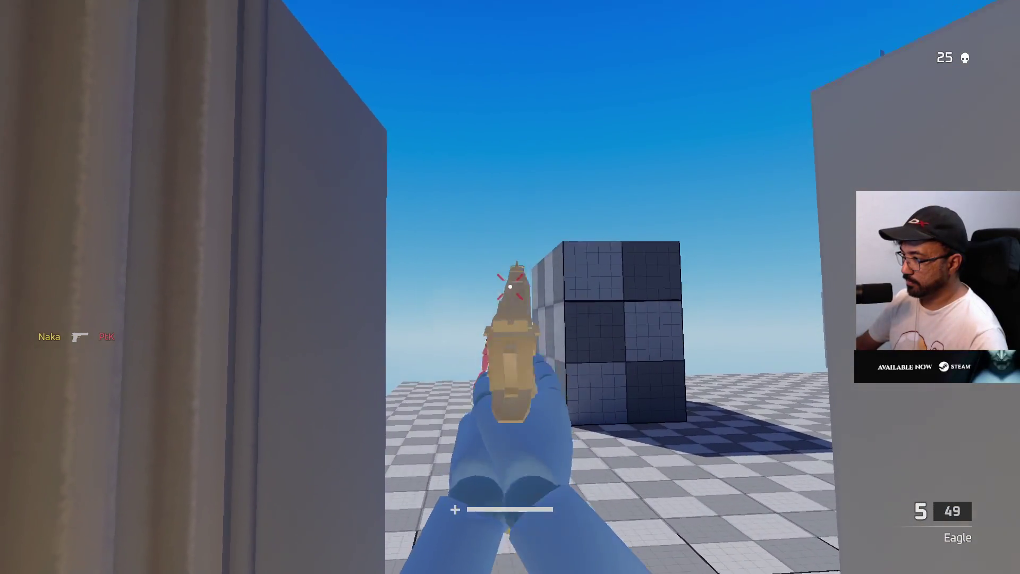
key(w)
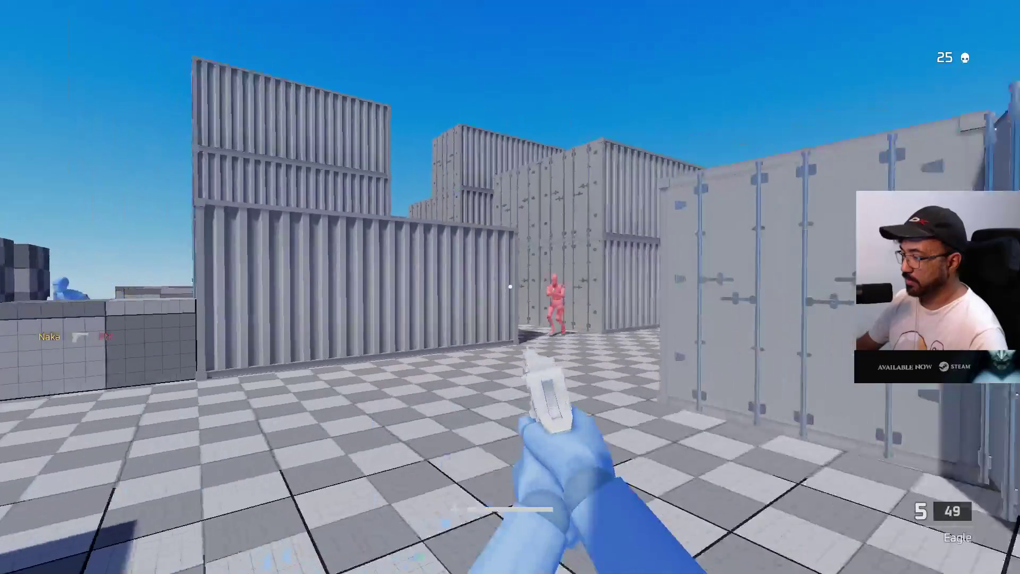
click(510, 288)
click(511, 287)
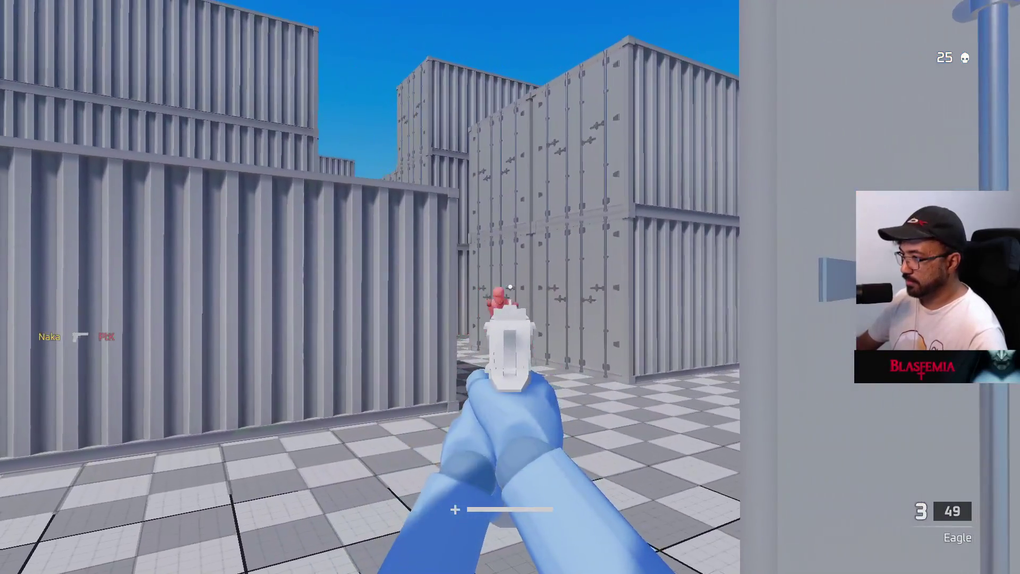
click(511, 287)
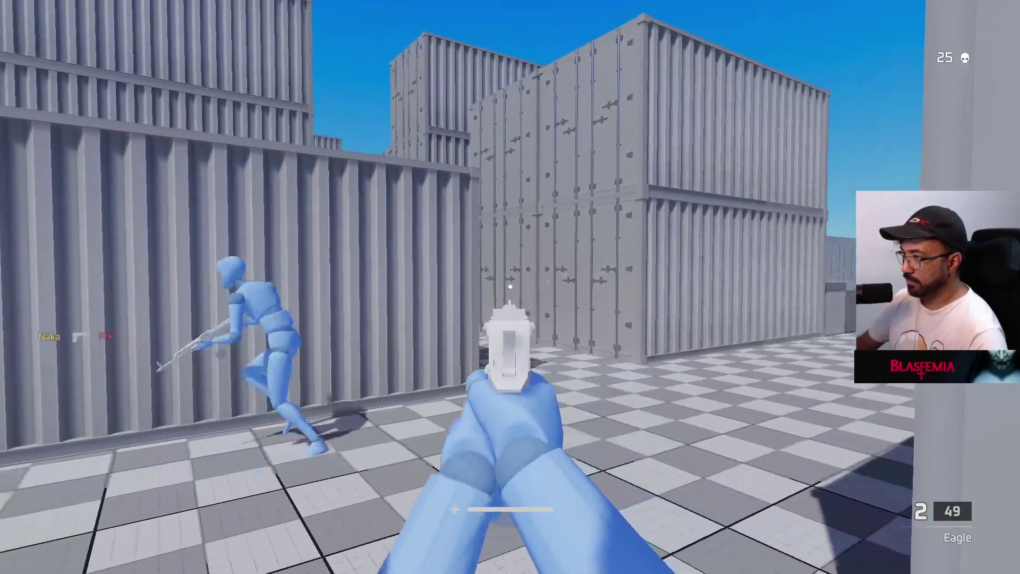
click(511, 287)
click(510, 288)
Step: Kill the pink enemy with the MP5, then reload both the MP5 and the Eagle
key(1)
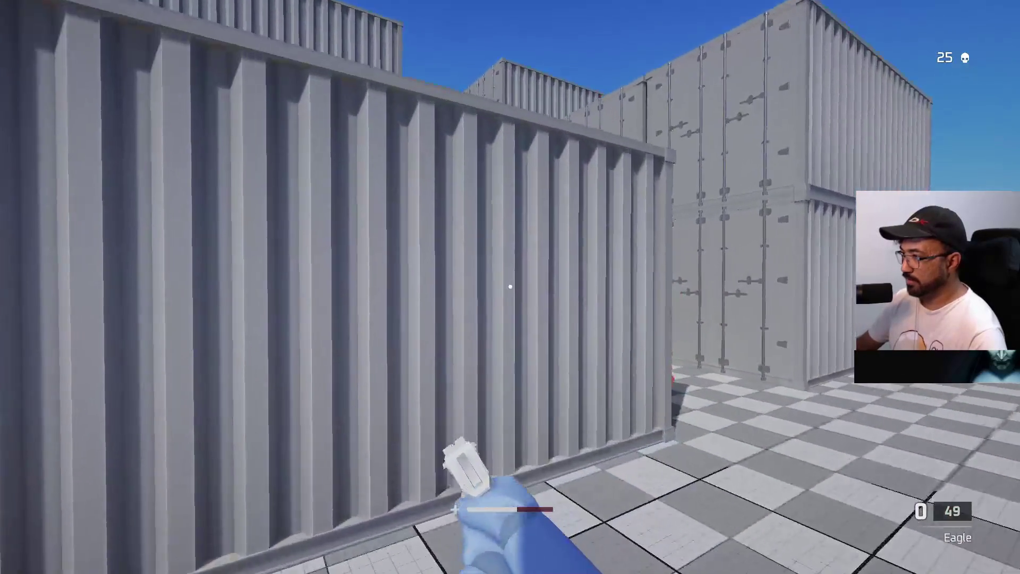
click(511, 287)
click(510, 287)
click(510, 287)
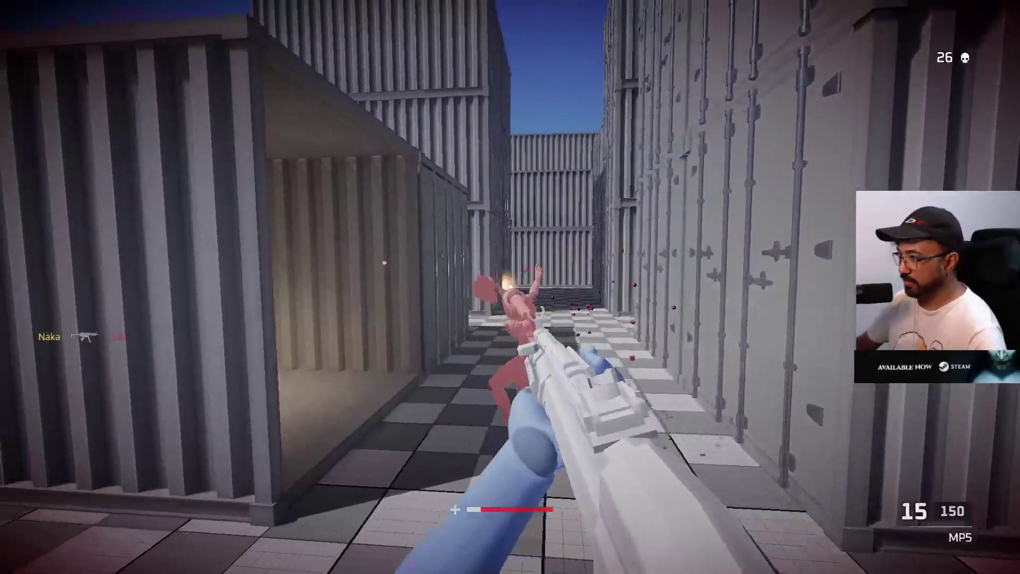
click(510, 287)
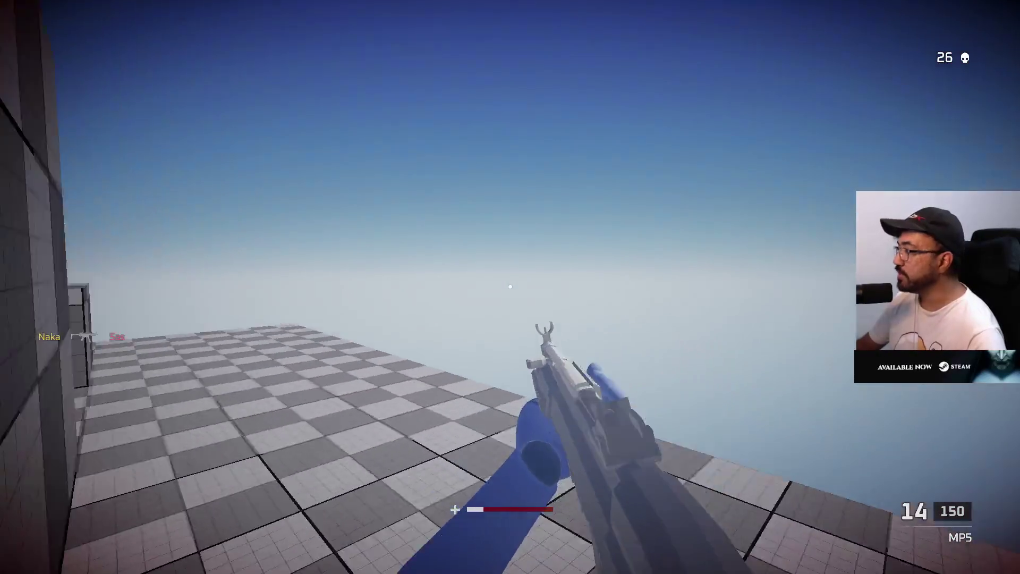
key(r)
key(2)
key(r)
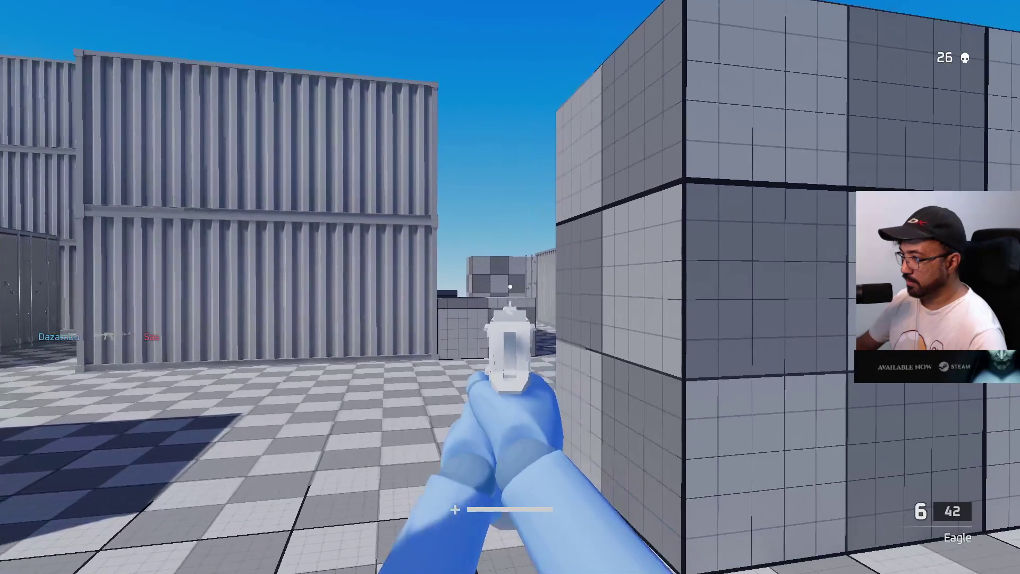
Step: Strafe around the cube, check the scoreboard, and kill the enemy inside the container
key(a)
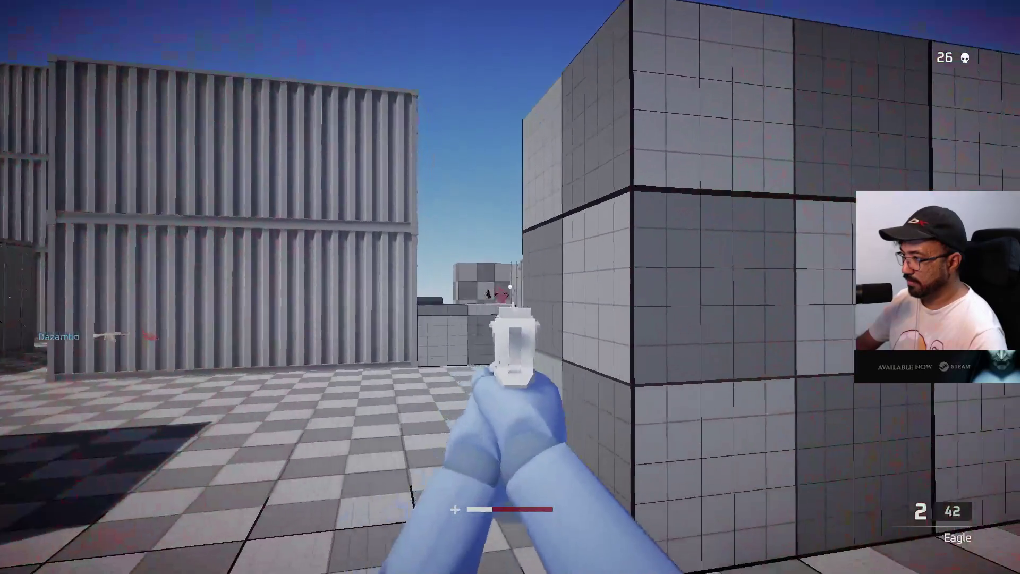
key(Tab)
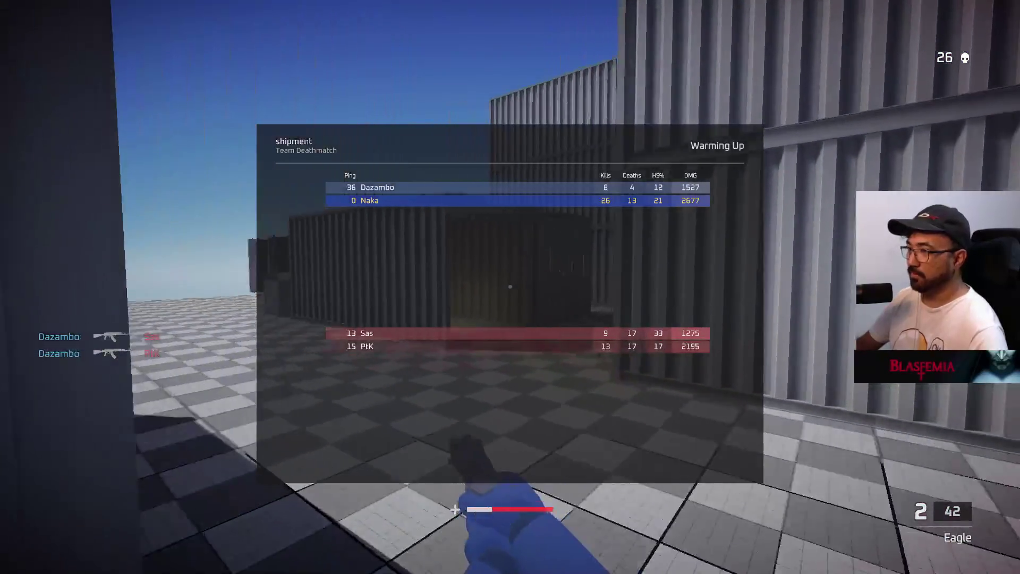
key(w)
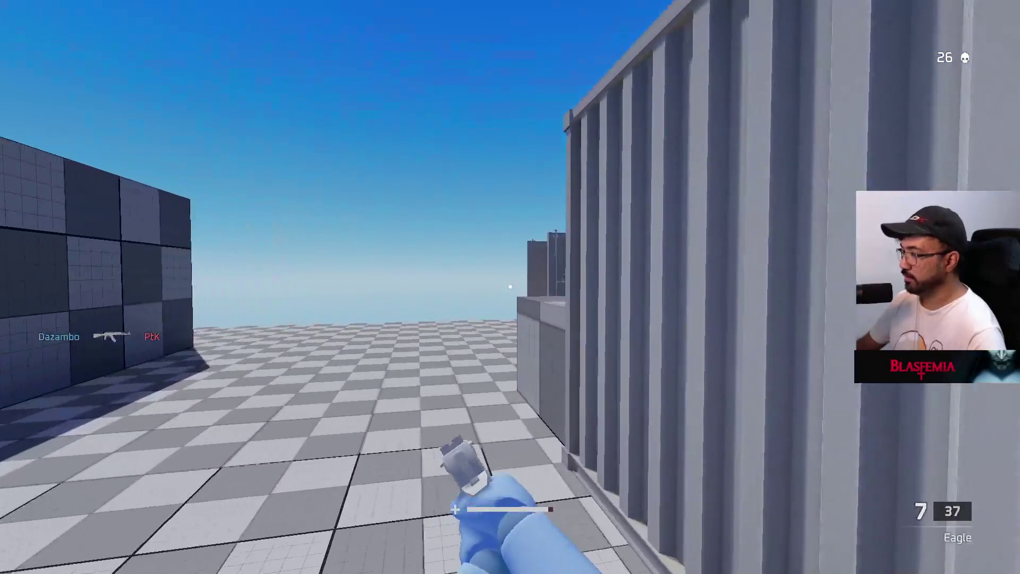
key(w)
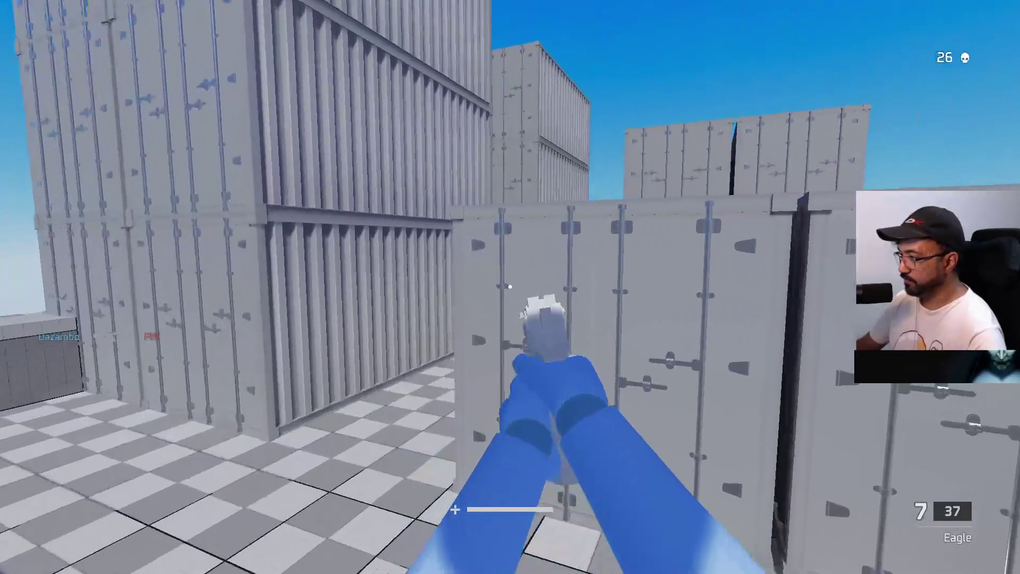
key(w)
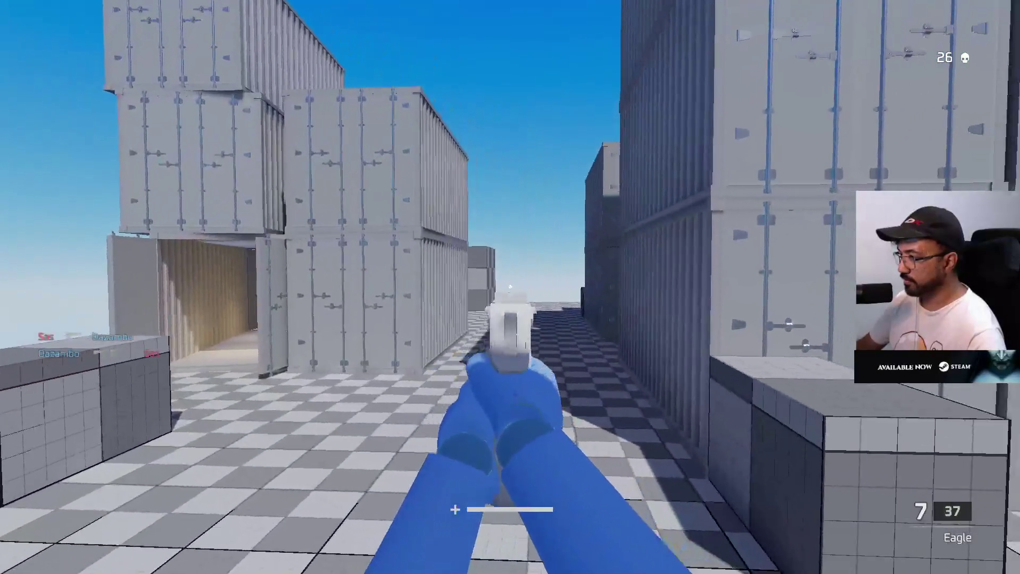
key(w)
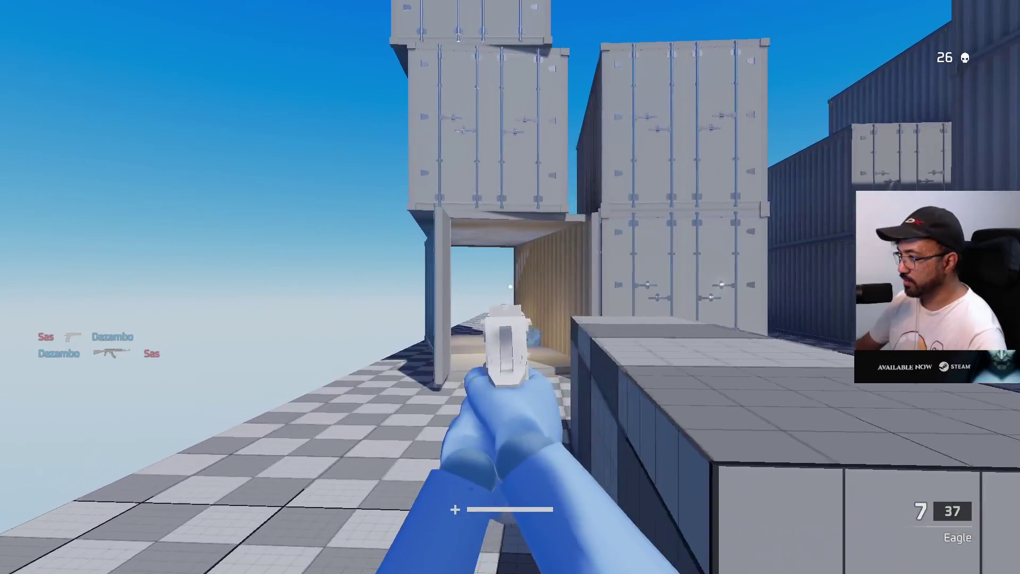
key(w)
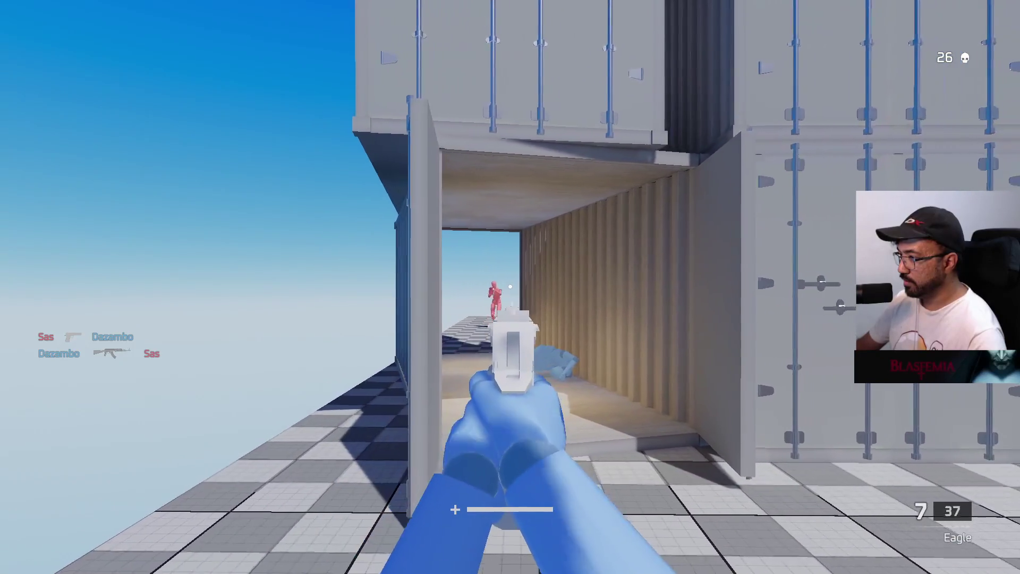
click(510, 287)
Step: Move through the shipping containers to the open yard, reloading the Eagle along the way
key(w)
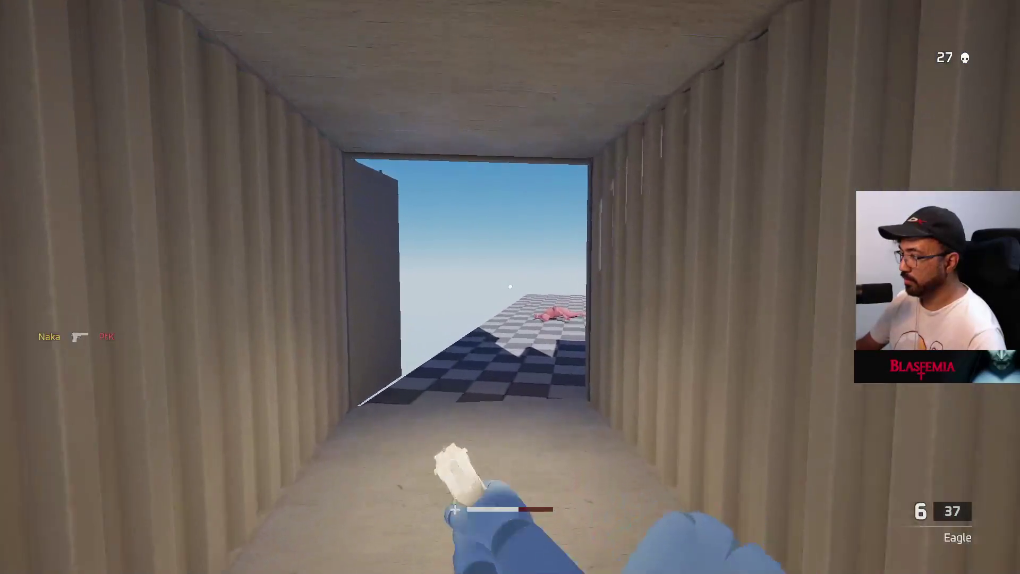
key(r)
key(w)
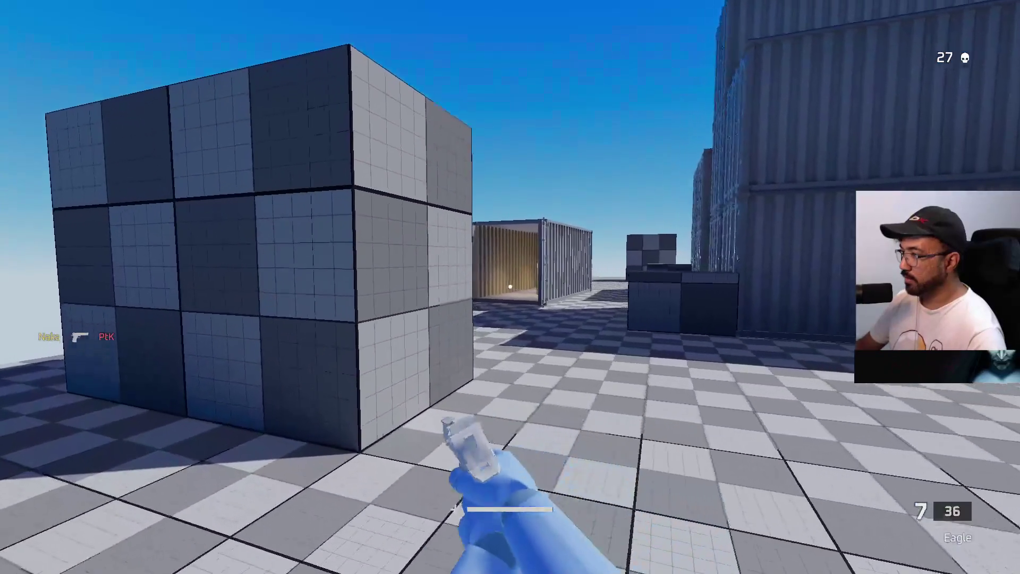
key(w)
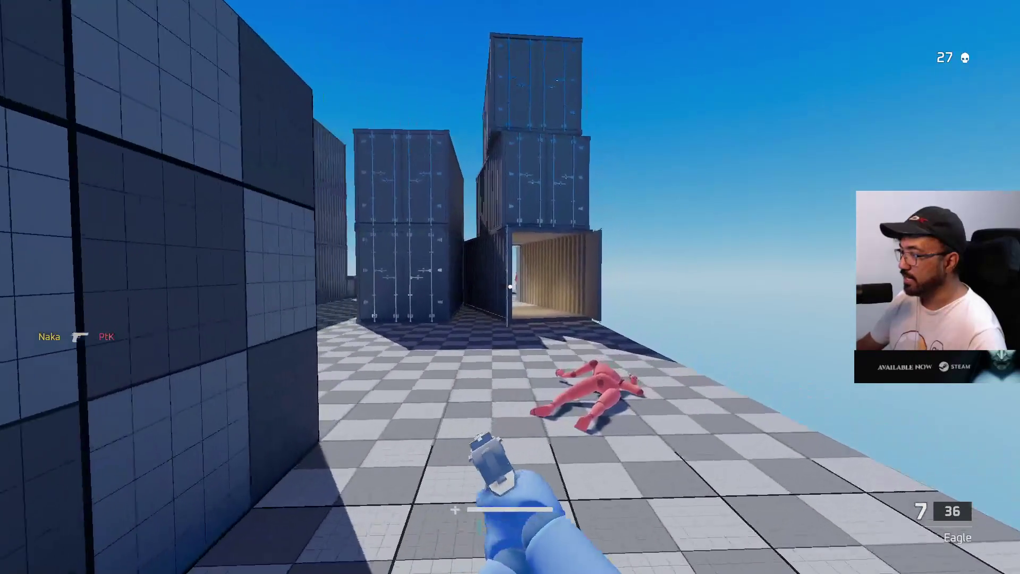
key(w)
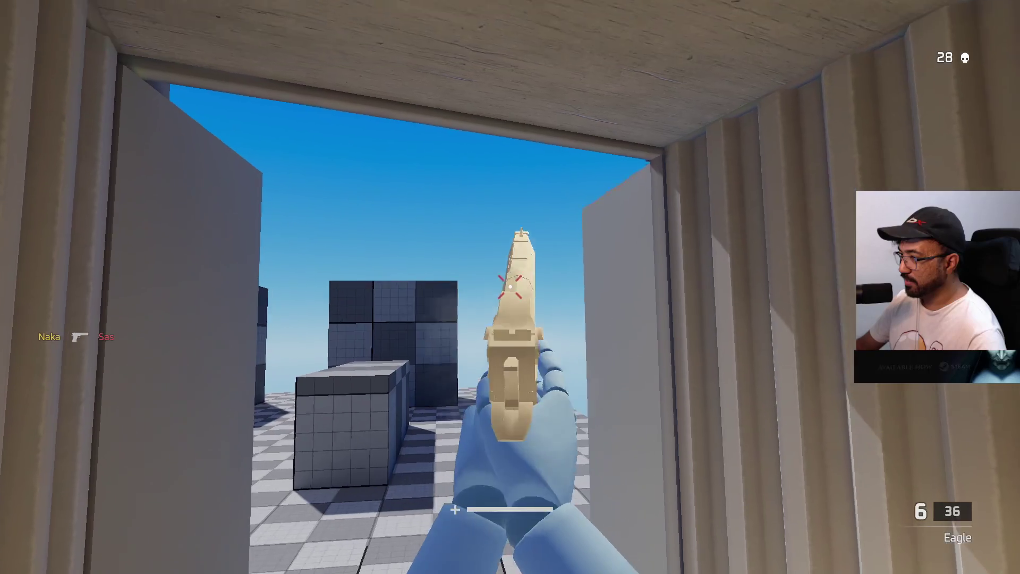
key(w)
key(w)
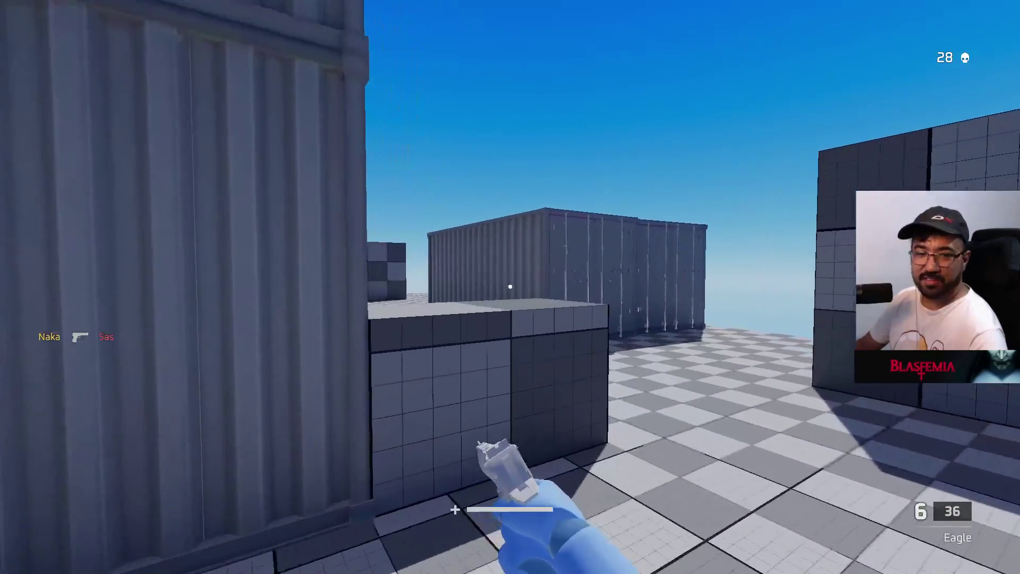
key(w)
key(r)
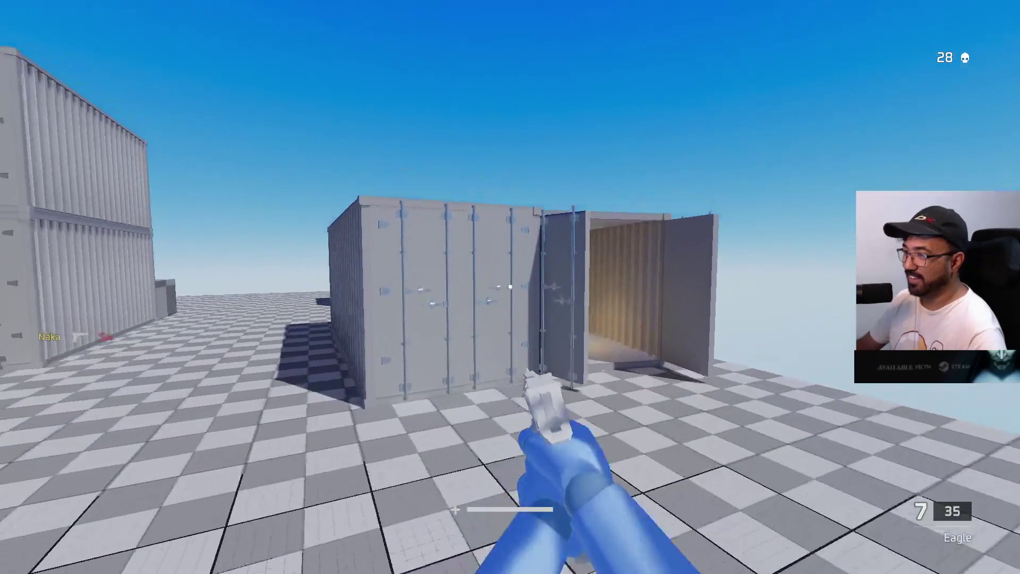
key(w)
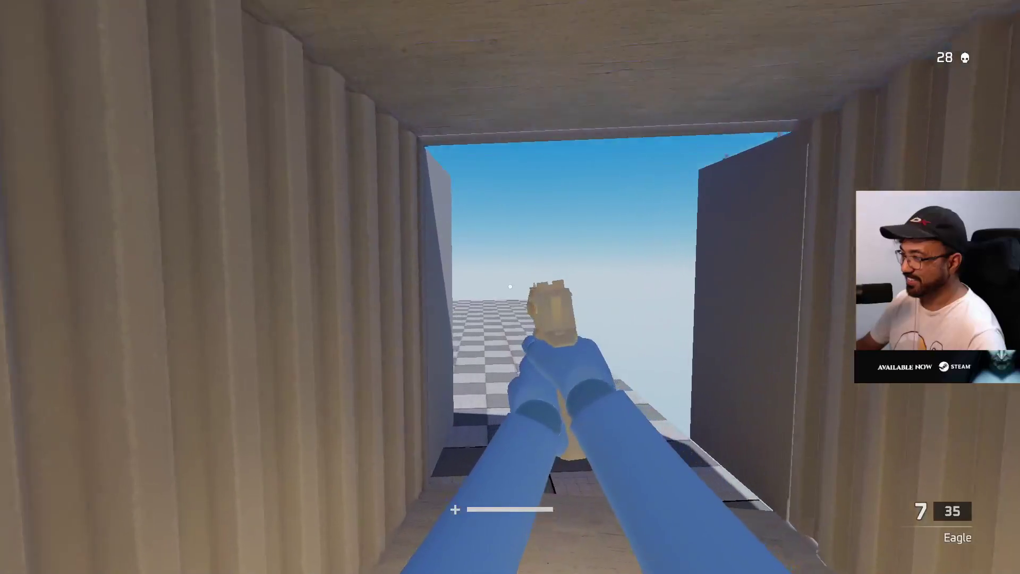
key(w)
key(w)
key(w)
key(w)
key(w)
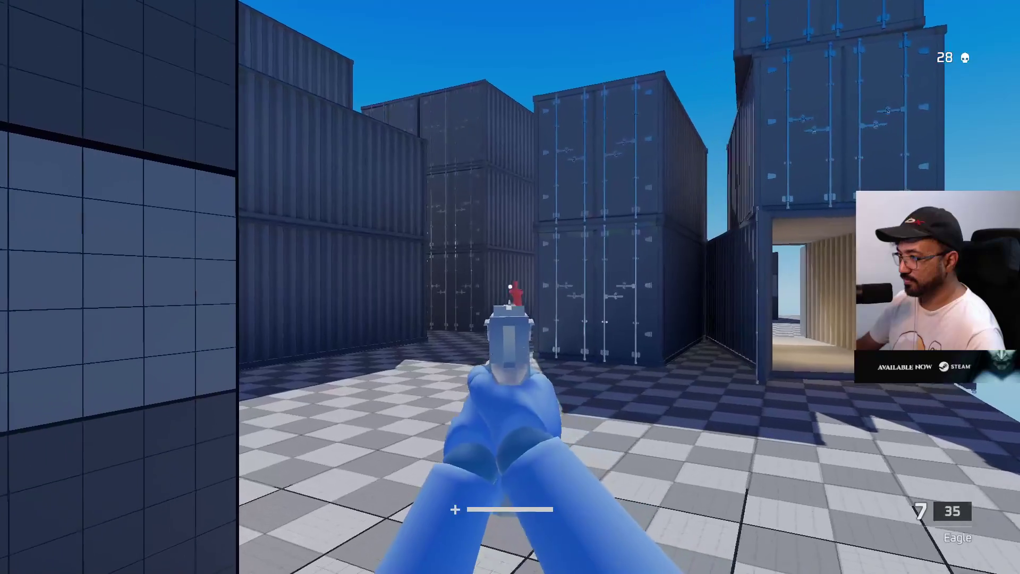
Step: Fire at the distant enemy, then respawn holding the Eagle pistol
click(511, 287)
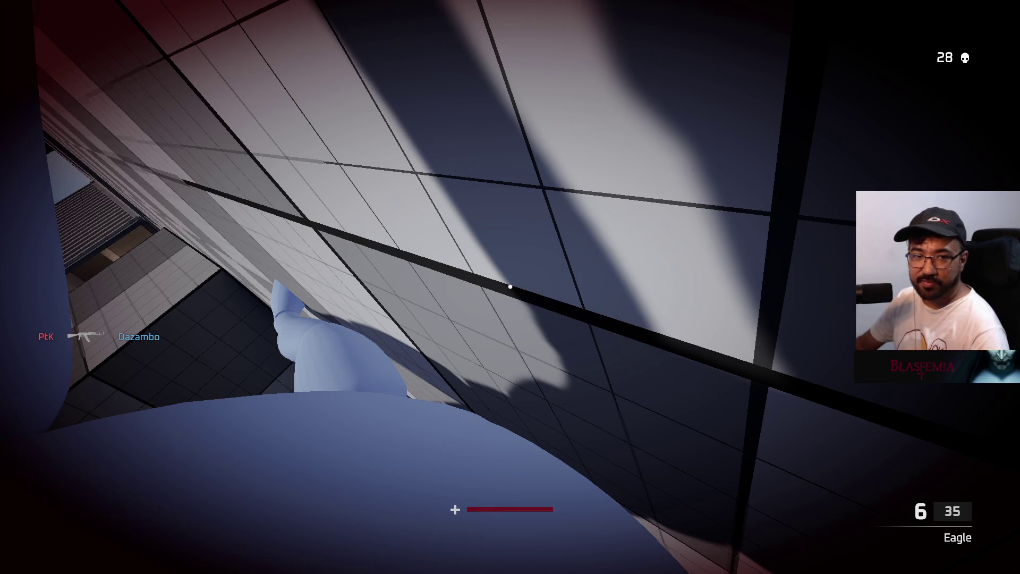
key(2)
key(w)
key(w)
key(w)
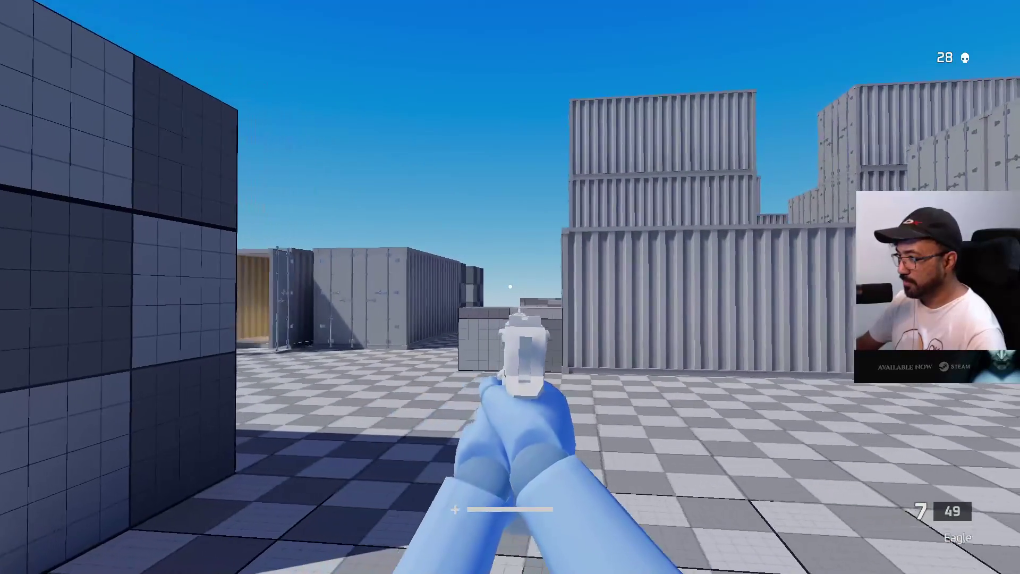
Step: Push out past the wall toward the containers and fire at the enemy ahead
key(w)
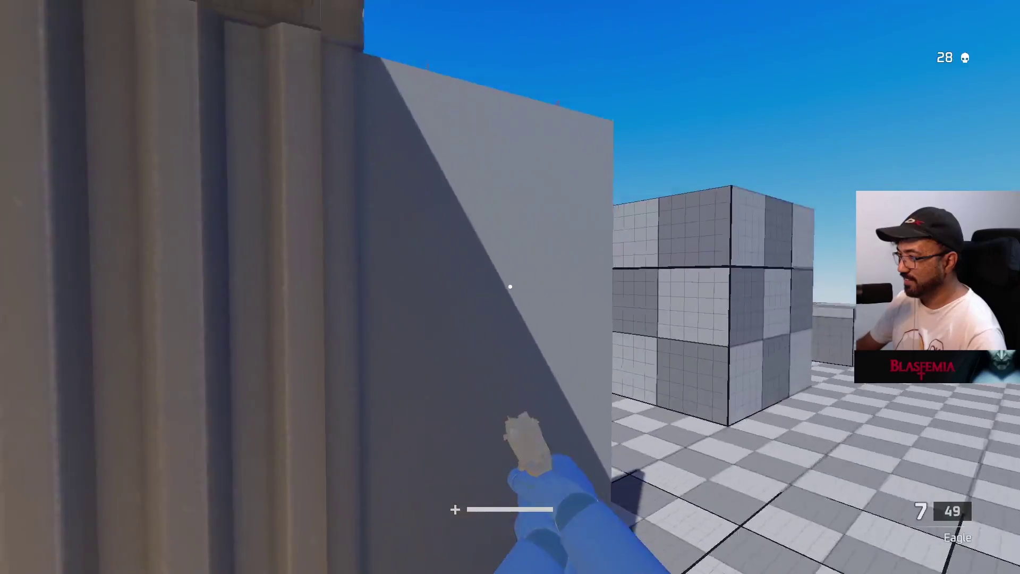
key(w)
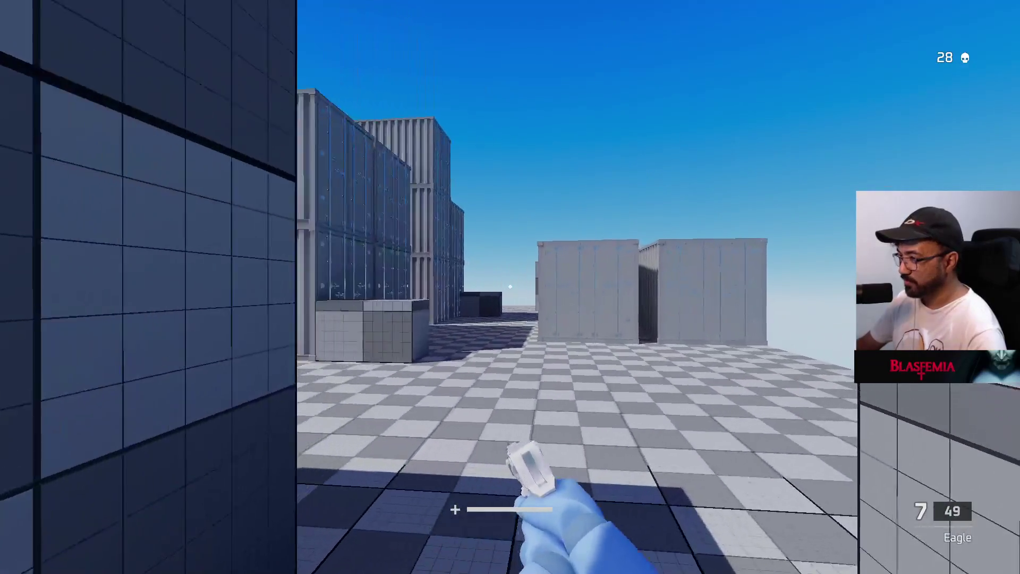
key(w)
click(510, 287)
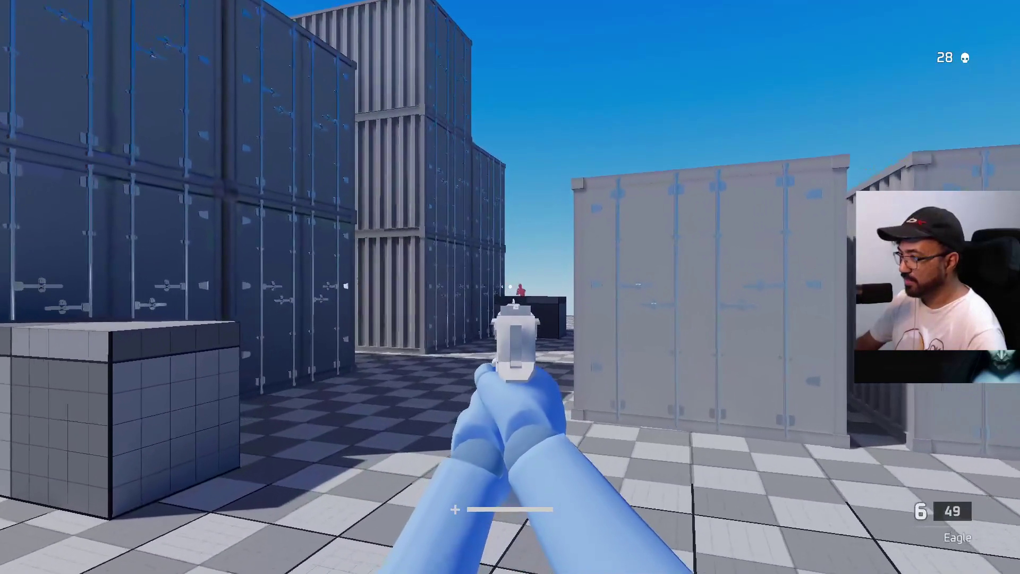
key(w)
click(510, 287)
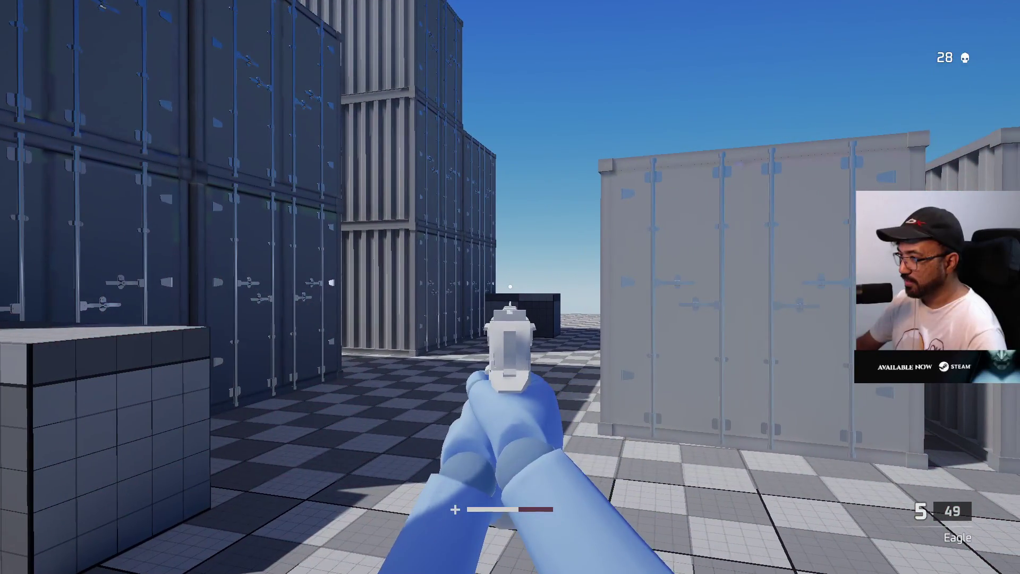
Step: Reload the pistol, cut through the open container into the yard and shoot an enemy
key(w)
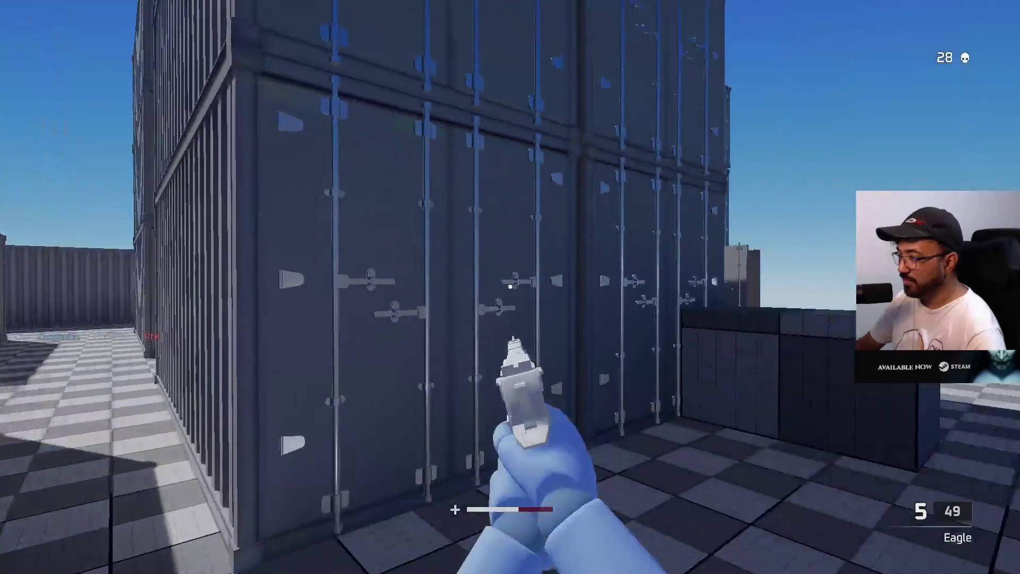
key(w)
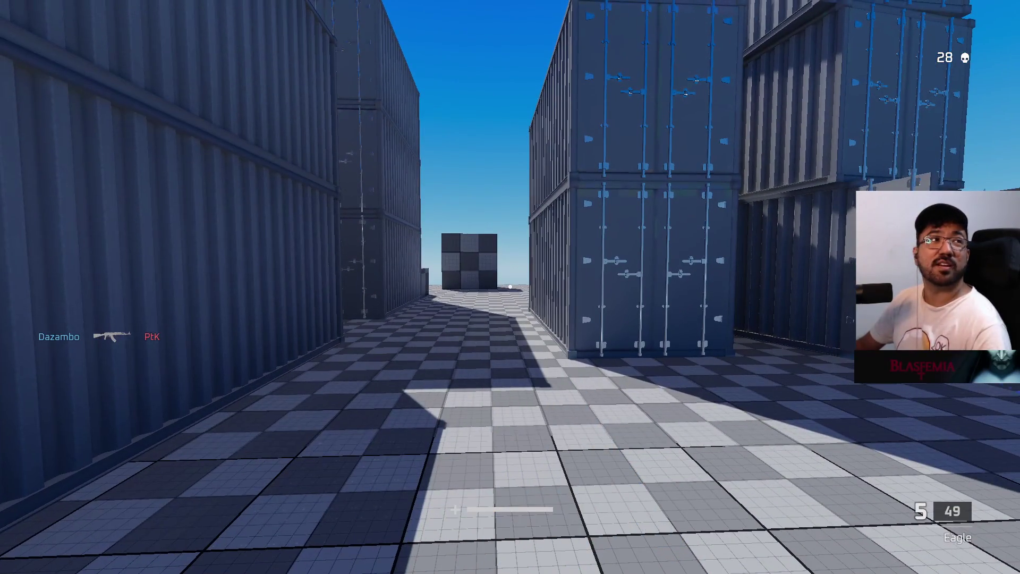
key(r)
key(w)
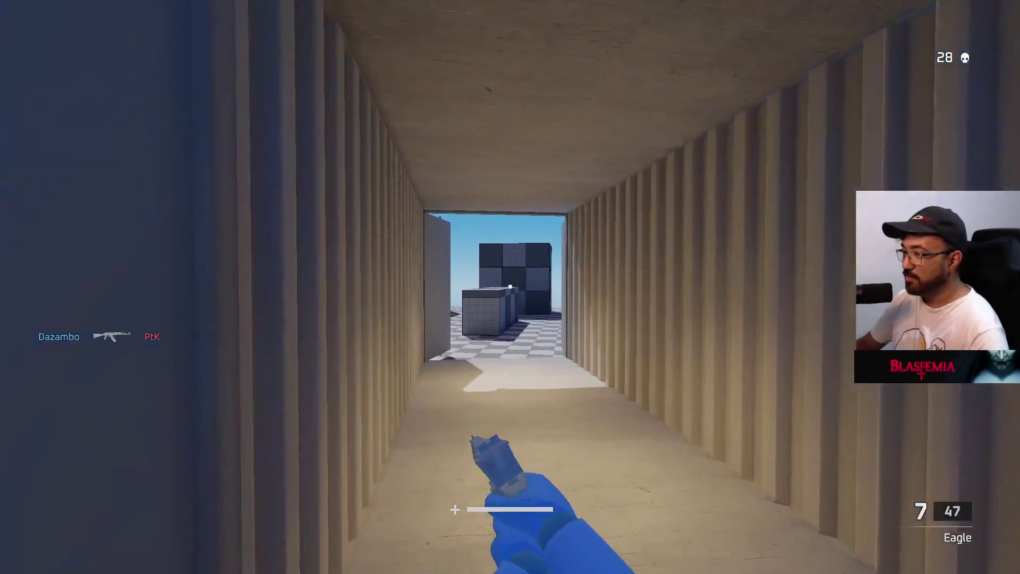
key(w)
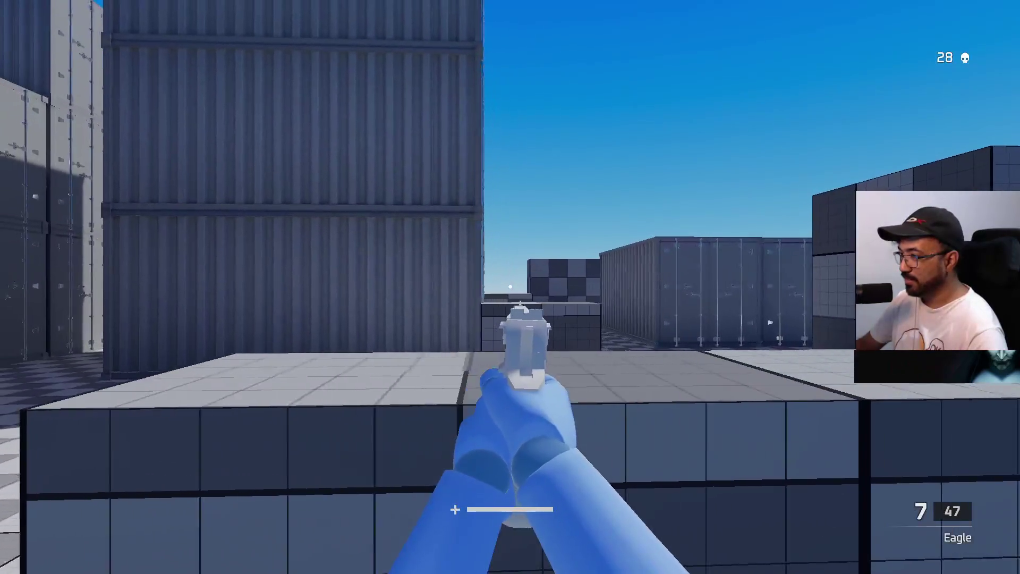
key(w)
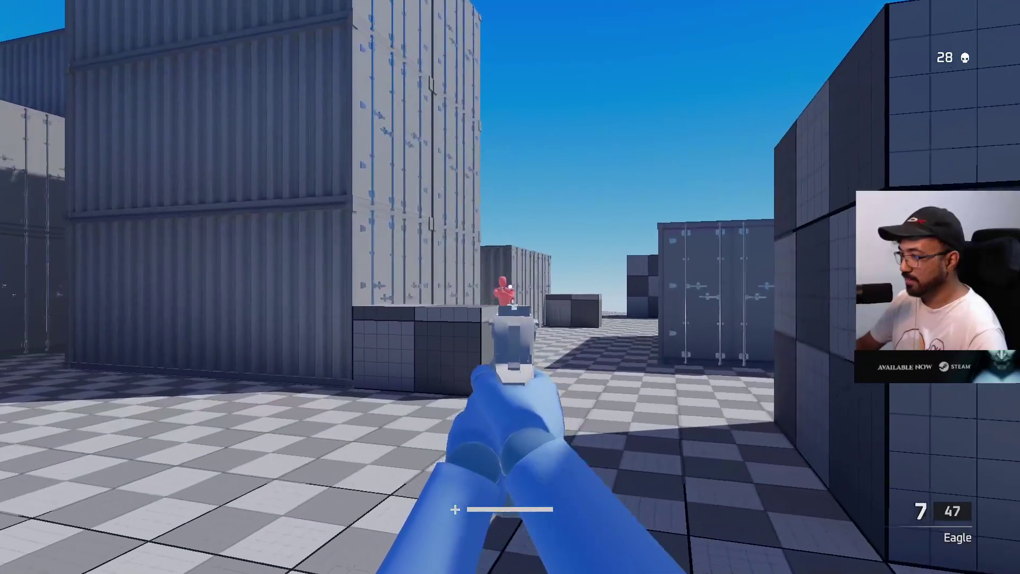
click(510, 288)
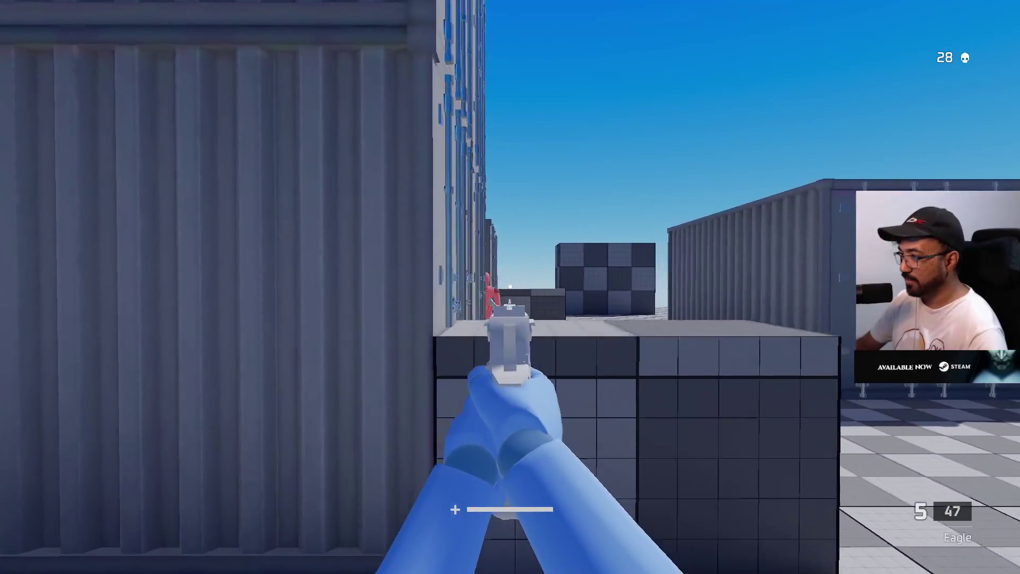
Step: Advance down the alley and kill the dummy with repeated pistol shots
key(w)
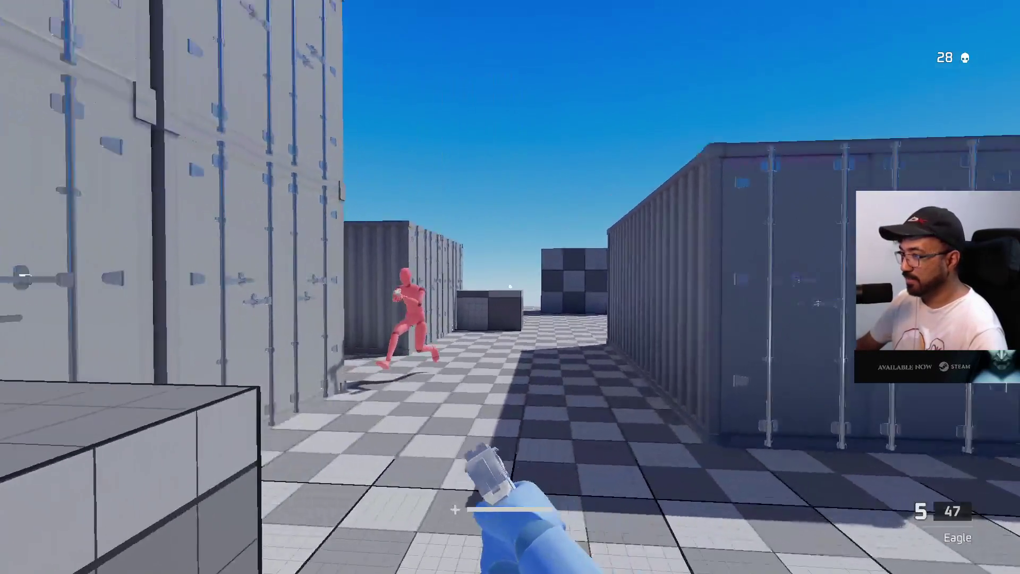
key(w)
click(511, 287)
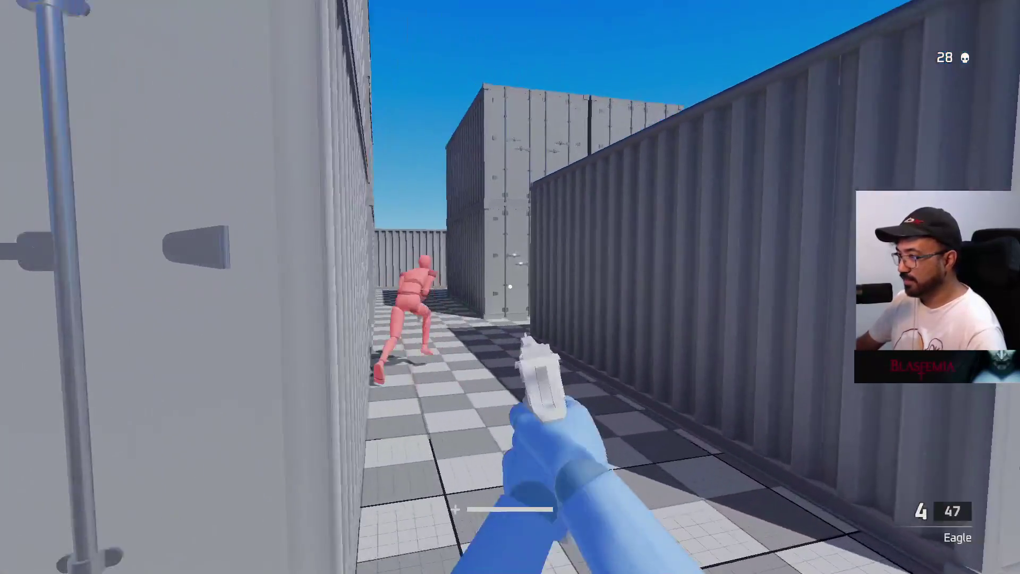
click(511, 287)
key(w)
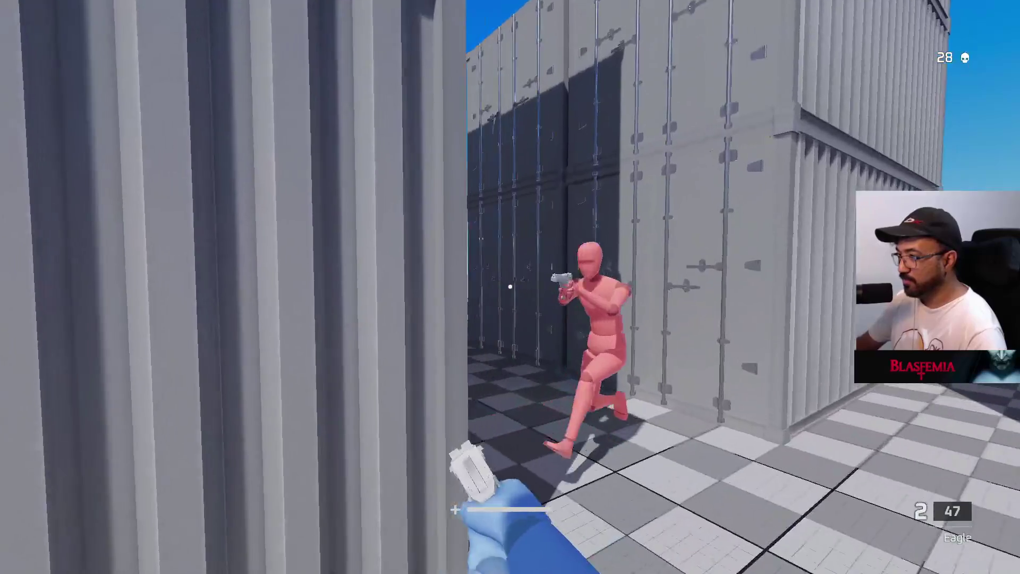
click(510, 287)
click(511, 287)
key(w)
key(w)
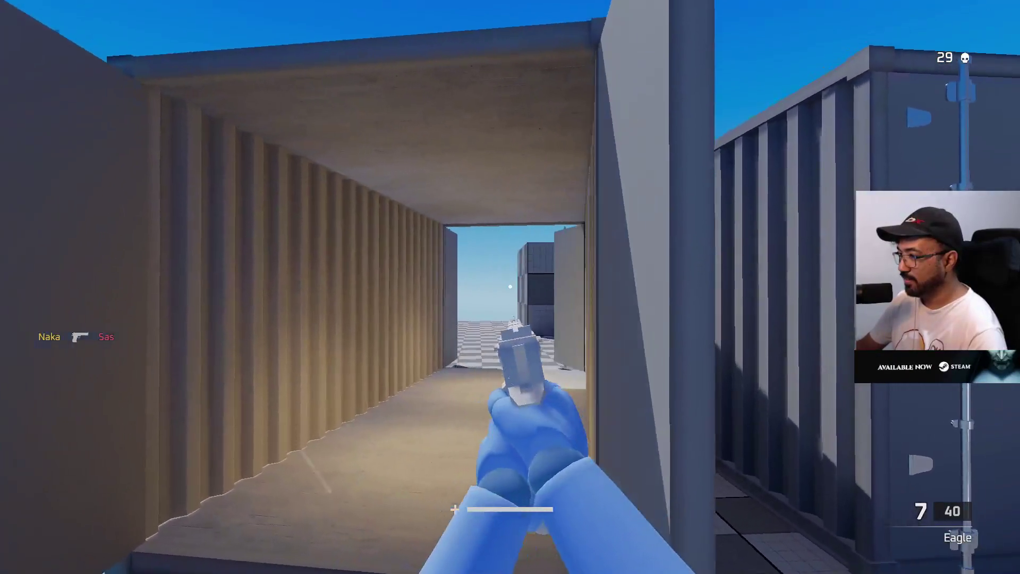
Step: Cross the checkered yard to another container alley and open fire on the red enemy
key(w)
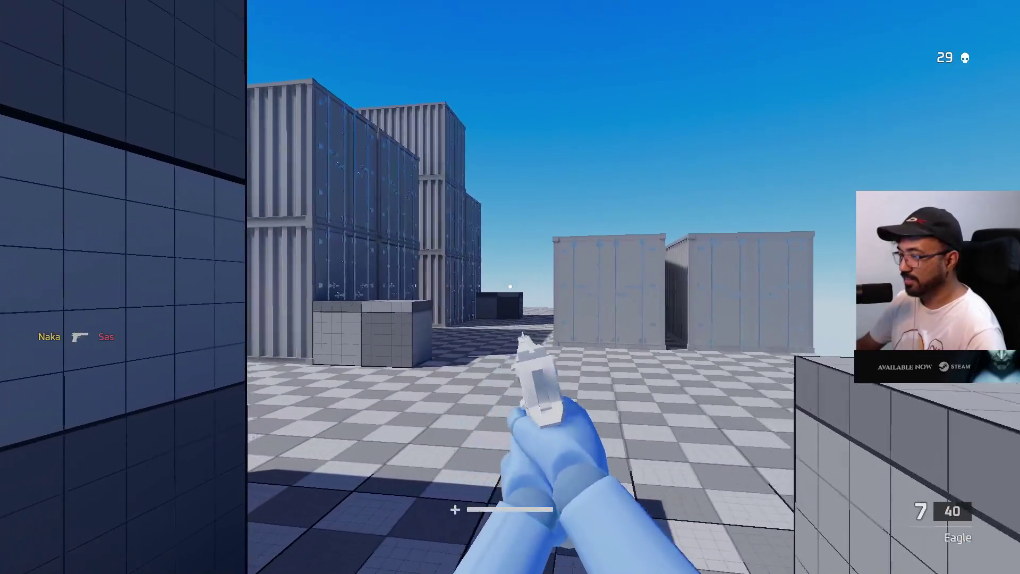
key(w)
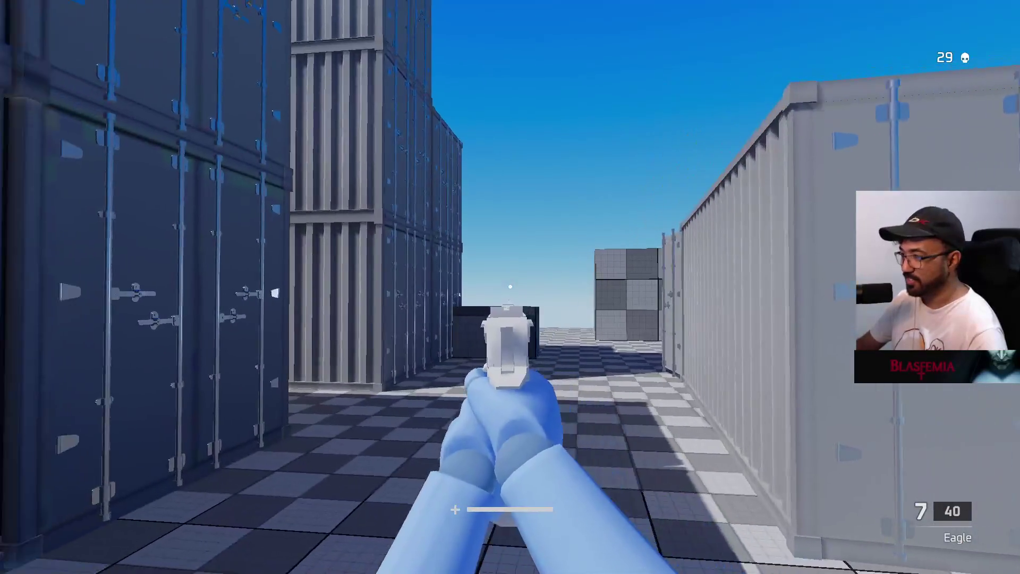
key(w)
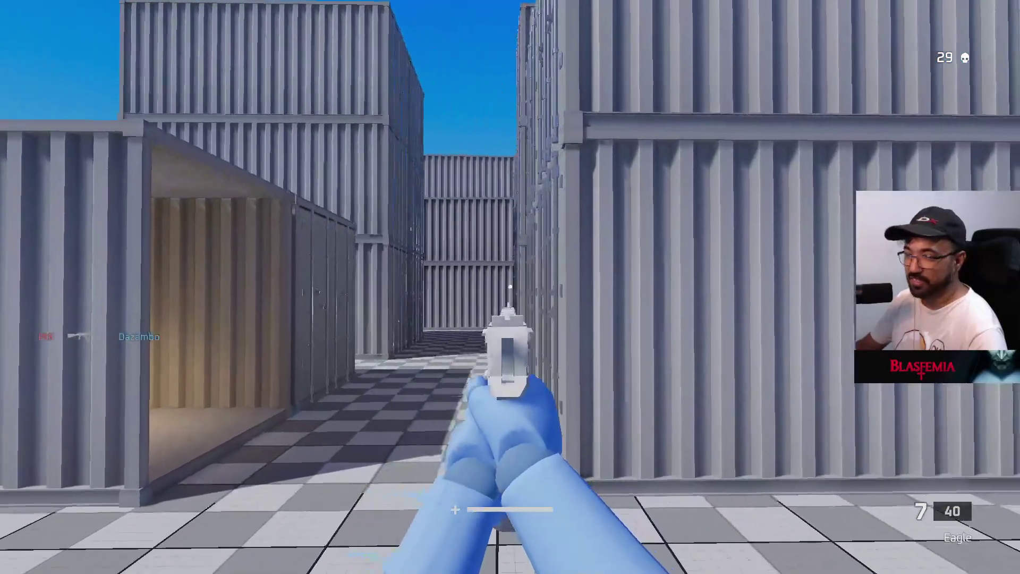
key(w)
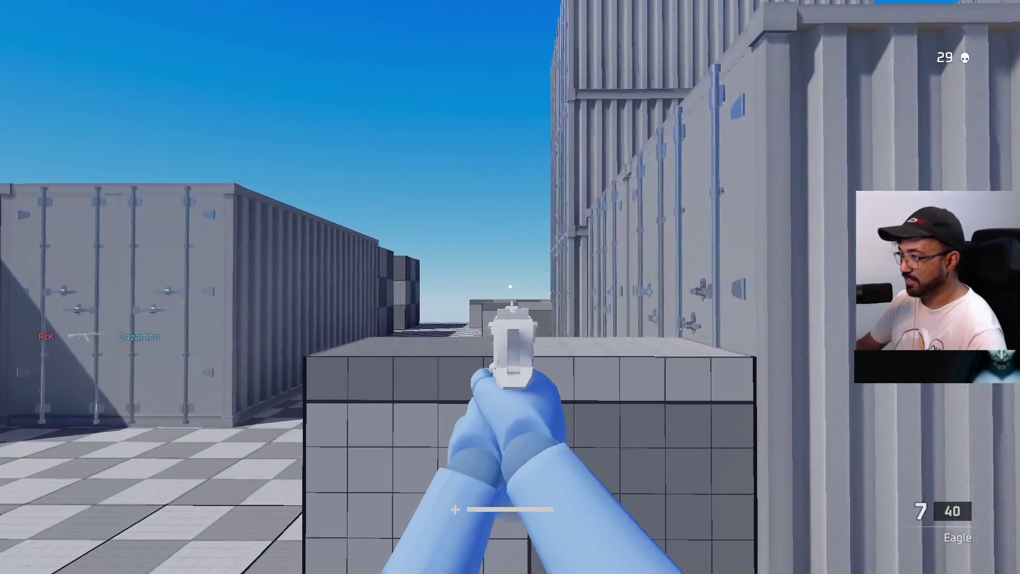
Step: Reload and finish off the red enemy to reach 30 kills, then reload again
key(w)
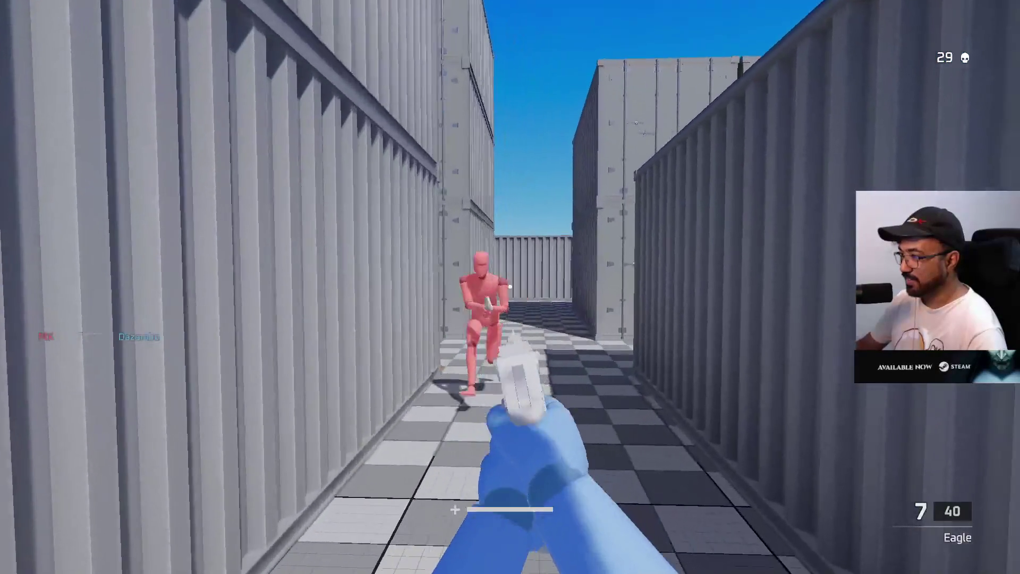
click(510, 287)
click(510, 287)
click(510, 287)
key(w)
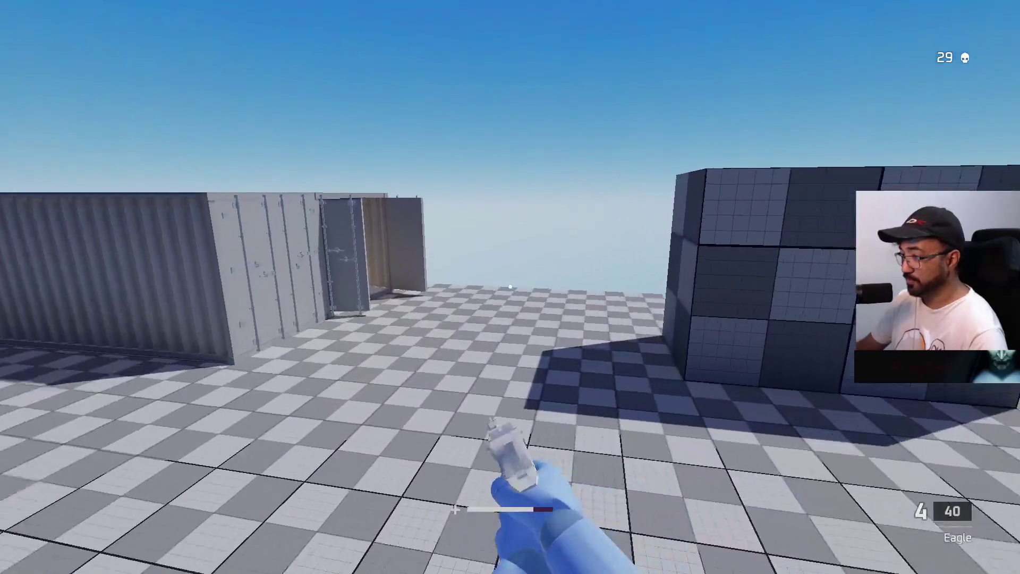
key(w)
key(r)
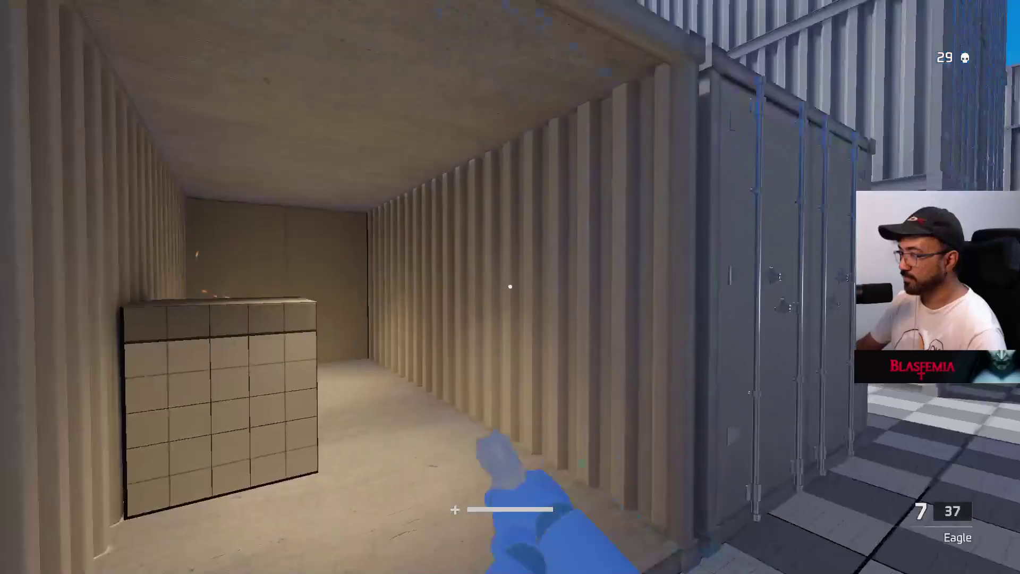
key(w)
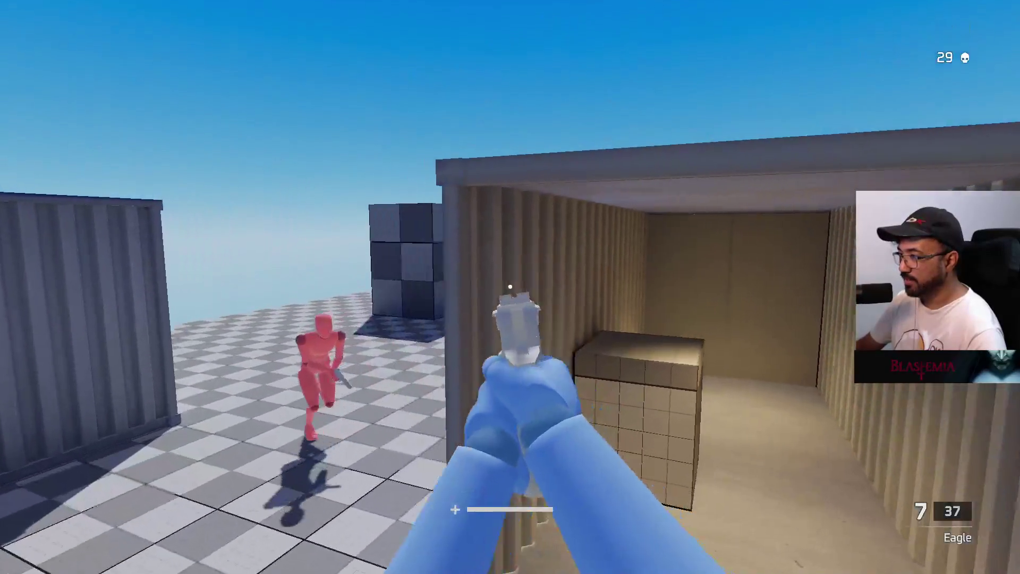
click(510, 287)
click(511, 287)
click(511, 287)
click(510, 287)
click(511, 287)
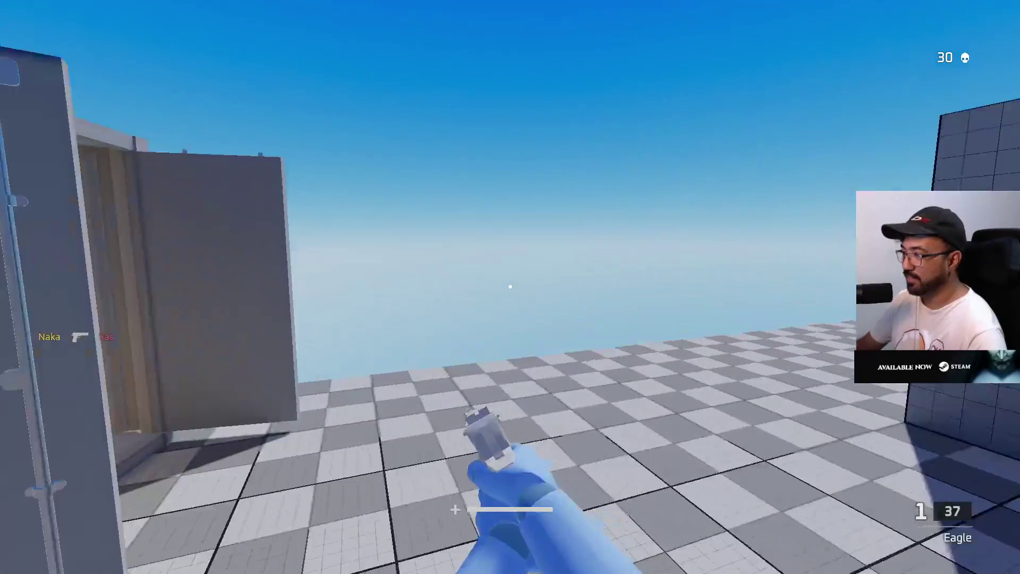
key(r)
Step: Walk through the container and past the grey block back into the open yard
key(w)
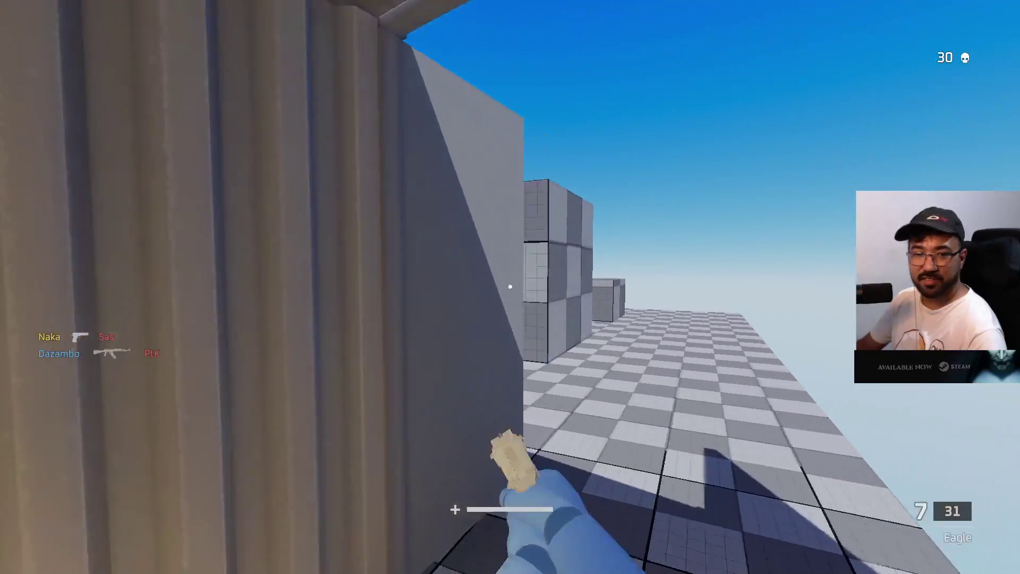
key(w)
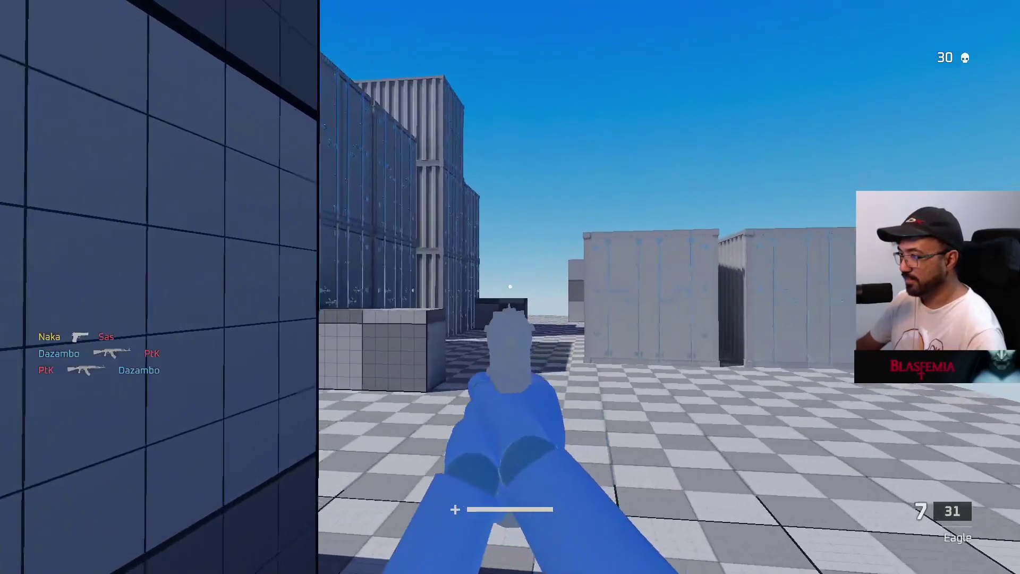
key(w)
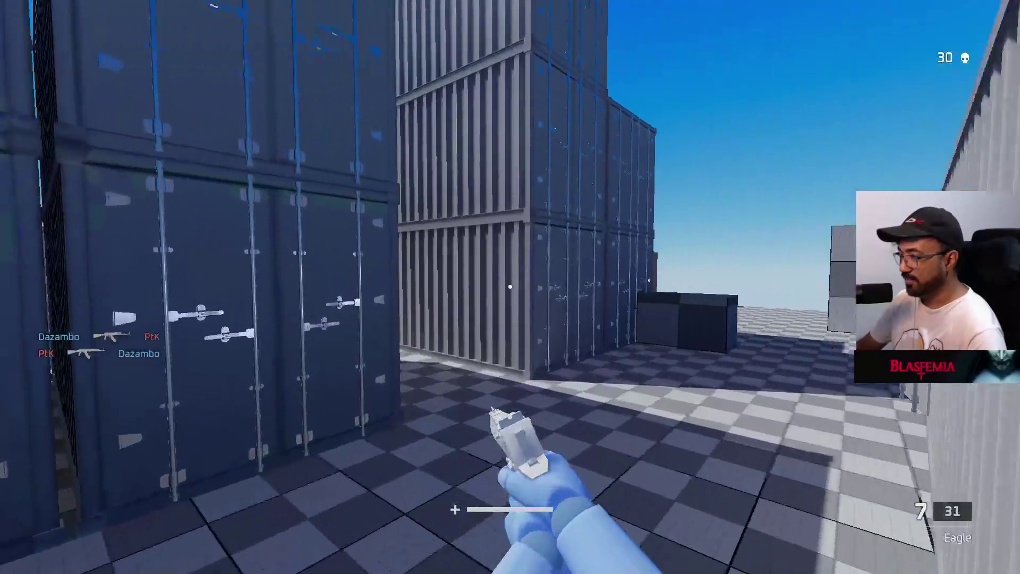
key(w)
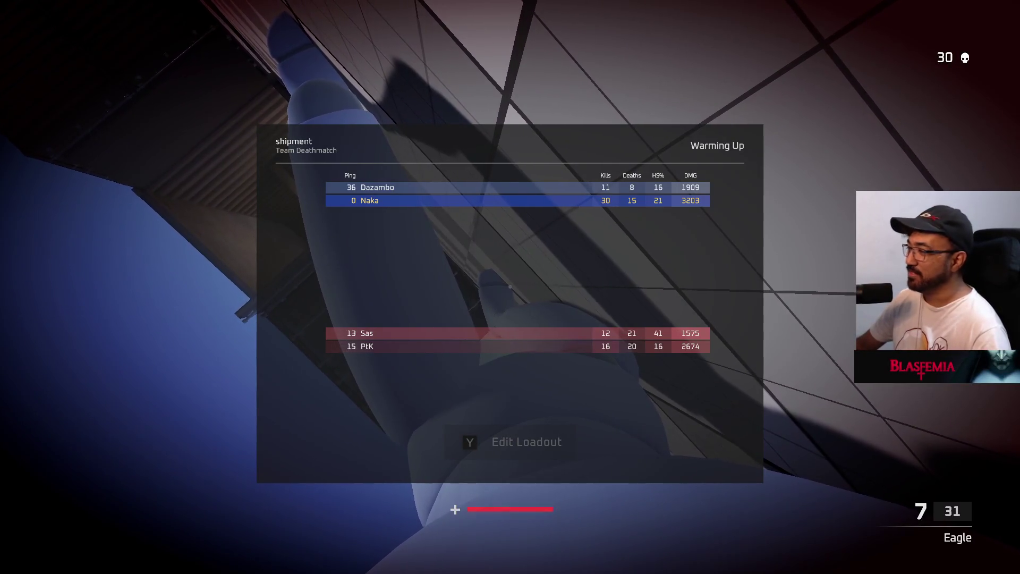
Step: Equip the Eagle, move through the container alleys and shoot at the red dummy
key(2)
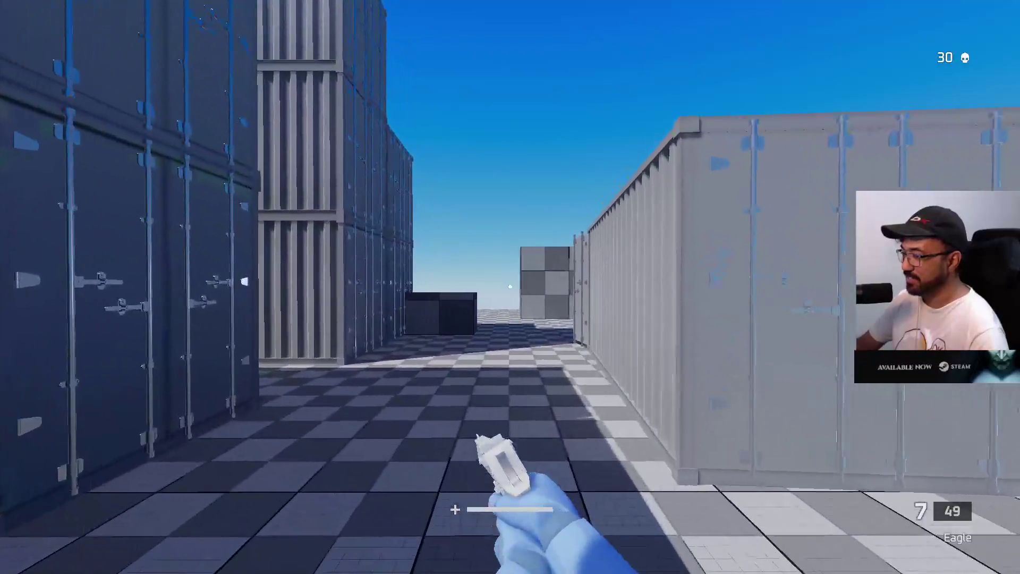
key(w)
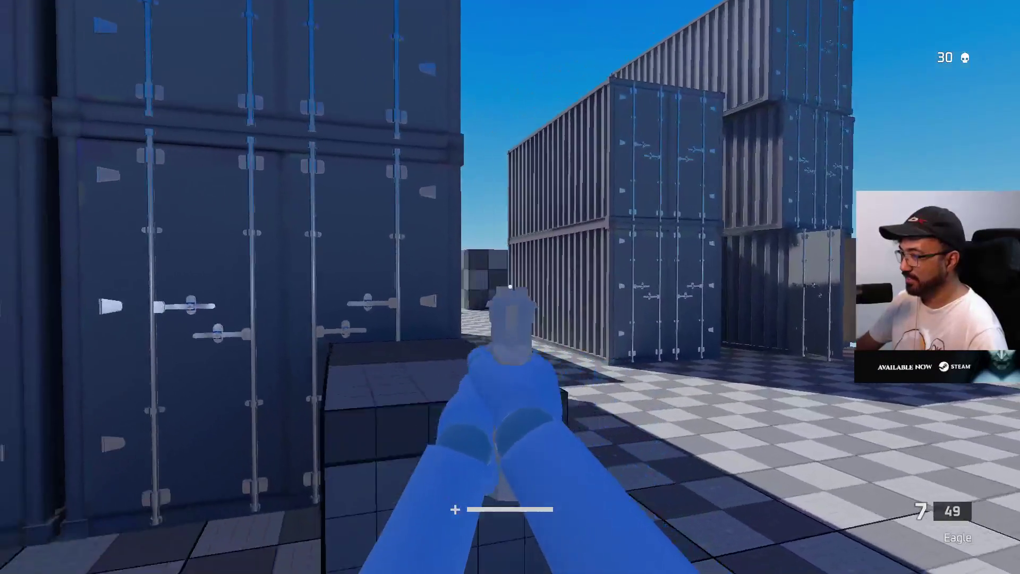
key(w)
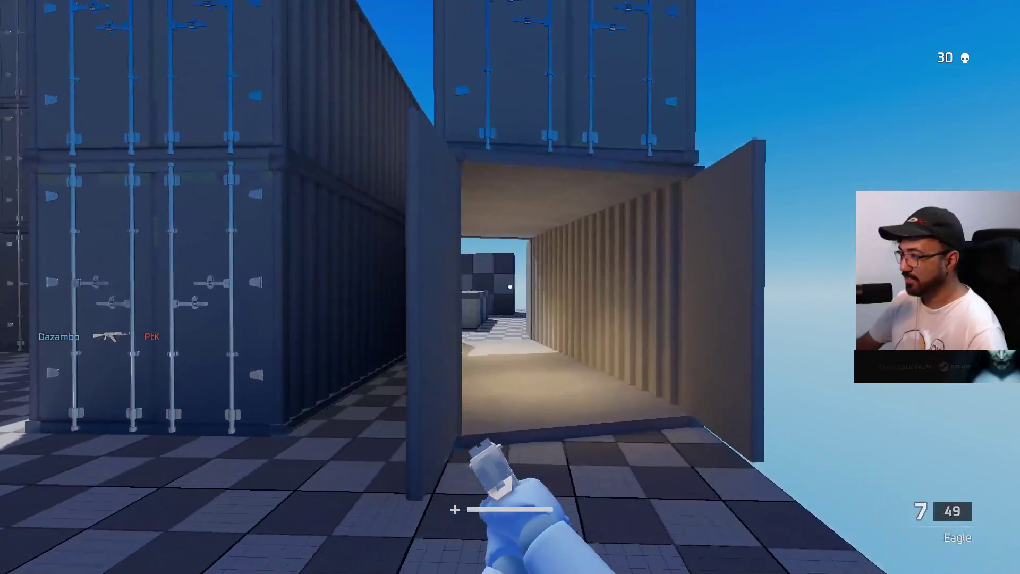
key(w)
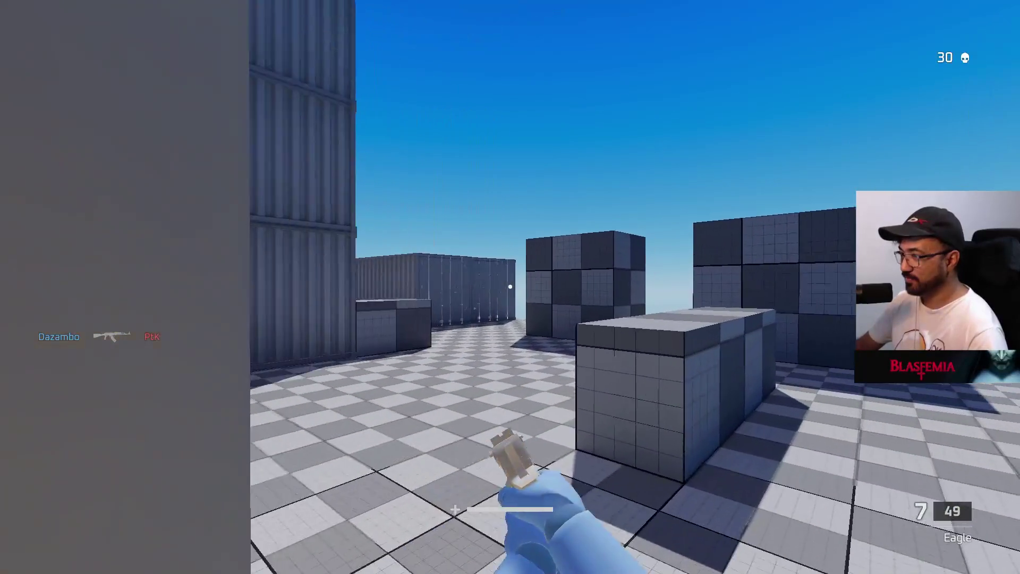
key(w)
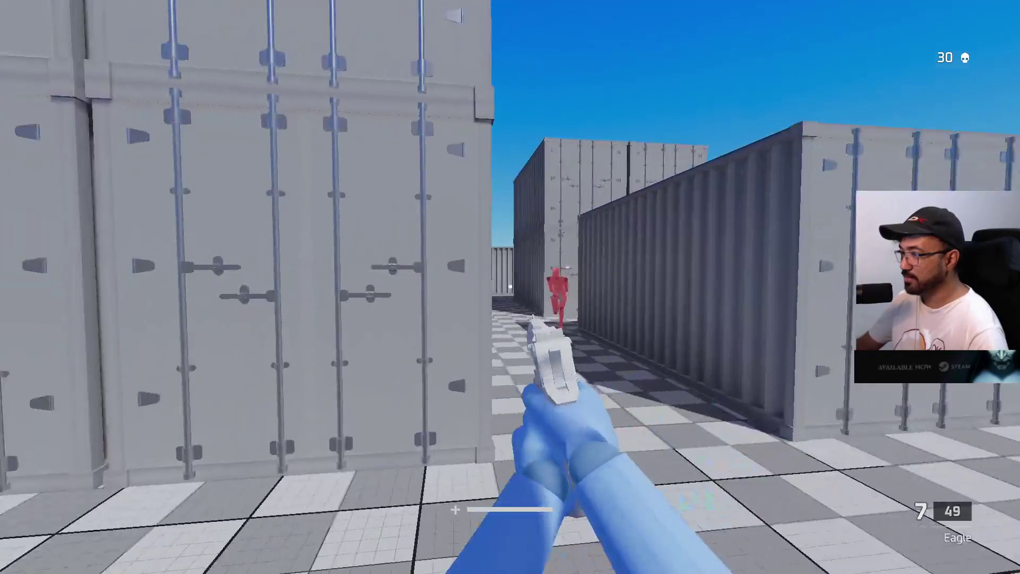
click(510, 287)
click(510, 287)
Step: Kill a red enemy with the MP5 for the 31st kill, then switch back to the Eagle
key(1)
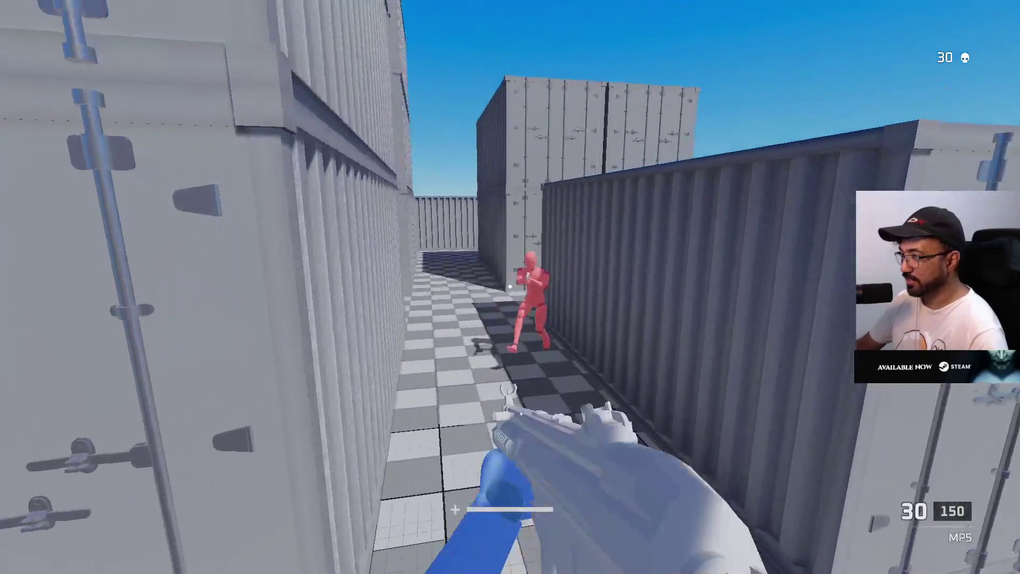
click(510, 287)
click(511, 287)
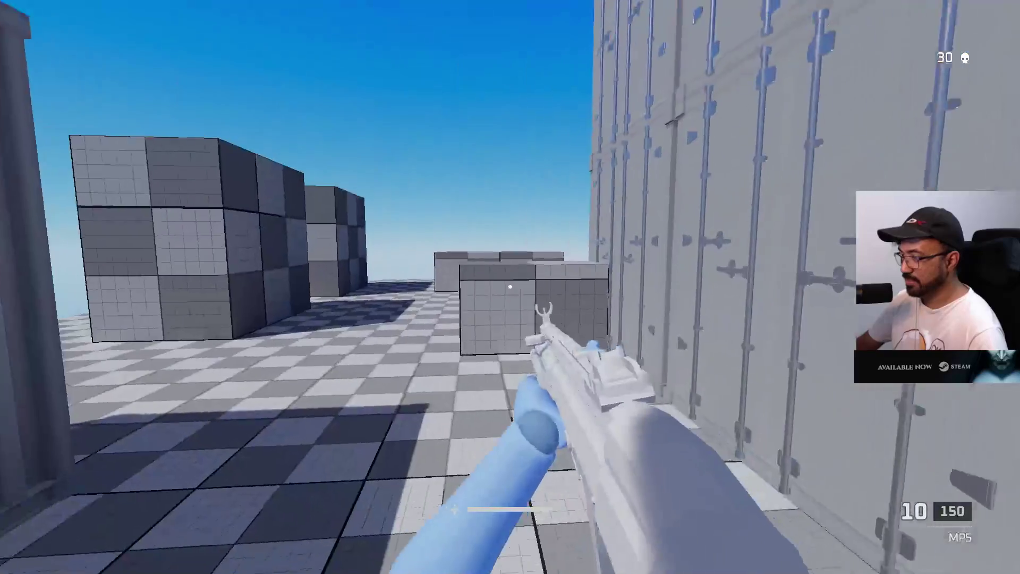
key(r)
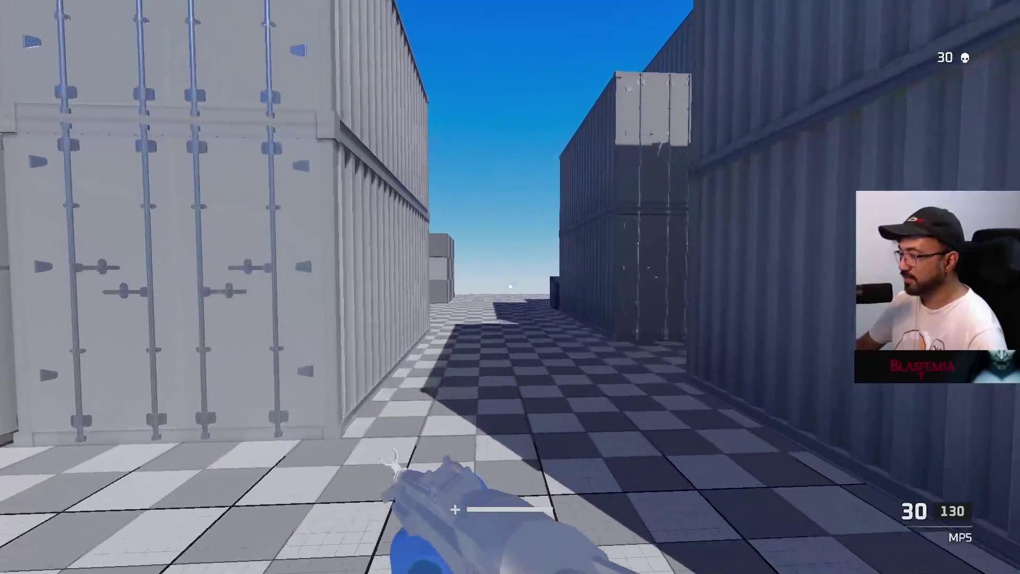
key(w)
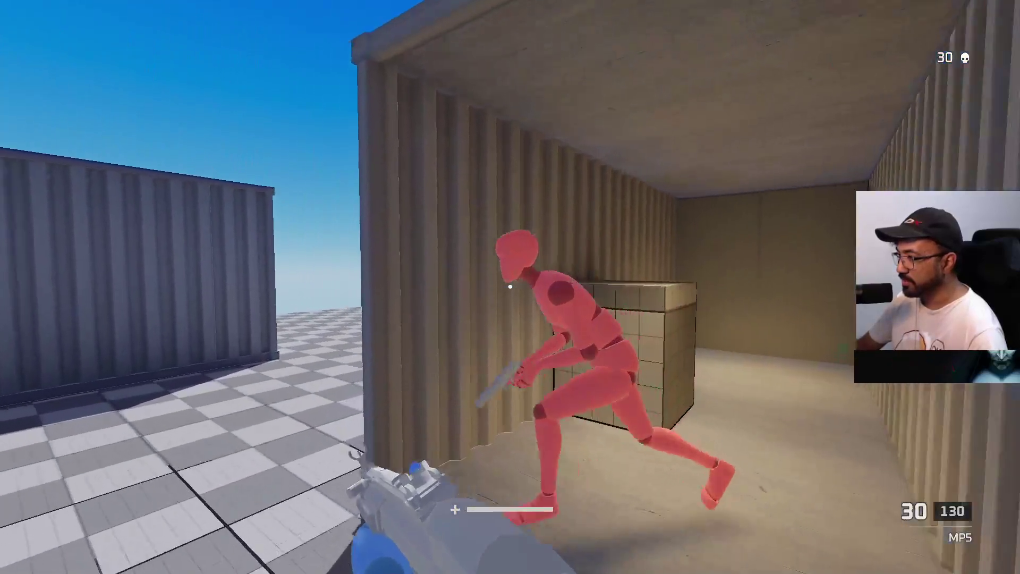
click(511, 287)
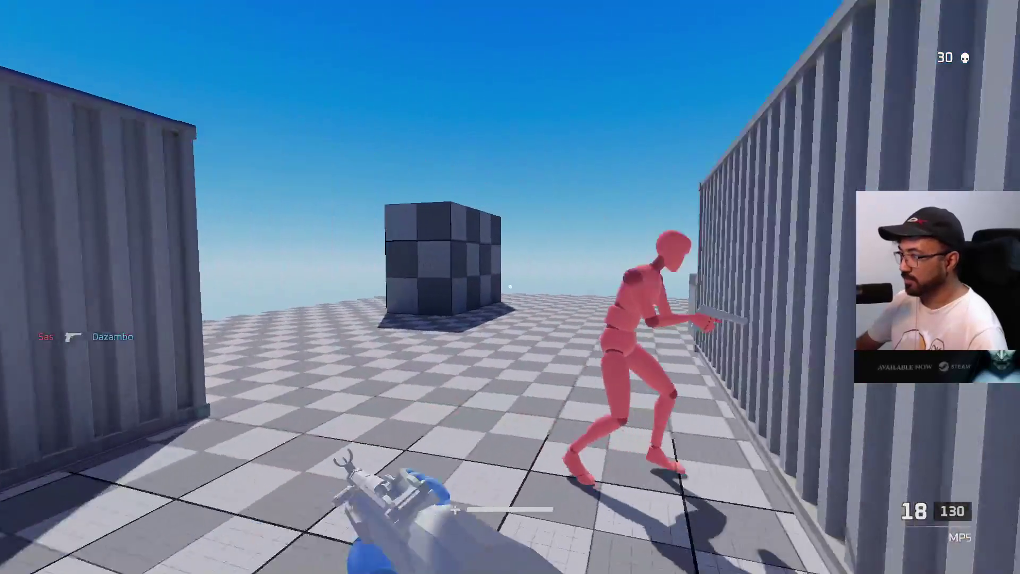
click(510, 287)
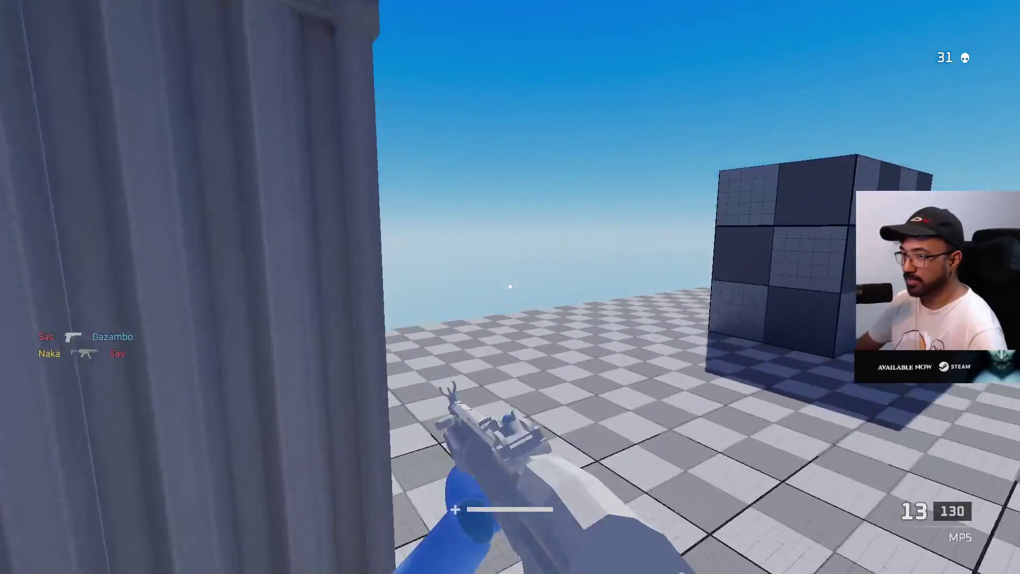
key(w)
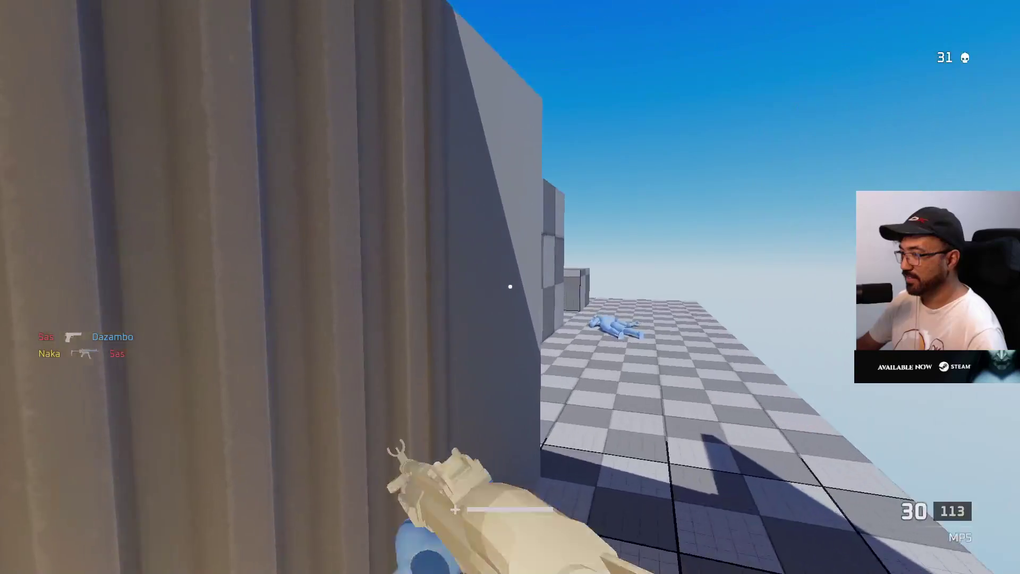
key(2)
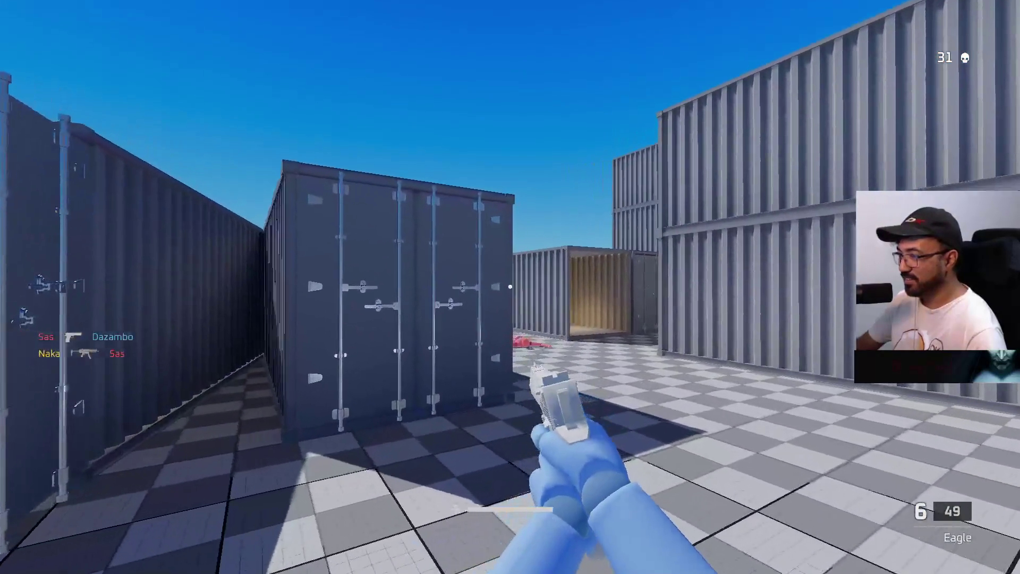
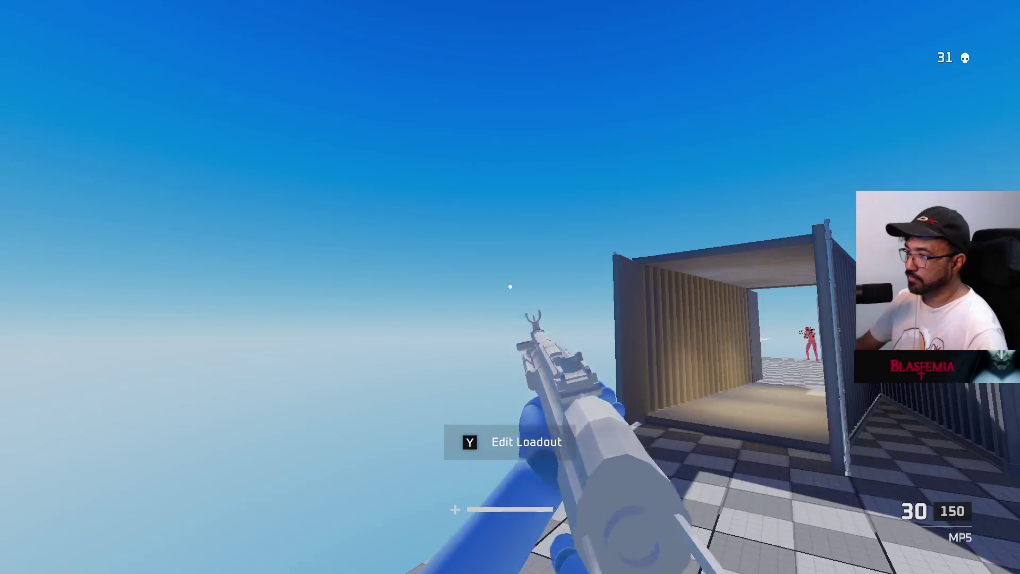
Step: Move through the container yard, switching from the MP5 to the Eagle pistol
key(w)
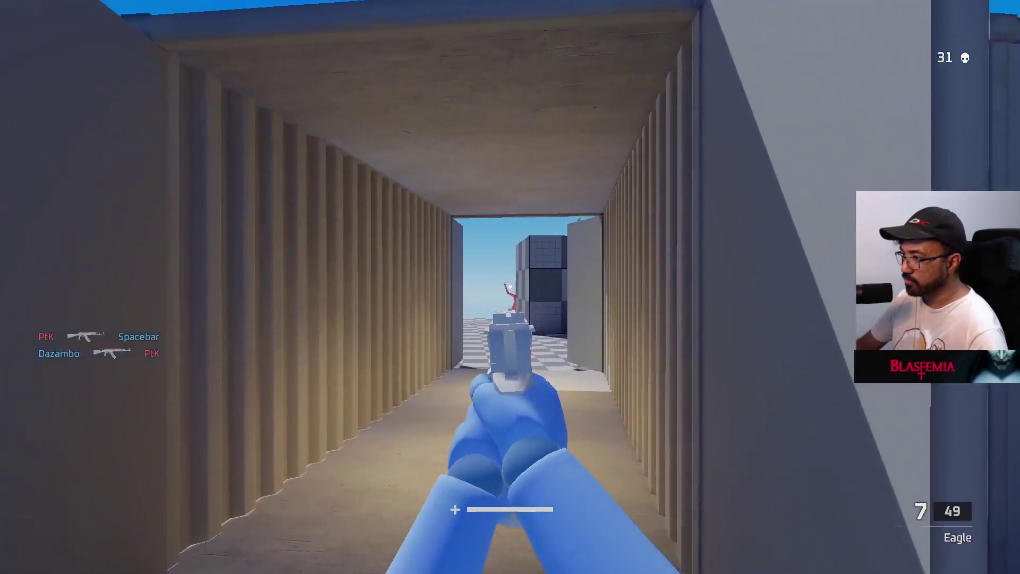
key(w)
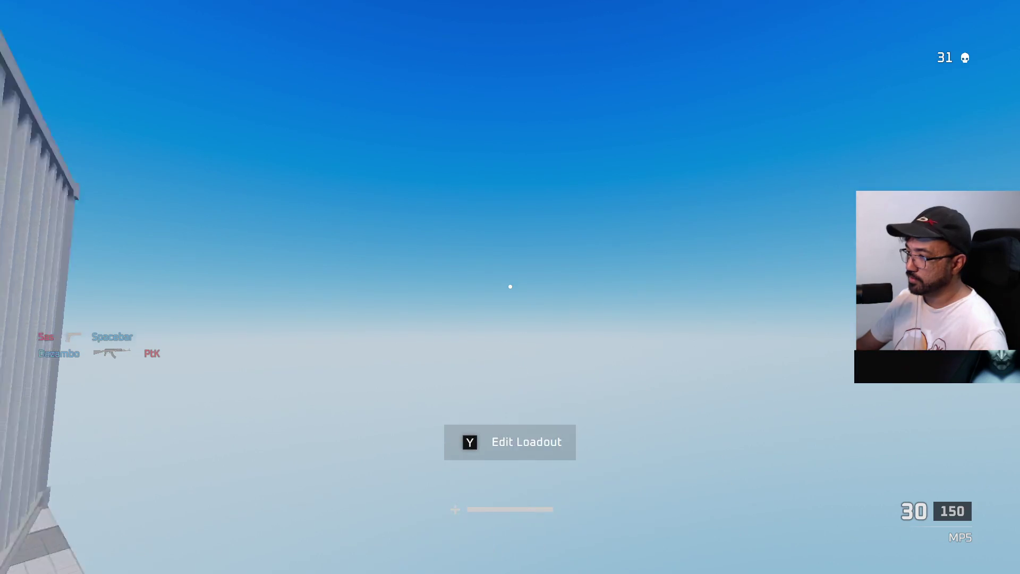
key(2)
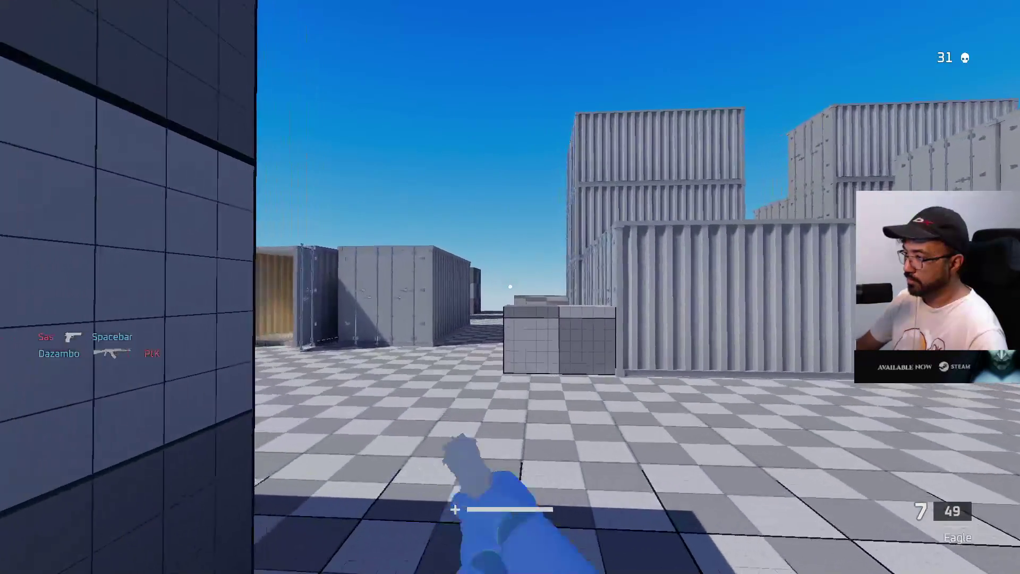
key(w)
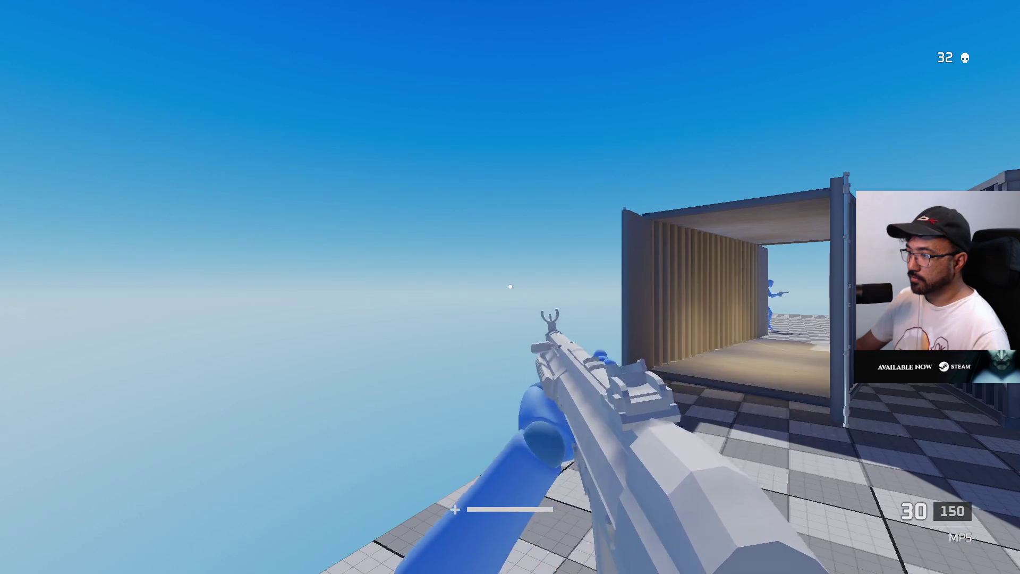
key(w)
key(2)
key(w)
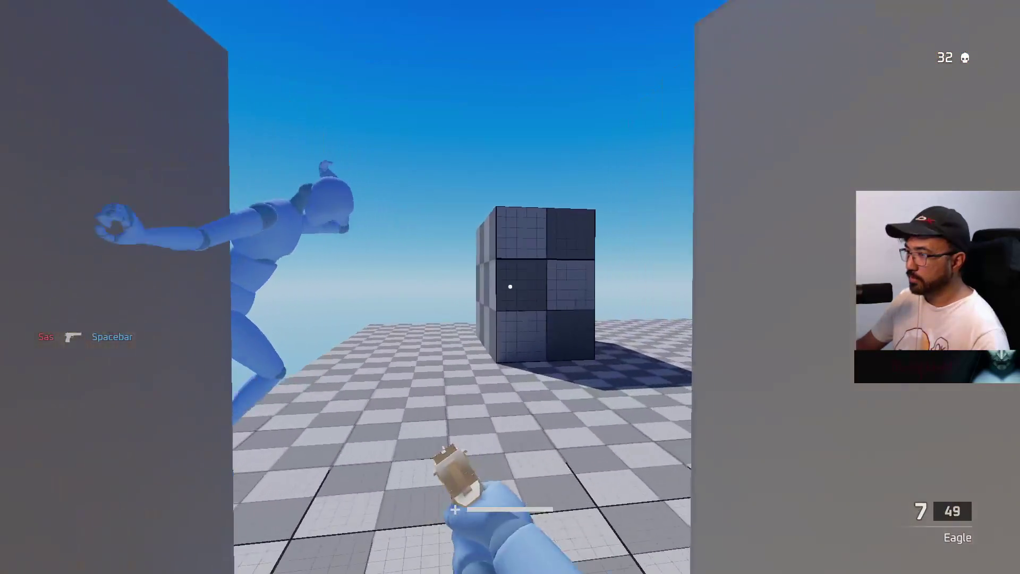
key(w)
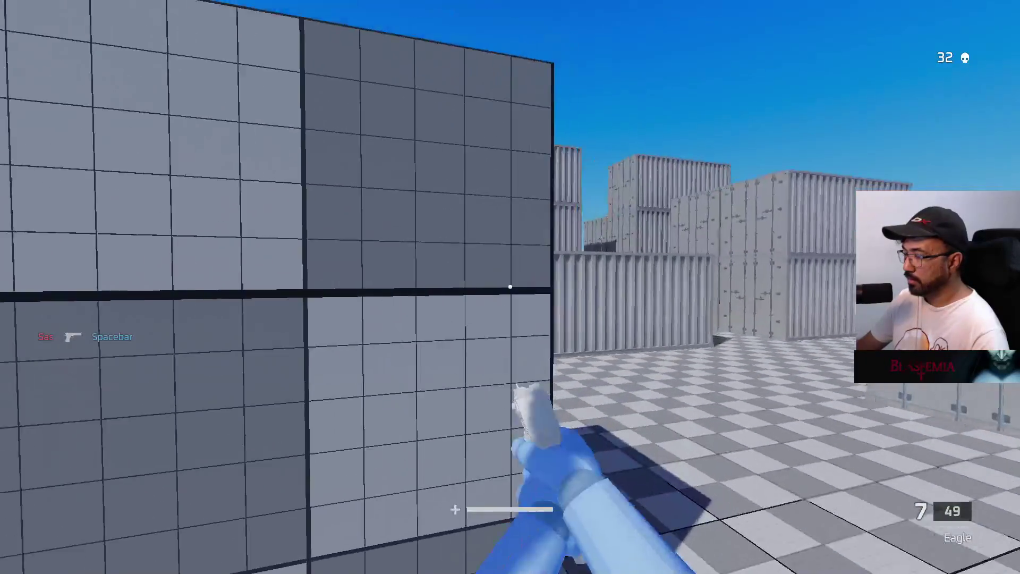
key(w)
key(w)
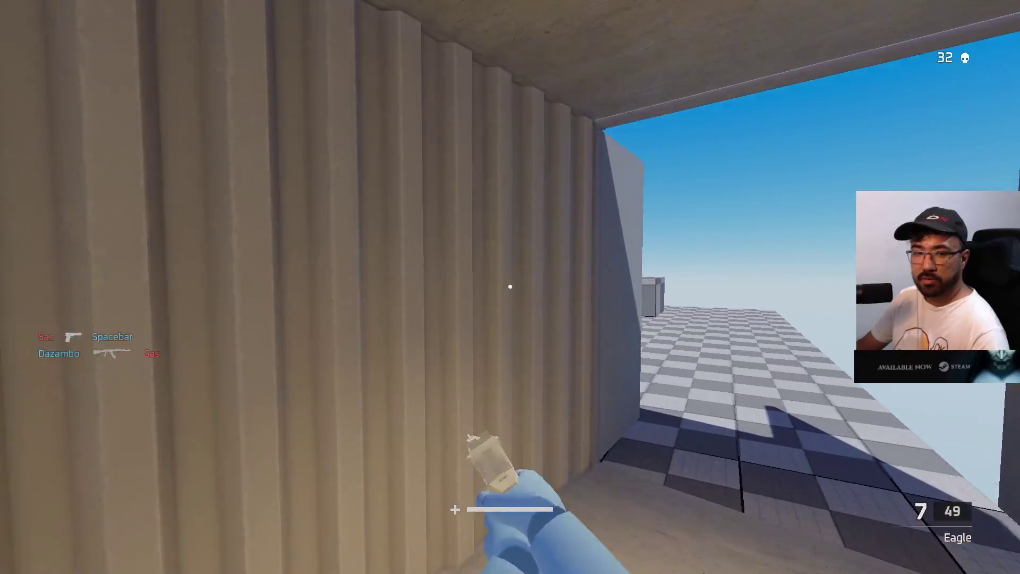
key(w)
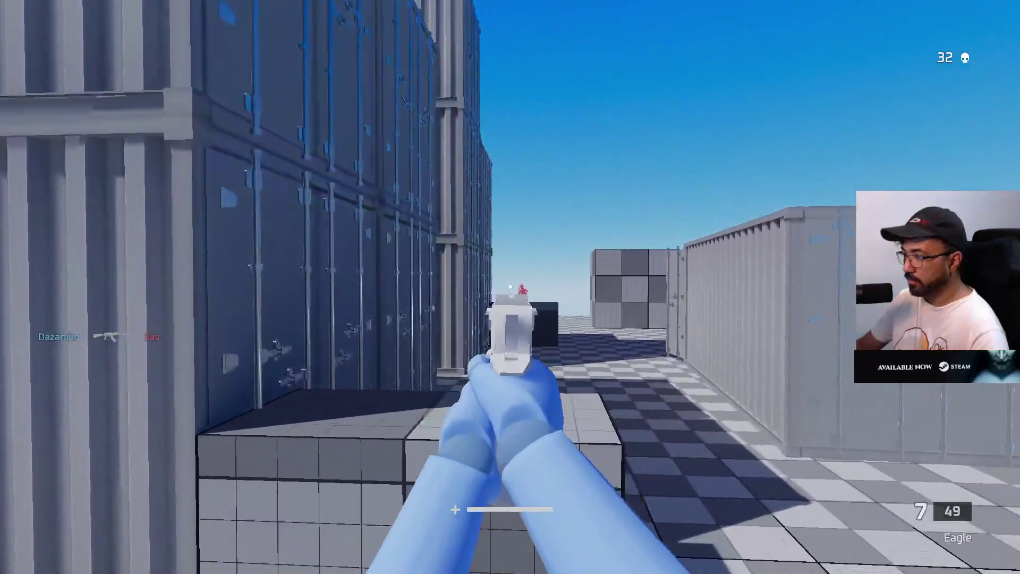
Step: Advance down the container corridor and shoot the red enemy
click(510, 287)
click(510, 287)
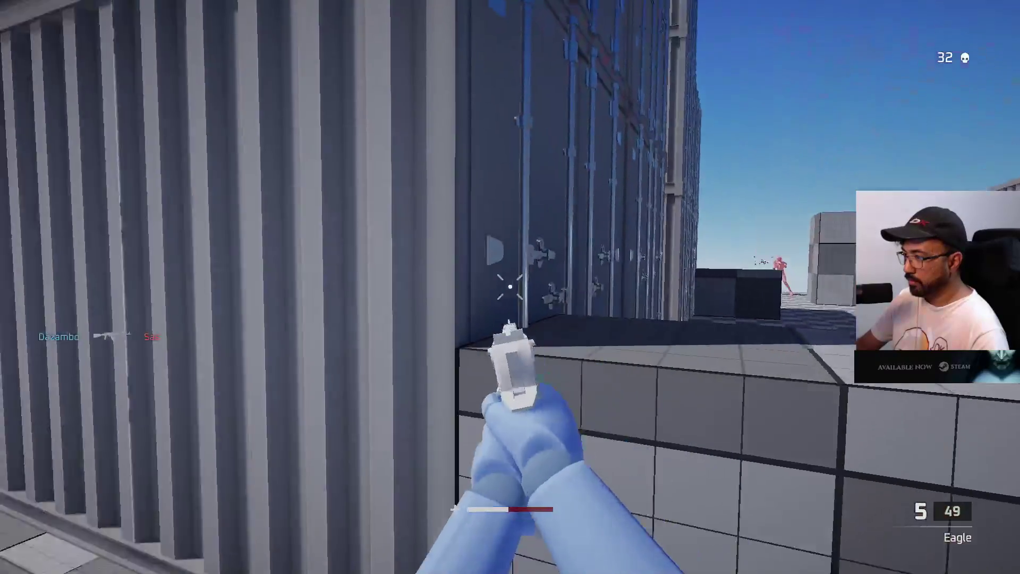
key(w)
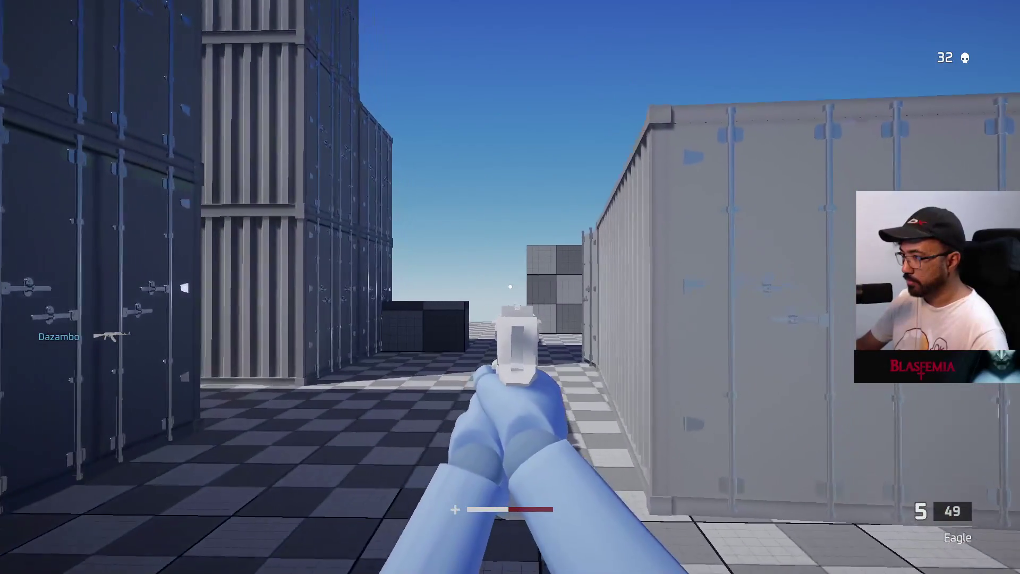
key(w)
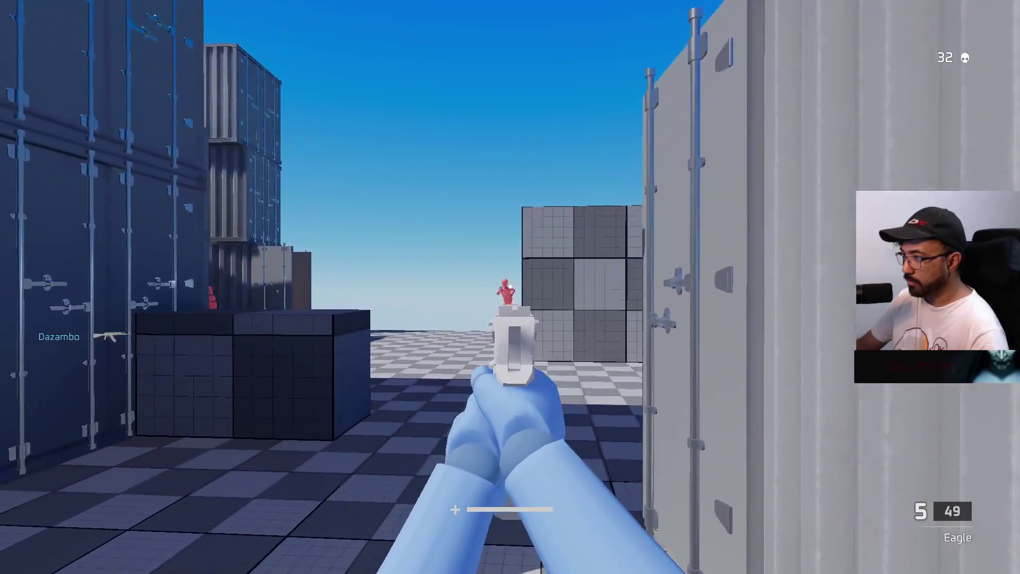
click(510, 287)
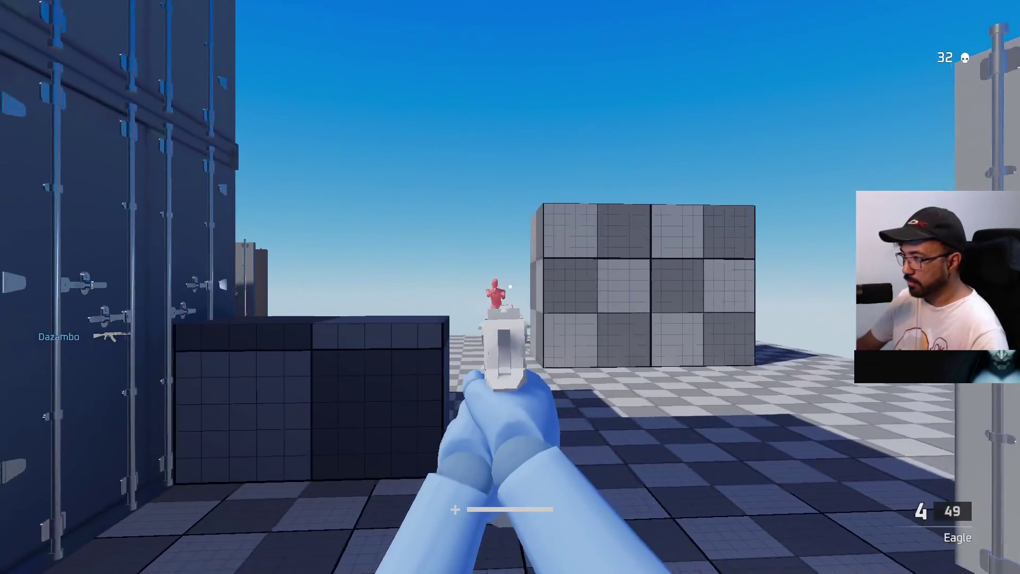
click(511, 287)
click(510, 287)
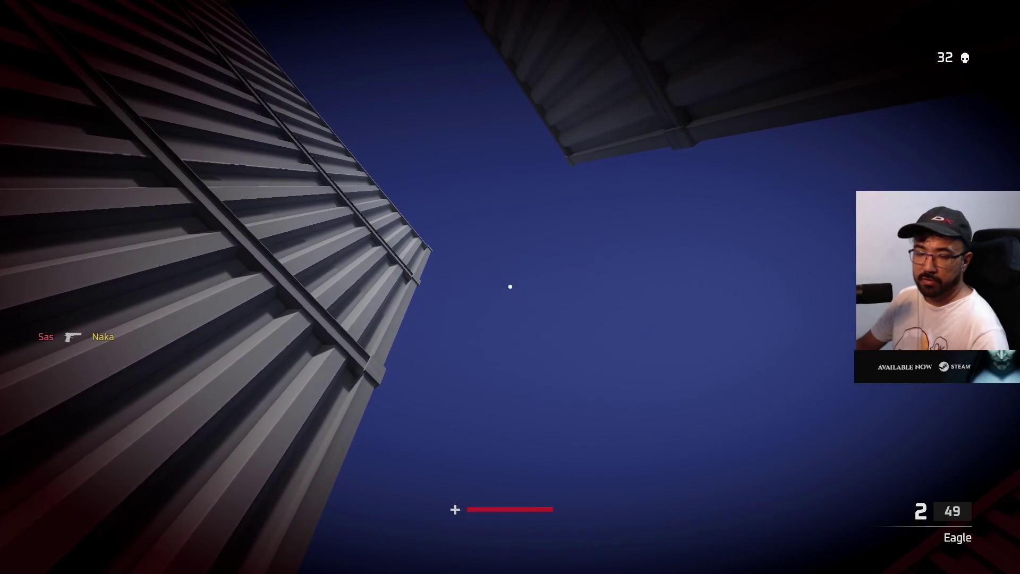
key(super)
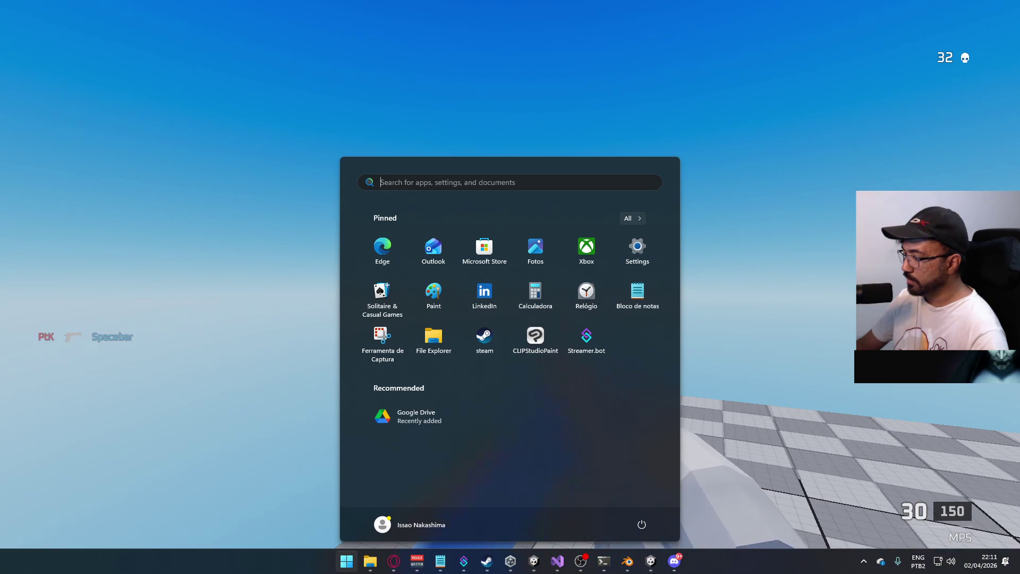
key(super)
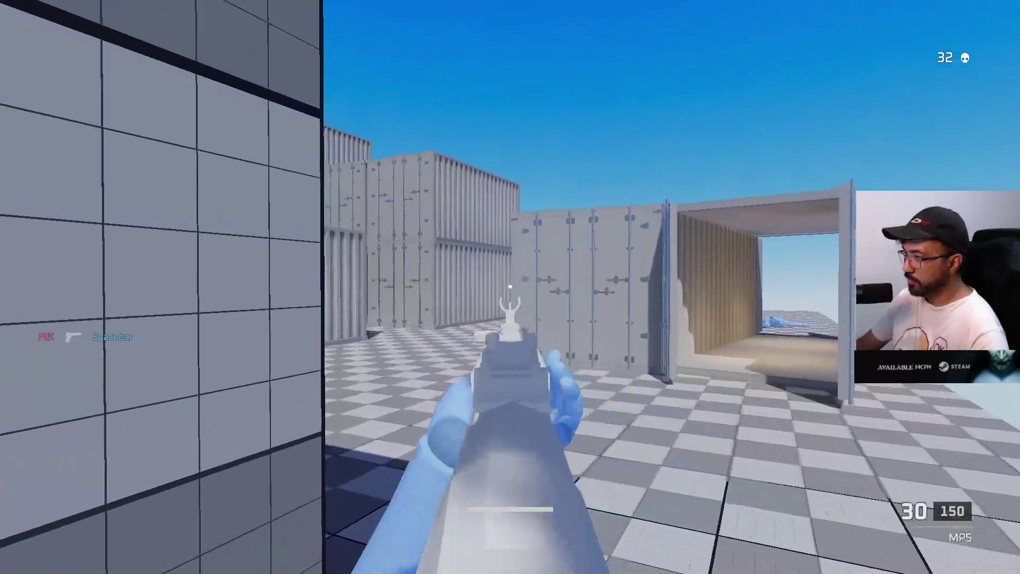
Step: Spray the MP5 at the enemy by the containers for 33 kills, reload, and open the Start menu
click(511, 287)
drag(510, 287, 510, 287)
key(r)
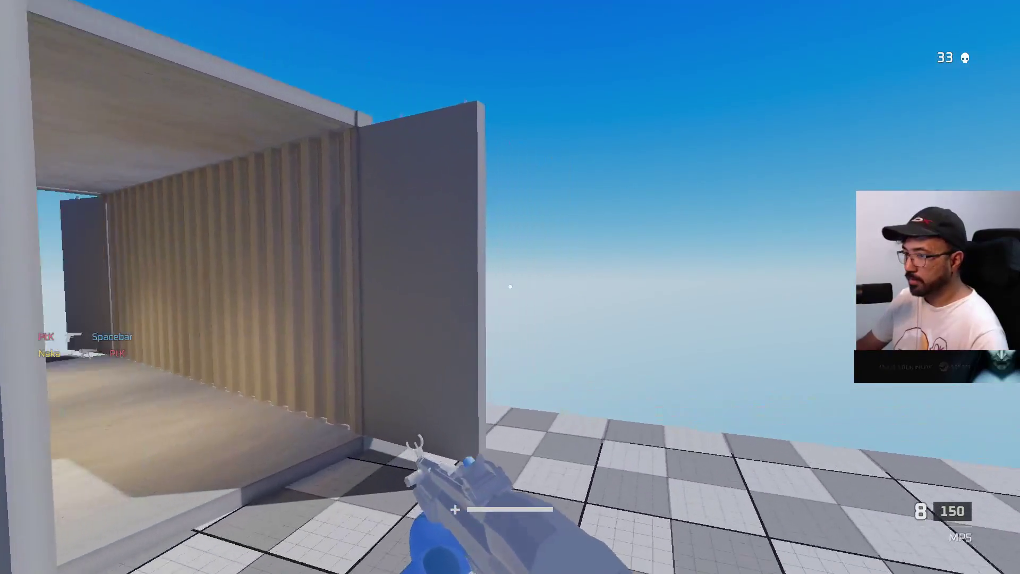
key(super)
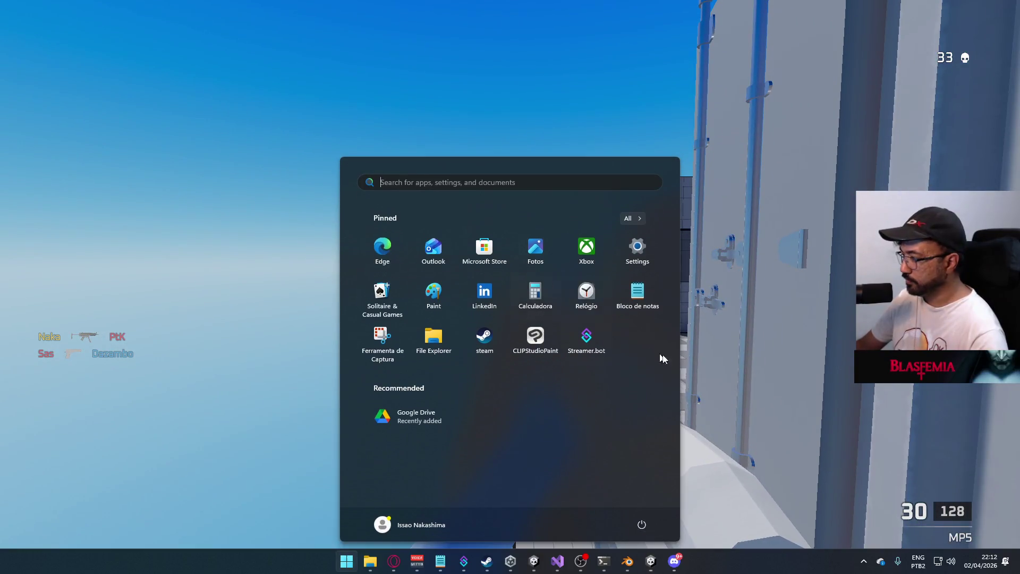
Step: Bring Discord forward and go to the #general channel
click(673, 564)
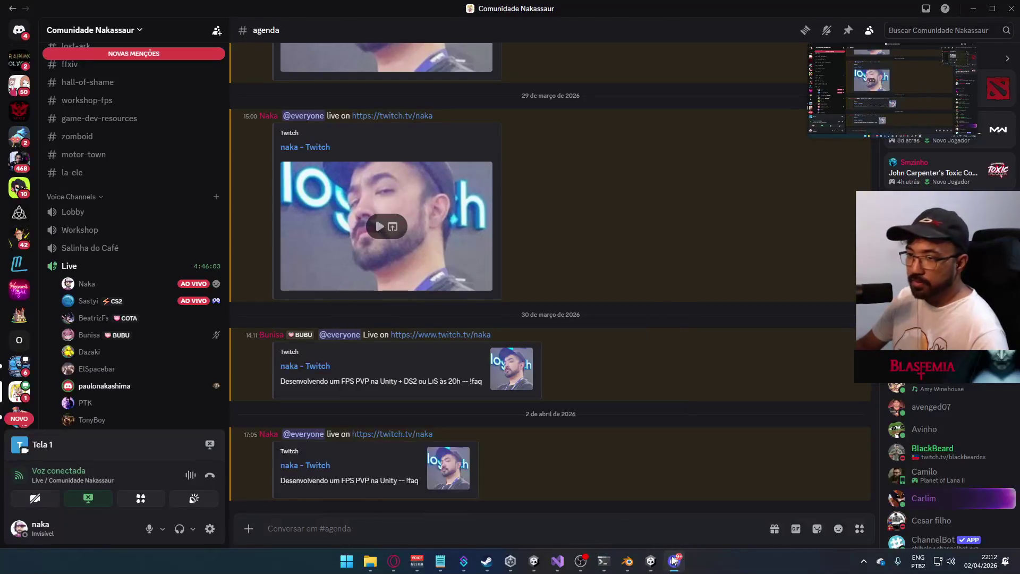
scroll(141, 285, down, 1)
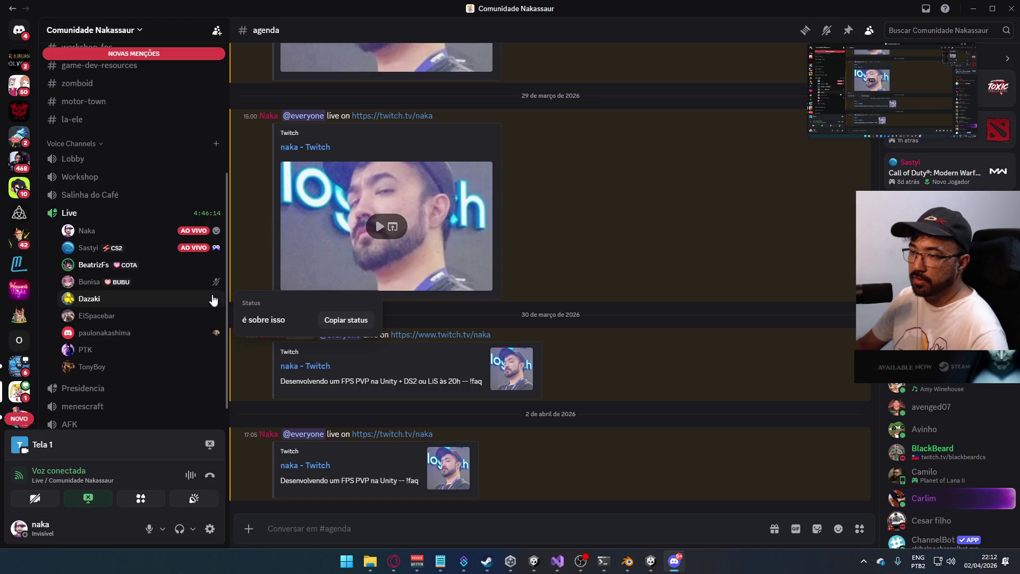
mouse_move(182, 343)
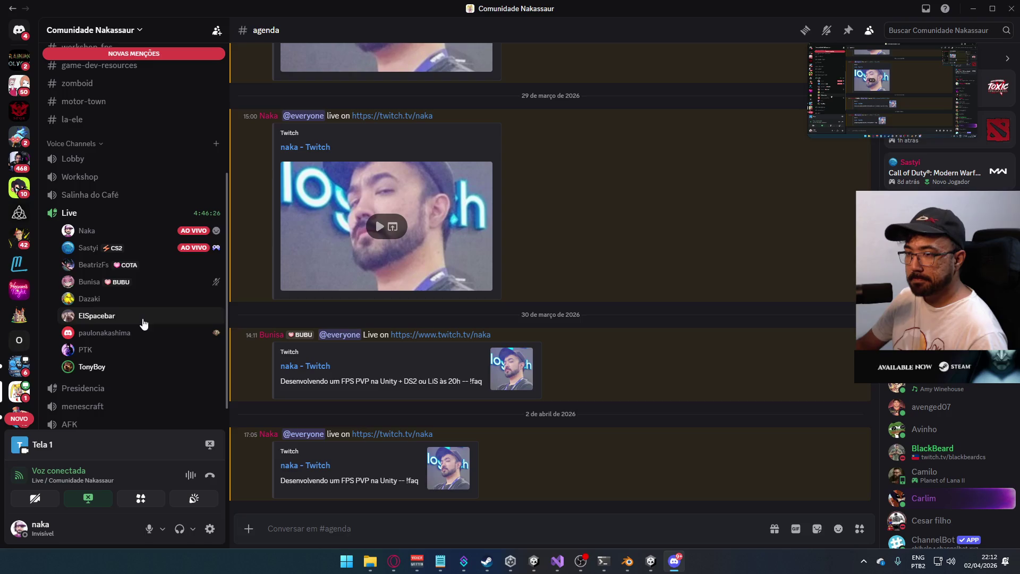
scroll(118, 129, up, 3)
click(118, 127)
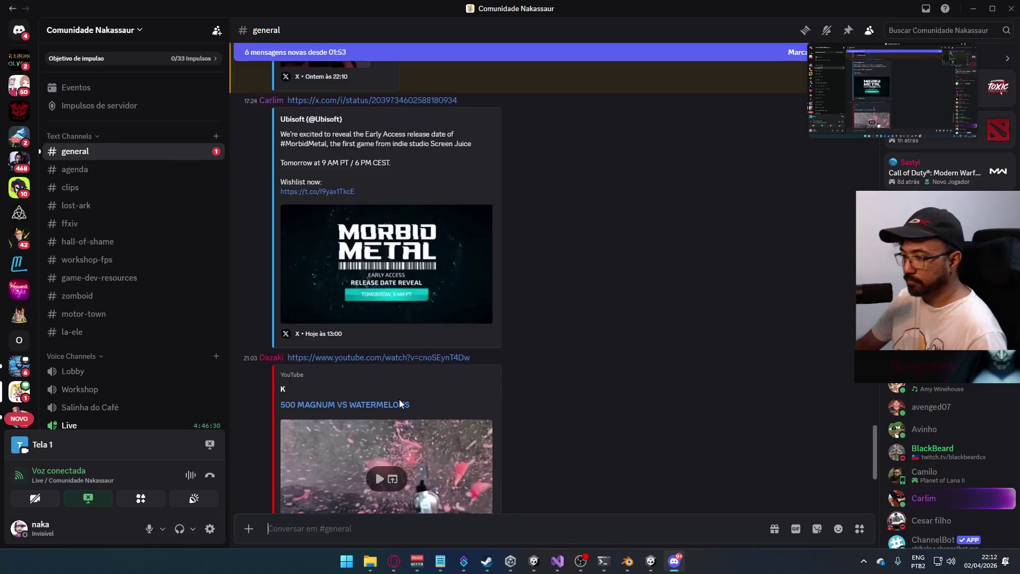
scroll(397, 399, down, 3)
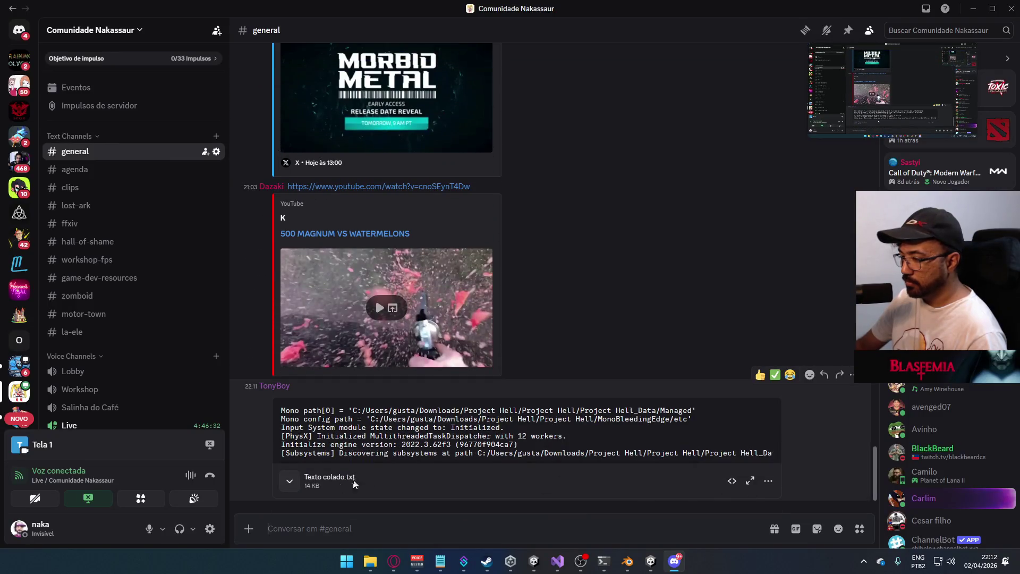
Step: Preview the Texto colado.txt attachment full-screen, then download it with Baixar
click(283, 486)
click(282, 487)
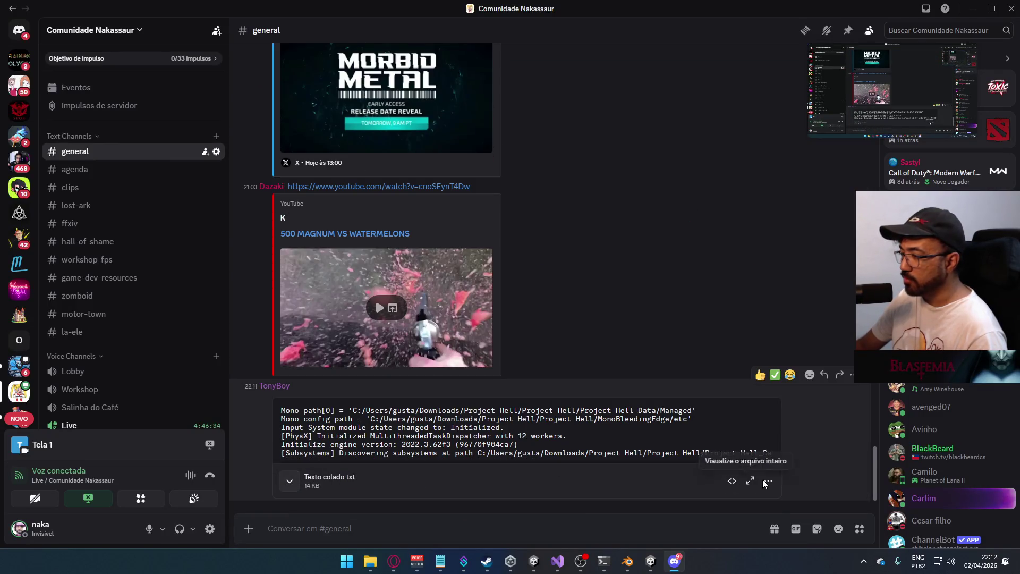
click(750, 481)
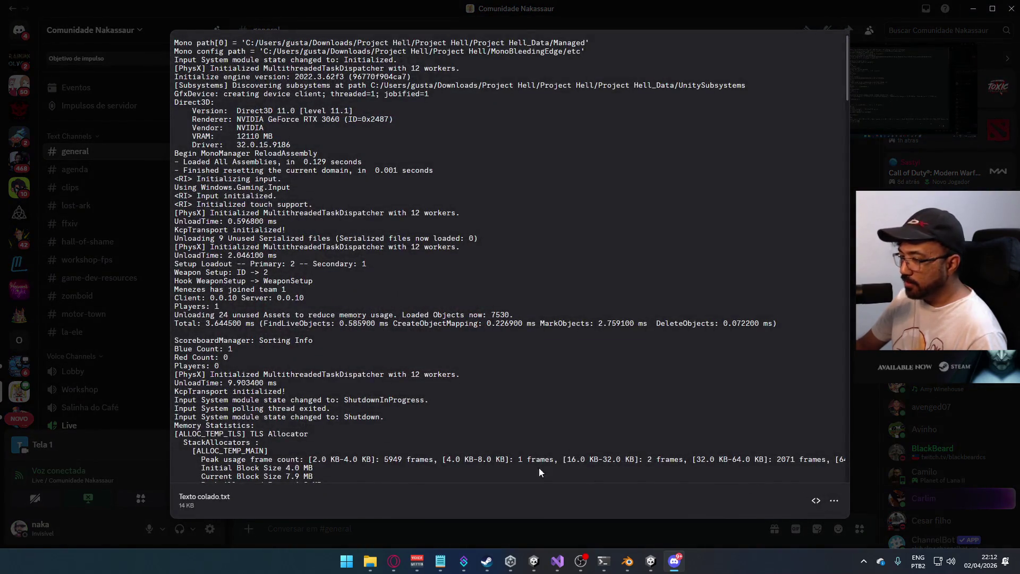
click(871, 471)
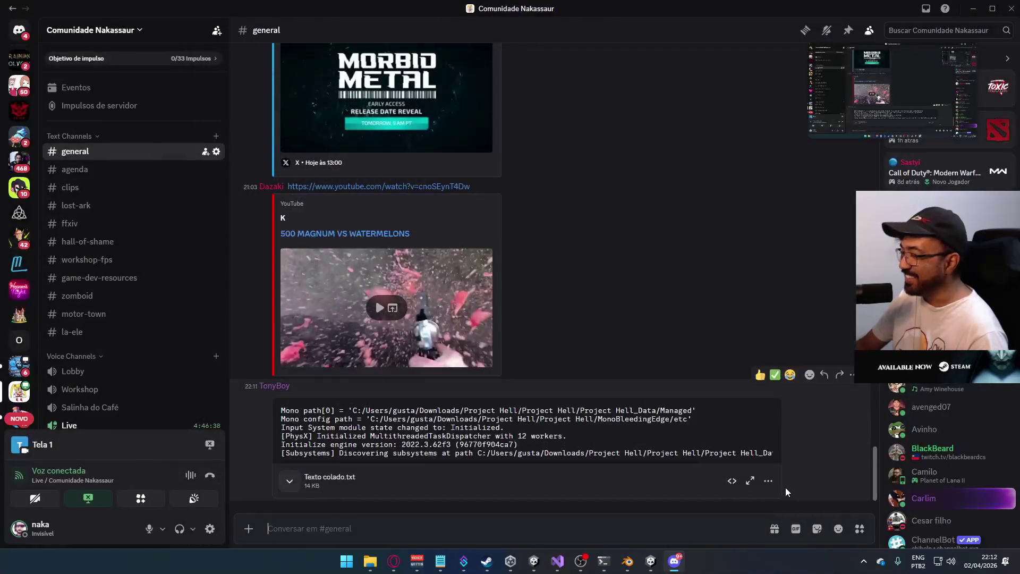
click(768, 481)
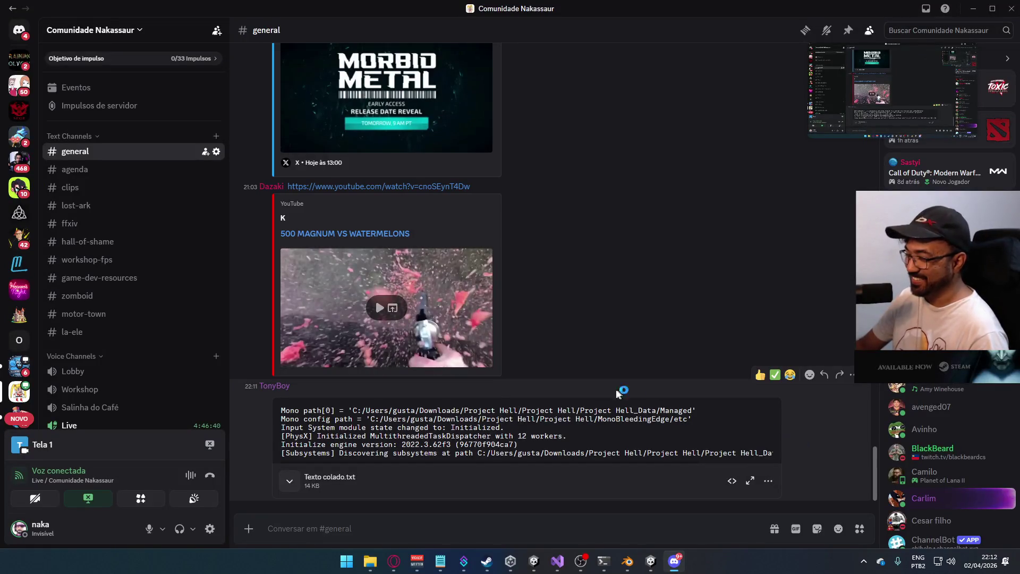
click(750, 480)
key(alt+Tab)
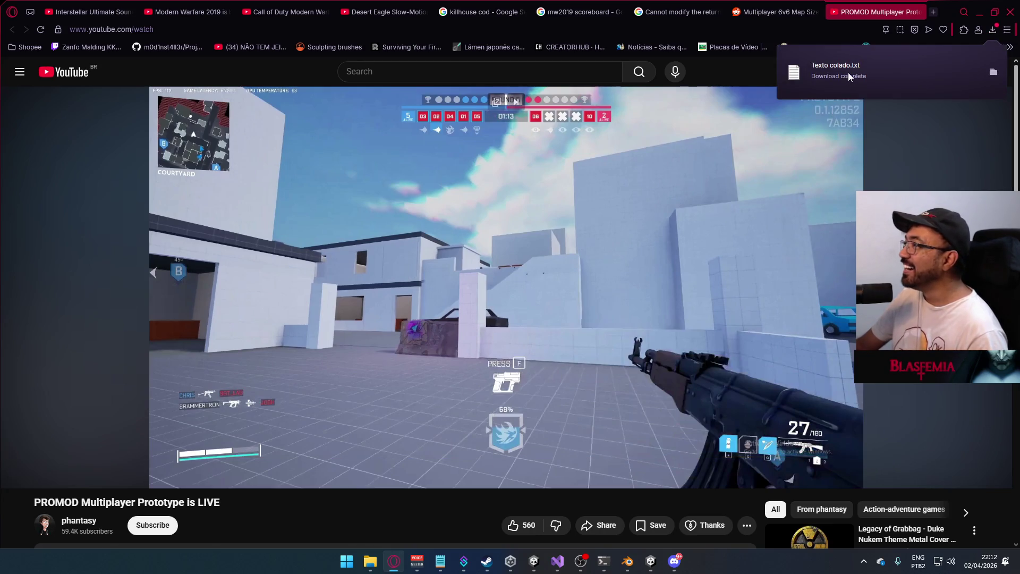
Step: Scroll through the Texto colado.txt game log in Notepad
key(alt+Tab)
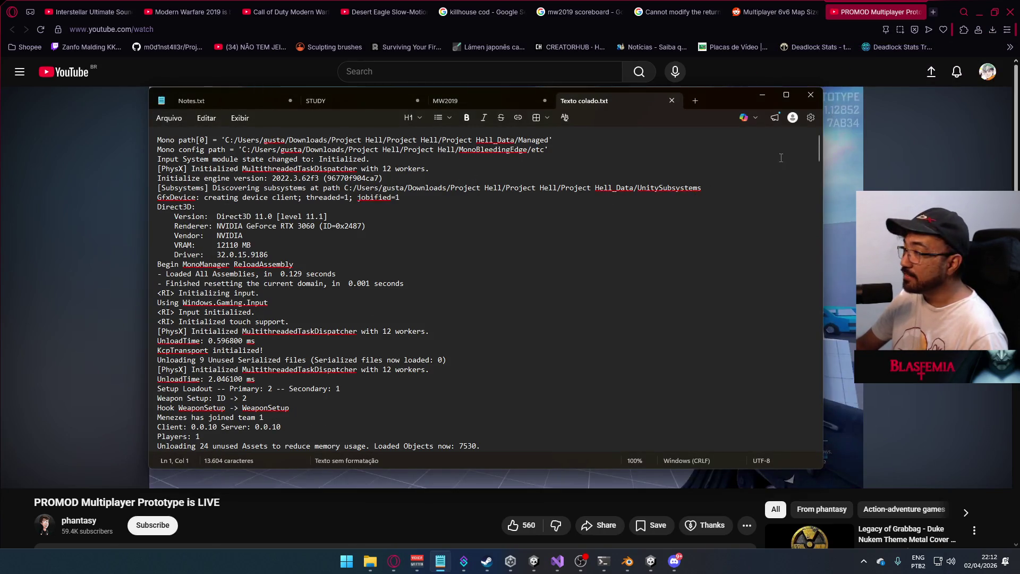
mouse_move(820, 150)
mouse_down()
mouse_move(777, 438)
mouse_move(744, 232)
mouse_move(751, 157)
mouse_move(743, 176)
mouse_move(743, 161)
mouse_up()
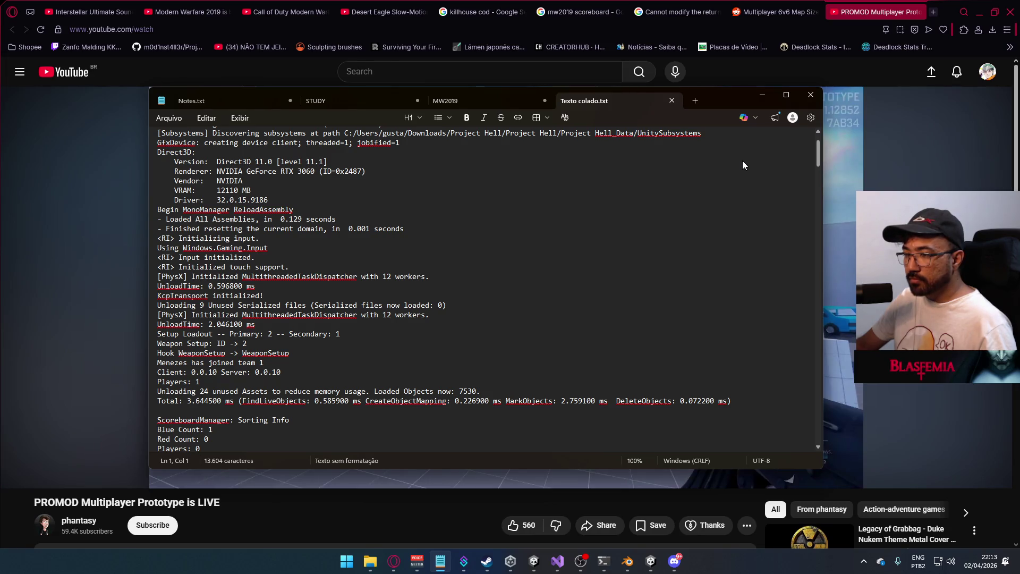
scroll(743, 163, up, 2)
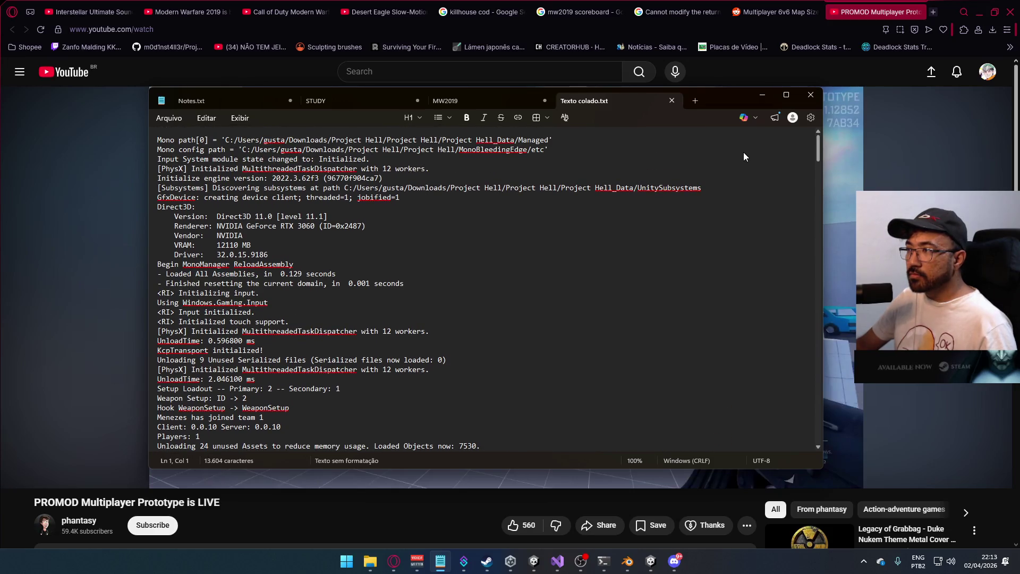
scroll(743, 159, down, 3)
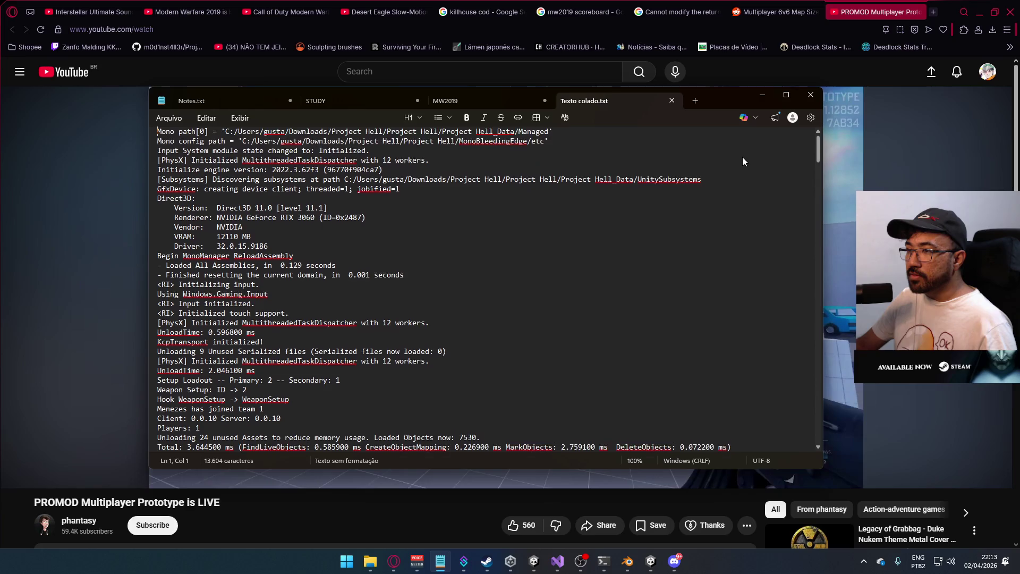
scroll(740, 167, down, 3)
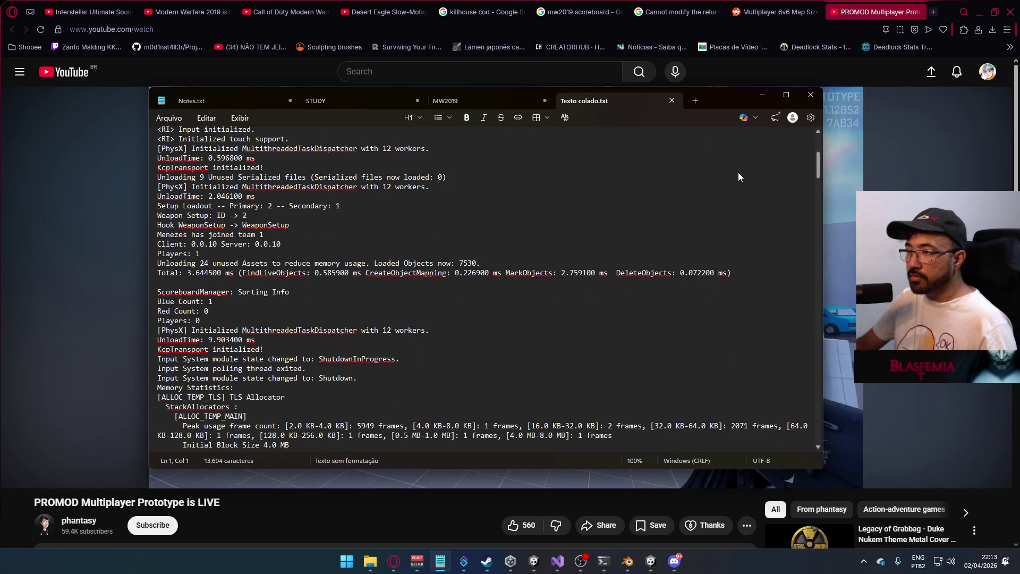
scroll(739, 177, down, 5)
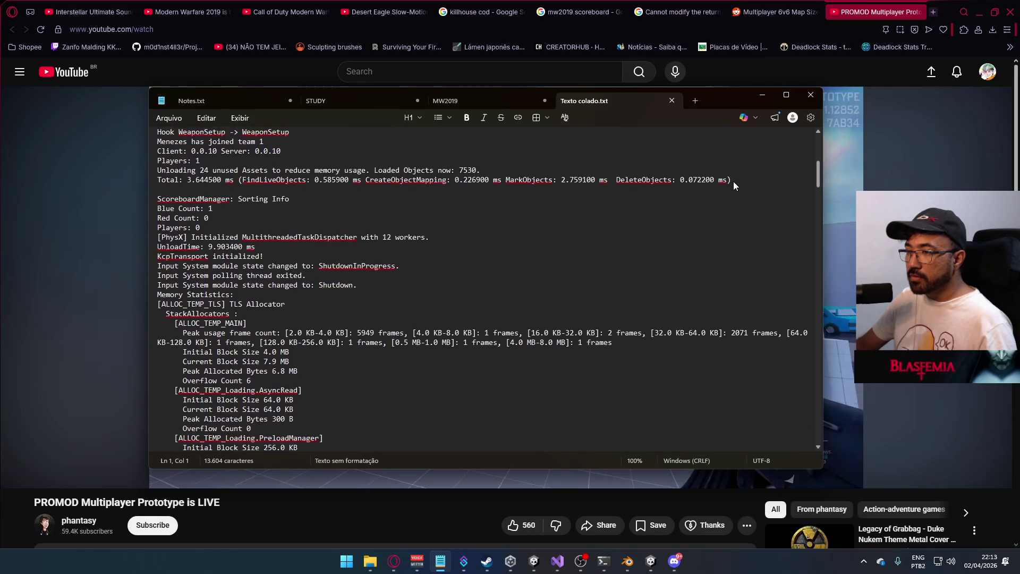
scroll(732, 194, down, 8)
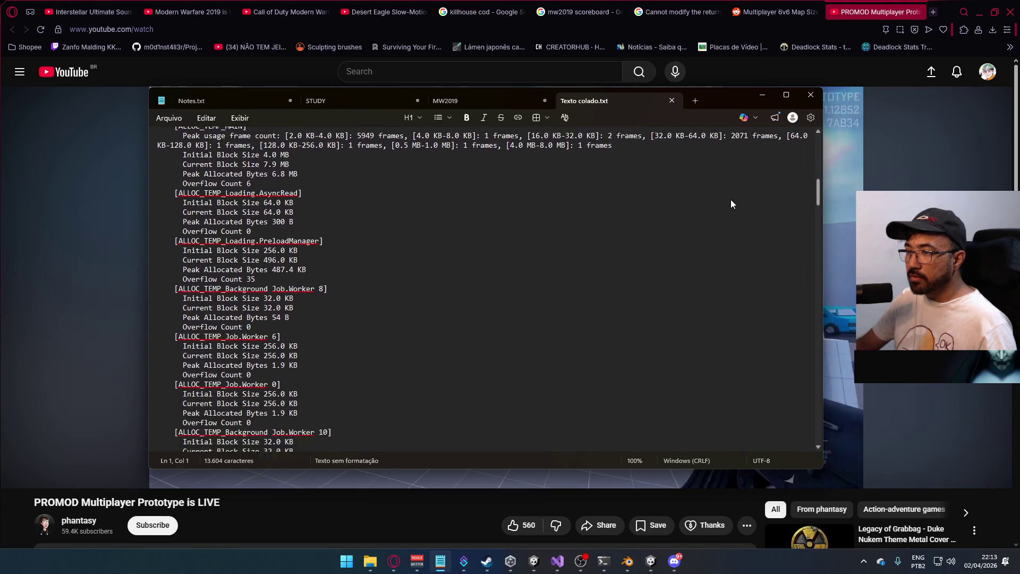
scroll(730, 213, down, 12)
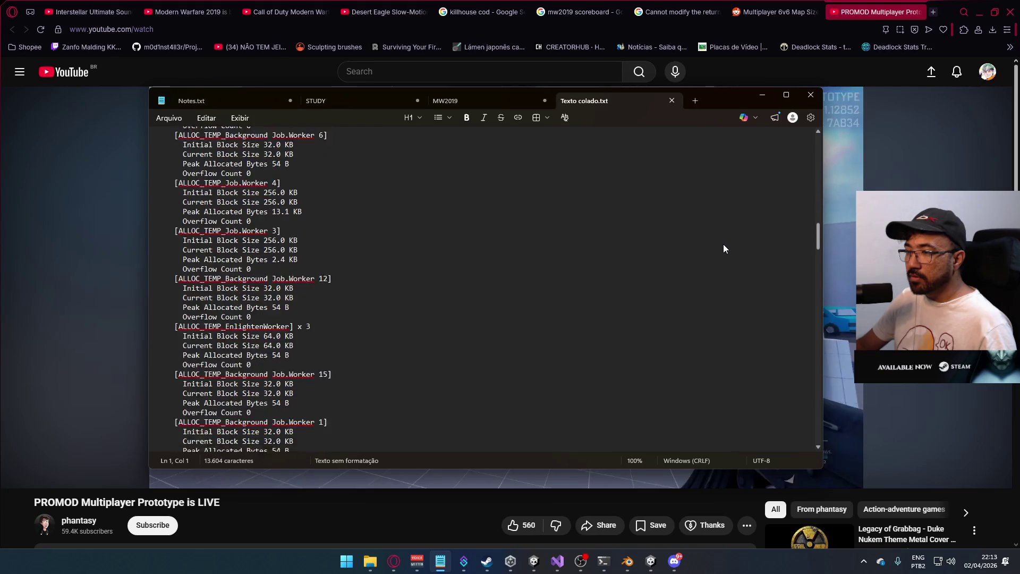
scroll(722, 256, down, 15)
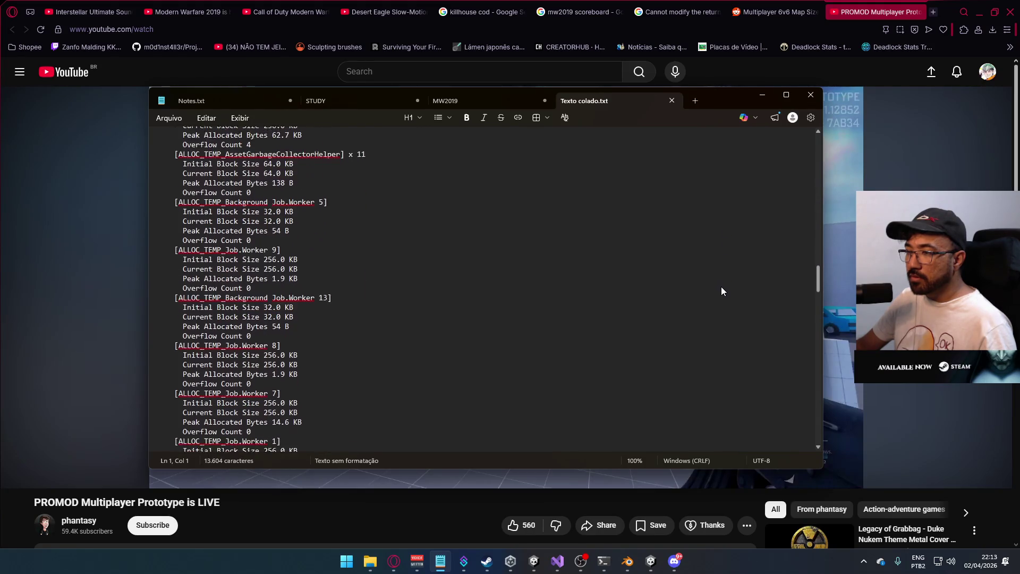
scroll(725, 303, down, 6)
scroll(721, 341, down, 12)
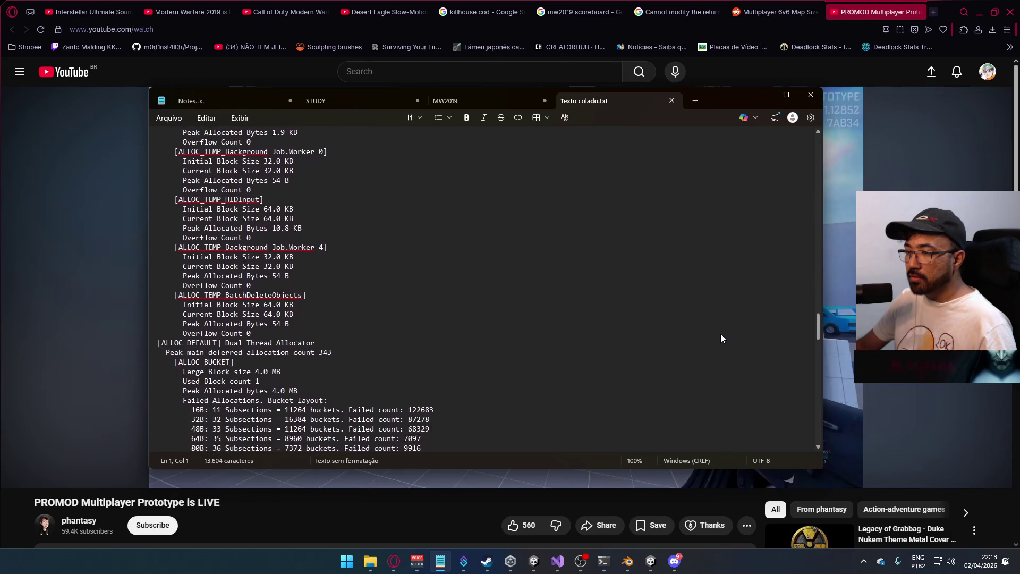
scroll(720, 372, down, 12)
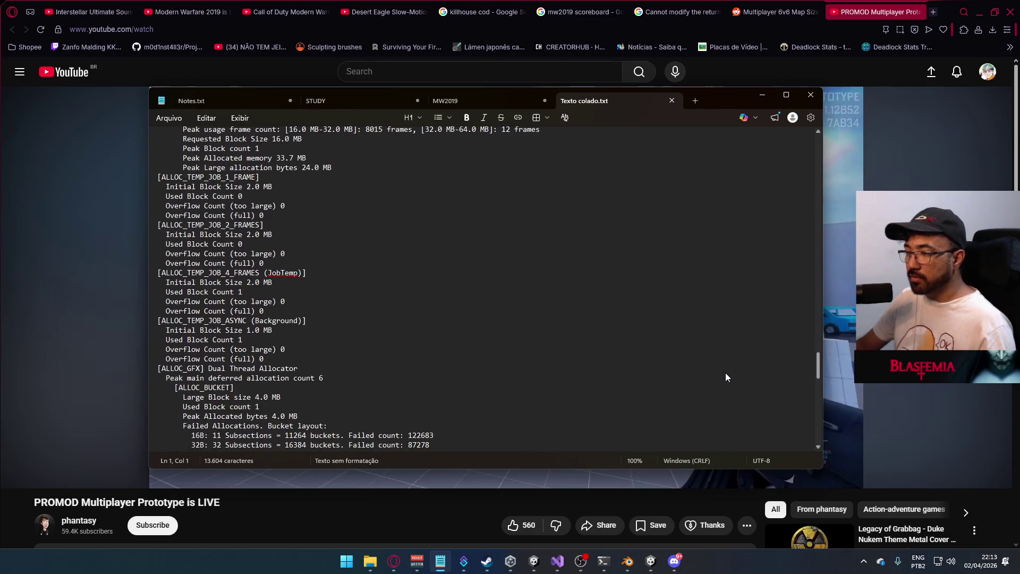
Step: Close the Texto colado.txt tab and minimize Notepad
scroll(692, 171, up, 1)
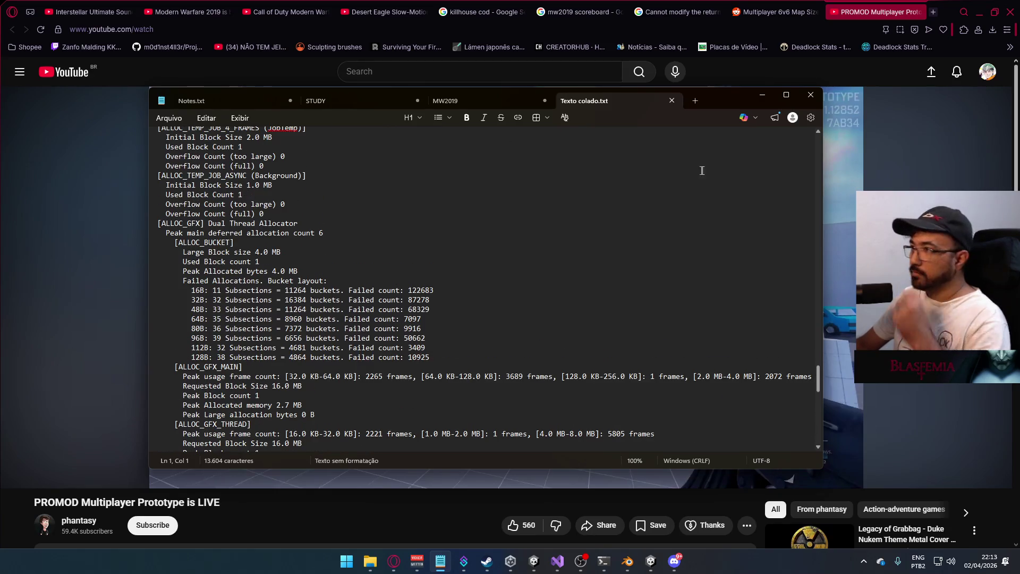
click(671, 101)
click(761, 97)
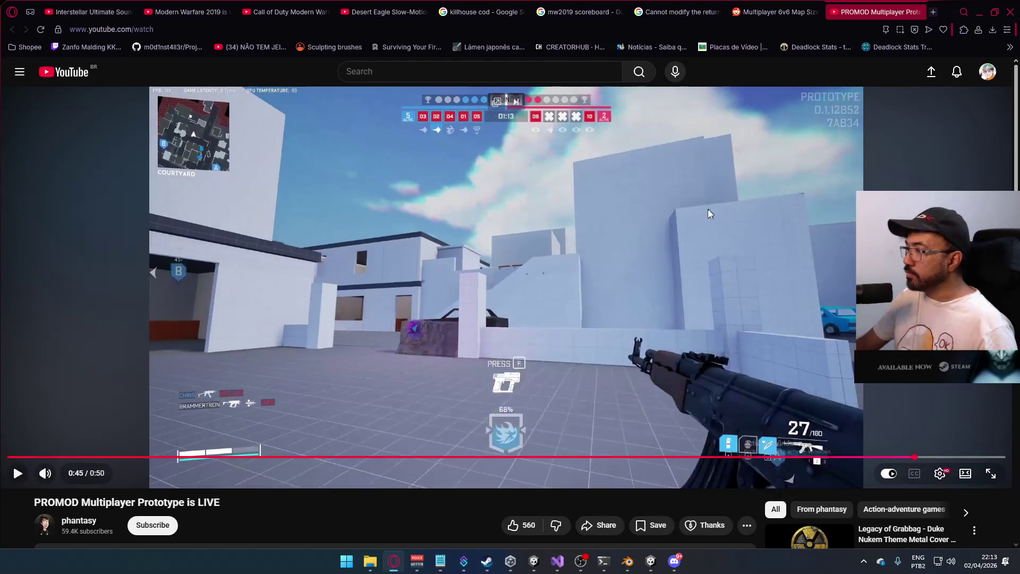
Step: Bring Discord forward and watch the streaming member's screen share in the Live voice channel
click(674, 561)
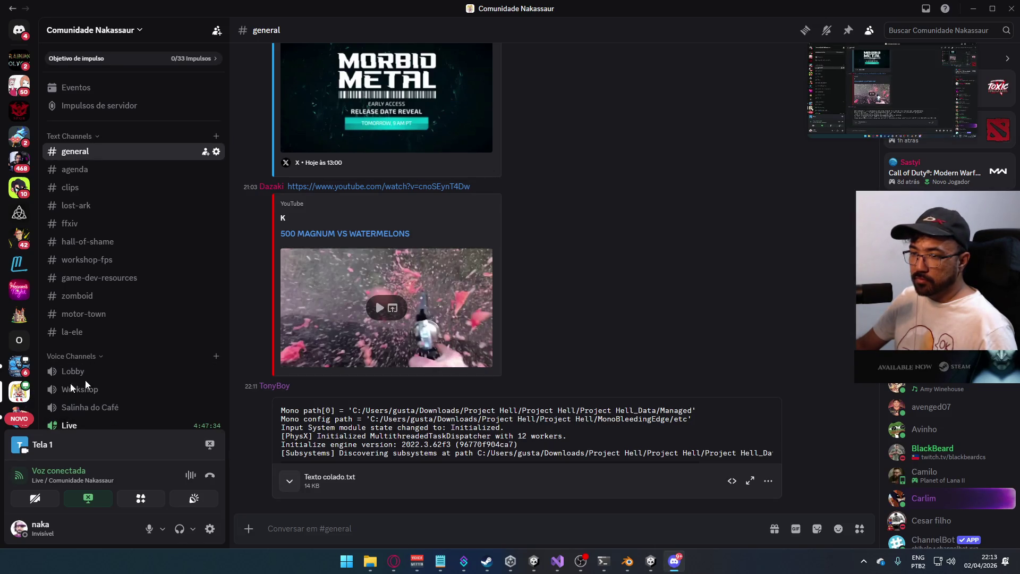
scroll(138, 351, down, 4)
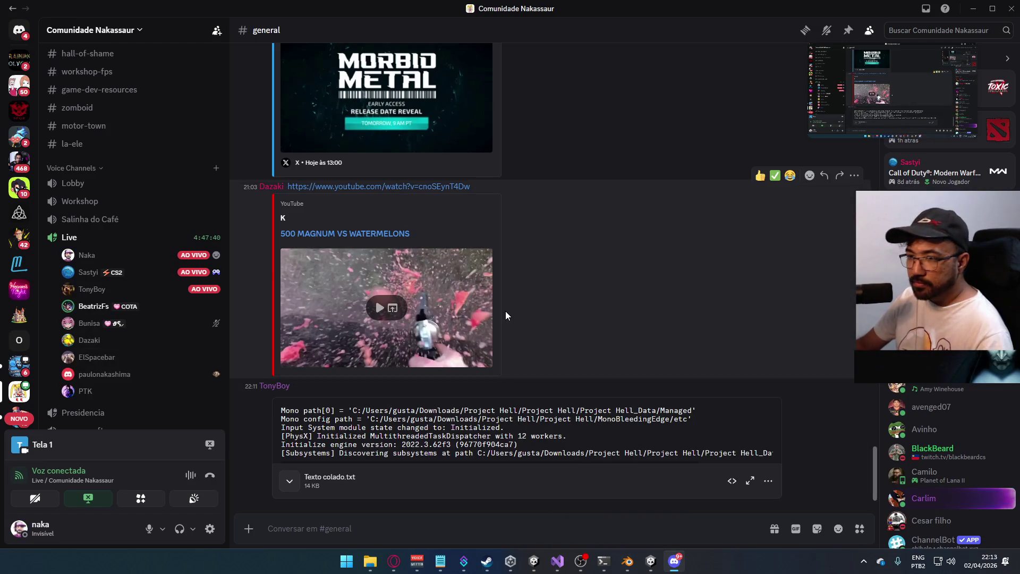
mouse_move(166, 295)
click(326, 336)
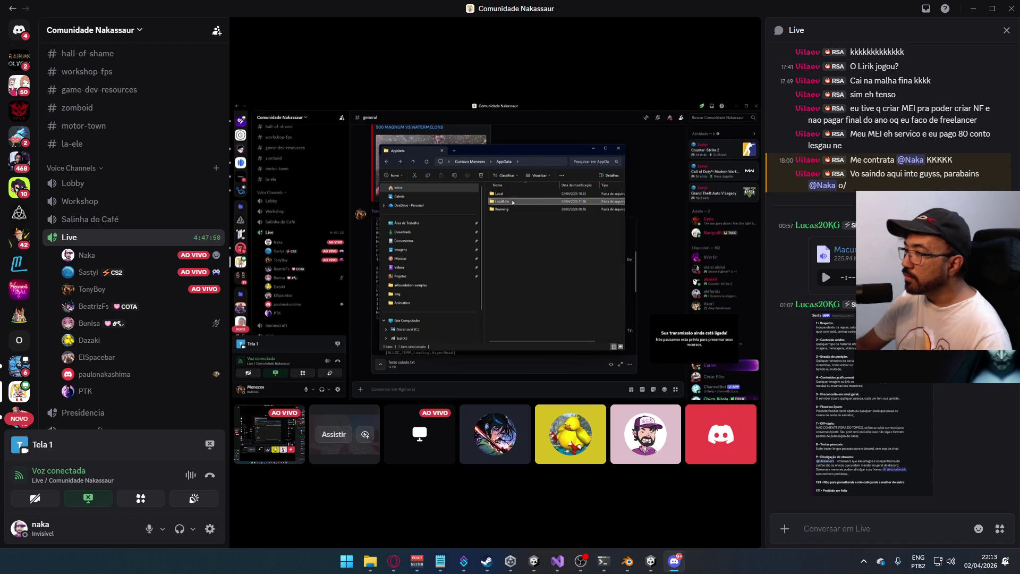
mouse_move(608, 248)
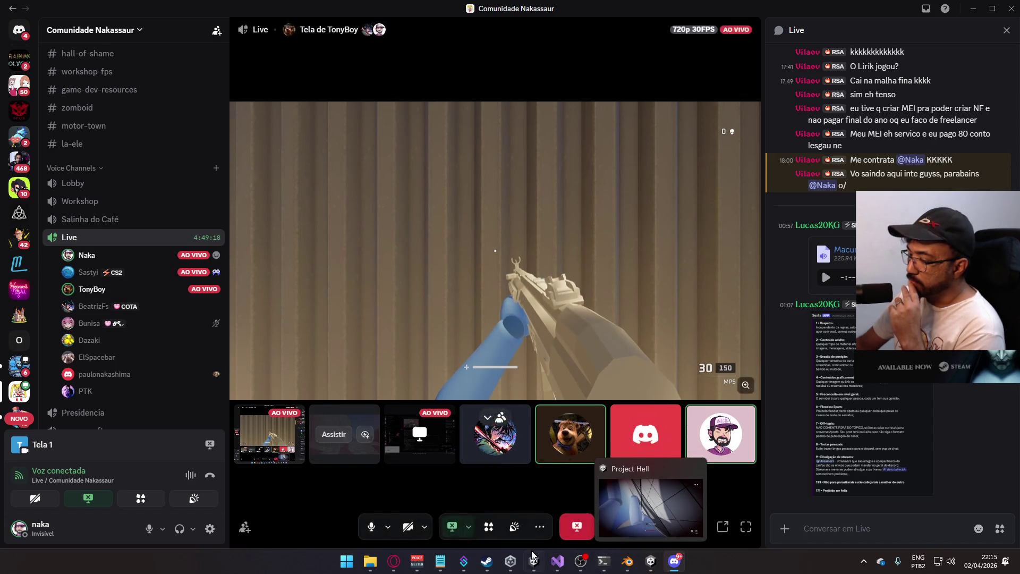
Step: Bring Unity forward, open Edit > Project Settings, then close it
click(652, 562)
click(23, 20)
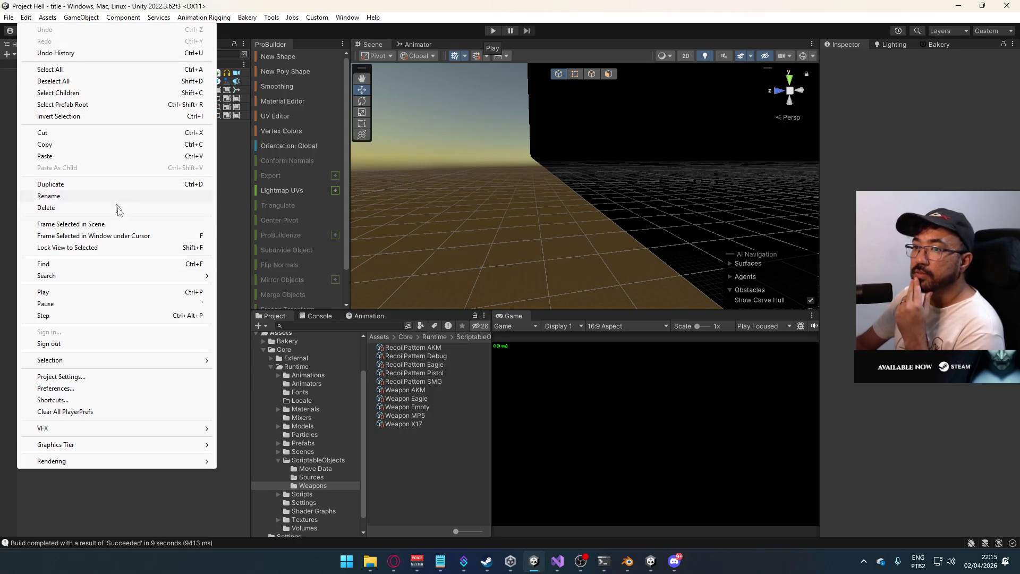
click(136, 377)
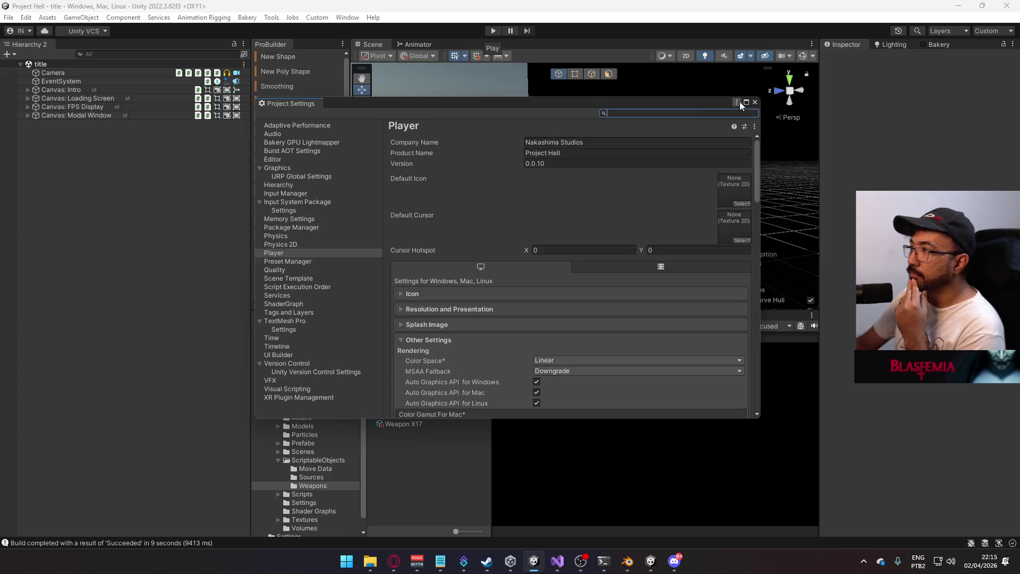
click(756, 102)
Step: List the top-level Assets folder and open the Default input actions asset
scroll(310, 355, up, 3)
click(297, 372)
click(302, 365)
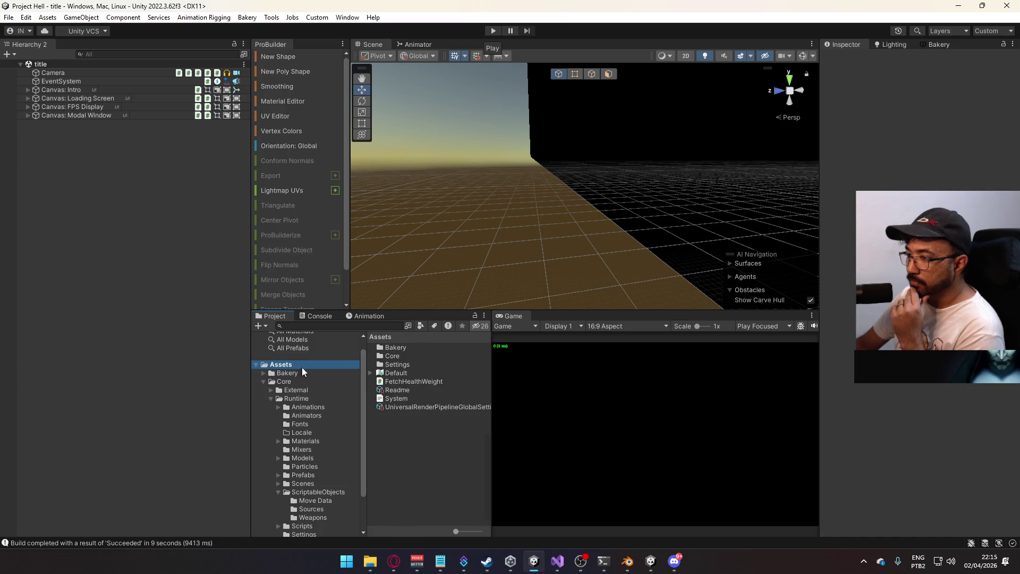
double_click(413, 374)
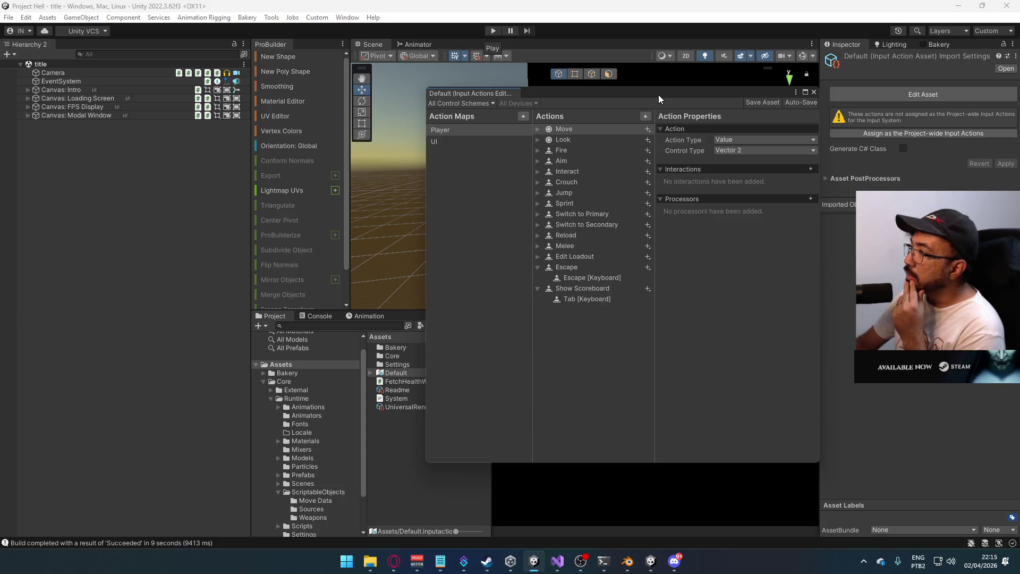
Step: Make Default the project-wide actions, add and delete a trial action map, then save the asset
drag(658, 94, 484, 96)
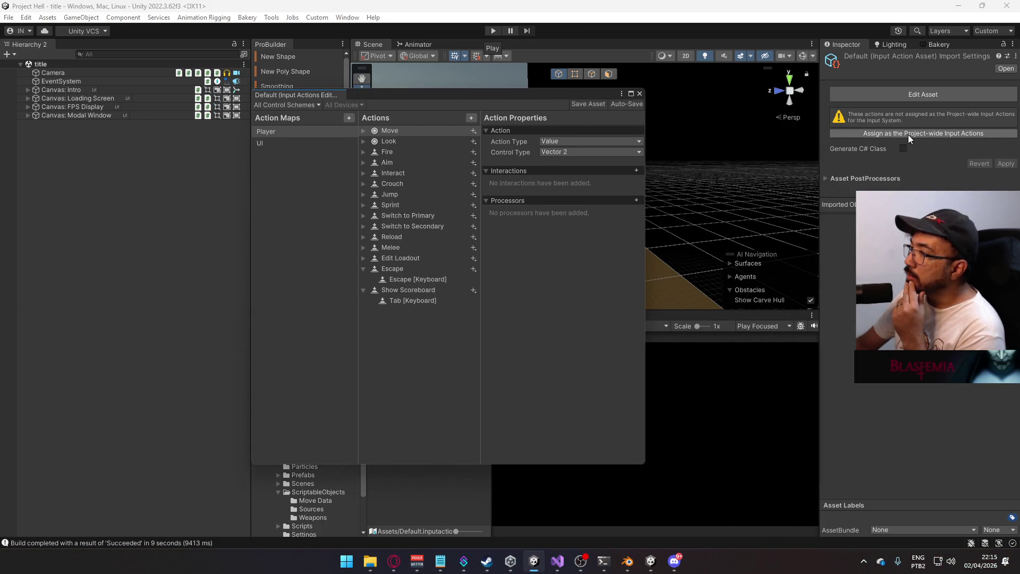
click(908, 135)
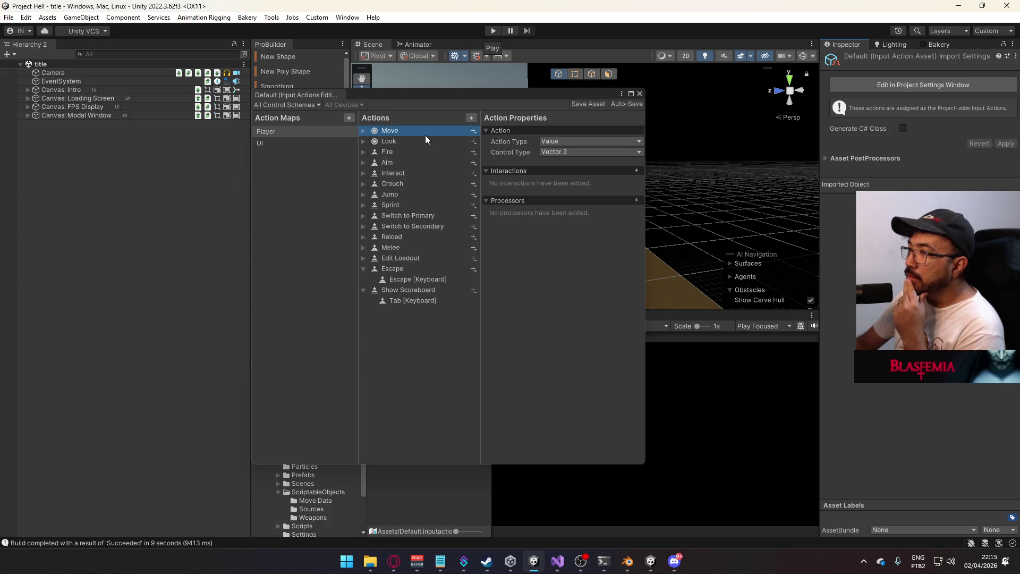
click(284, 134)
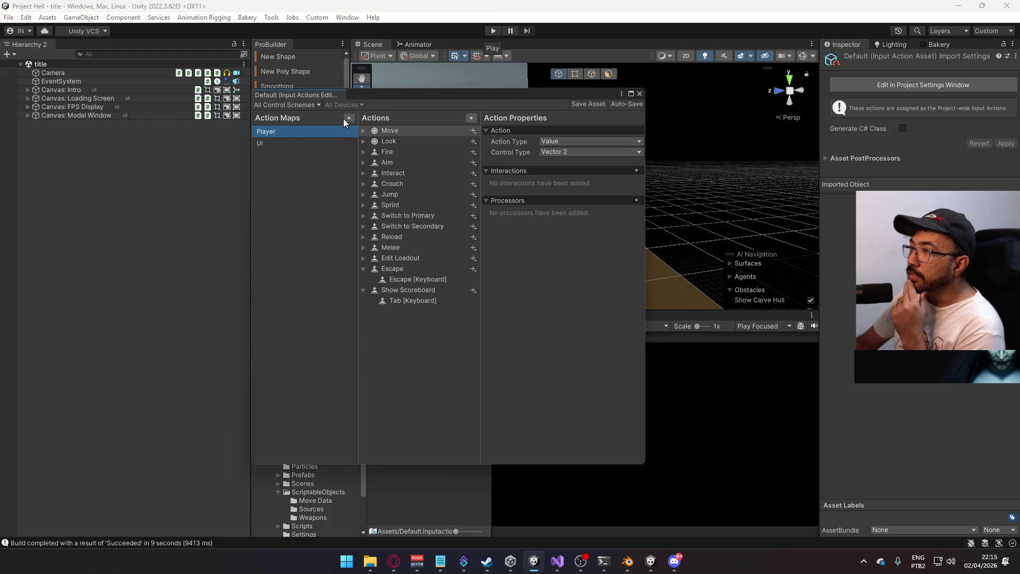
click(313, 106)
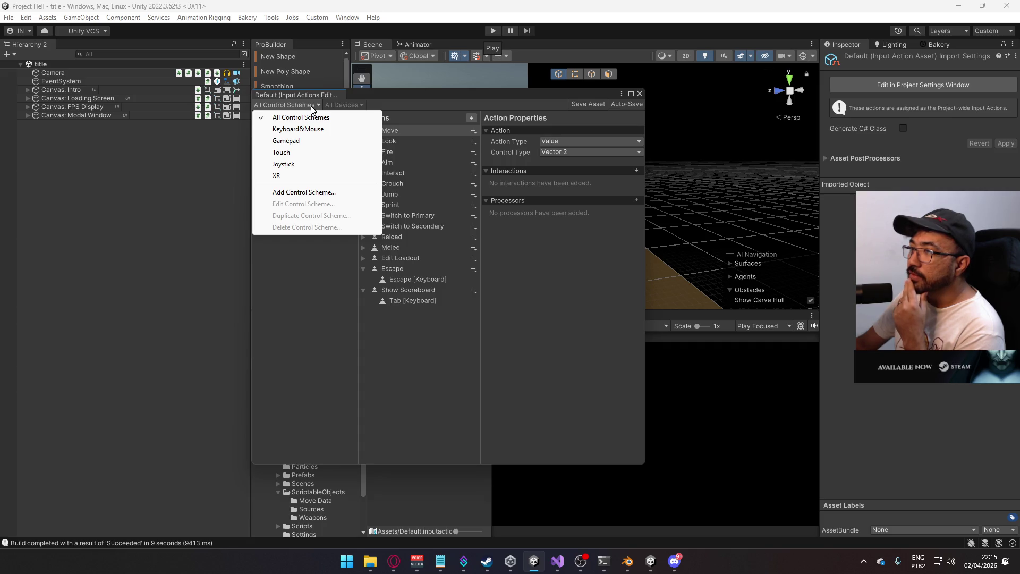
click(347, 104)
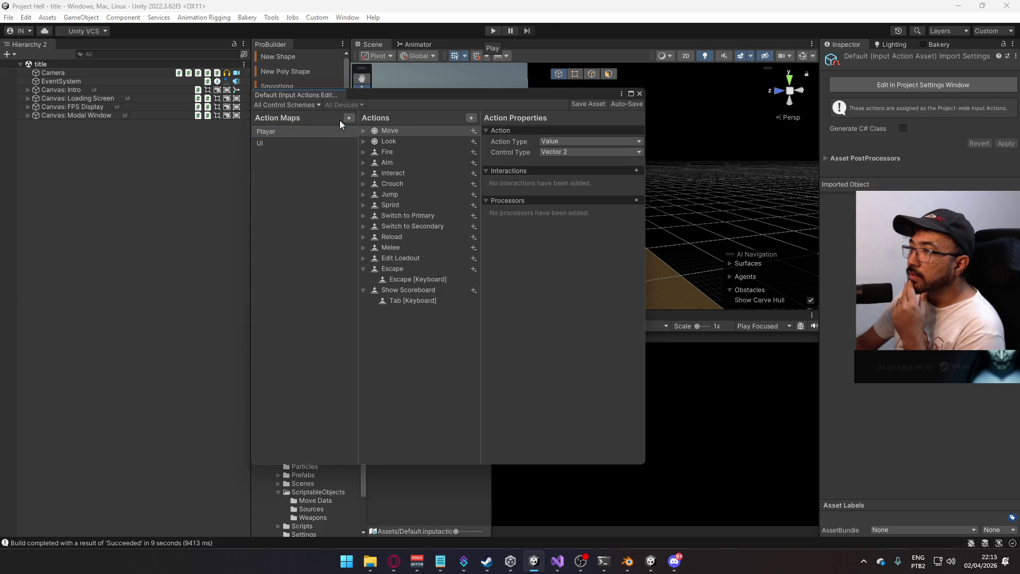
click(348, 118)
key(Return)
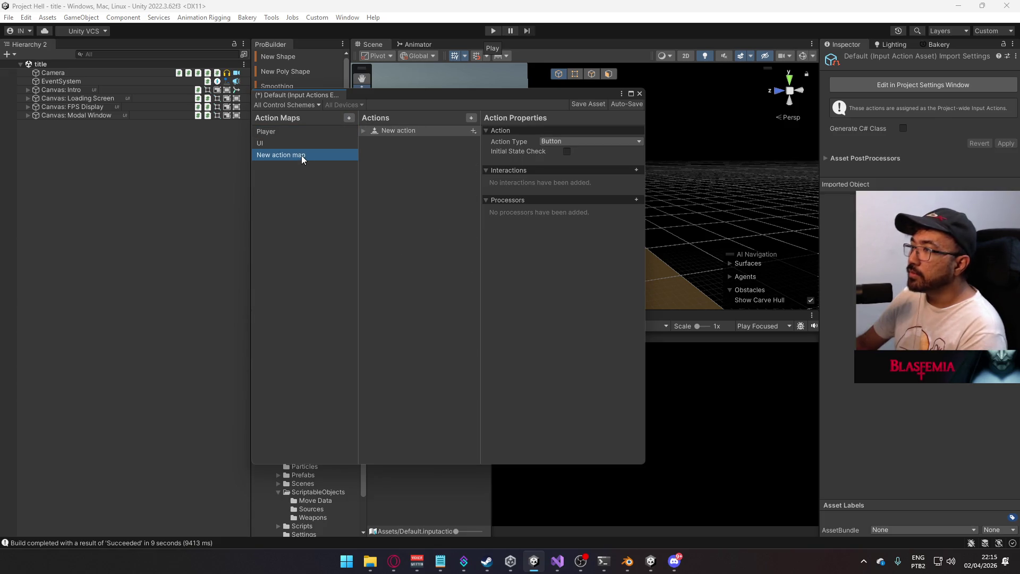
key(Delete)
click(301, 132)
click(589, 104)
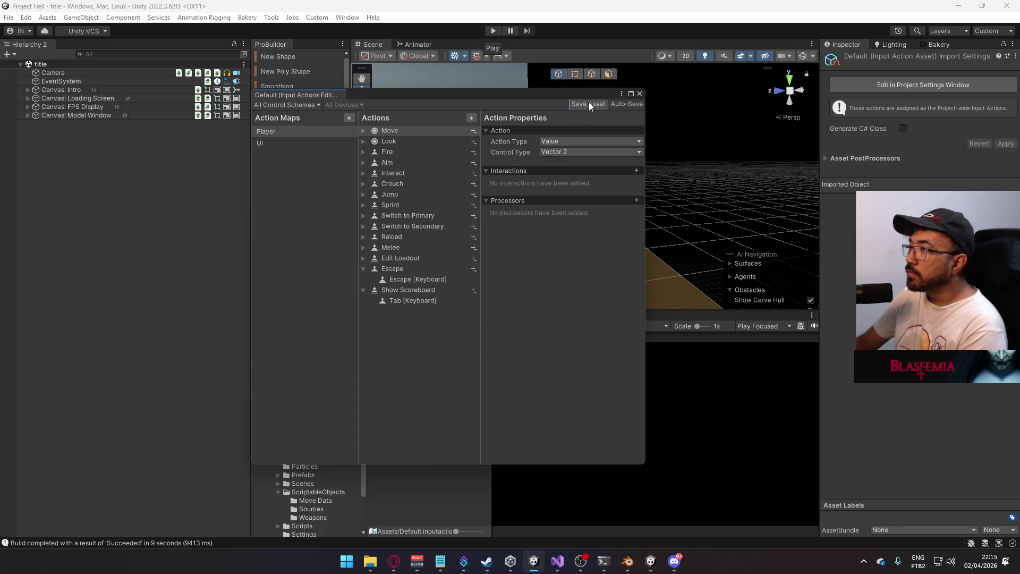
Step: Expand the Move action and inspect its WASD composite binding and properties
click(365, 132)
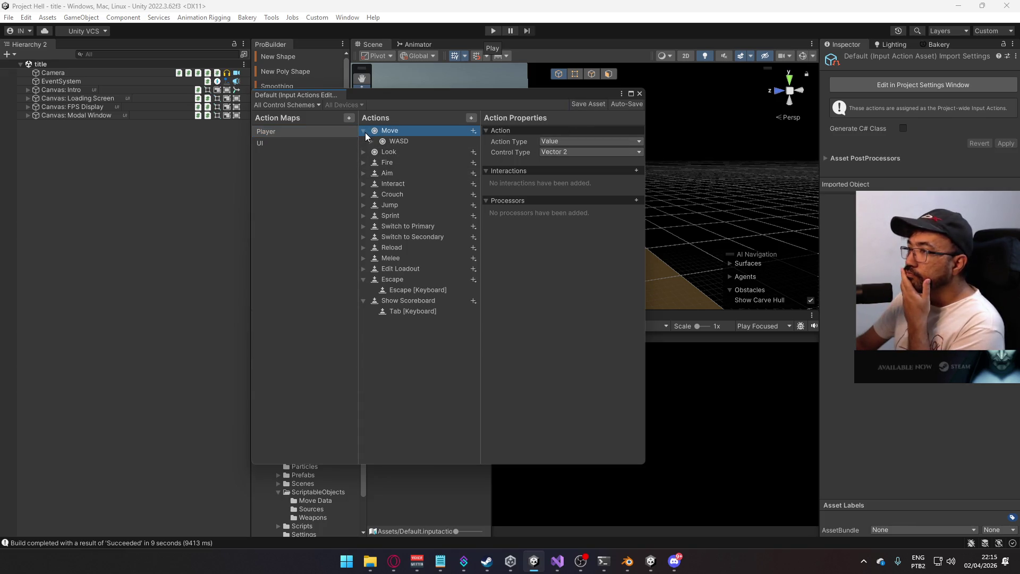
click(394, 142)
click(399, 133)
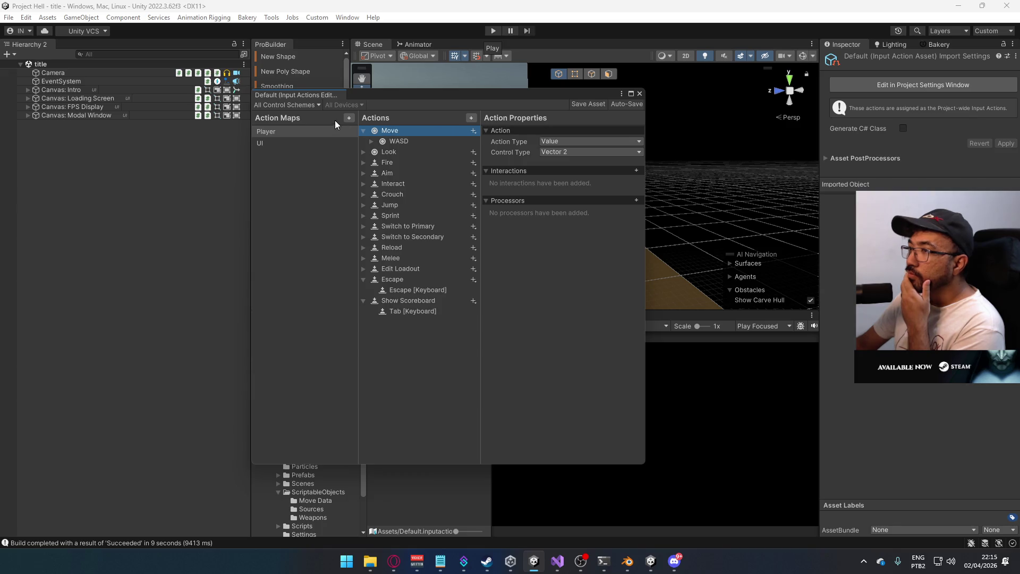
click(308, 105)
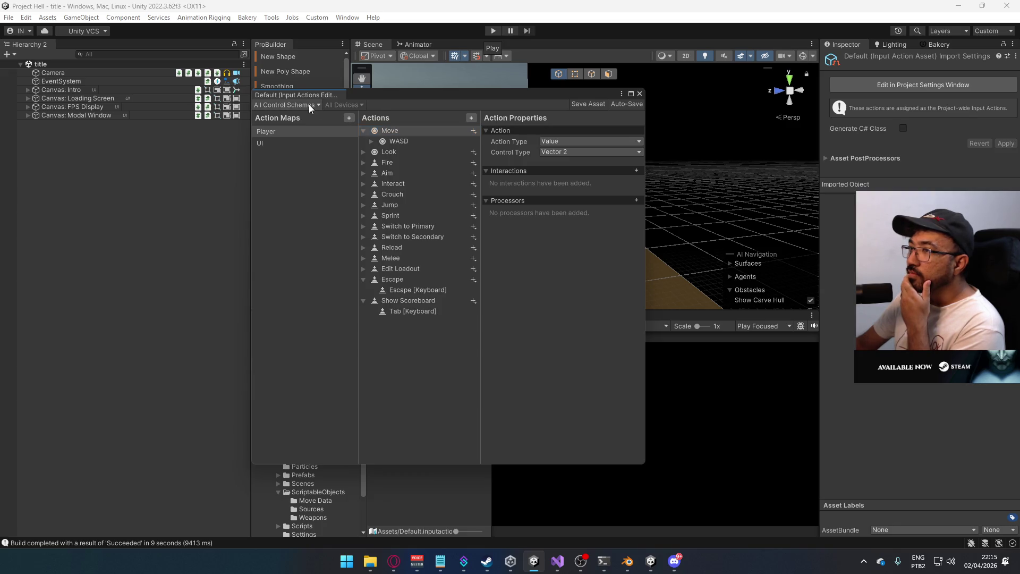
click(362, 107)
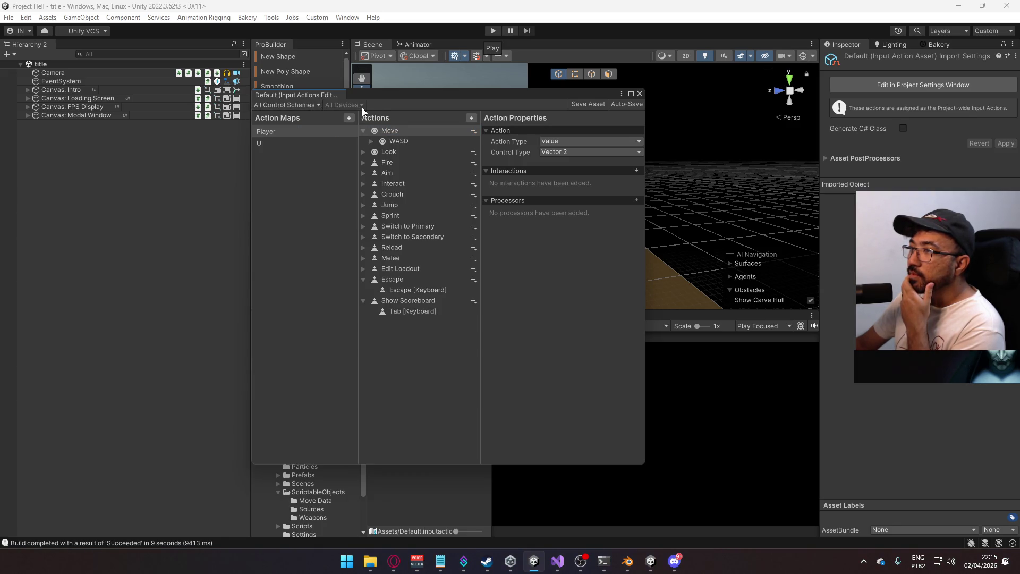
click(306, 140)
click(314, 130)
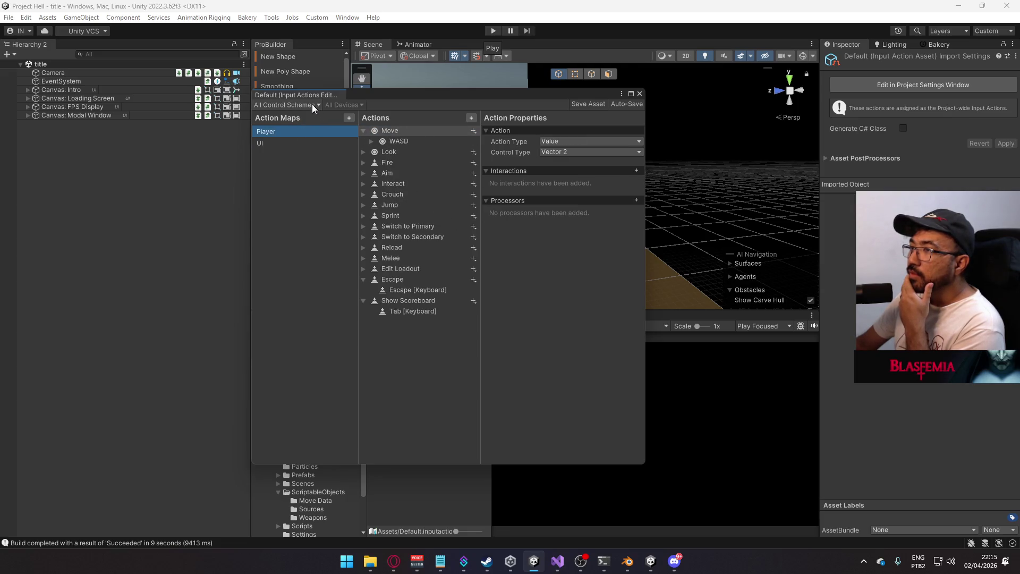
Step: Expand the WASD composite and inspect the Up: W binding's path and control schemes
click(313, 105)
click(492, 151)
click(398, 142)
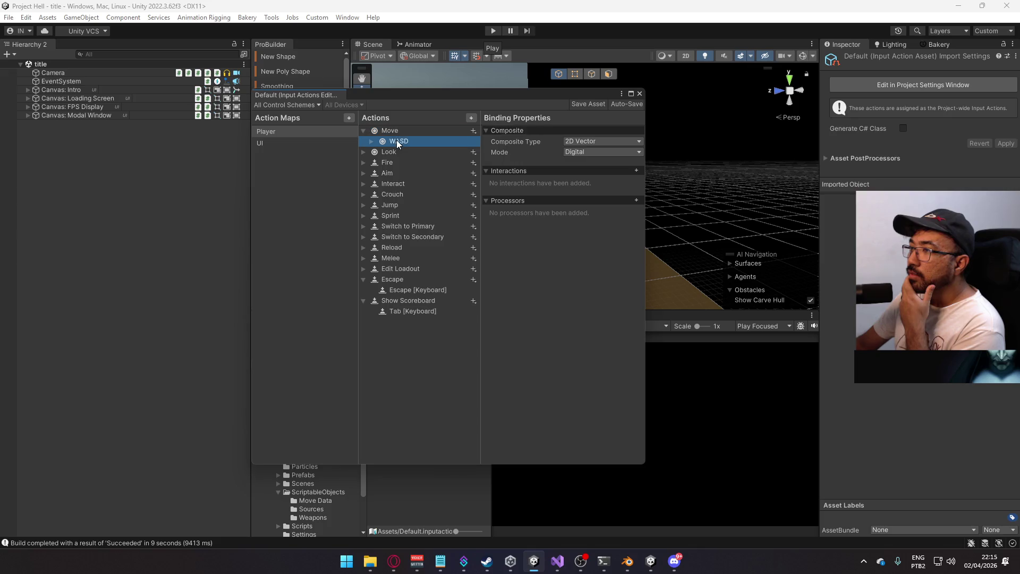
click(369, 140)
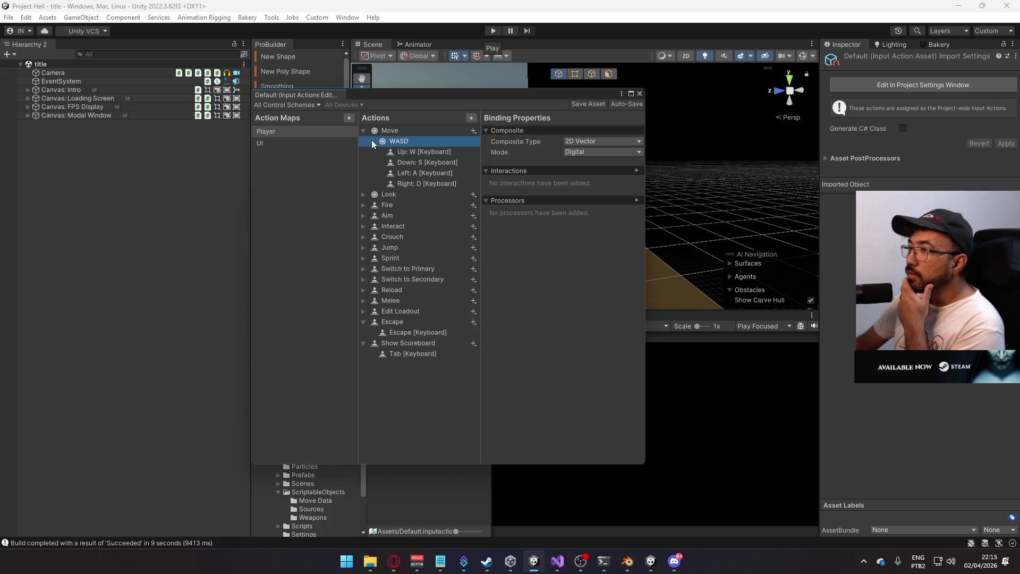
click(416, 151)
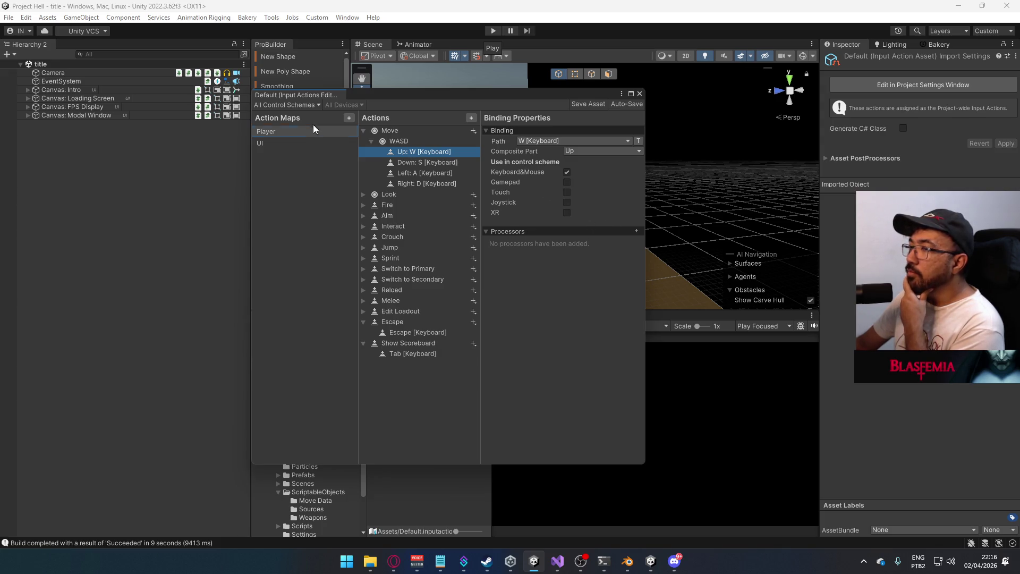
right_click(279, 130)
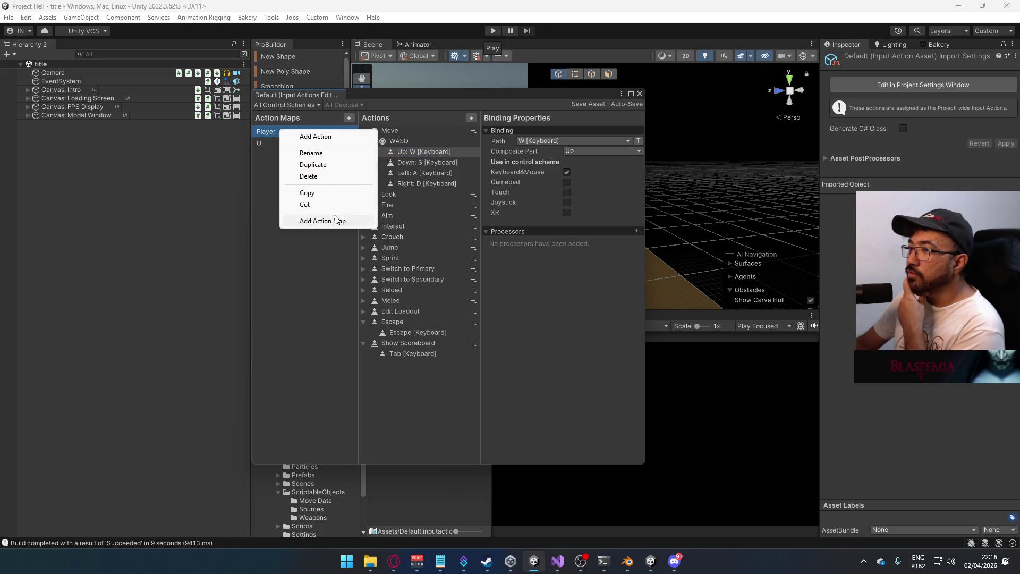
Step: Add a trial action map, then undo it with Ctrl+Z
click(337, 114)
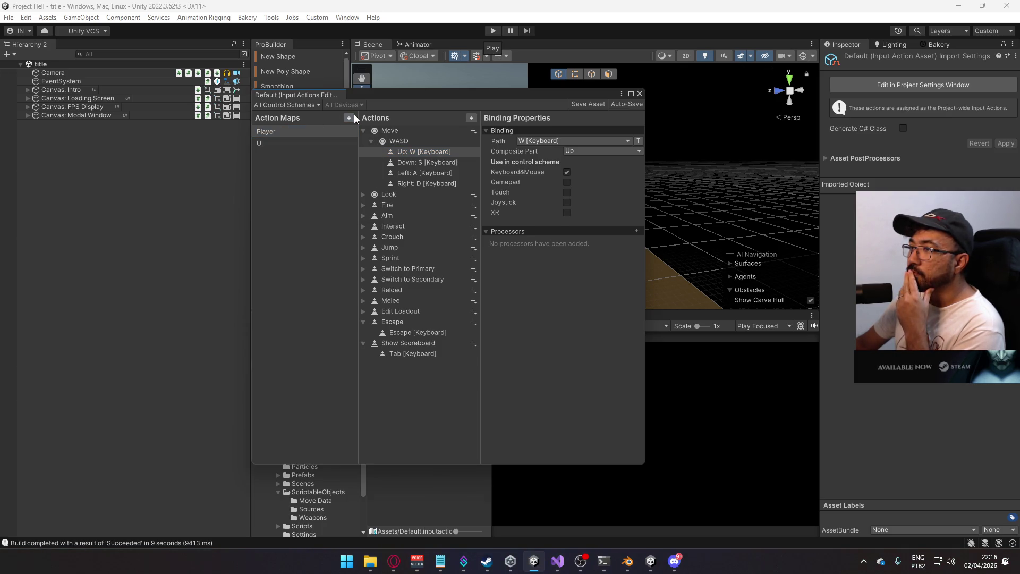
click(349, 117)
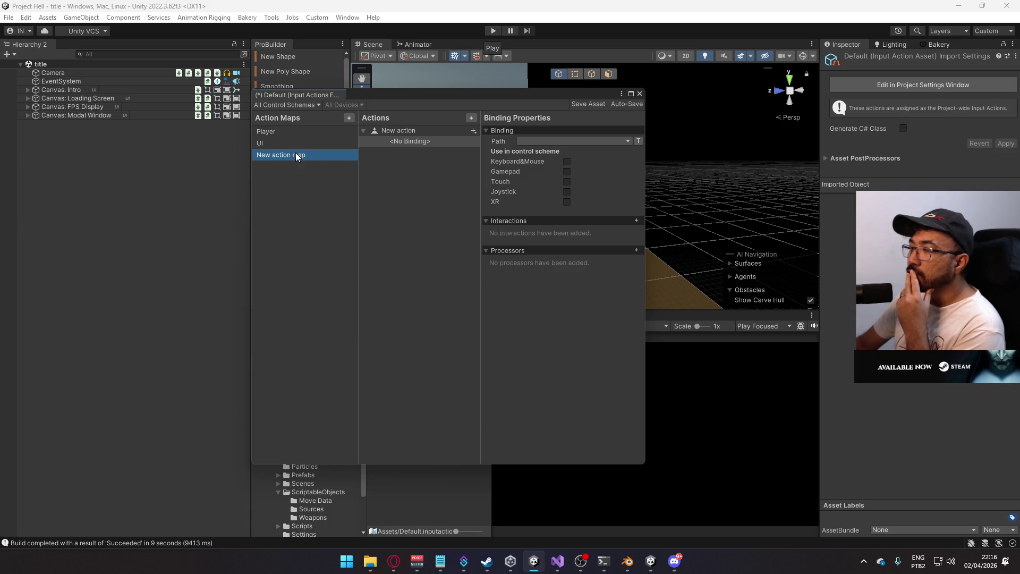
key(ctrl+z)
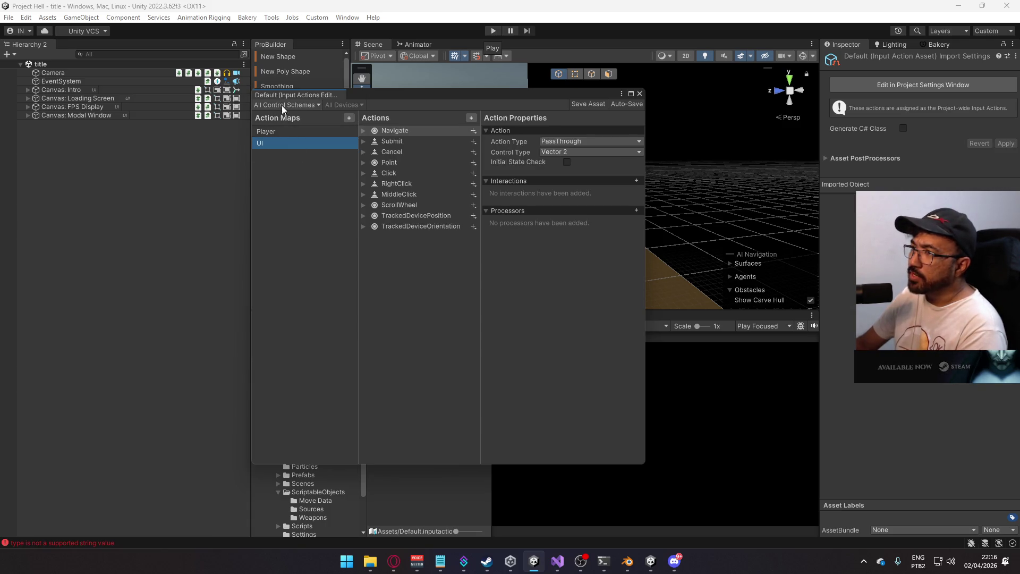
click(283, 106)
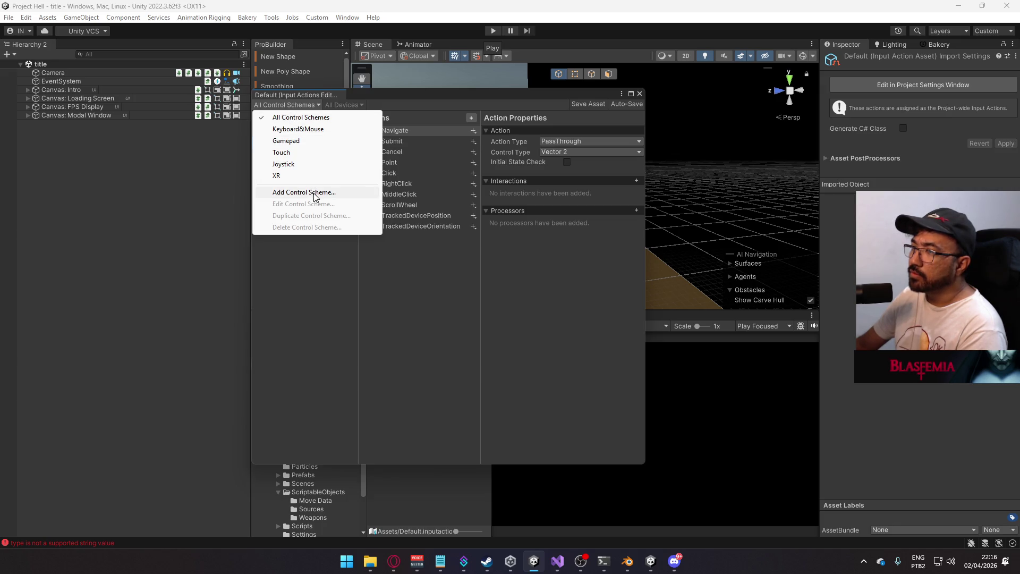
click(327, 282)
Step: Collapse the WASD, Escape and Show Scoreboard rows and close the Input Actions editor
click(293, 132)
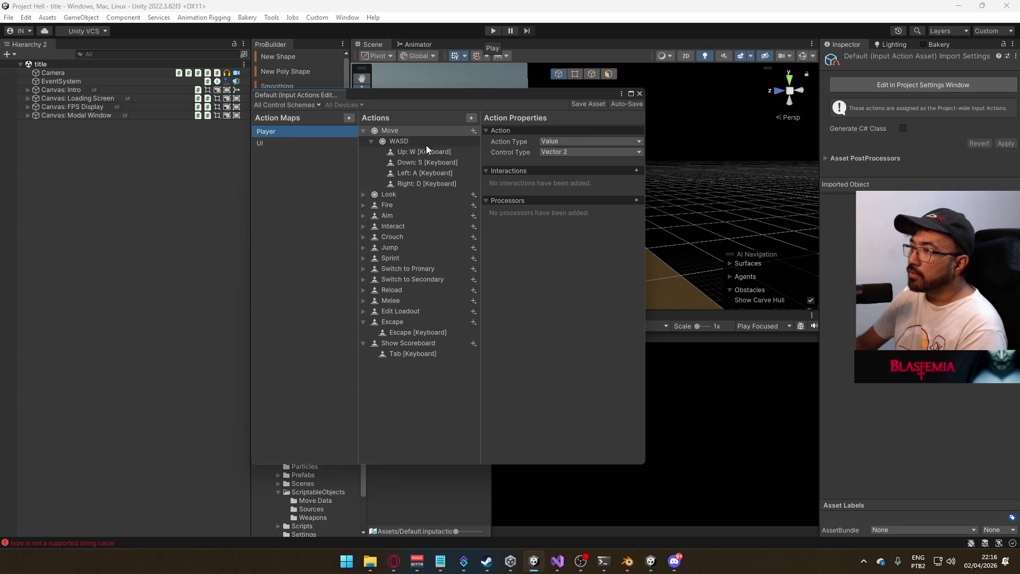
click(371, 141)
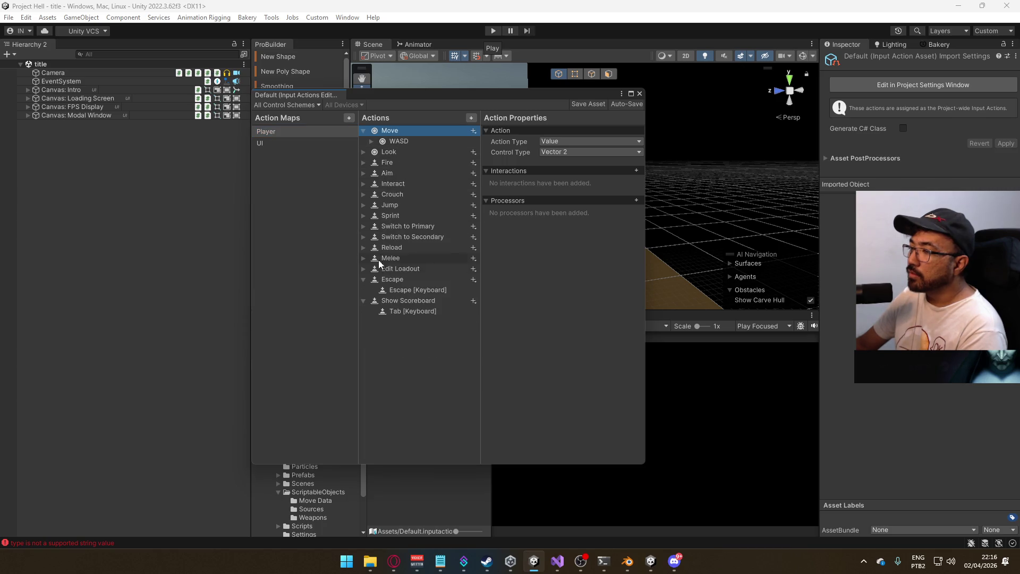
click(365, 280)
click(365, 290)
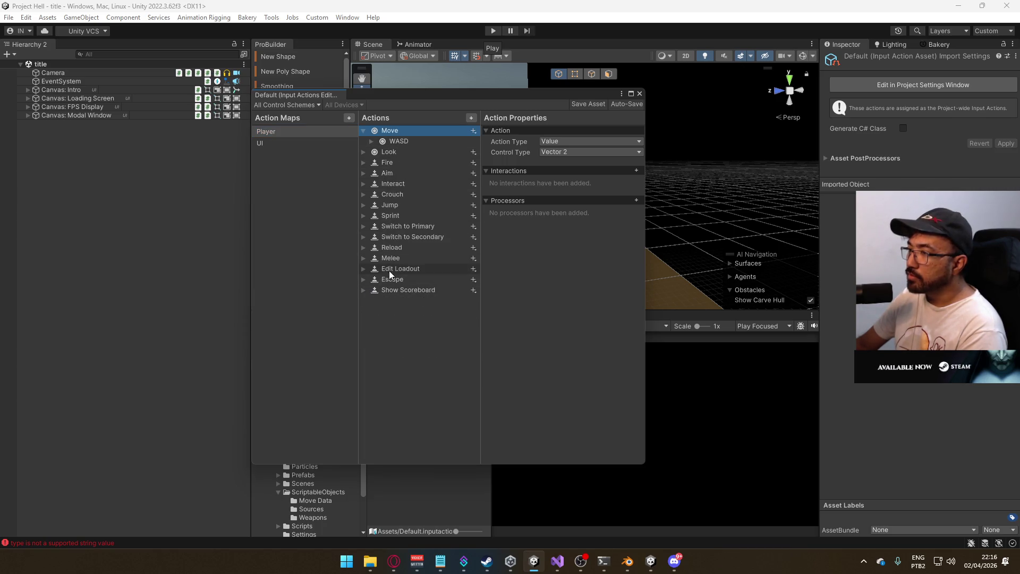
click(588, 105)
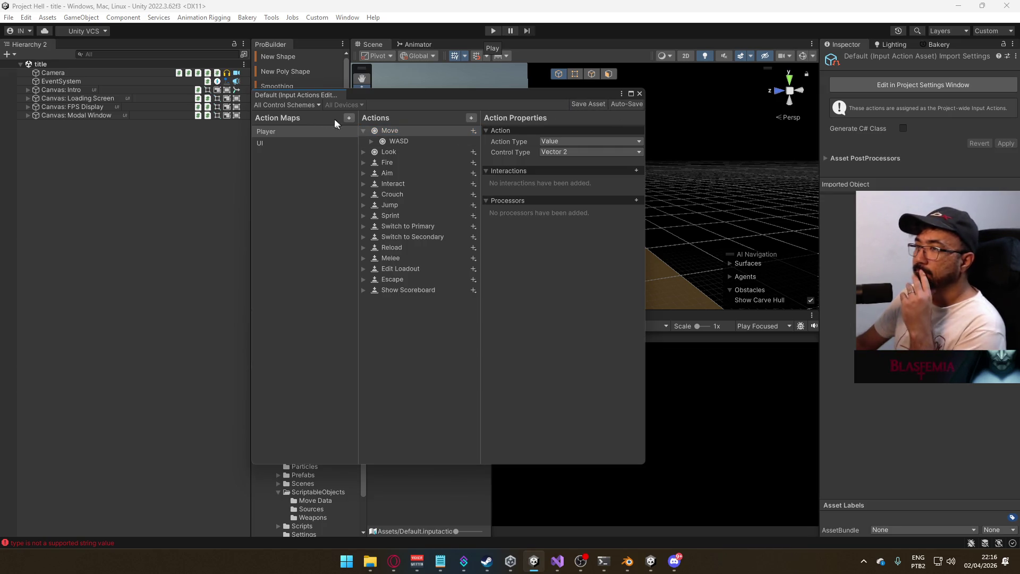
click(639, 93)
click(115, 81)
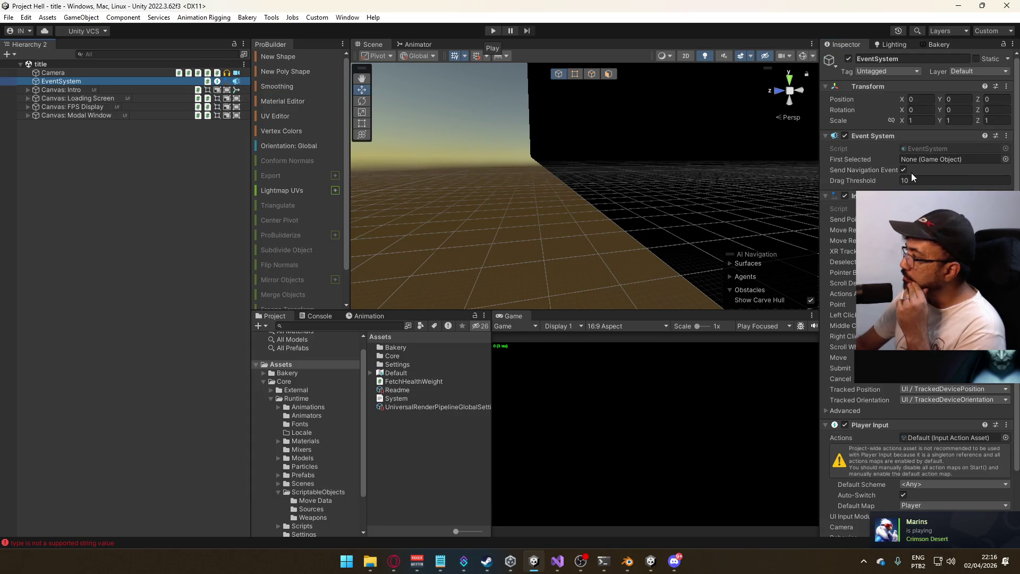
Step: Scroll to the EventSystem's Player Input (Invoke Unity Events, Player map), then open the Edit menu
scroll(917, 391, down, 3)
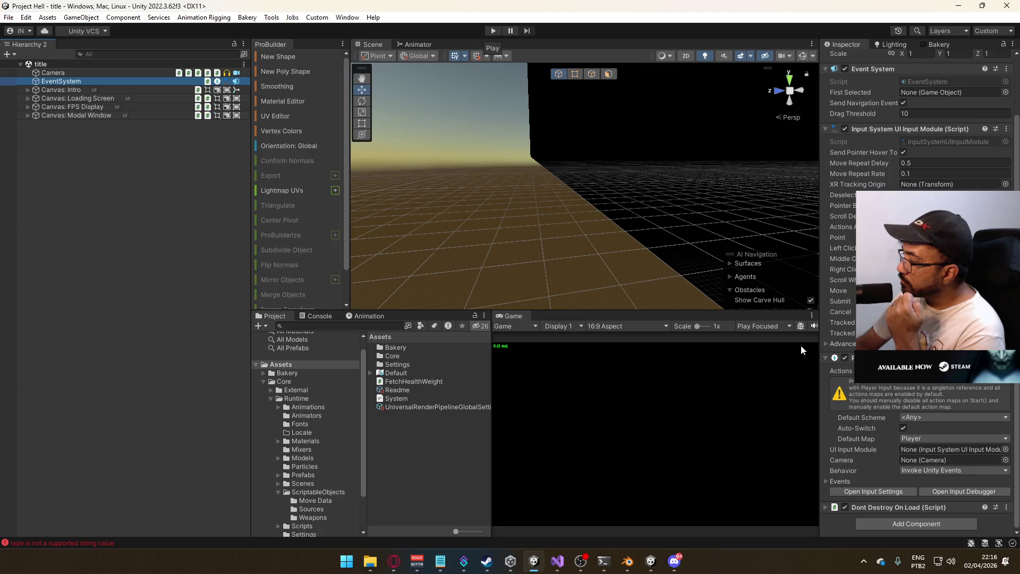
click(26, 17)
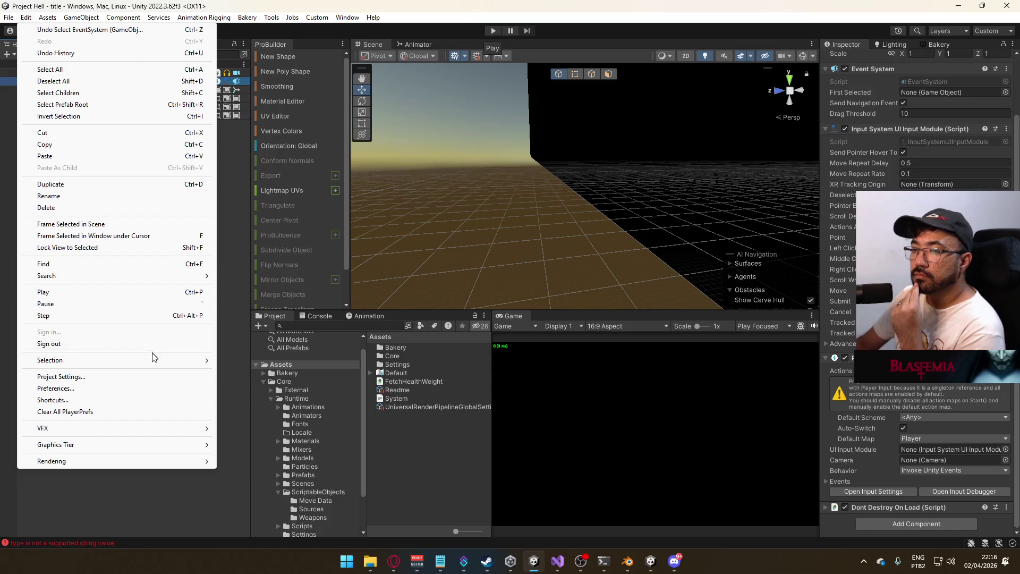
Step: In Project Settings > Input System Package, set Project-wide Actions to None
click(153, 376)
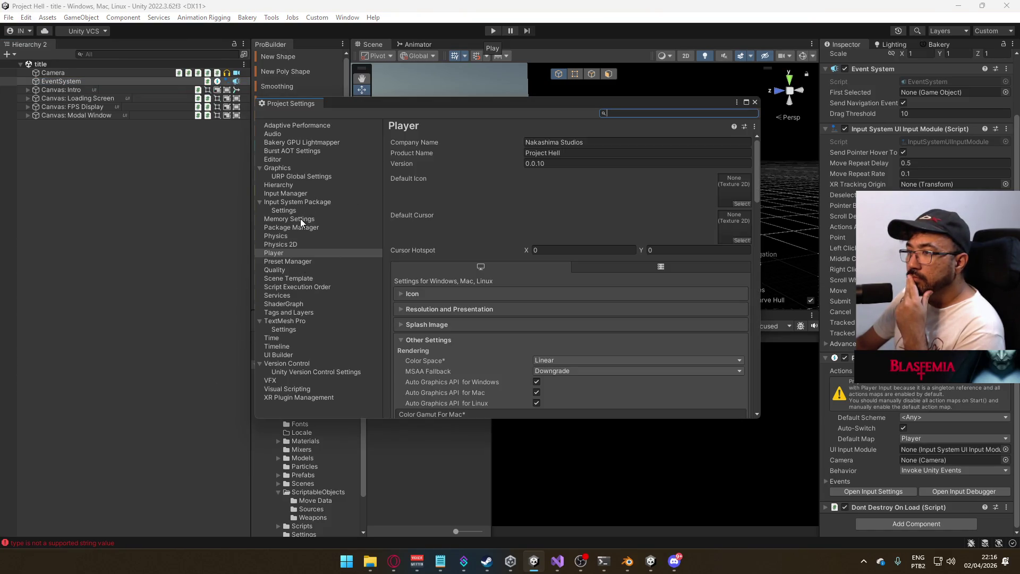
click(305, 202)
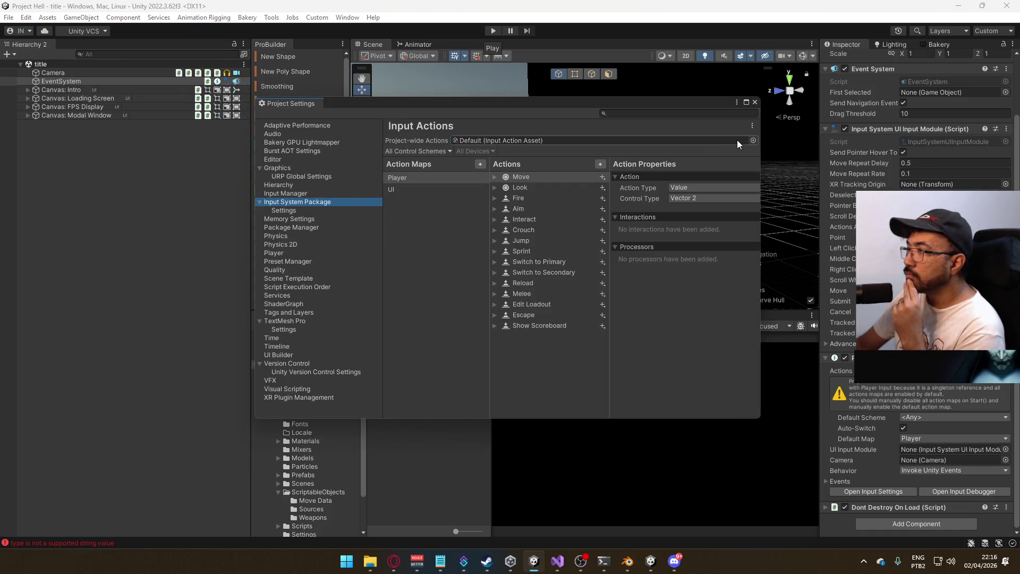
click(753, 140)
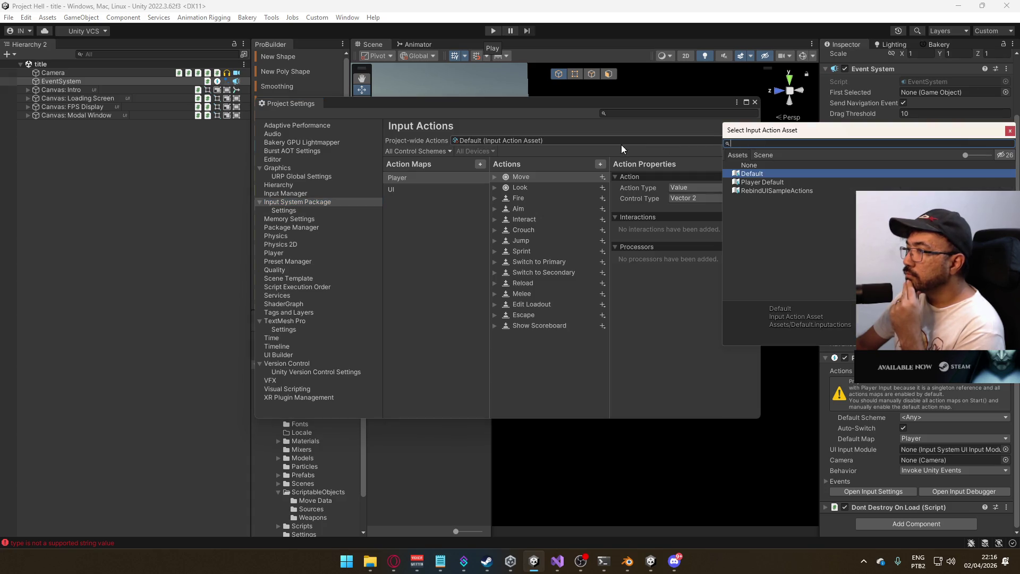
double_click(767, 165)
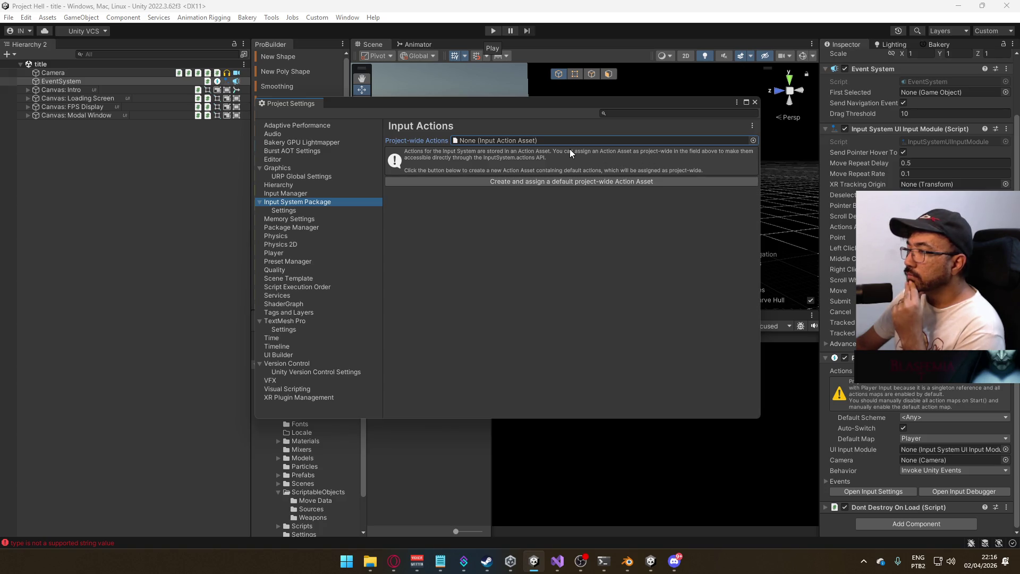
Step: Browse the Input System Settings page, then close Project Settings
click(287, 212)
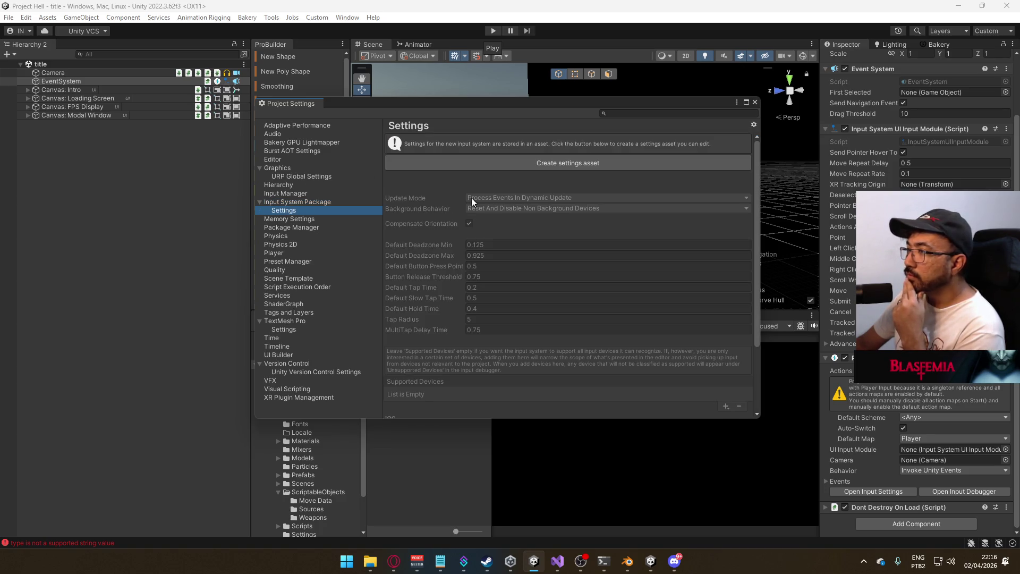
scroll(530, 194, down, 3)
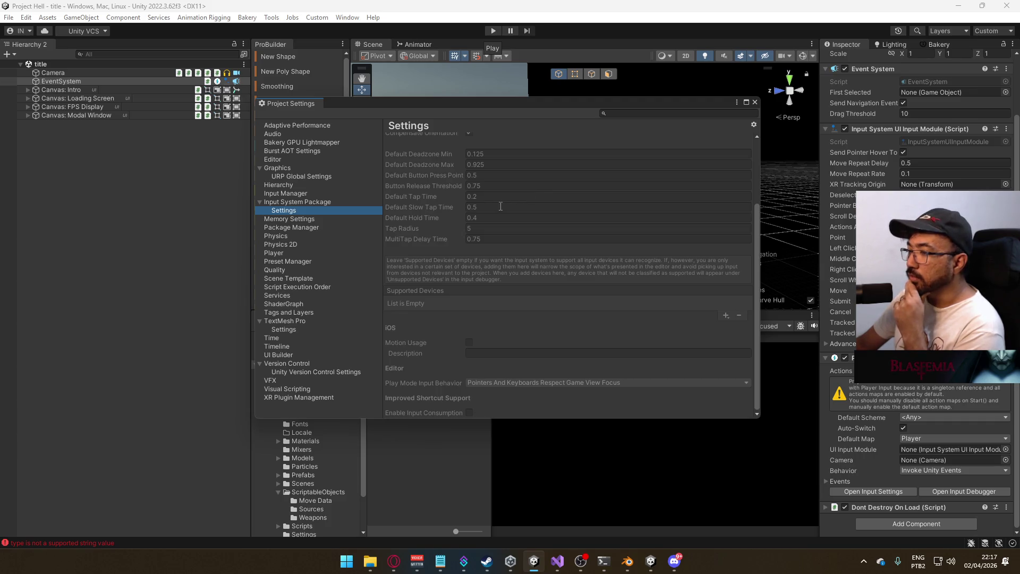
click(306, 205)
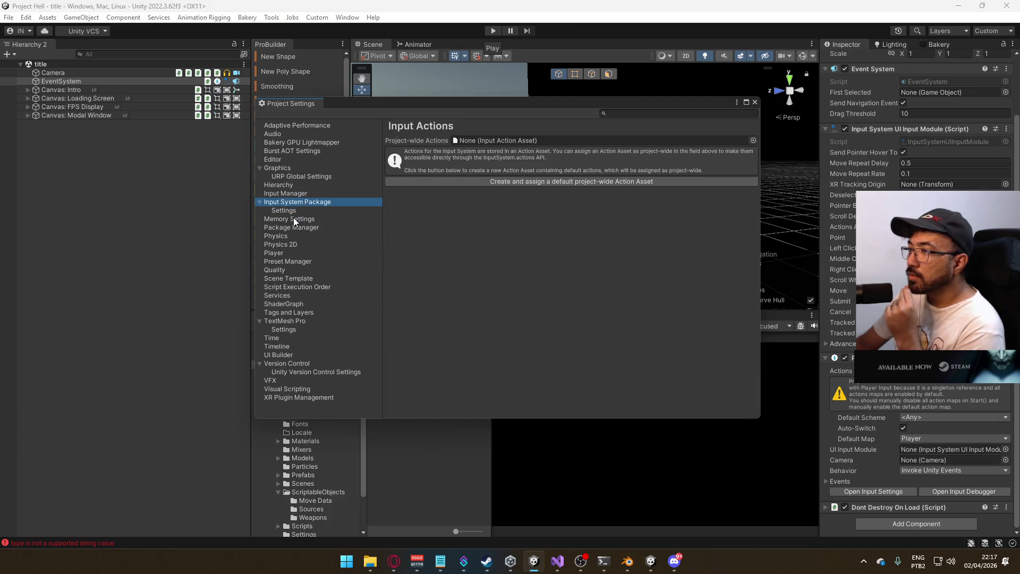
click(293, 218)
click(303, 212)
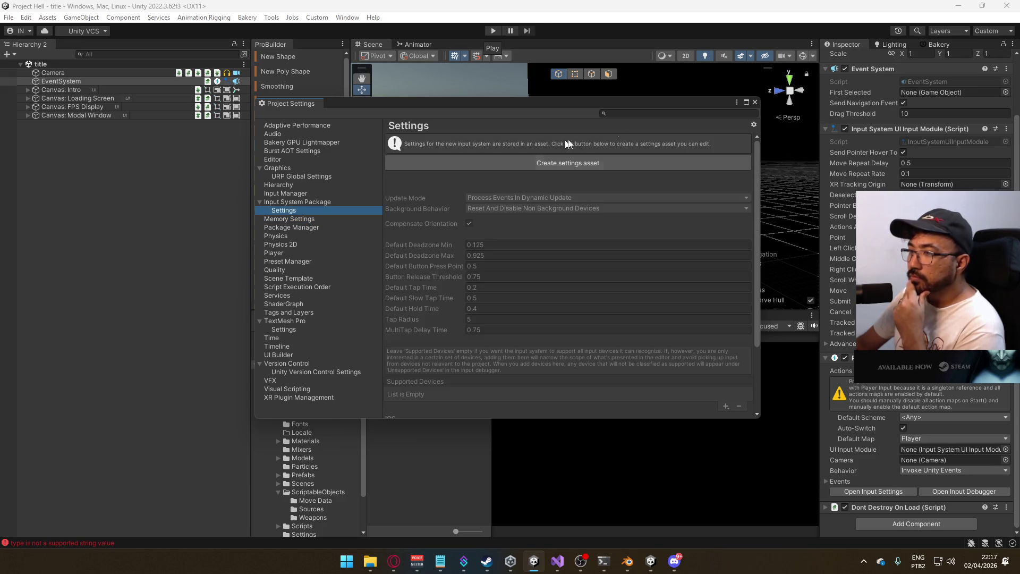
click(755, 102)
Step: Google 'unity keyboard and mouse not working' in a new browser tab
click(402, 563)
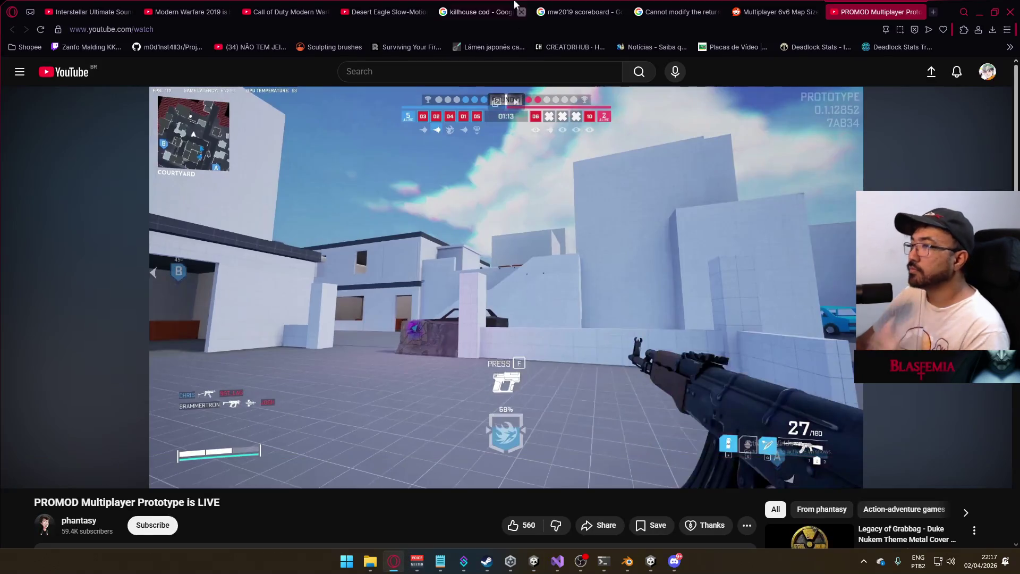
click(936, 13)
text(unity keyboard )
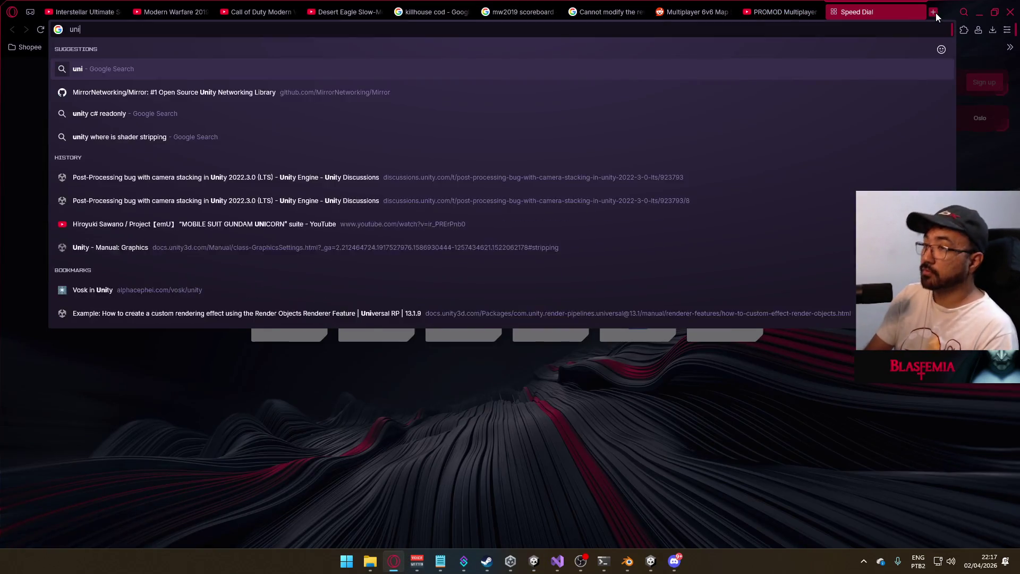
text(and mouse not working)
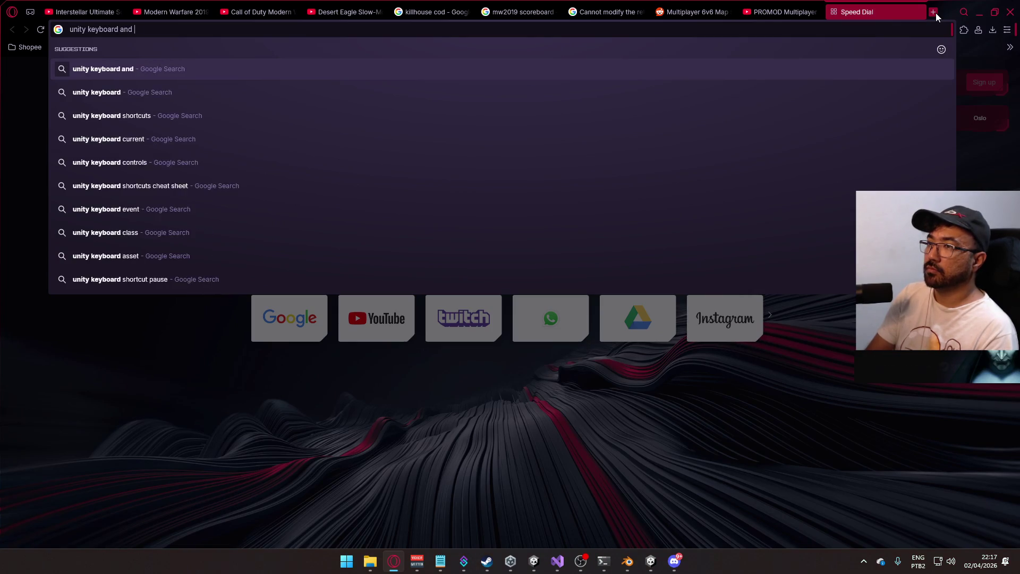
key(Return)
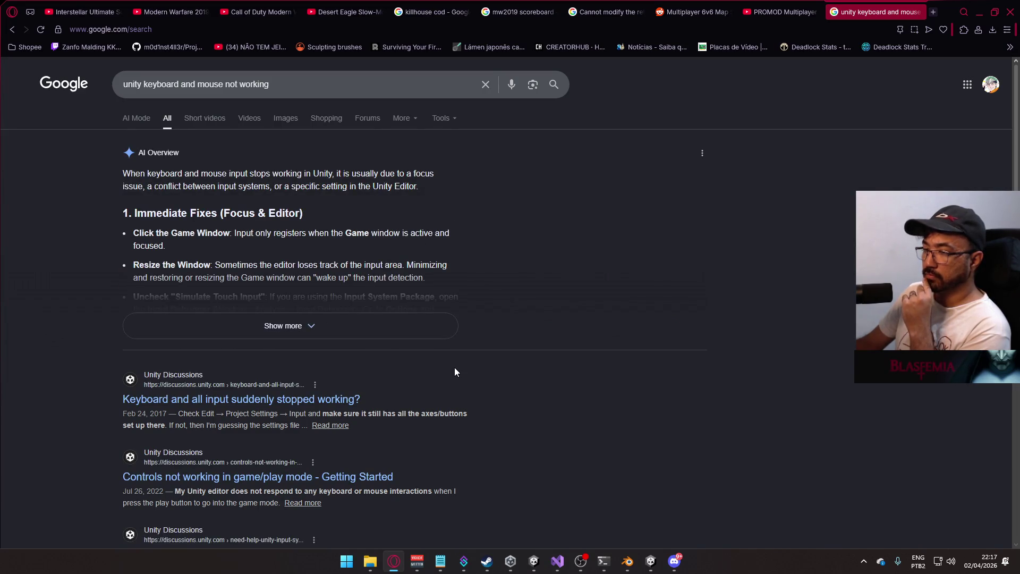
Step: Expand the AI Overview and read through the suggested fixes
click(366, 320)
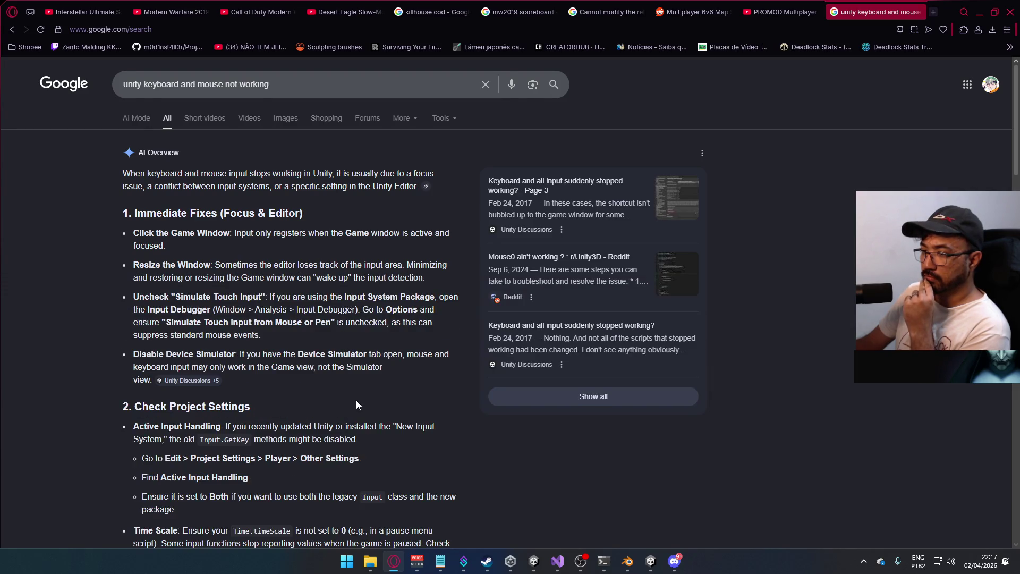
scroll(356, 405, down, 3)
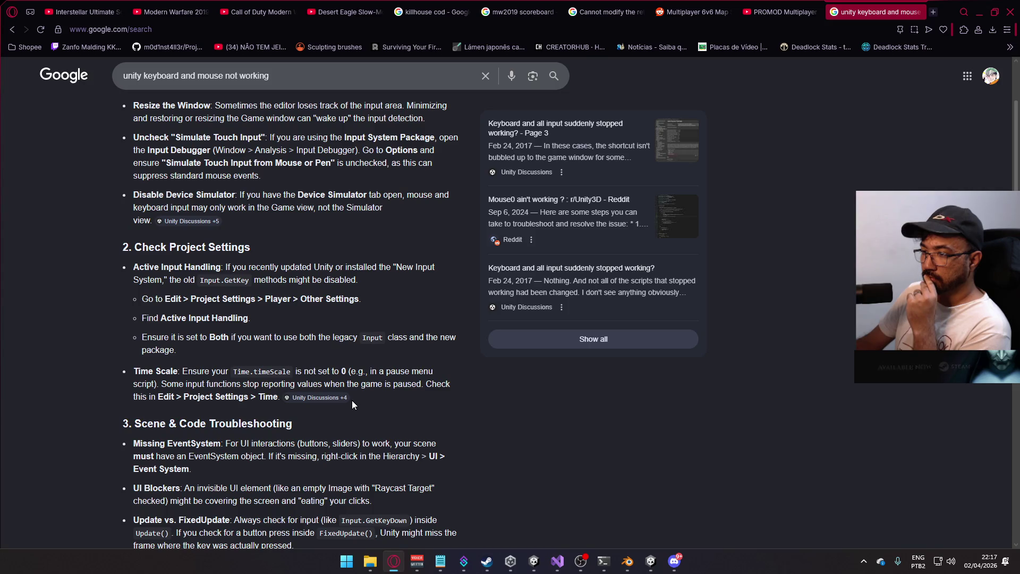
scroll(352, 401, down, 1)
scroll(352, 400, down, 2)
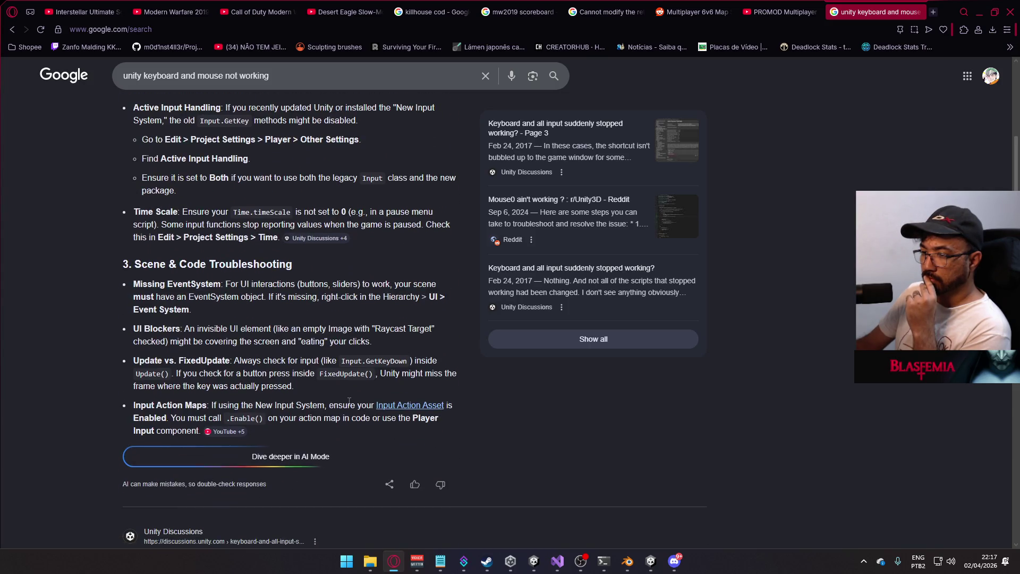
Step: Return to the Unity editor from the taskbar
click(645, 560)
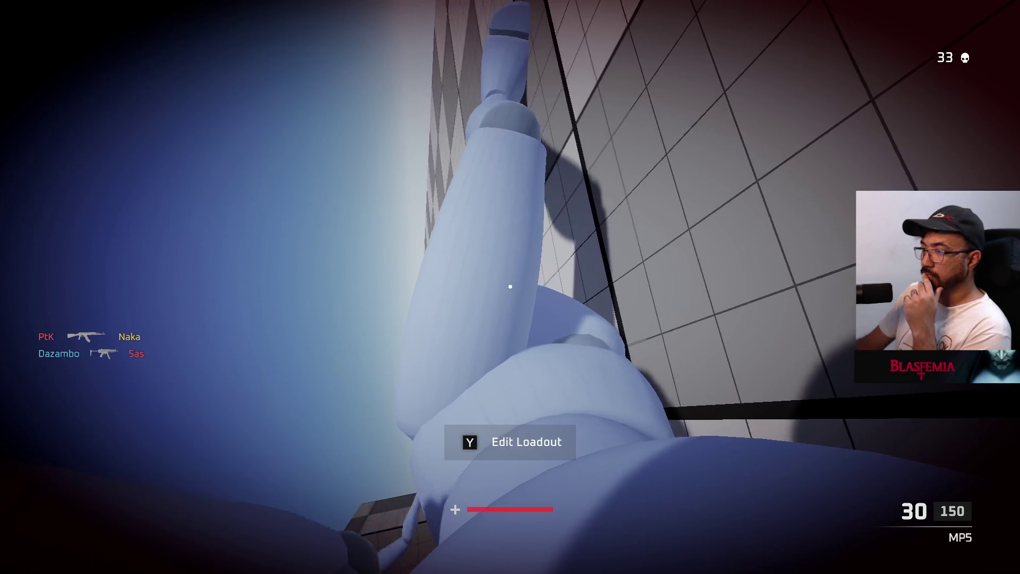
key(super)
click(534, 561)
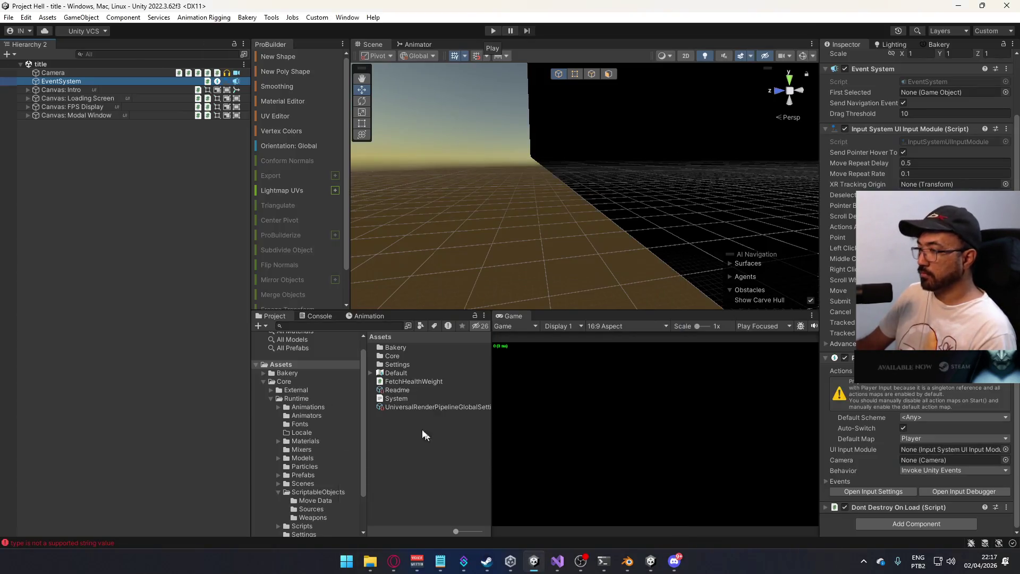
Step: Review the Input System Package and Input Manager pages in Project Settings
click(25, 17)
click(128, 376)
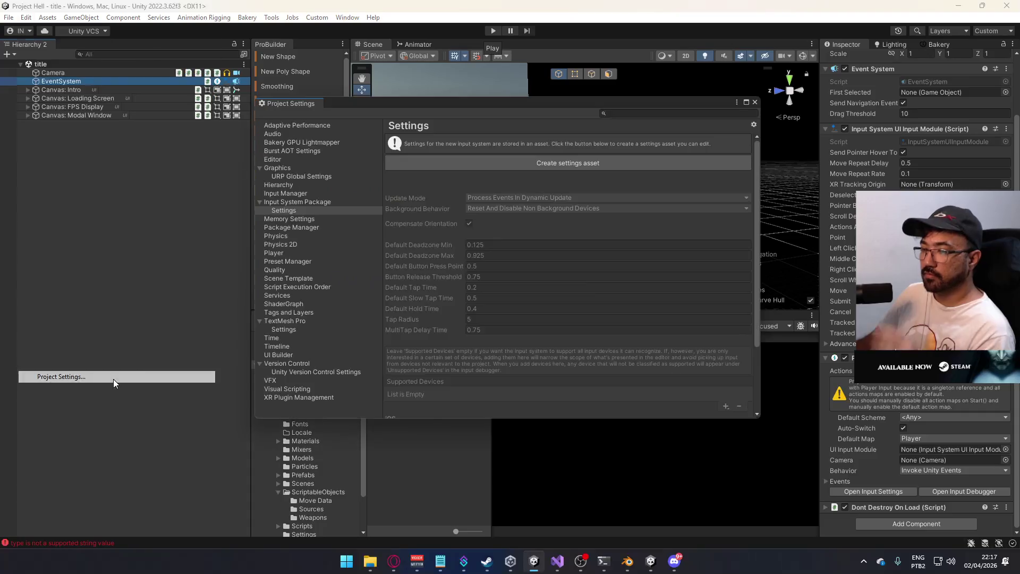
click(323, 203)
click(318, 211)
scroll(574, 237, down, 3)
scroll(573, 237, up, 3)
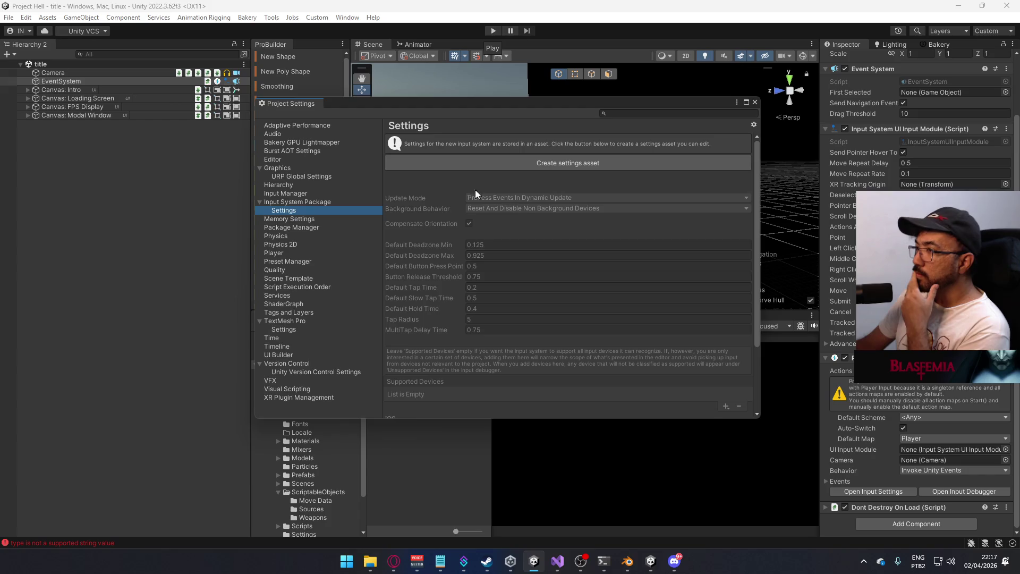
click(295, 193)
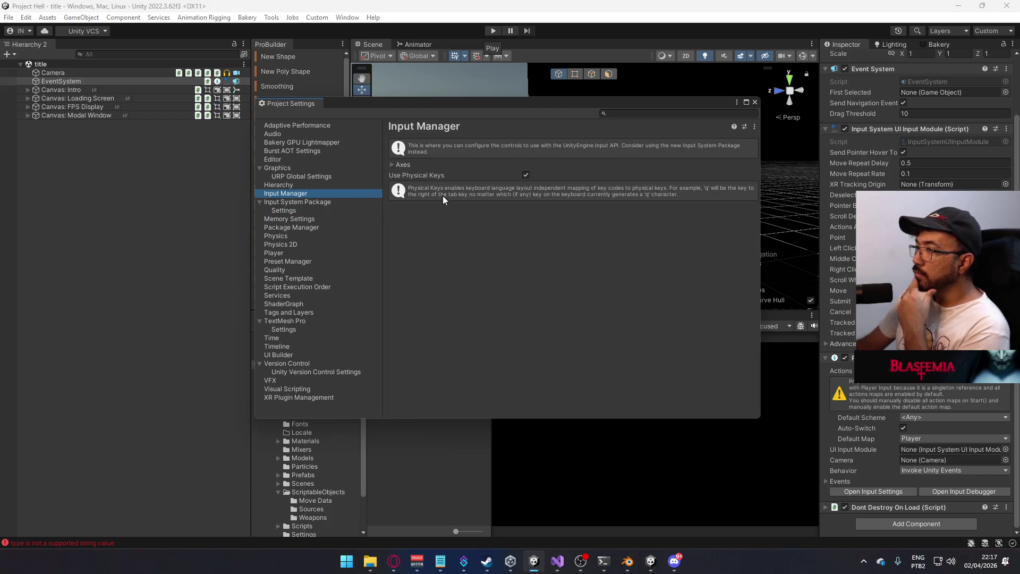
Step: In Player Other Settings, confirm Active Input Handling is set to Both
click(301, 254)
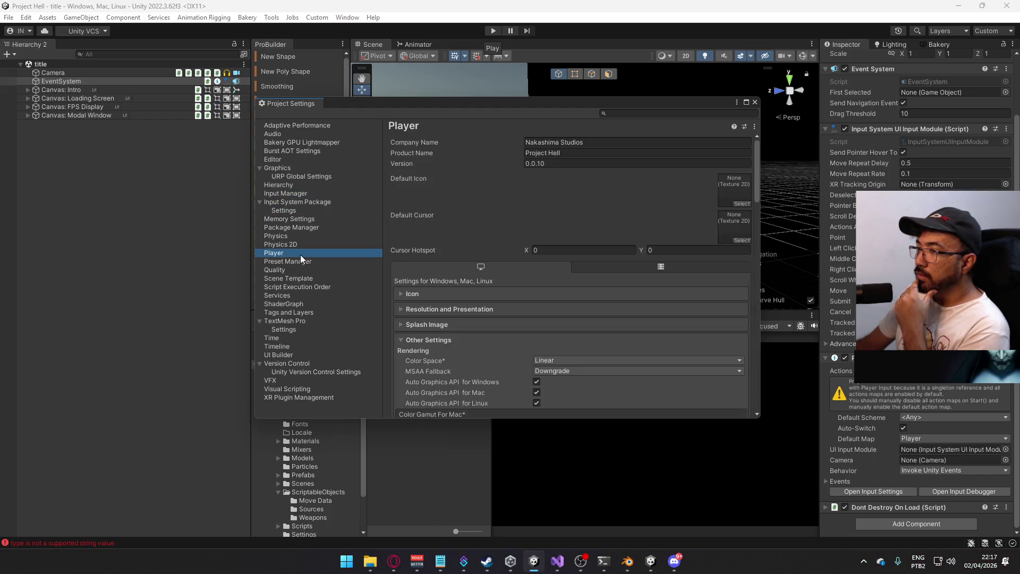
scroll(519, 264, down, 15)
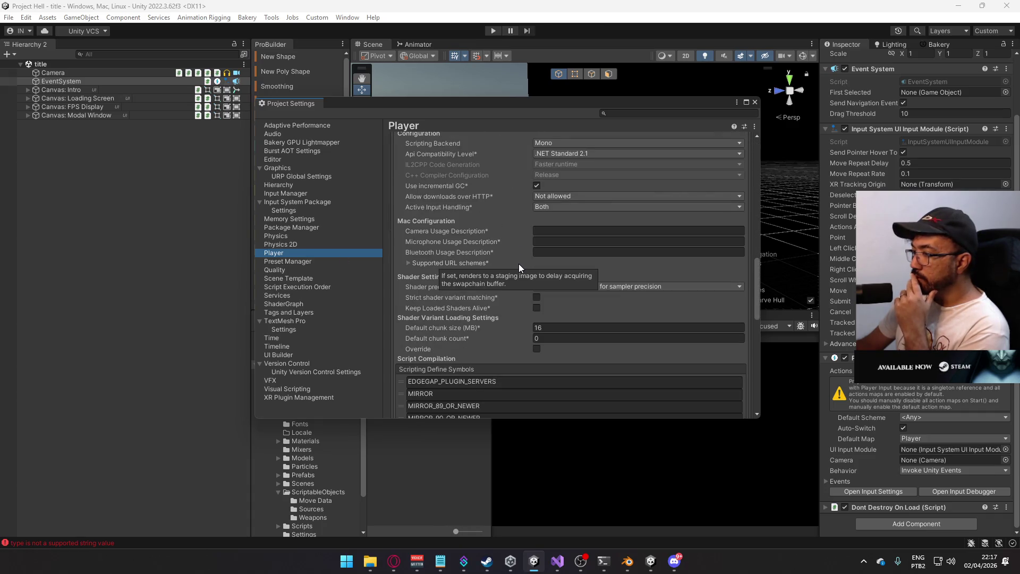
scroll(519, 264, down, 3)
scroll(502, 269, down, 15)
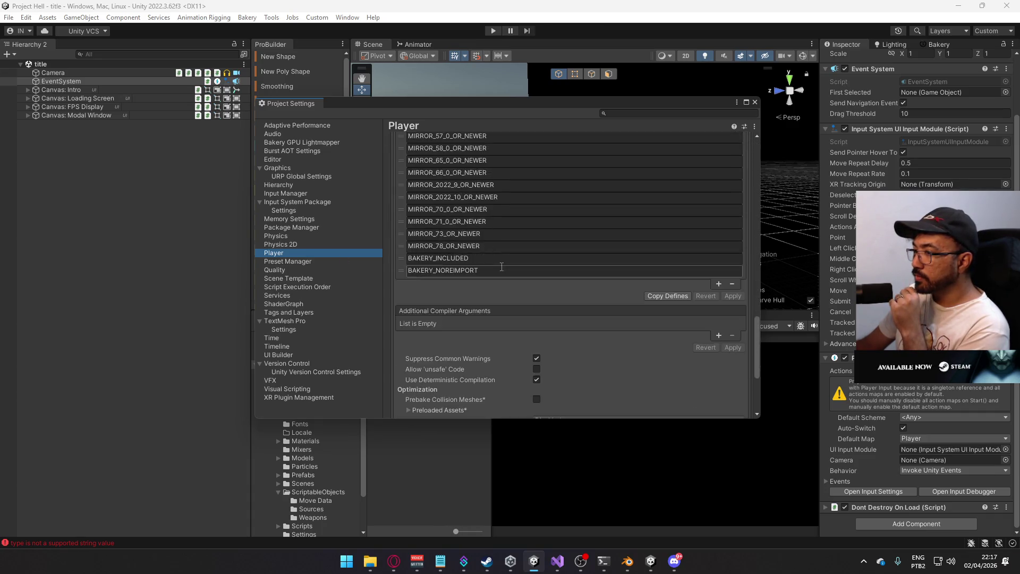
scroll(496, 286, down, 2)
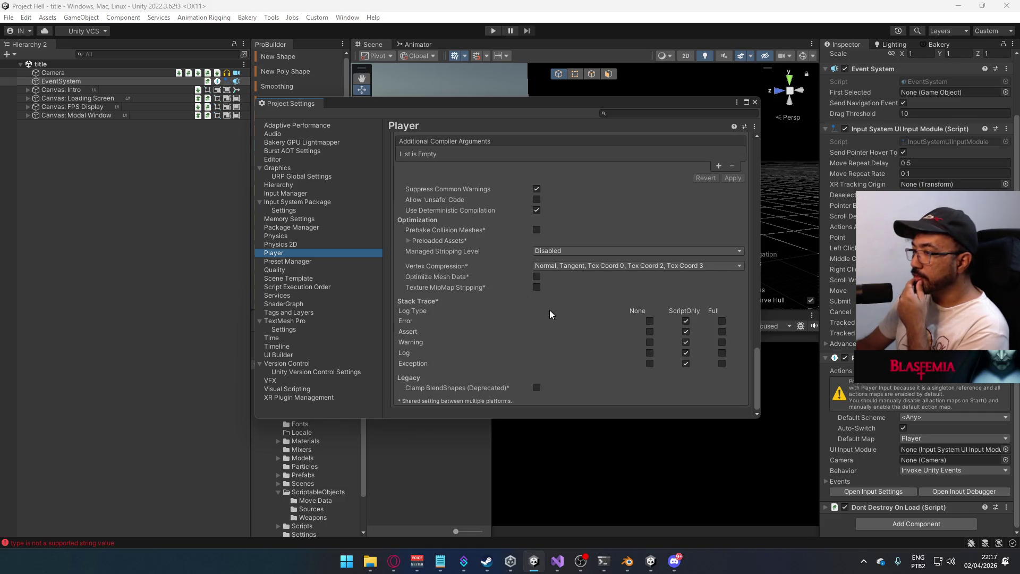
scroll(549, 314, up, 3)
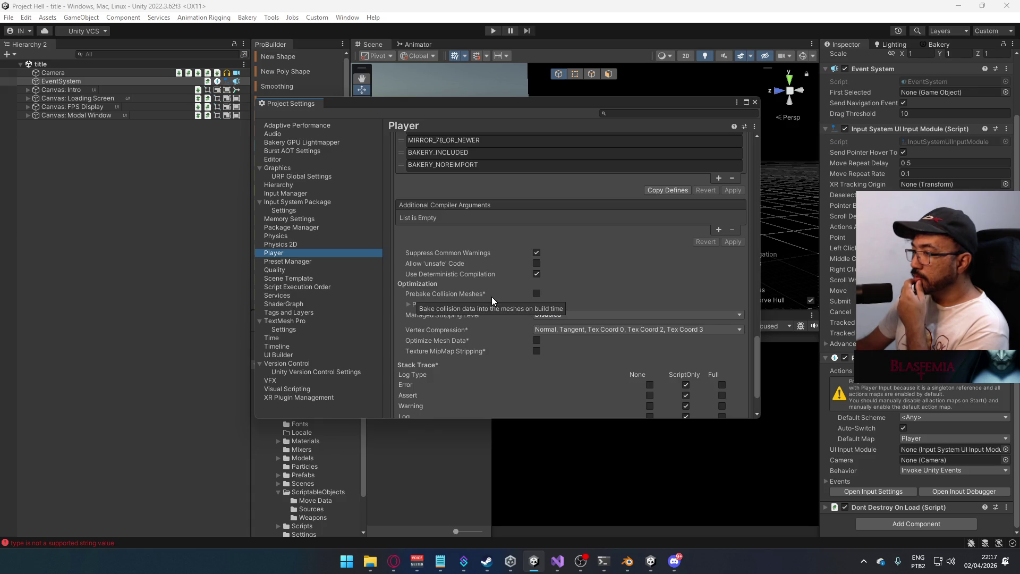
scroll(479, 298, up, 15)
scroll(495, 298, up, 9)
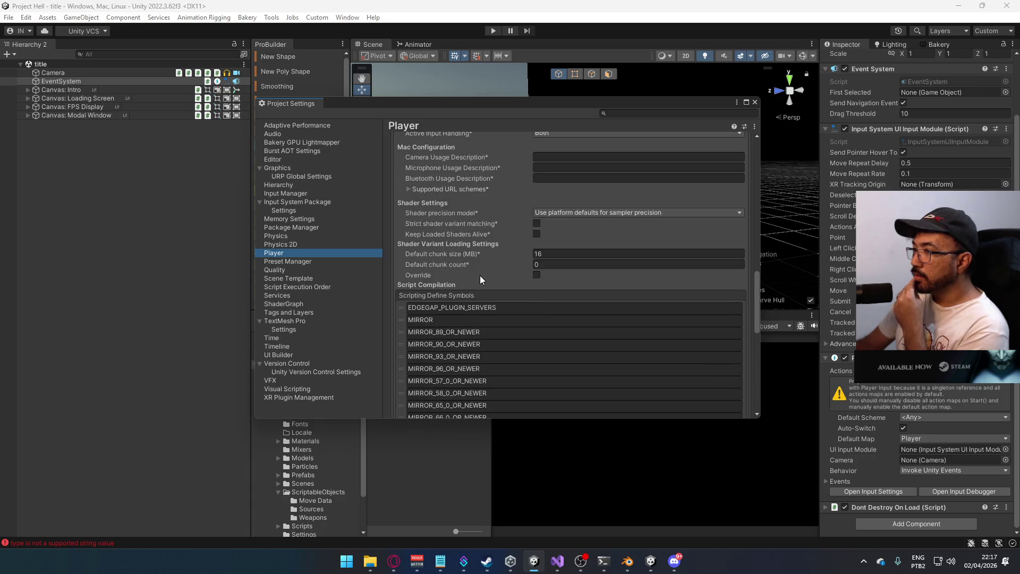
click(568, 261)
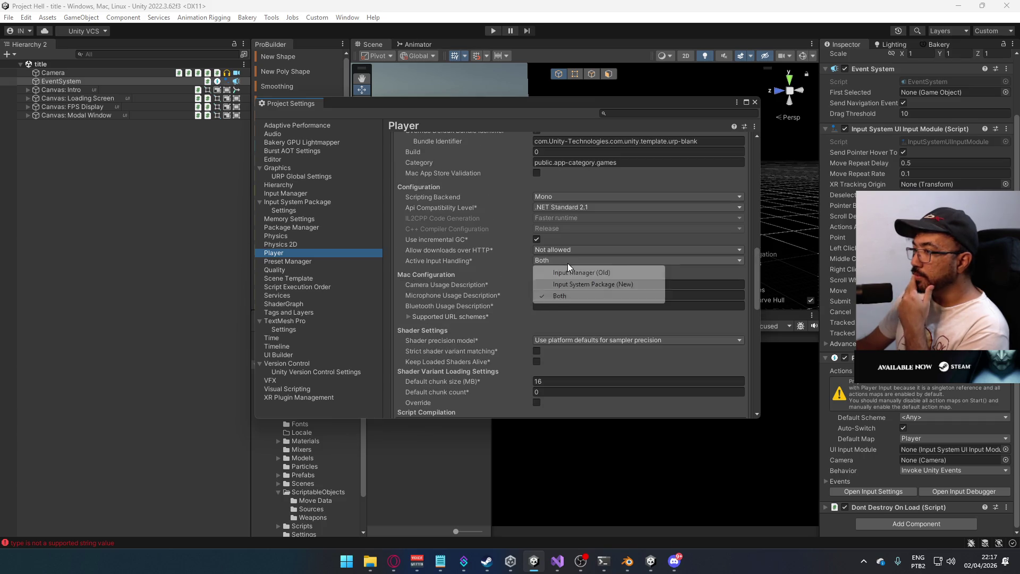
click(558, 295)
key(alt+Tab)
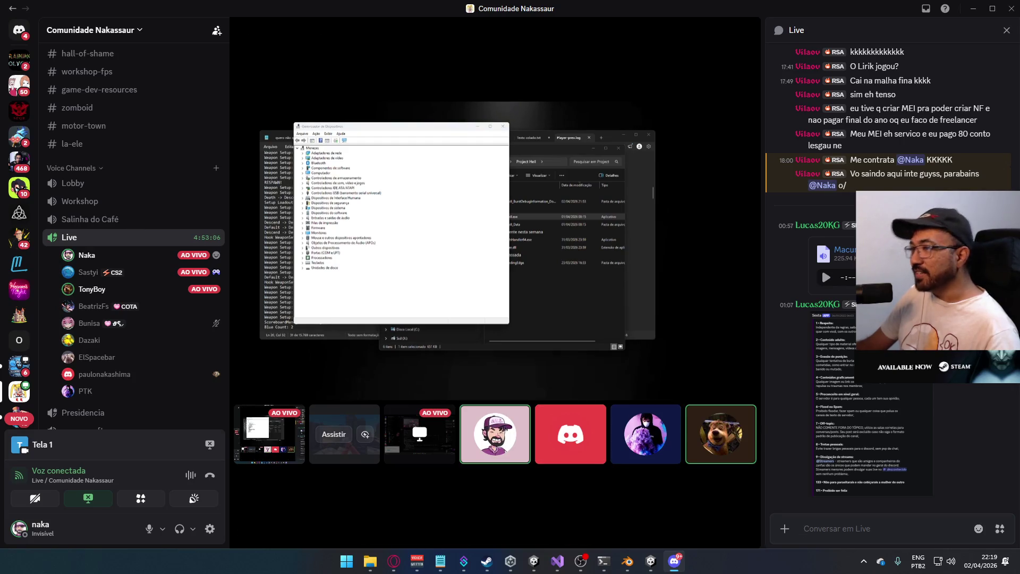
Step: Launch Control Panel by searching 'control pan' and open Devices and Printers
click(351, 560)
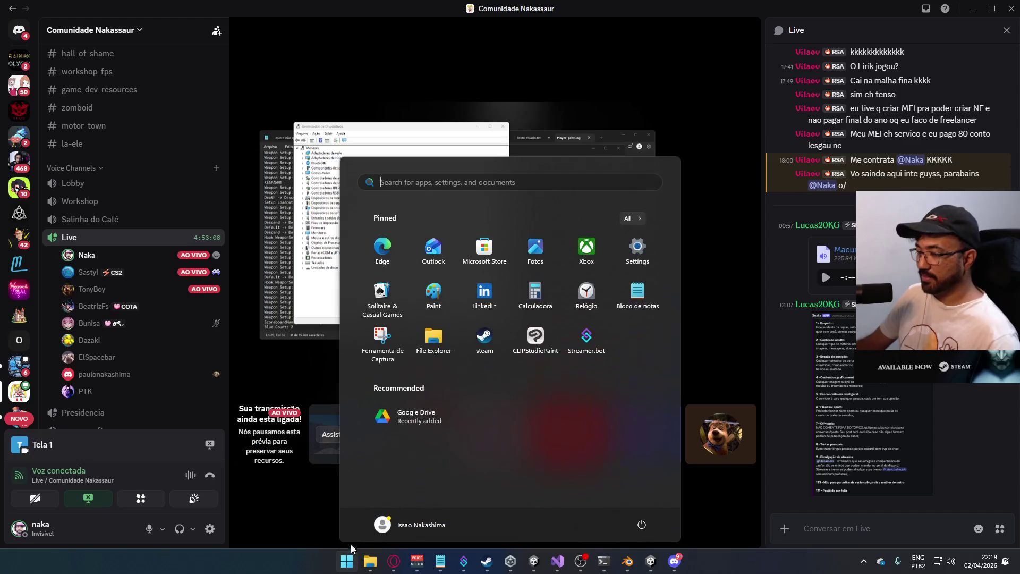
text(control pan)
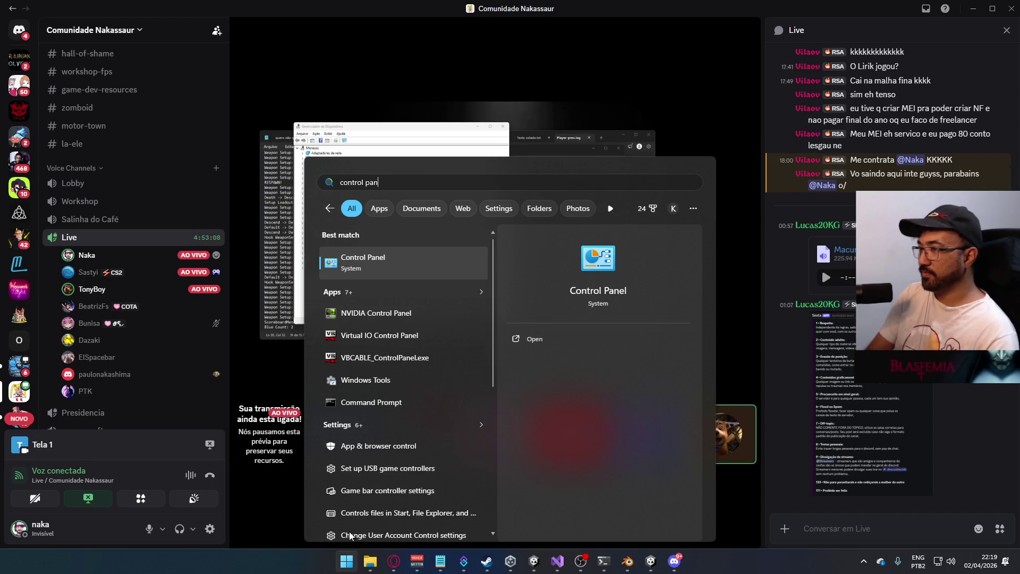
key(Return)
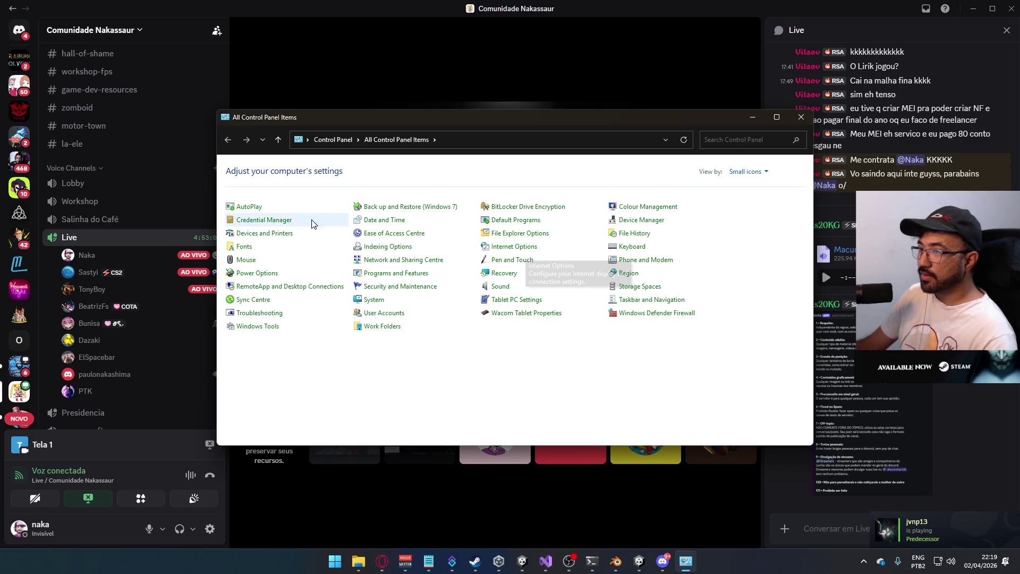
click(270, 232)
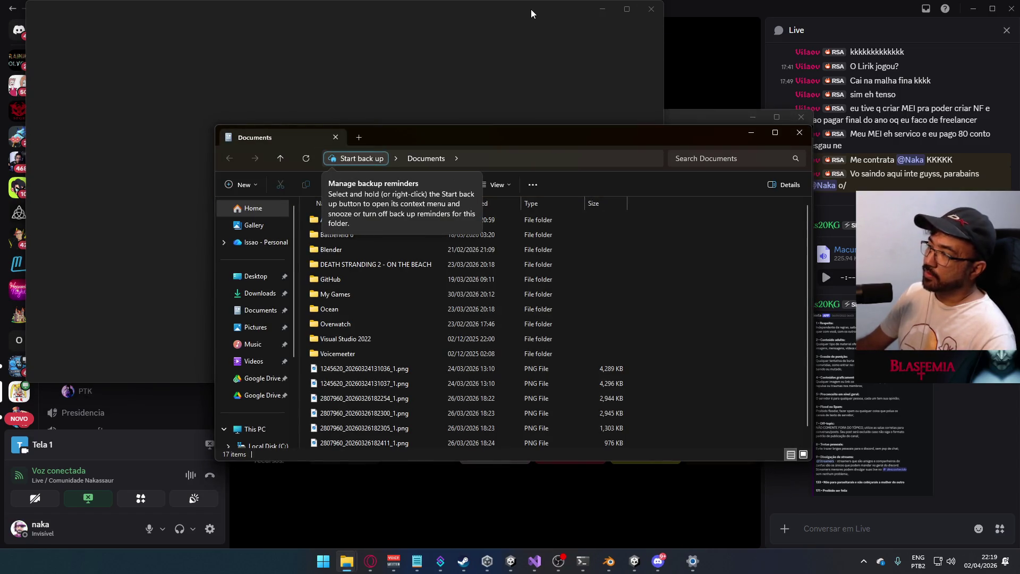
Step: Check the Input devices list, then close Settings and the Documents window
click(423, 89)
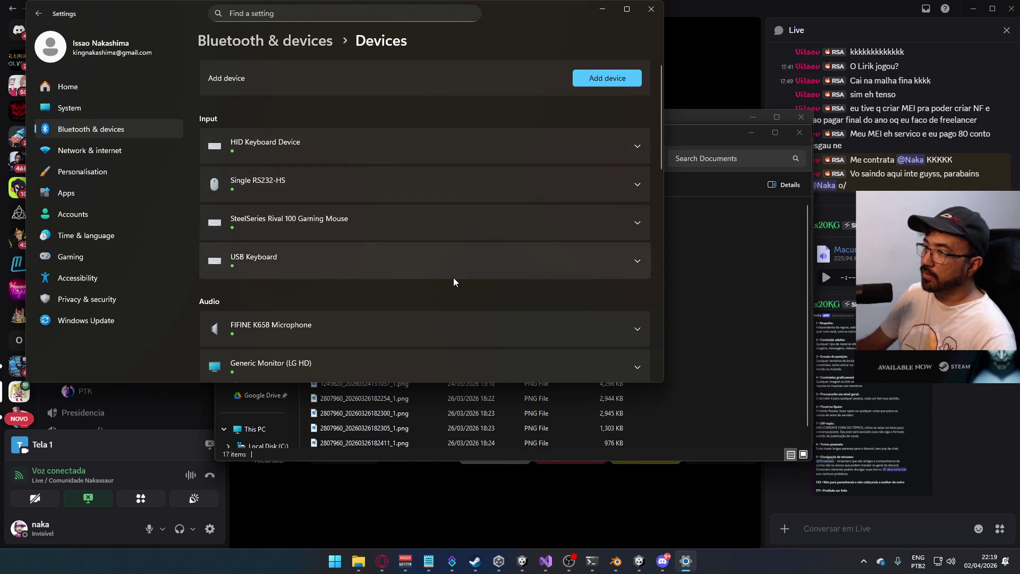
click(651, 9)
click(791, 134)
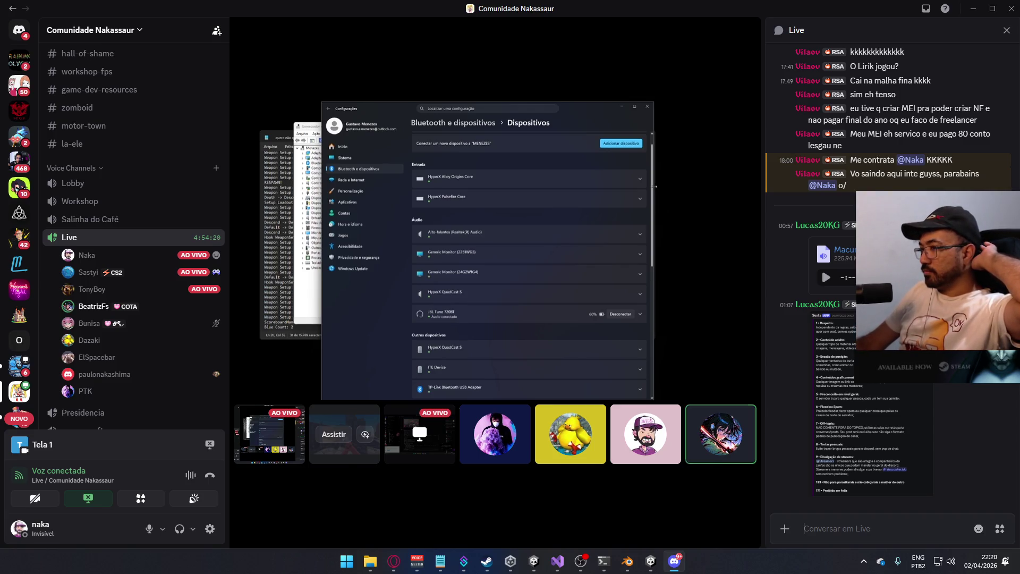
click(396, 567)
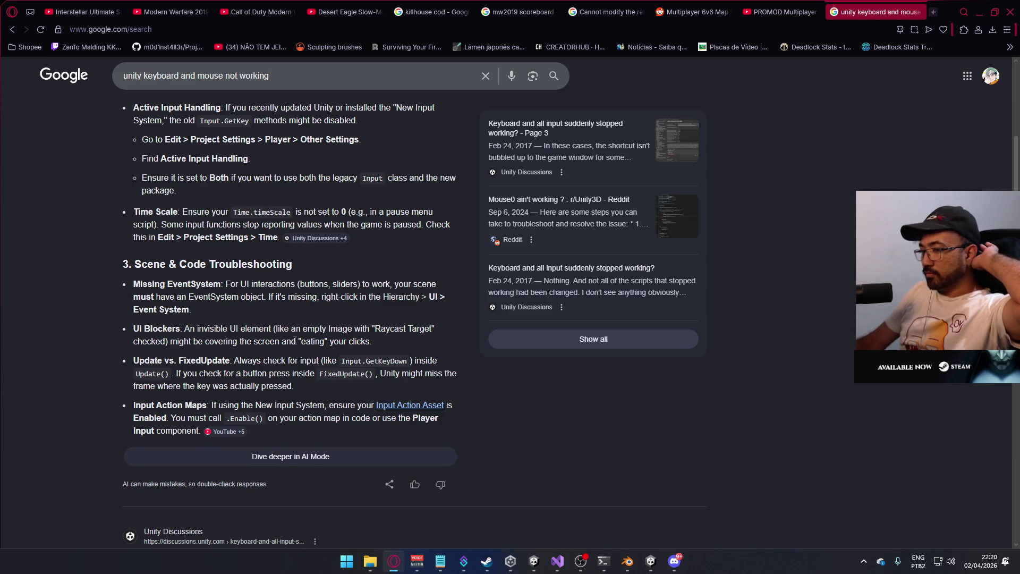
Step: Scroll through the Unity Discussions, Reddit and video results for the input issue
scroll(294, 339, down, 5)
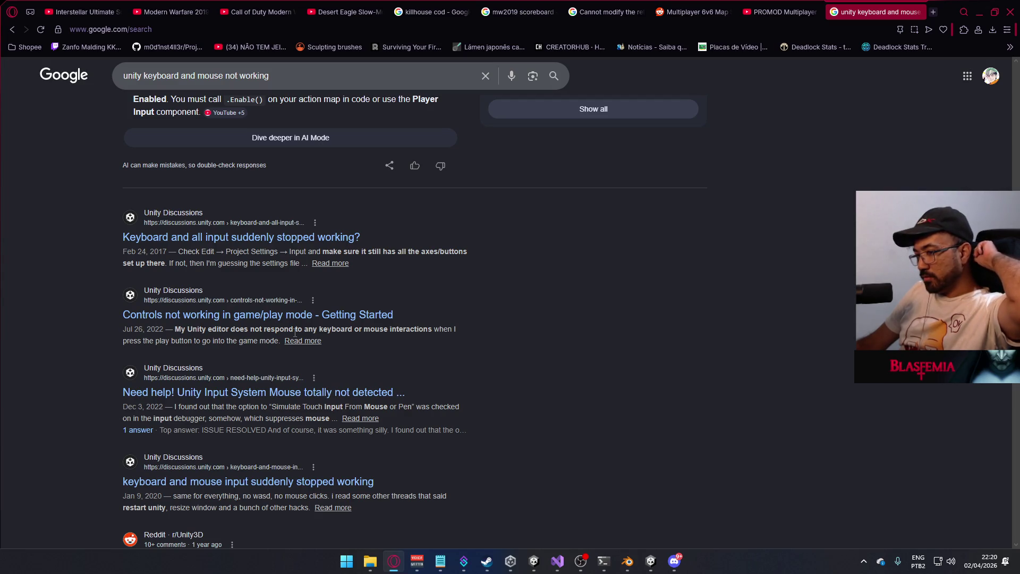
scroll(290, 332, down, 2)
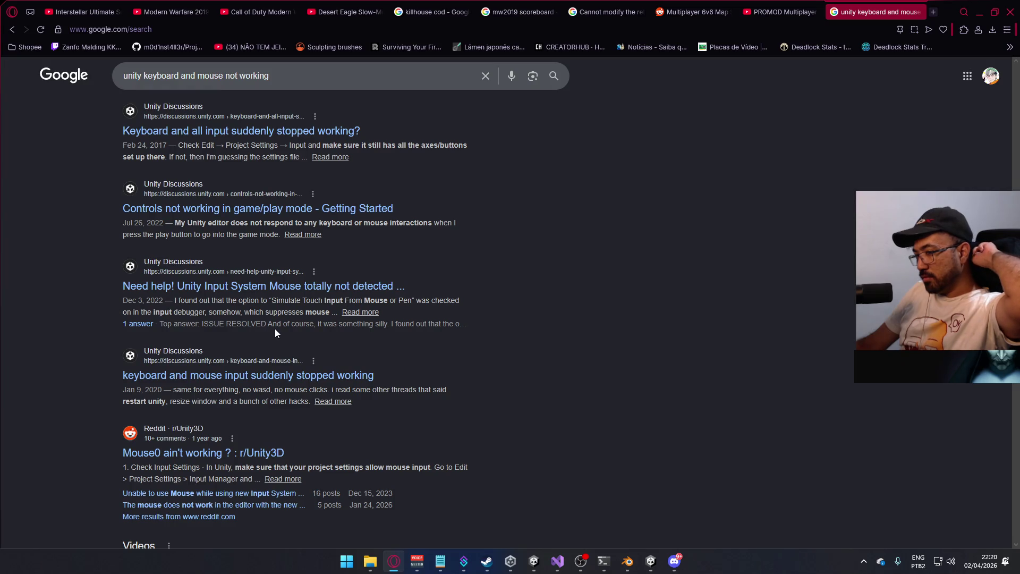
scroll(276, 333, down, 2)
scroll(275, 333, down, 2)
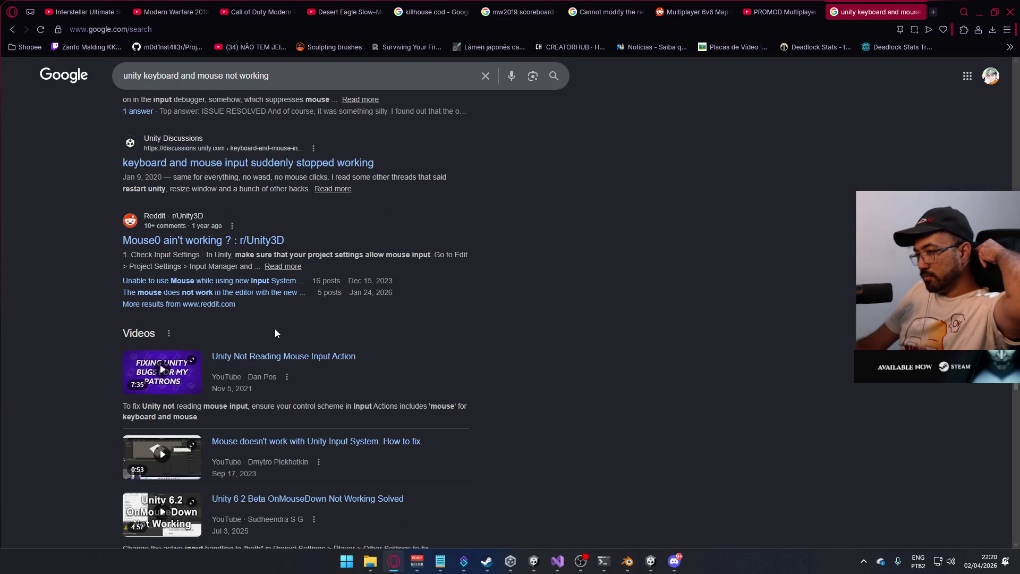
scroll(275, 332, down, 4)
scroll(275, 332, down, 2)
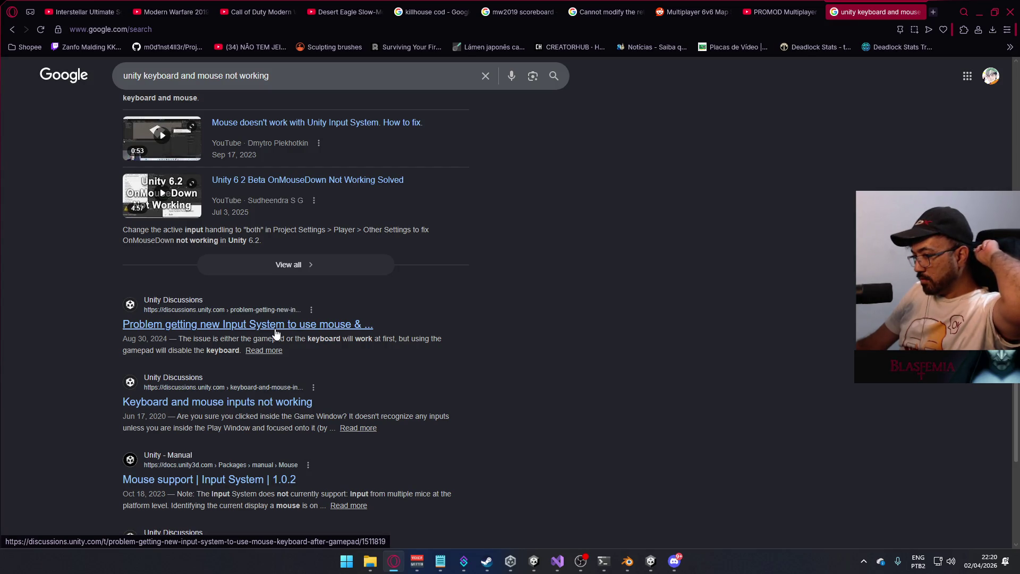
scroll(275, 333, down, 3)
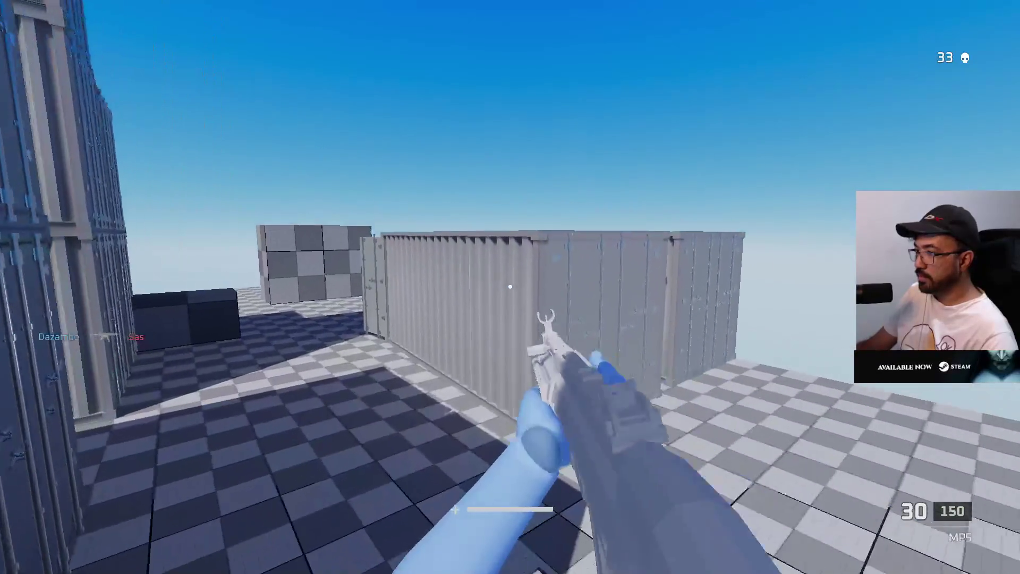
Step: Leave the full-screen game and switch to the Unity editor from the taskbar
key(super)
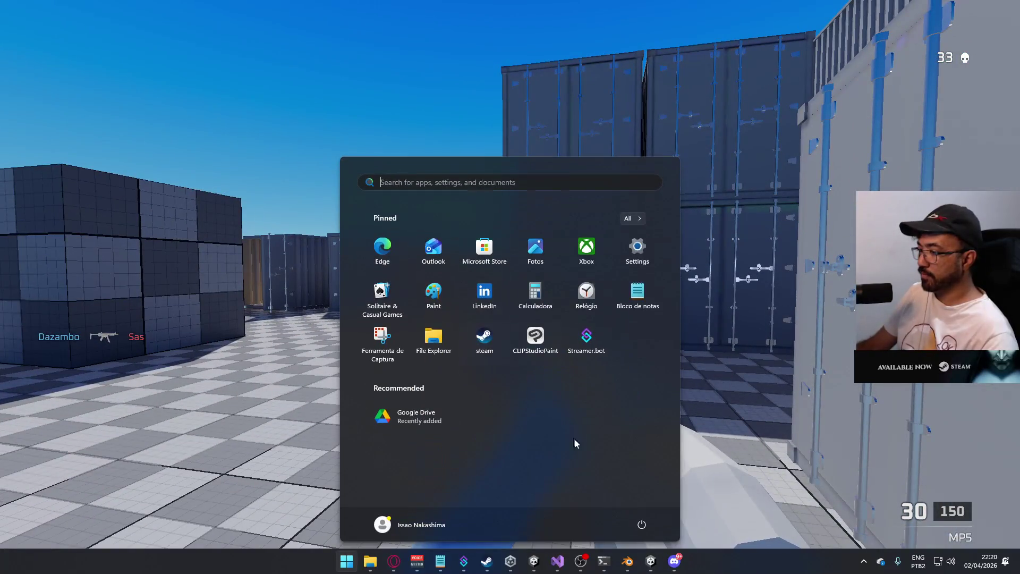
mouse_move(673, 561)
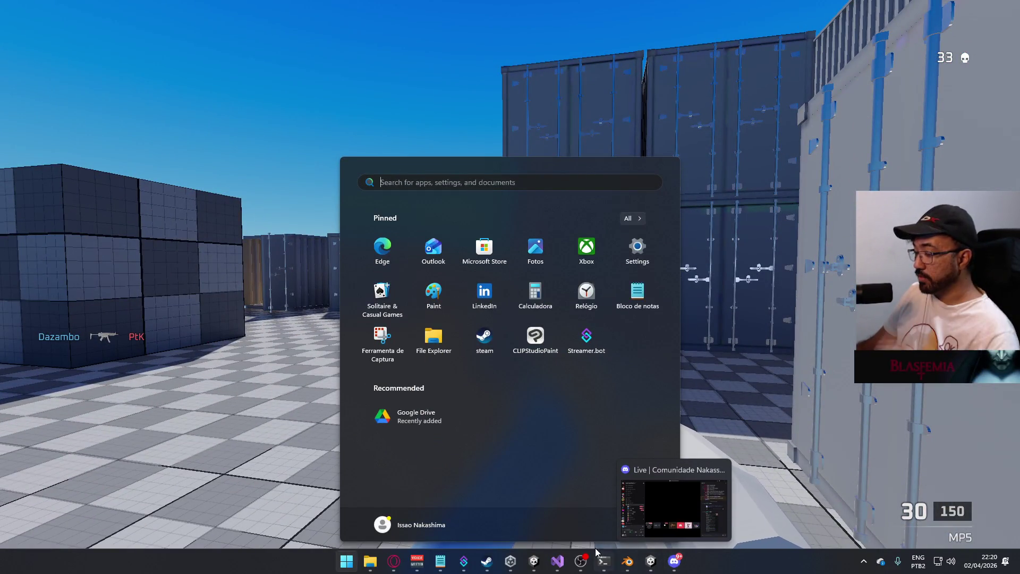
click(534, 561)
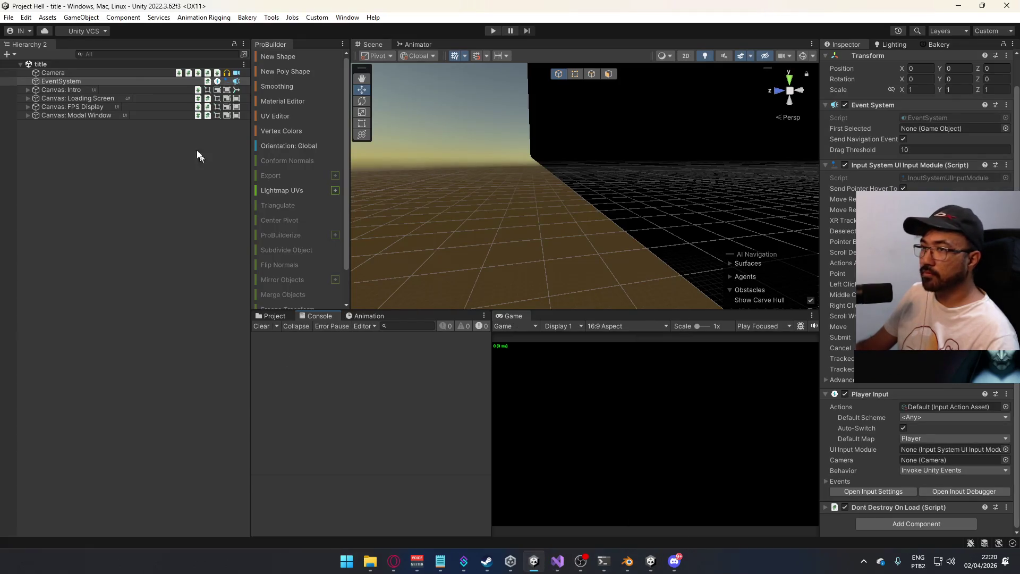
Step: Confirm Visual Studio 2022 under Preferences > External Tools, then close Preferences
click(25, 17)
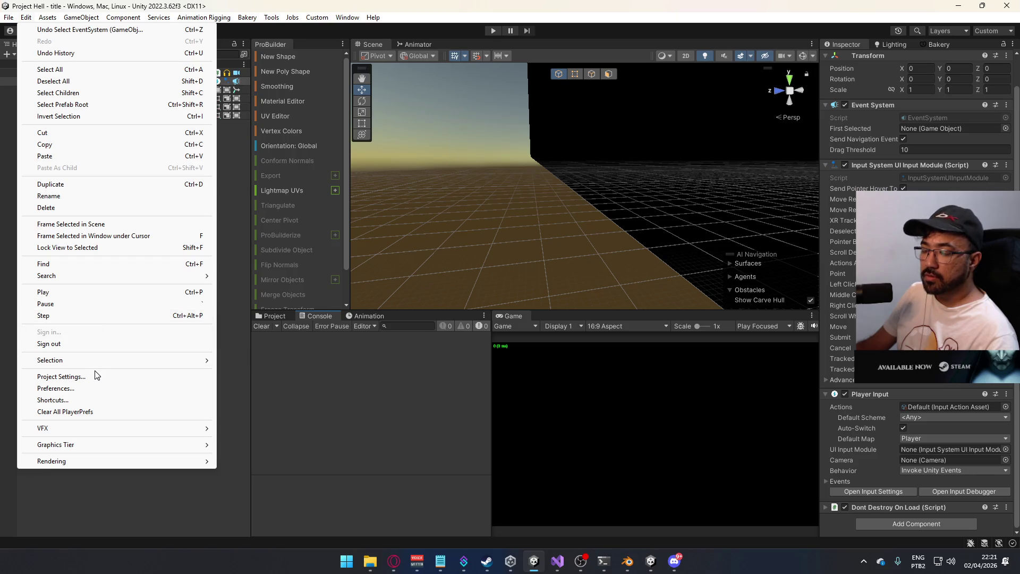
click(97, 391)
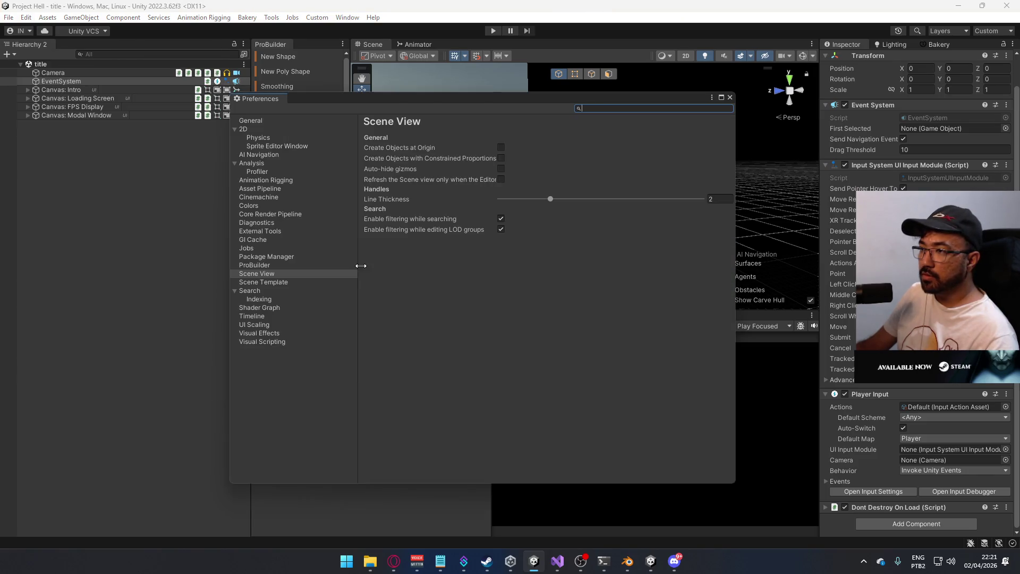
click(270, 230)
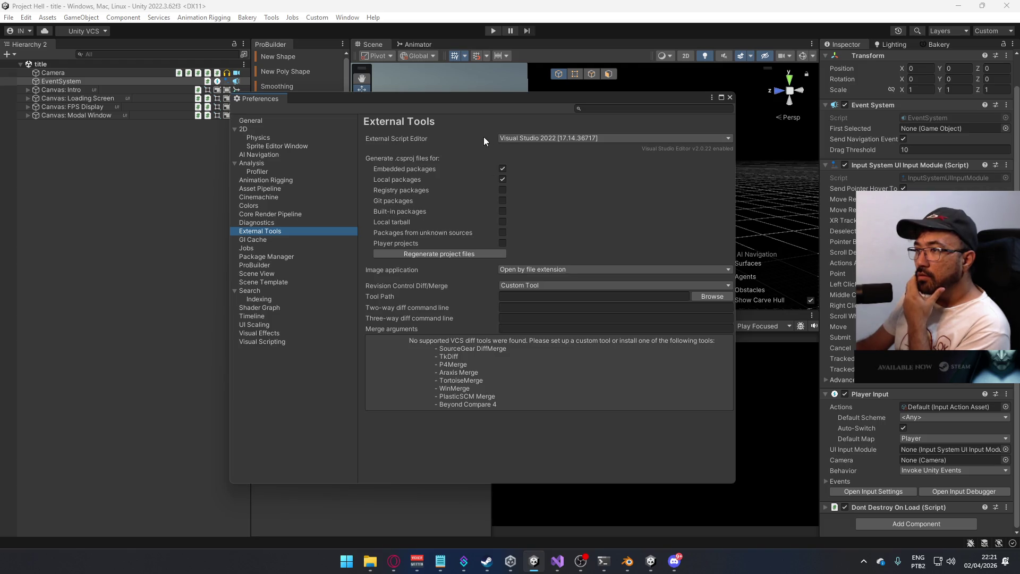
click(730, 98)
click(29, 18)
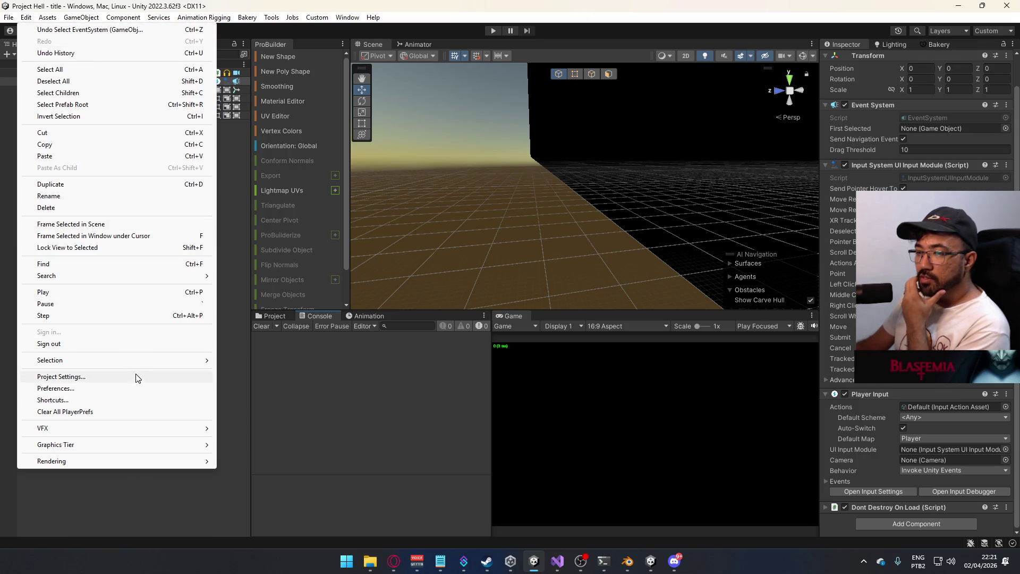
click(130, 376)
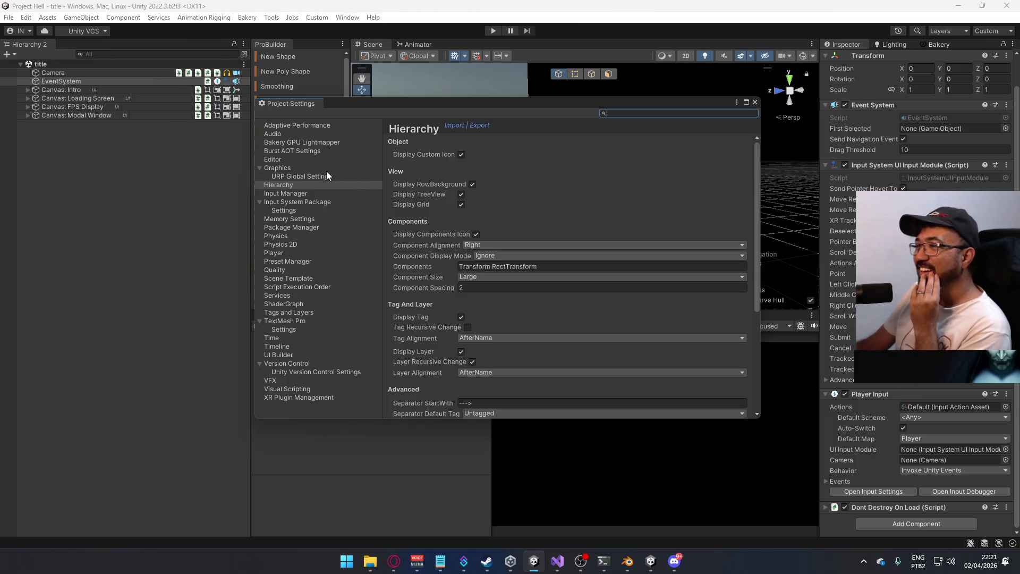
Step: View the Input System Package settings page, then close Project Settings
click(313, 202)
click(310, 211)
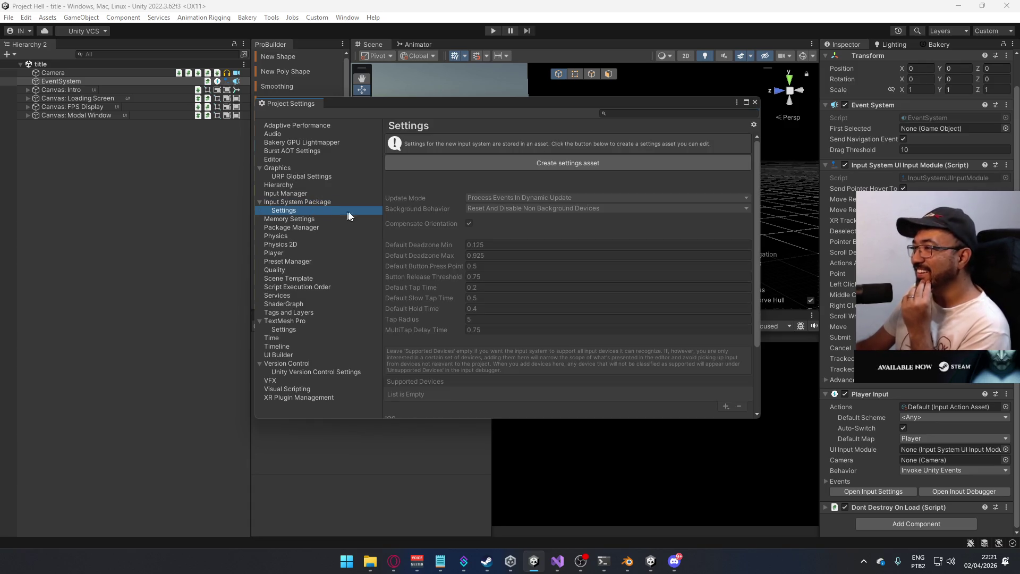
click(755, 102)
Step: Expand the Default input actions asset and inspect its control schemes in the editor
click(267, 318)
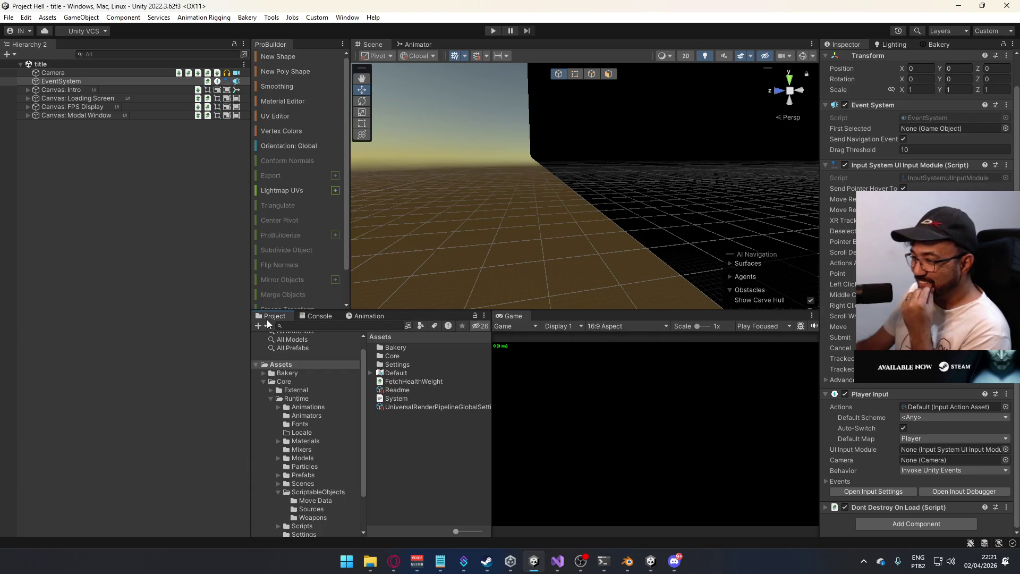
scroll(323, 452, down, 3)
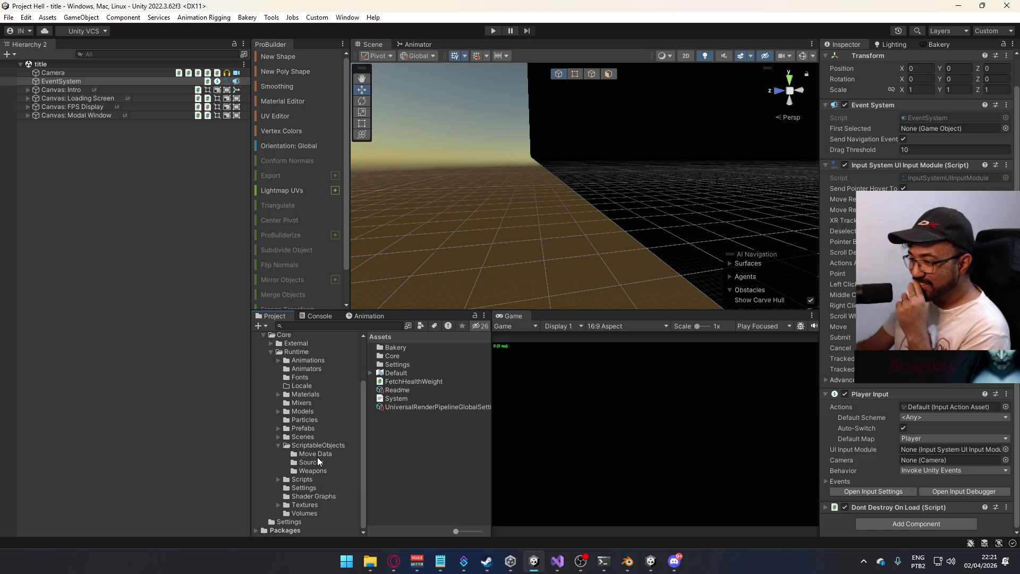
scroll(305, 393, up, 3)
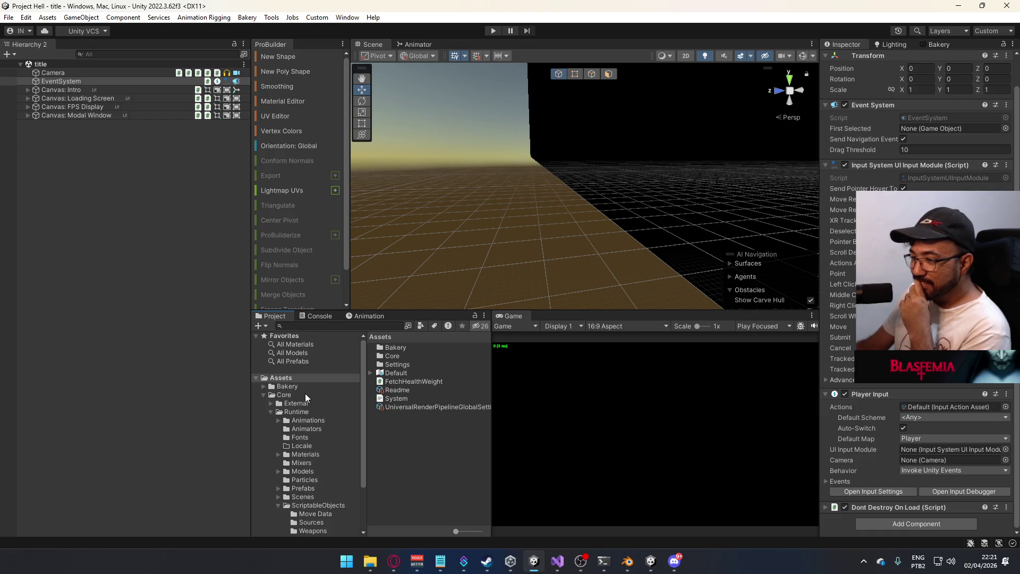
click(396, 373)
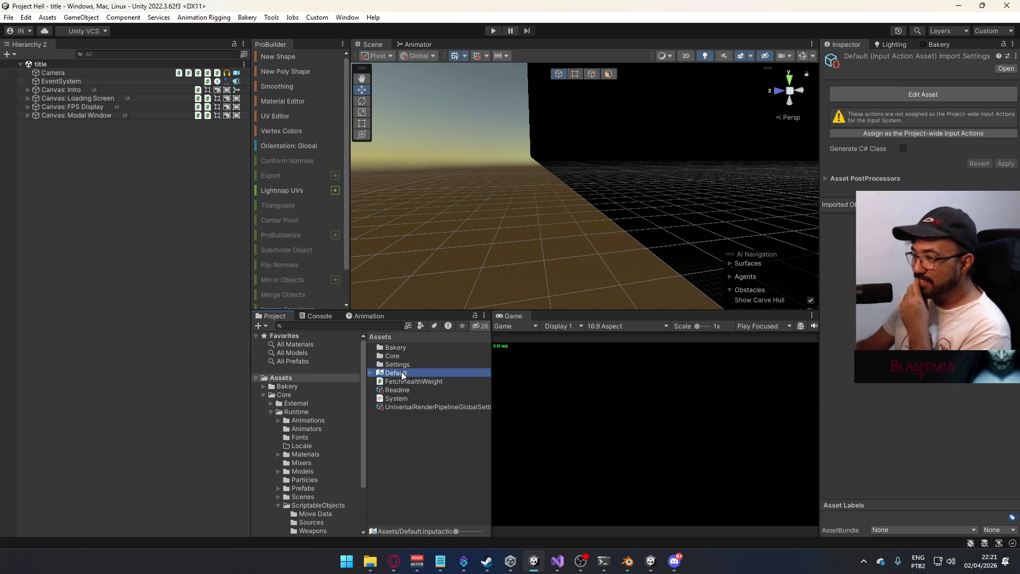
click(371, 373)
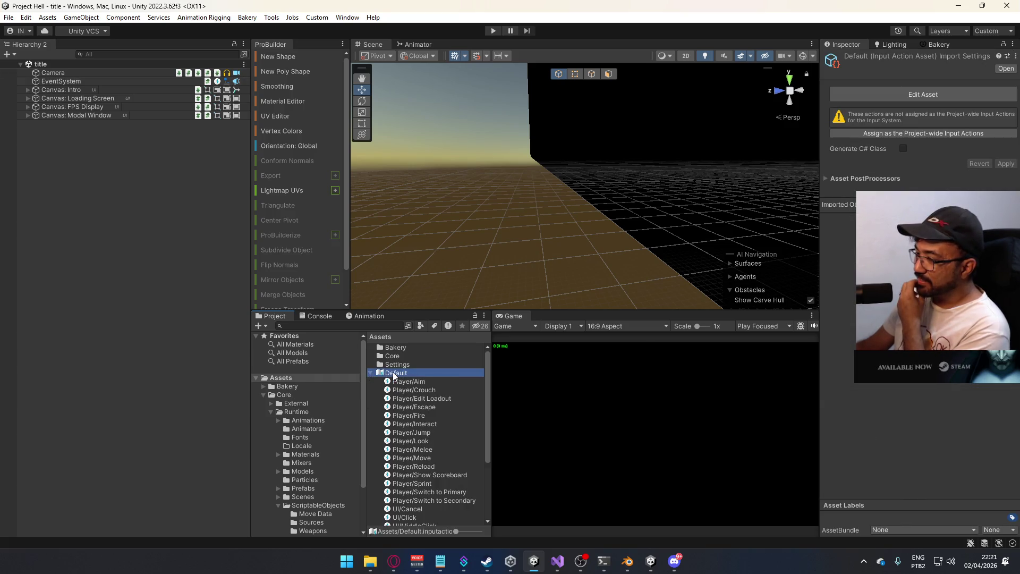
double_click(396, 373)
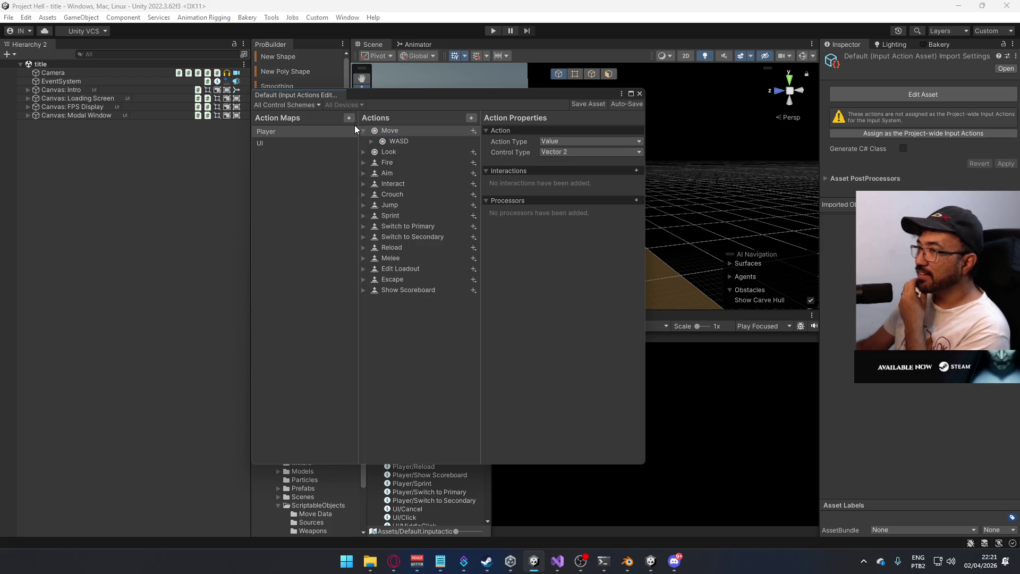
click(298, 105)
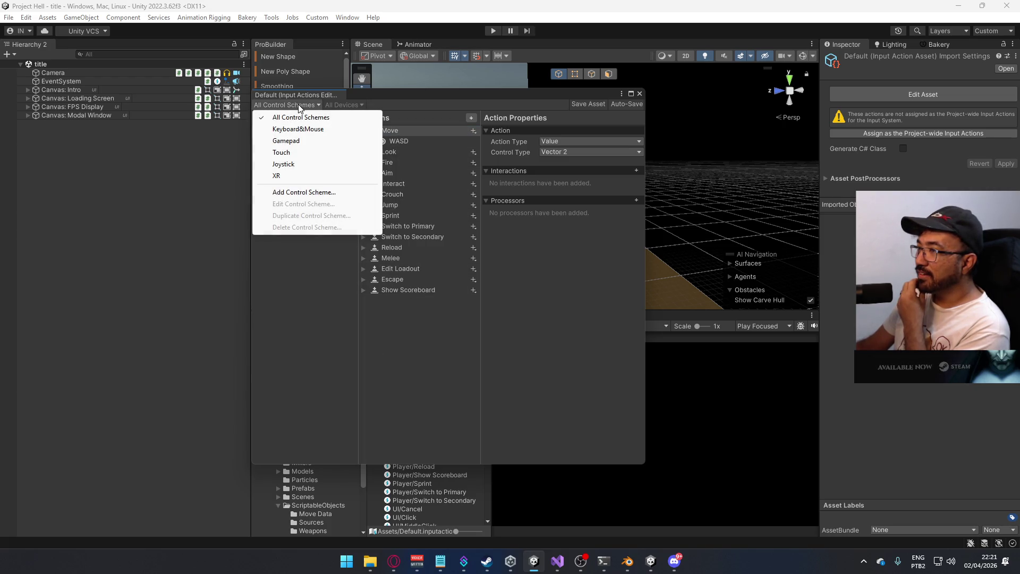
click(640, 94)
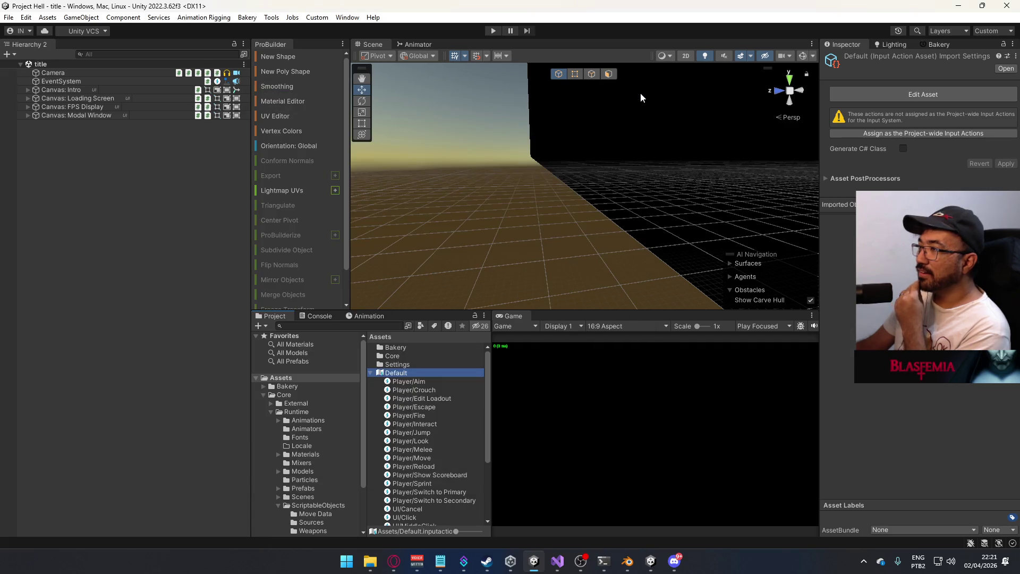
Step: In Build Settings, keep Windows as target and set Architecture to Intel 32-bit
click(9, 18)
click(32, 150)
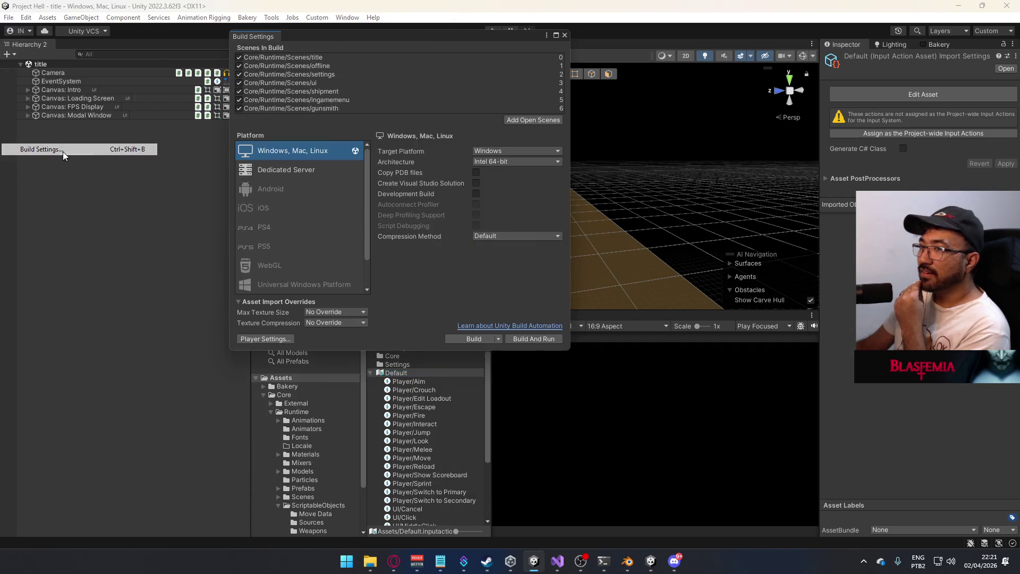
click(503, 162)
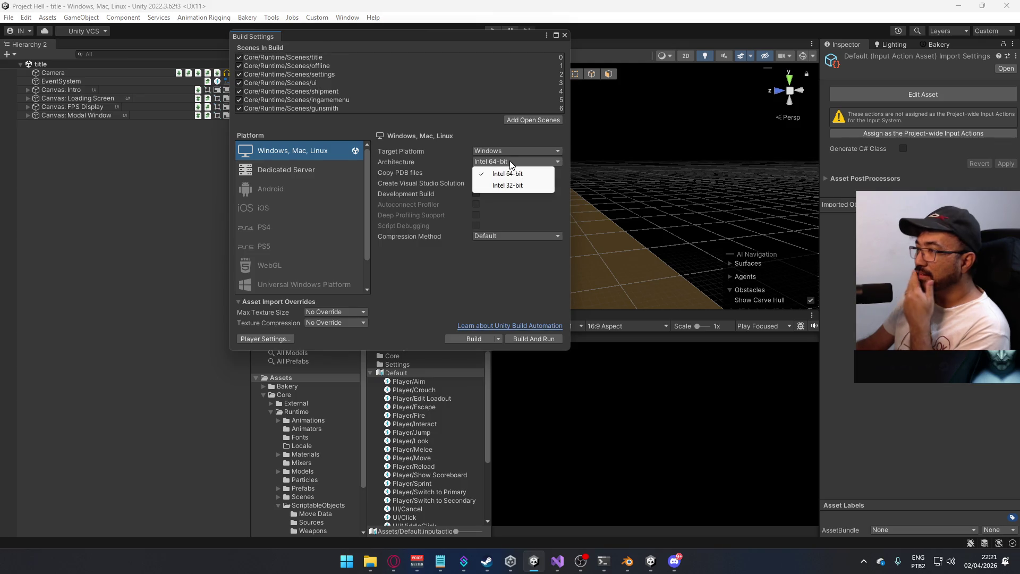
click(397, 164)
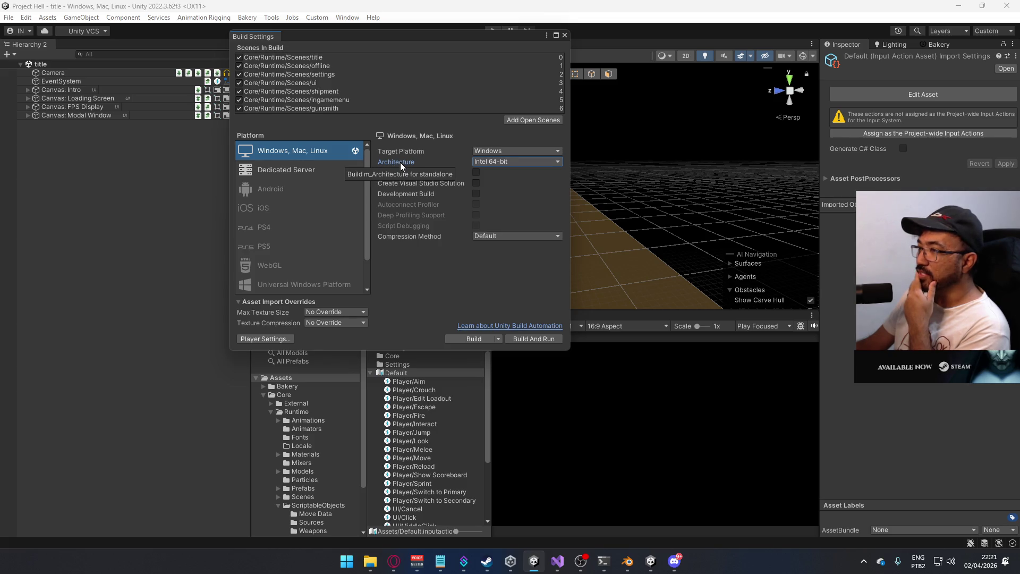
click(509, 152)
click(505, 162)
click(484, 162)
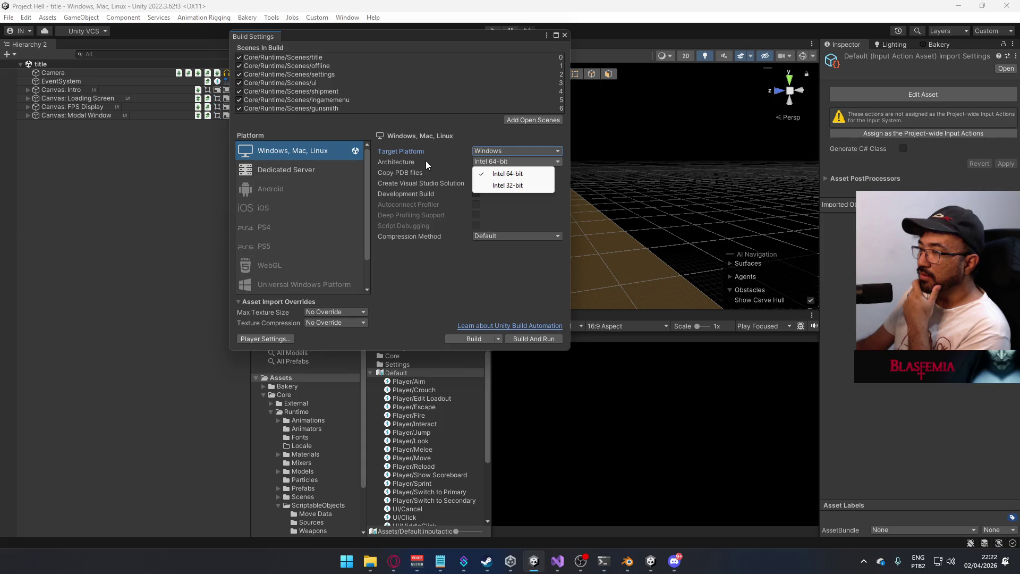
click(508, 174)
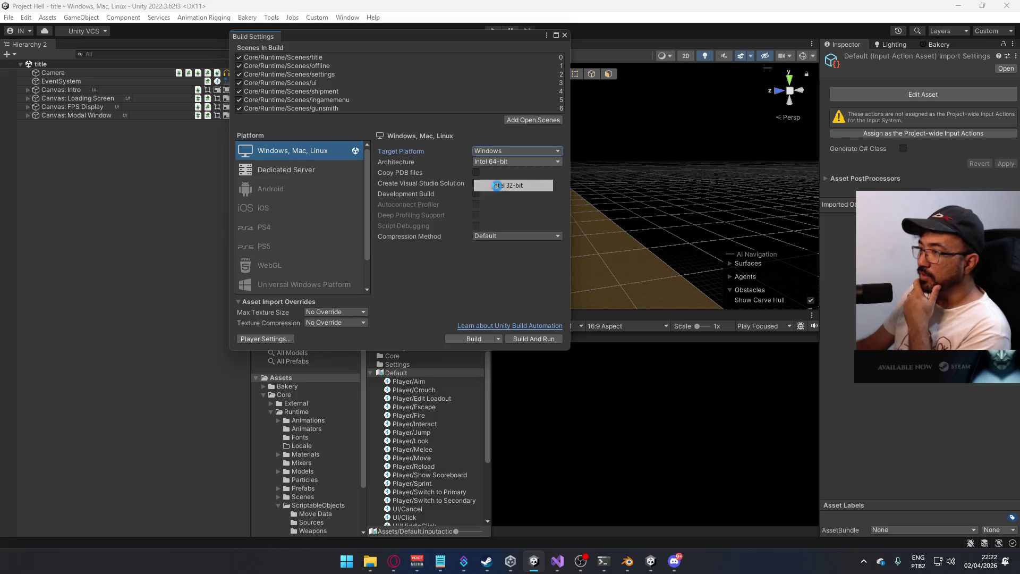
click(518, 339)
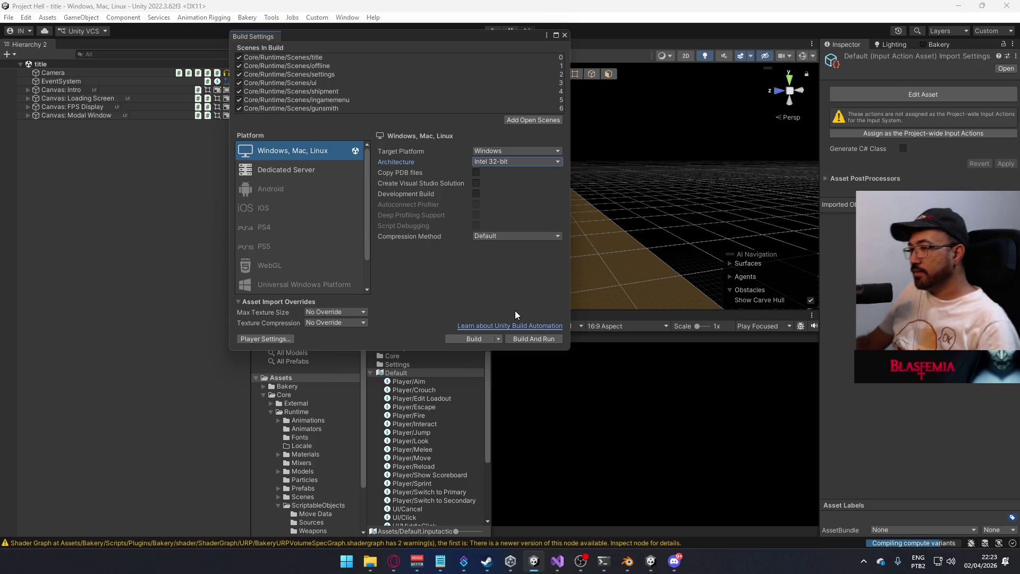
Step: Try building into the Unity Project Hell folder and dismiss the invalid path warning
click(498, 339)
click(486, 364)
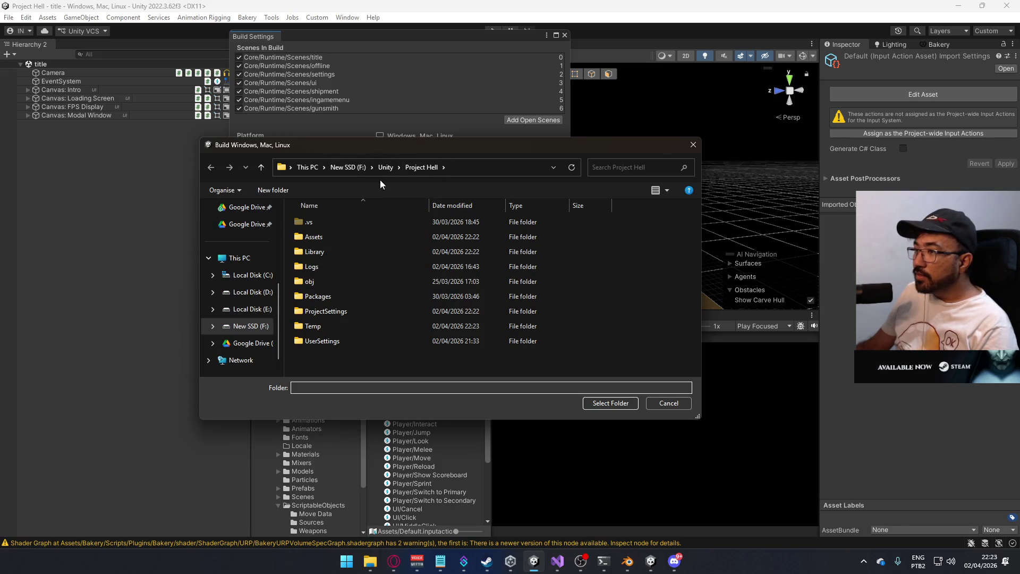
click(386, 167)
click(404, 251)
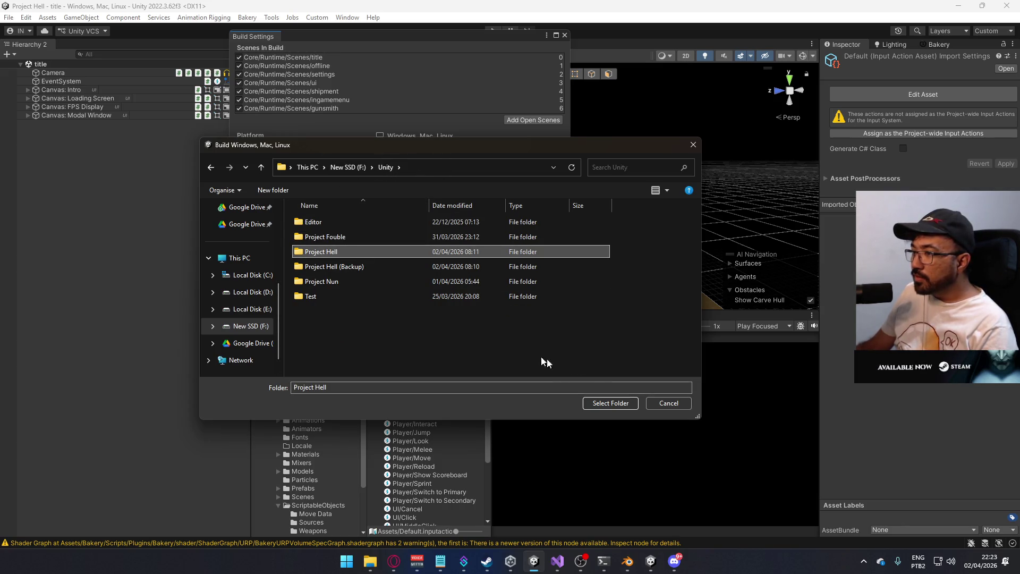
click(611, 403)
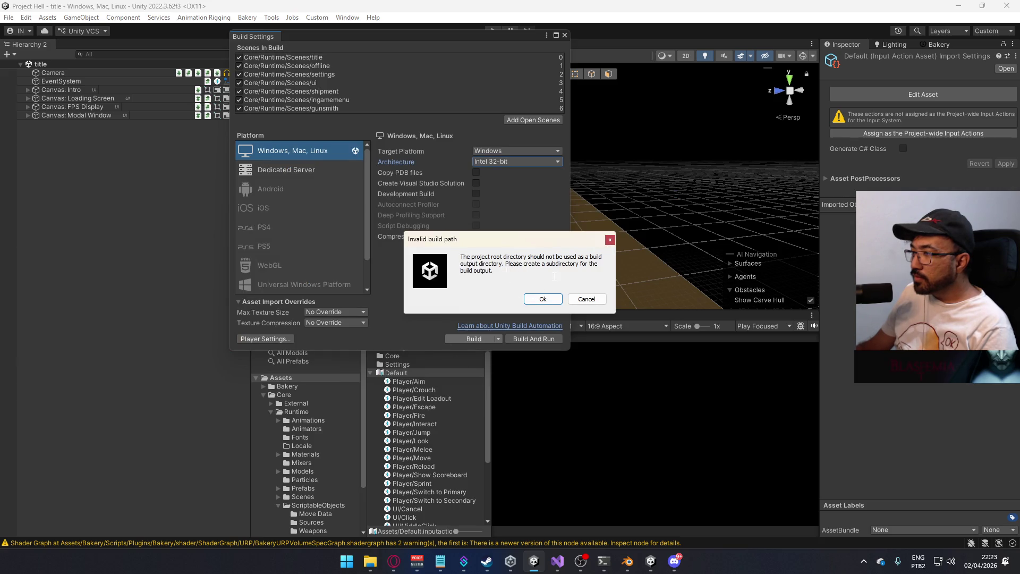
click(587, 299)
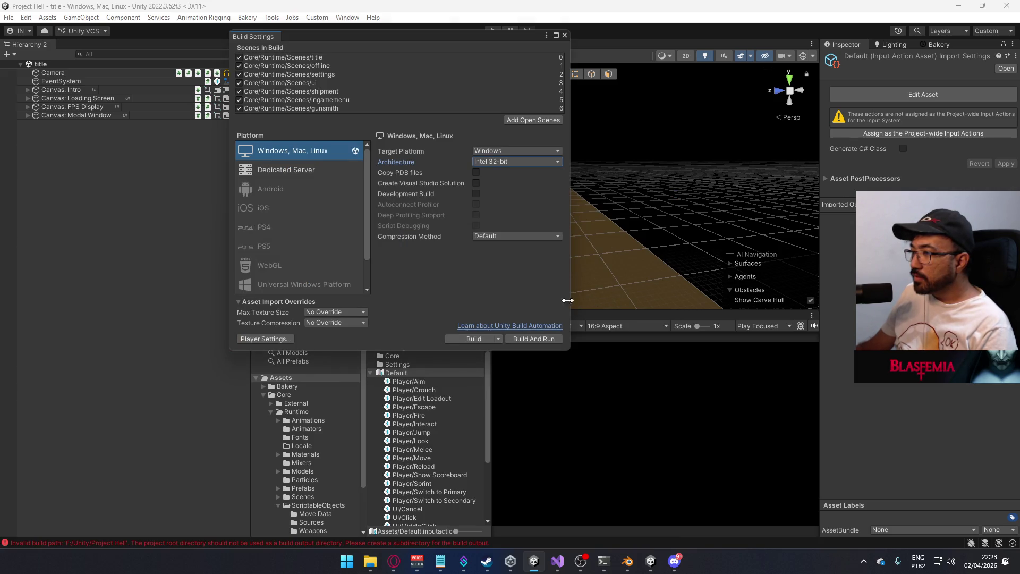
Step: Retry with F:\Builds\Project Hell and dismiss the folder-in-use error
click(499, 338)
click(493, 357)
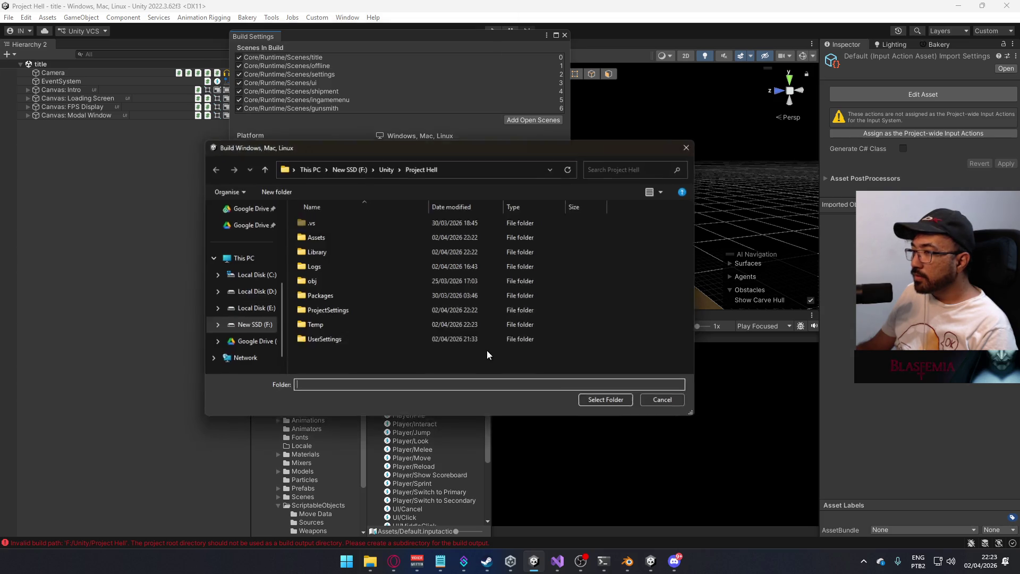
click(382, 167)
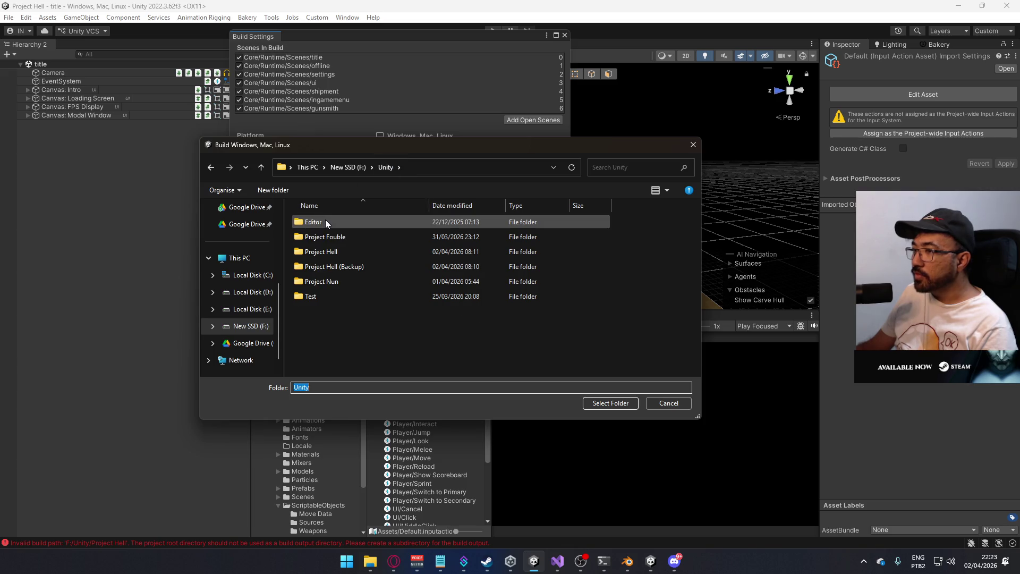
click(348, 168)
double_click(336, 223)
click(336, 235)
key(Delete)
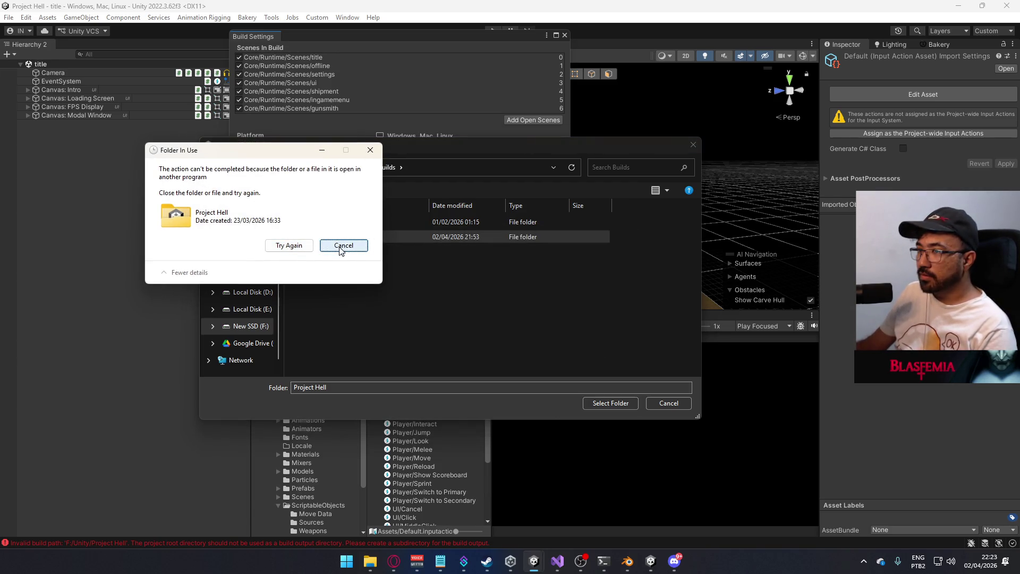
click(340, 245)
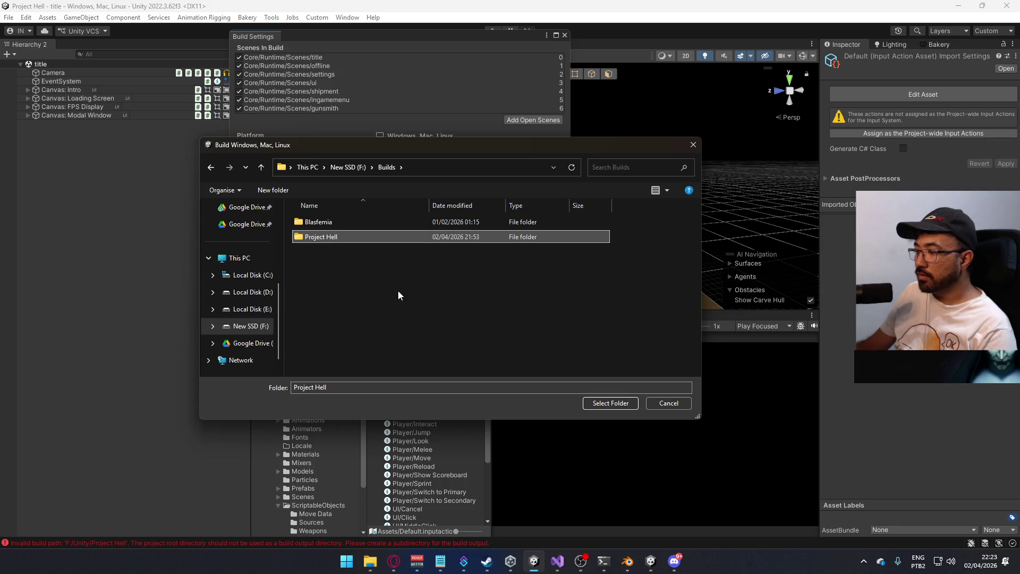
click(340, 270)
Step: Create a new 'Project H' folder inside Builds and start the build there
right_click(318, 256)
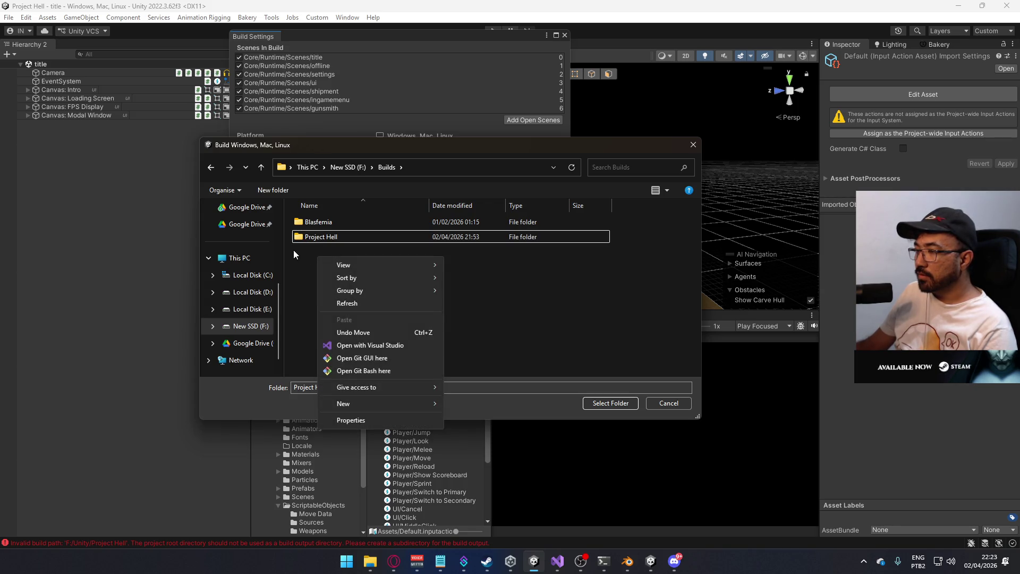
mouse_move(378, 404)
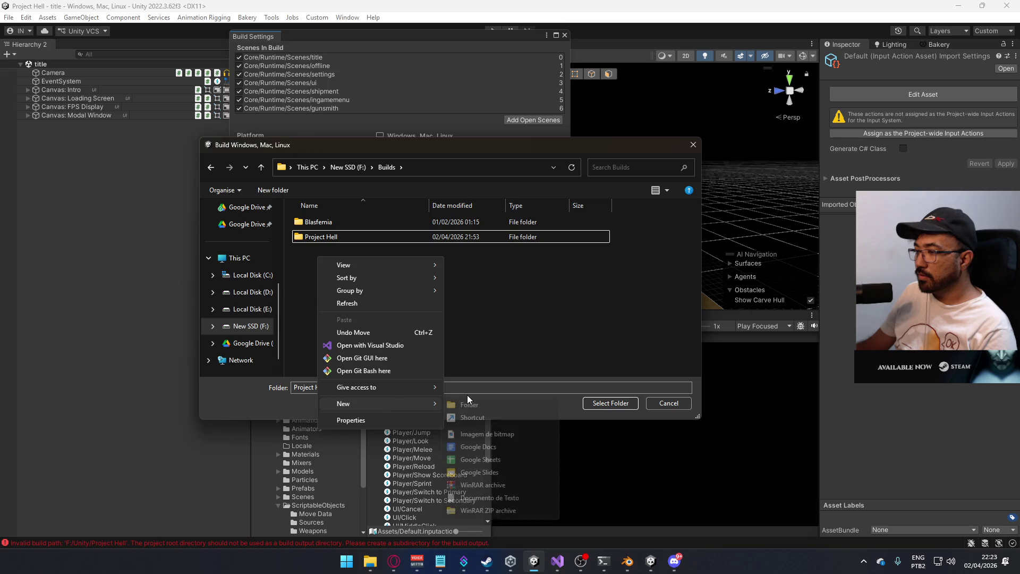
click(472, 404)
text(Projec)
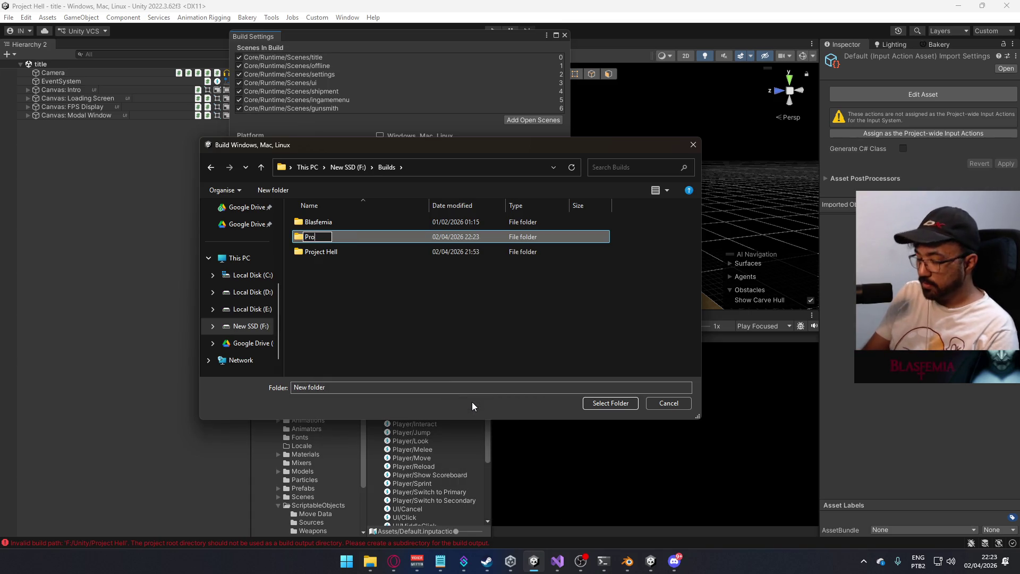
text(t H)
key(Return)
key(Return)
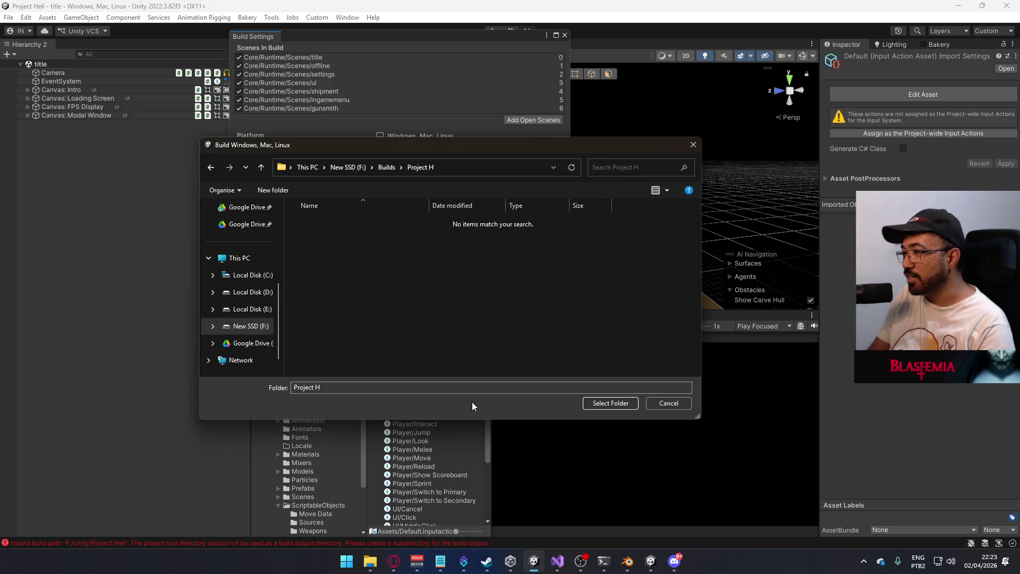
click(607, 407)
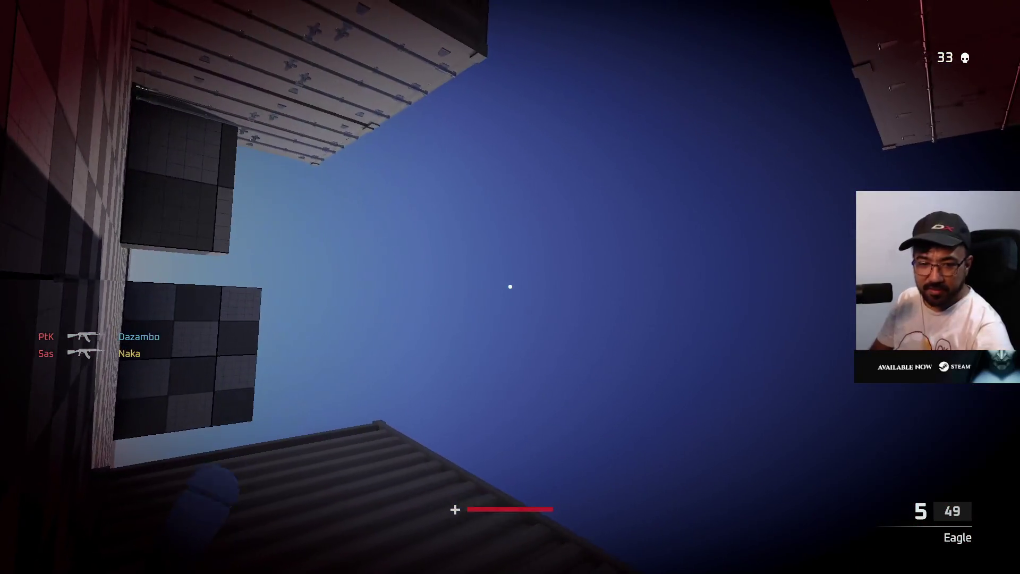
Step: Switch back to the running Project Hell match through the Alt+Tab switcher
key(alt+Tab)
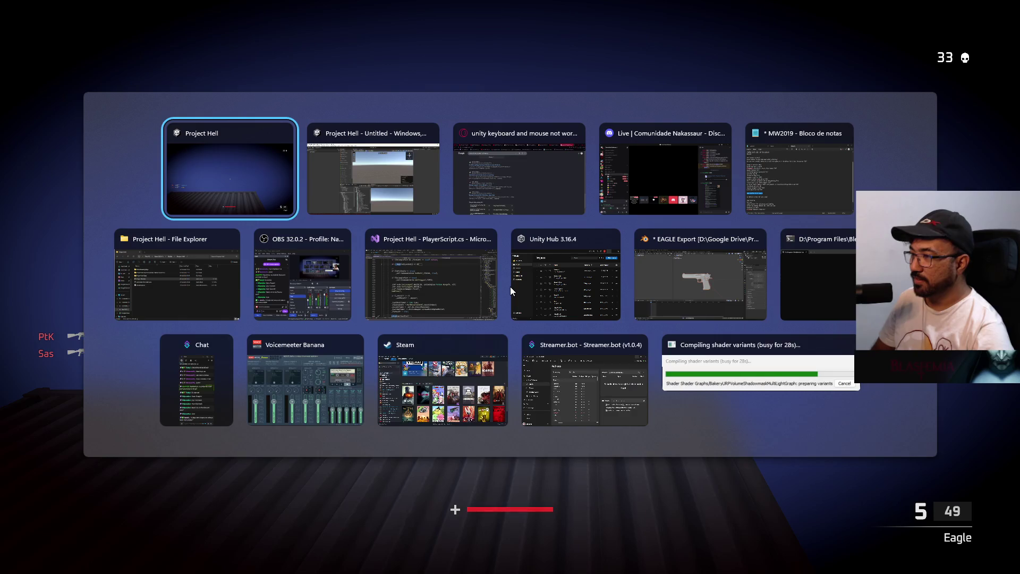
click(245, 169)
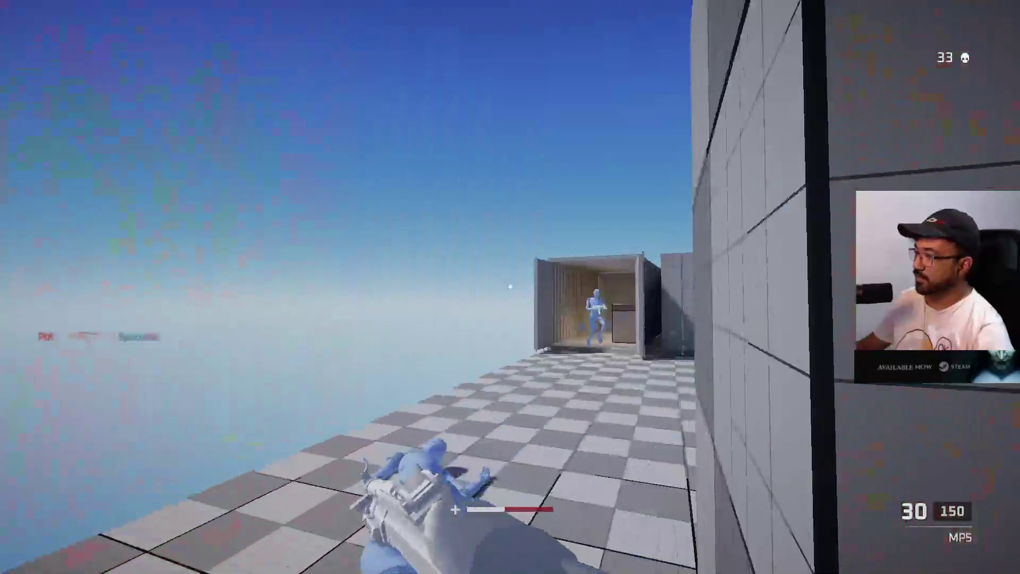
Step: Shoot enemies and push through the container corridor with the MP5, reloading along the way
click(510, 286)
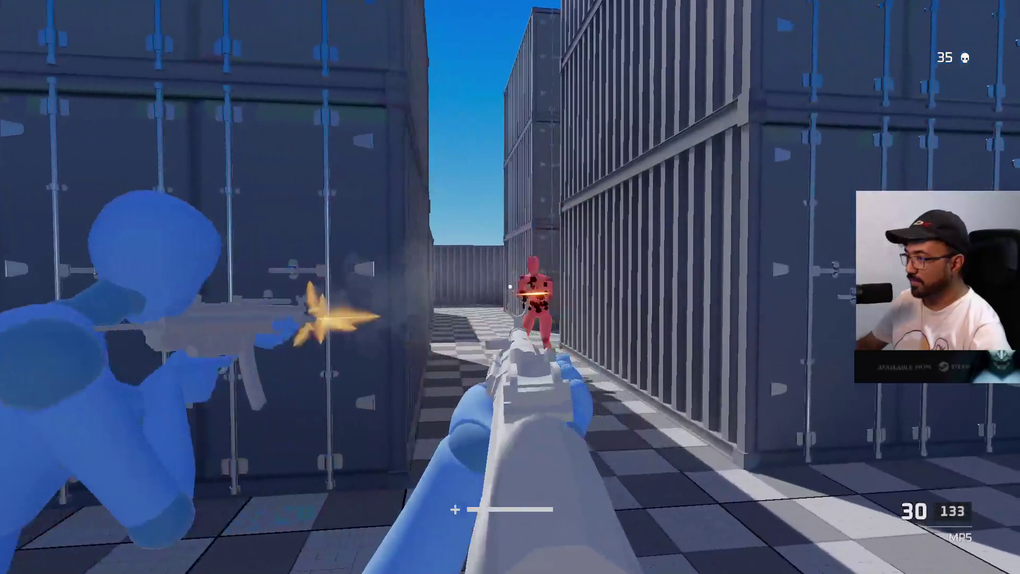
key(w)
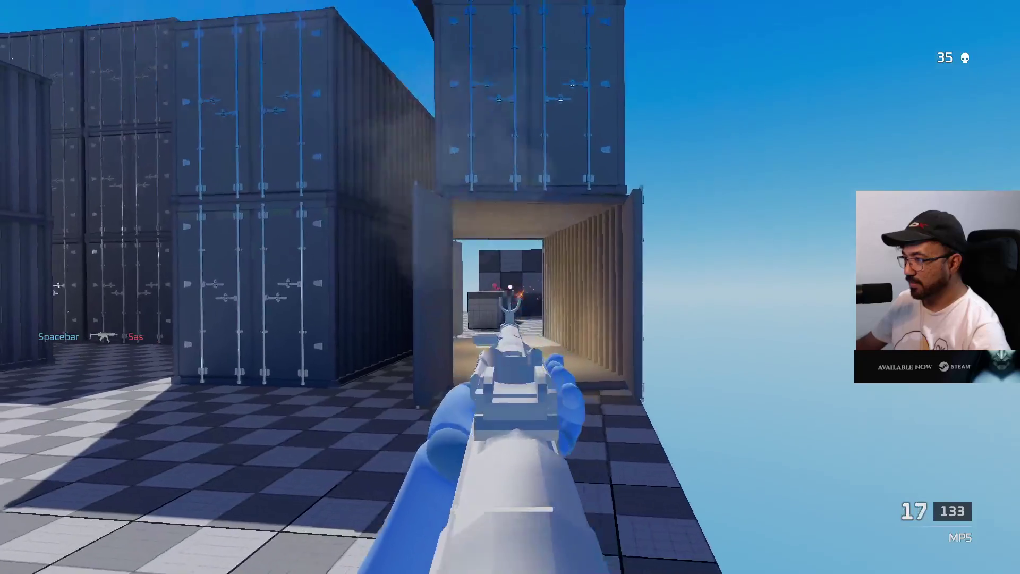
key(r)
key(w)
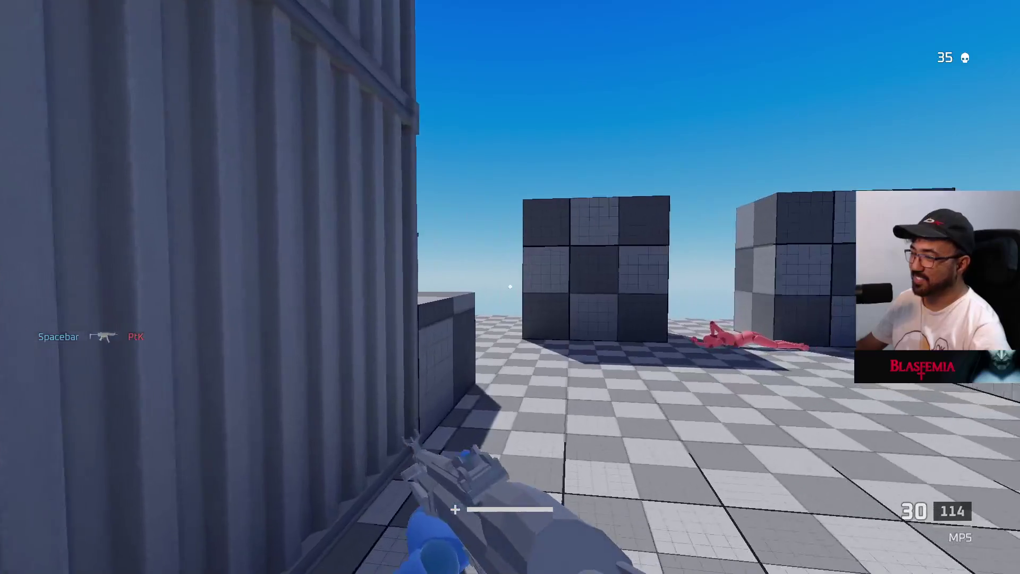
key(w)
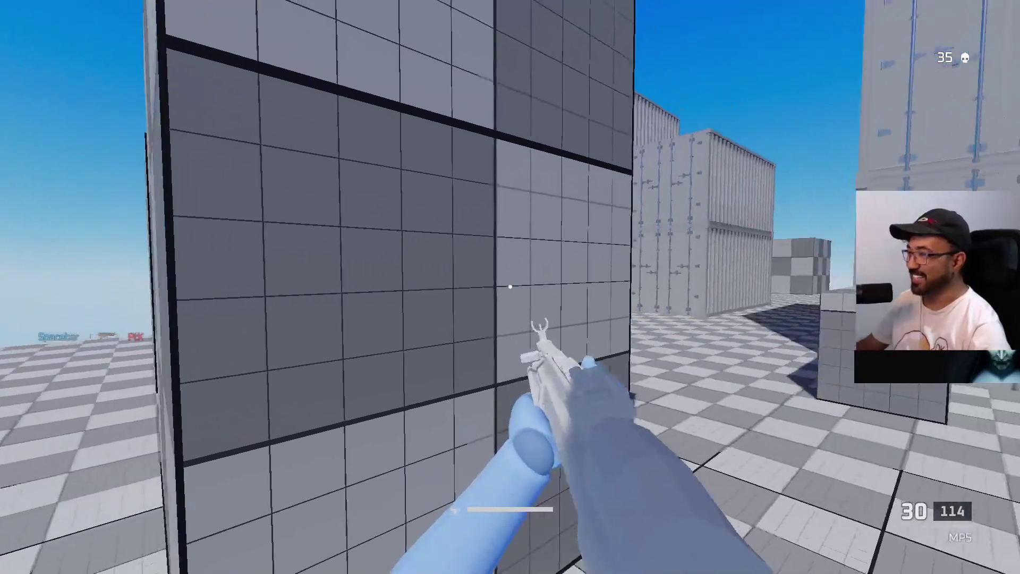
click(510, 287)
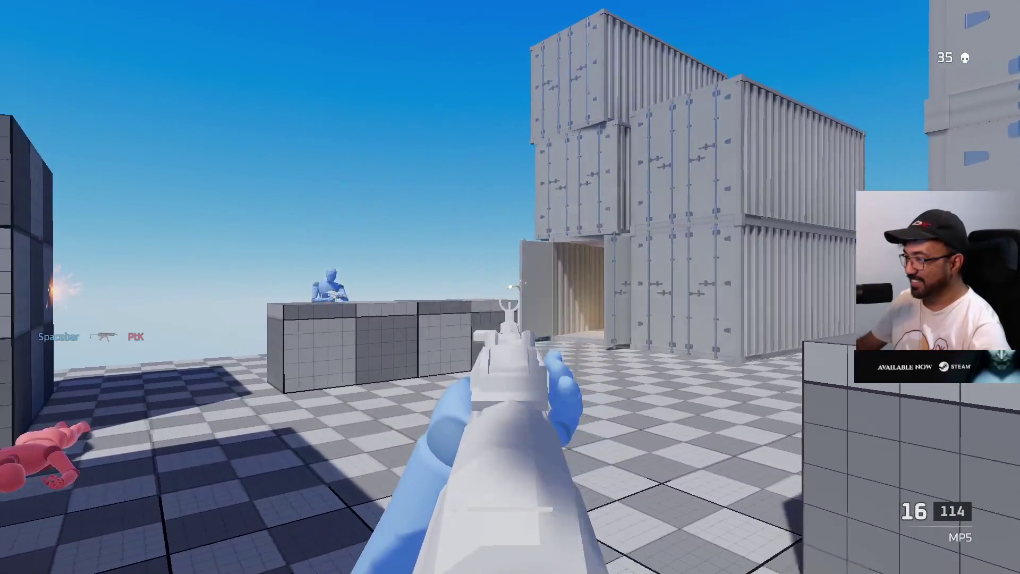
key(w)
key(w)
key(r)
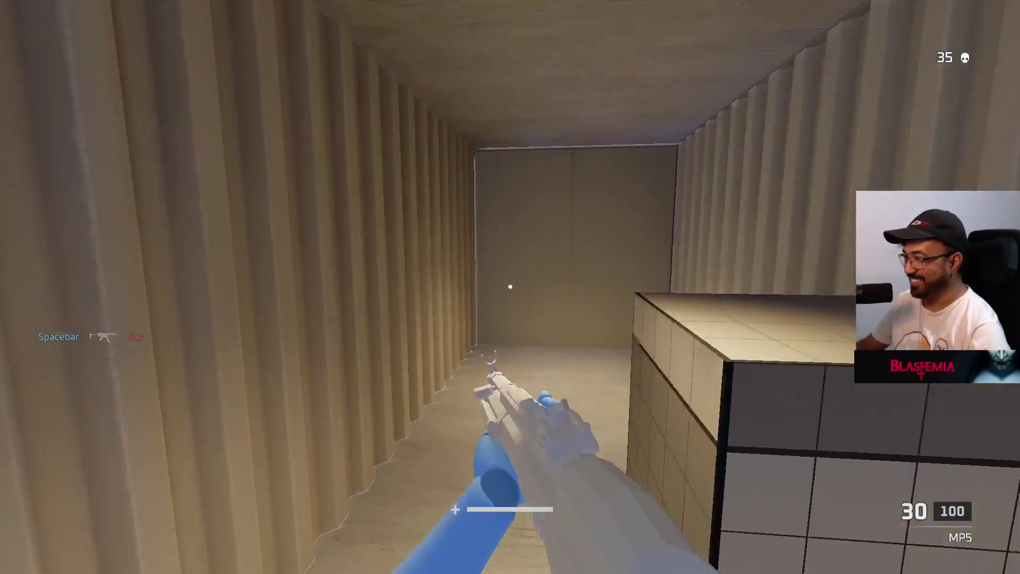
key(w)
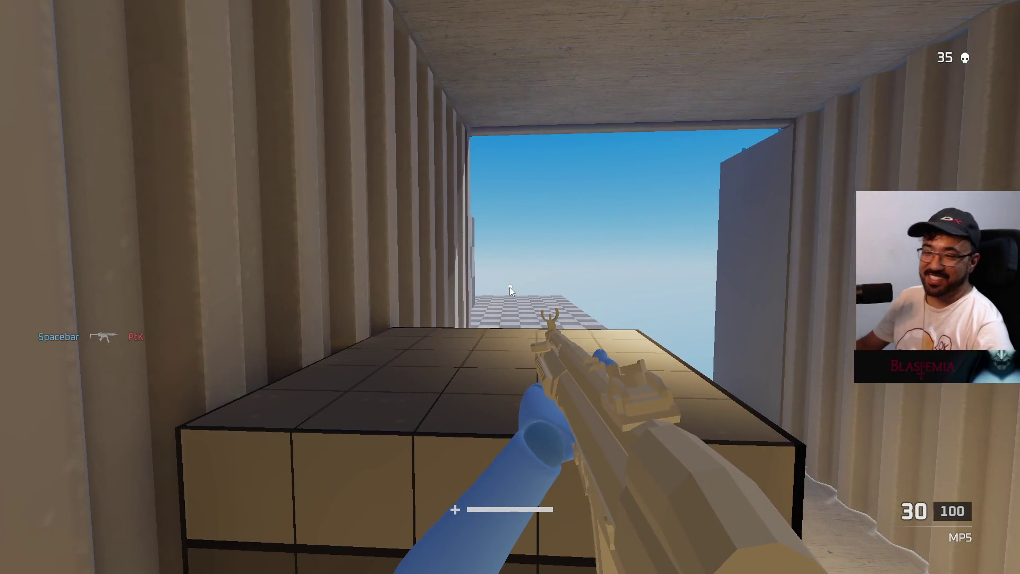
Step: Glance at the Start menu, return to the match, and gun down the red target for 35 kills
key(super)
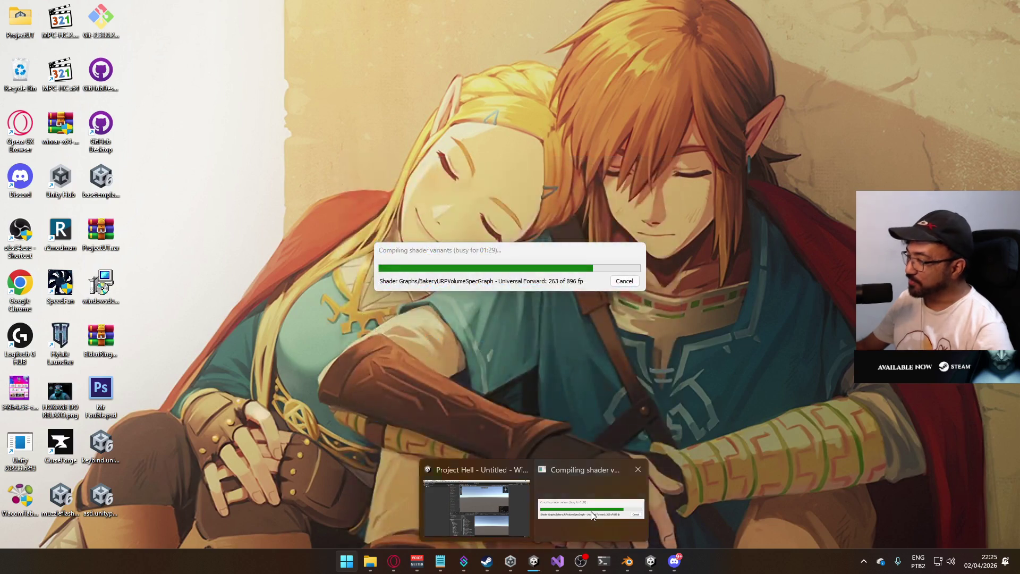
click(591, 511)
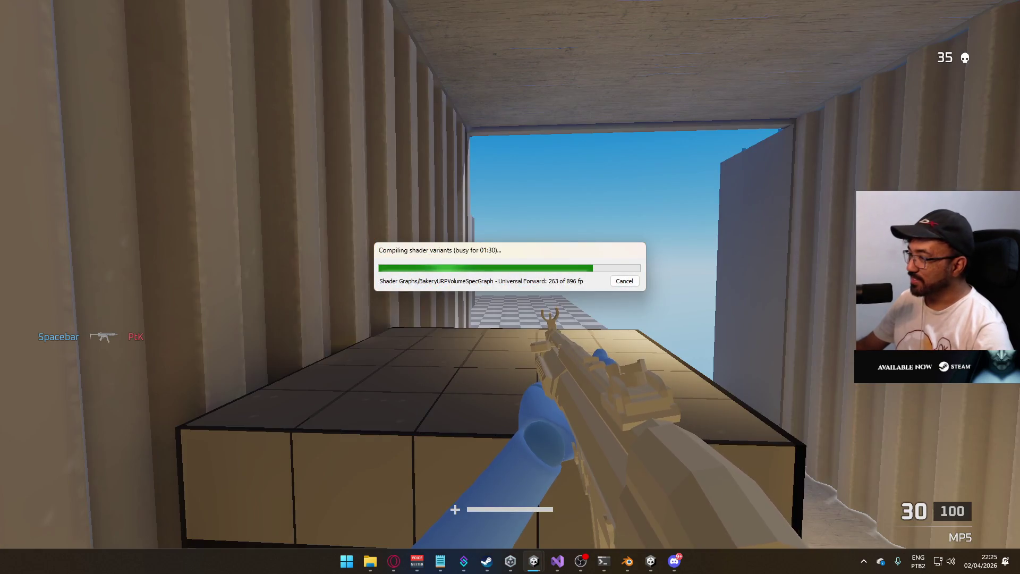
key(w)
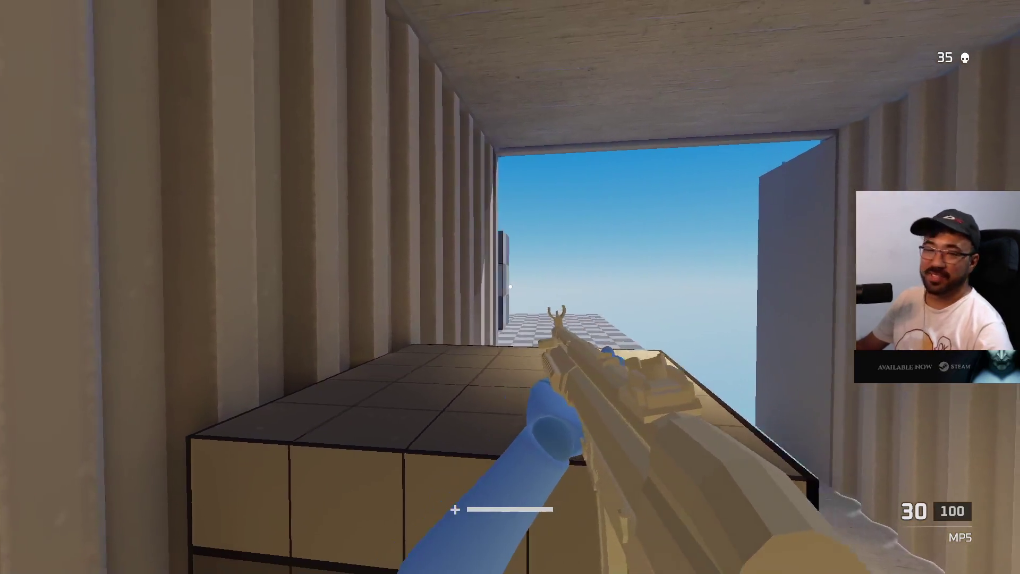
key(w)
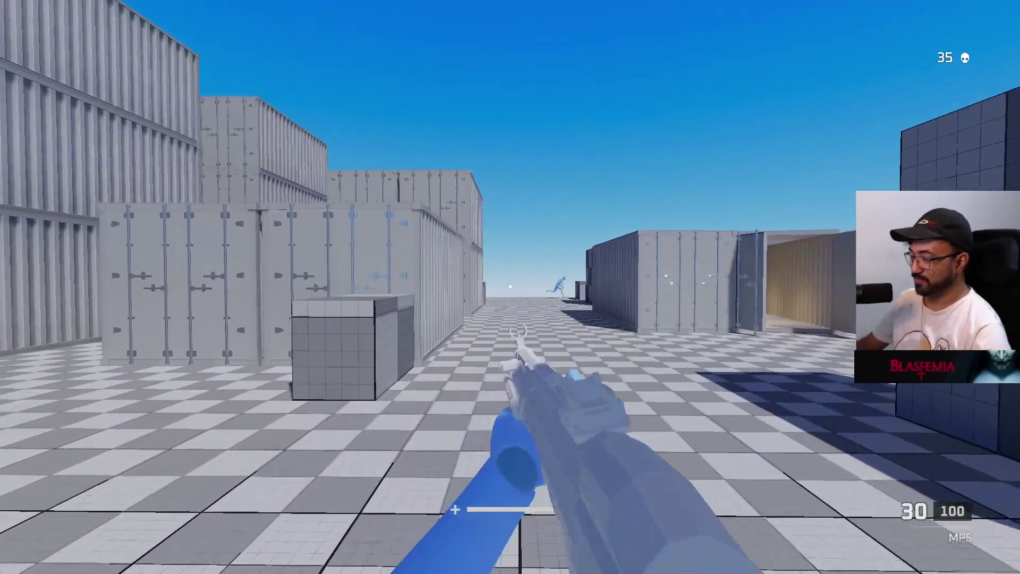
key(w)
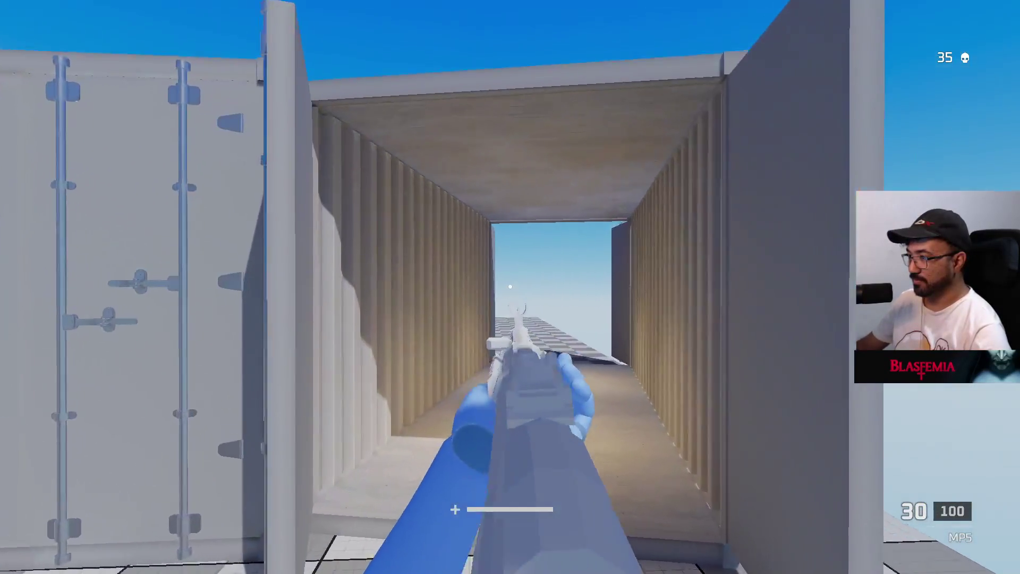
key(w)
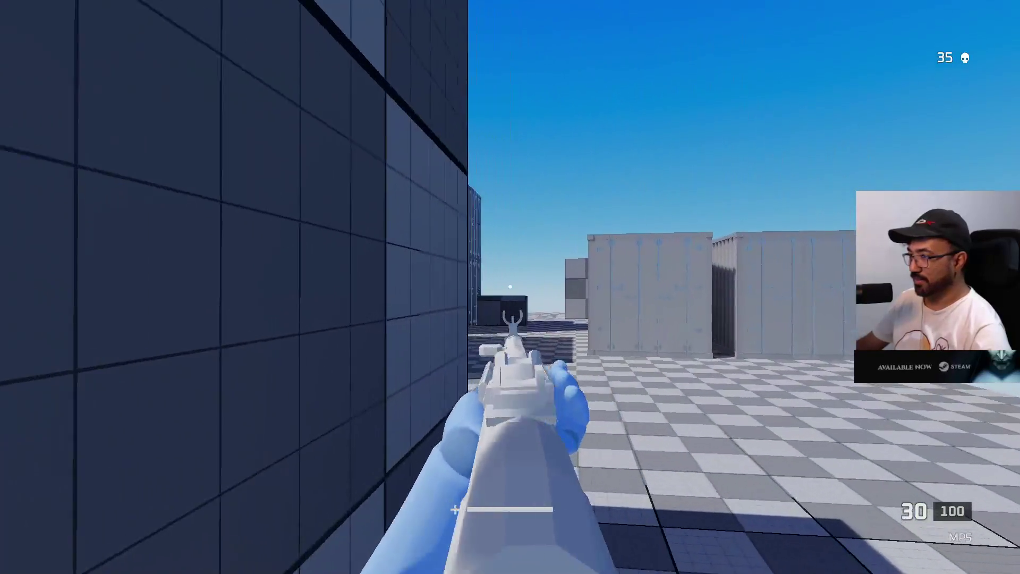
key(w)
click(511, 287)
key(w)
click(510, 287)
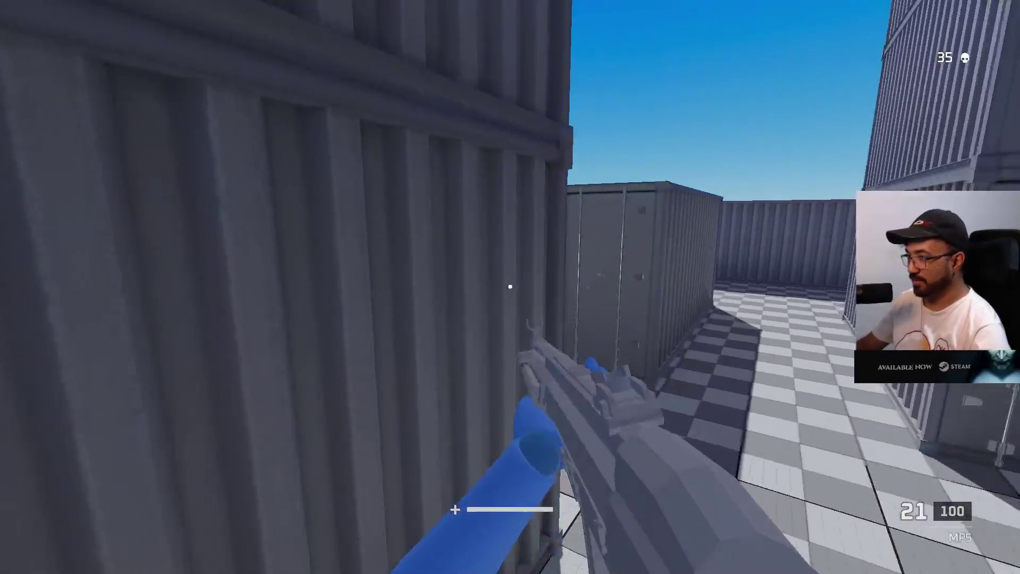
click(510, 287)
click(511, 287)
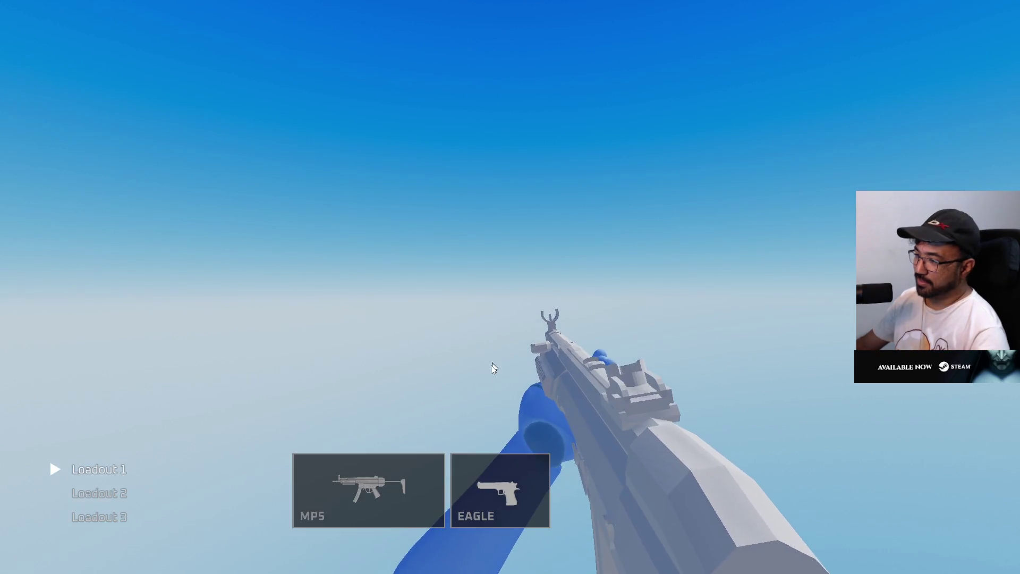
Step: Equip the AKM as primary weapon and open fire on an enemy among the containers
click(361, 478)
click(94, 344)
click(145, 407)
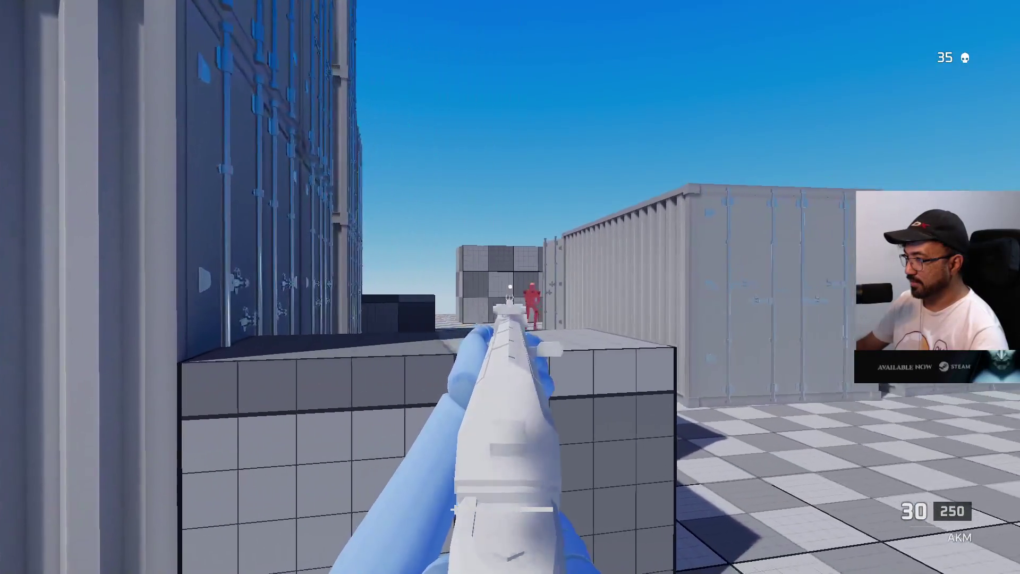
drag(510, 287, 511, 287)
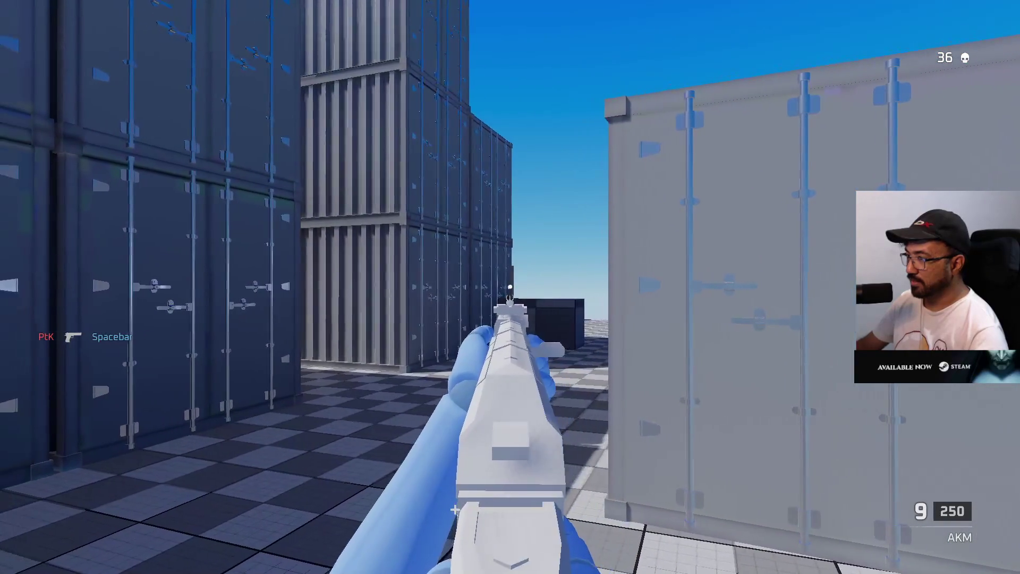
key(r)
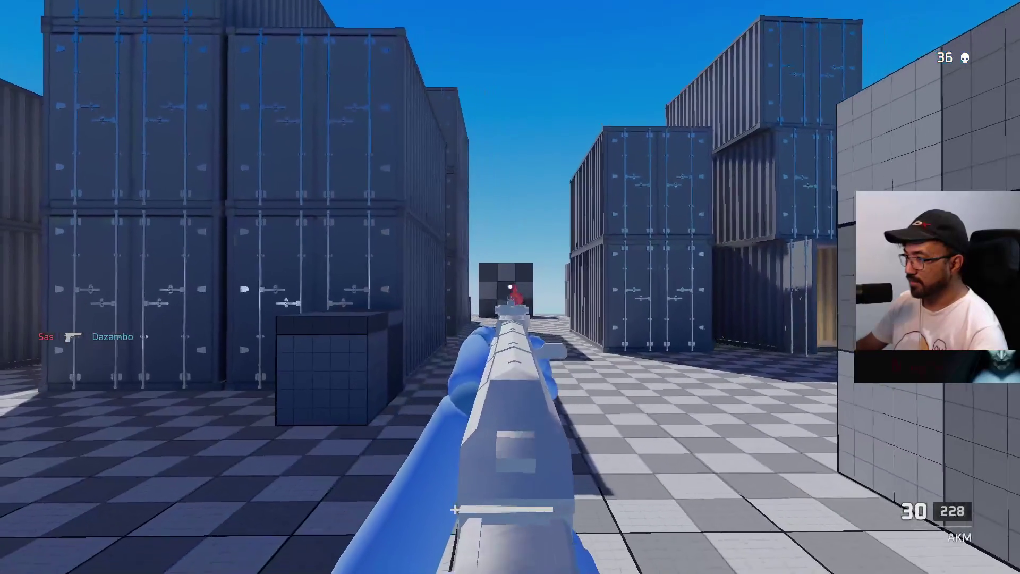
click(510, 287)
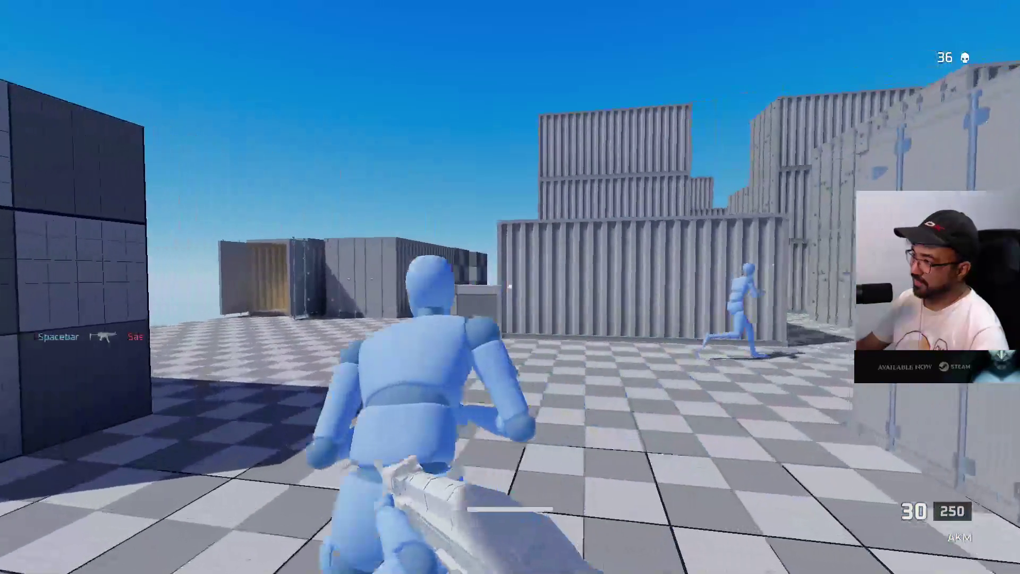
Step: Advance through the container yard firing the AKM at enemies, then reload
key(w)
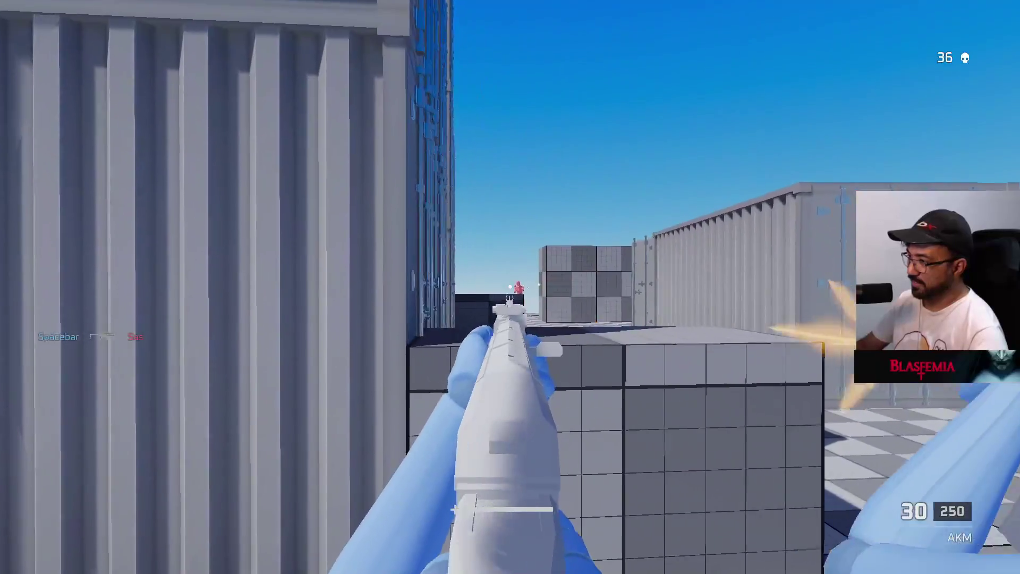
click(510, 287)
click(510, 287)
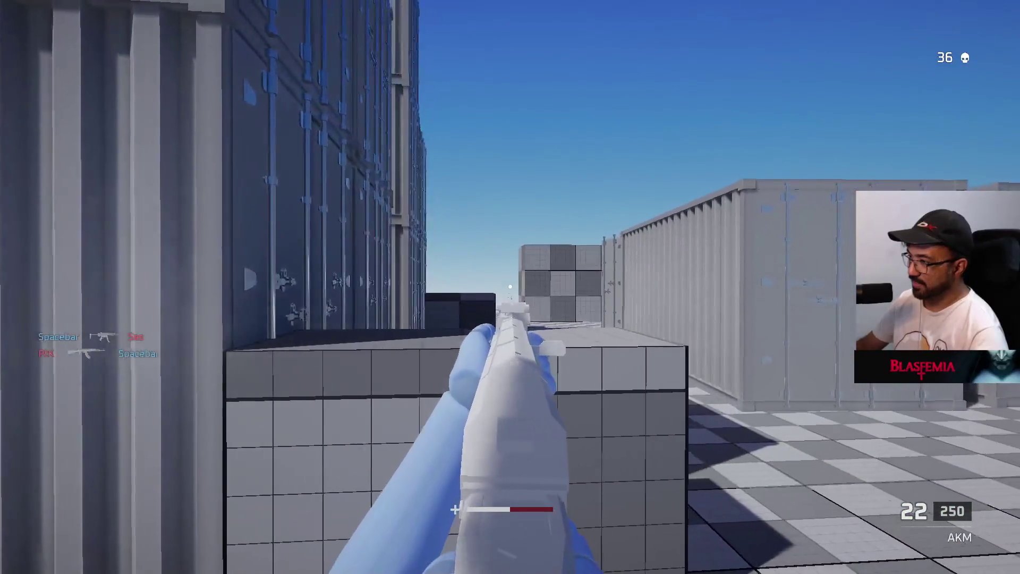
key(w)
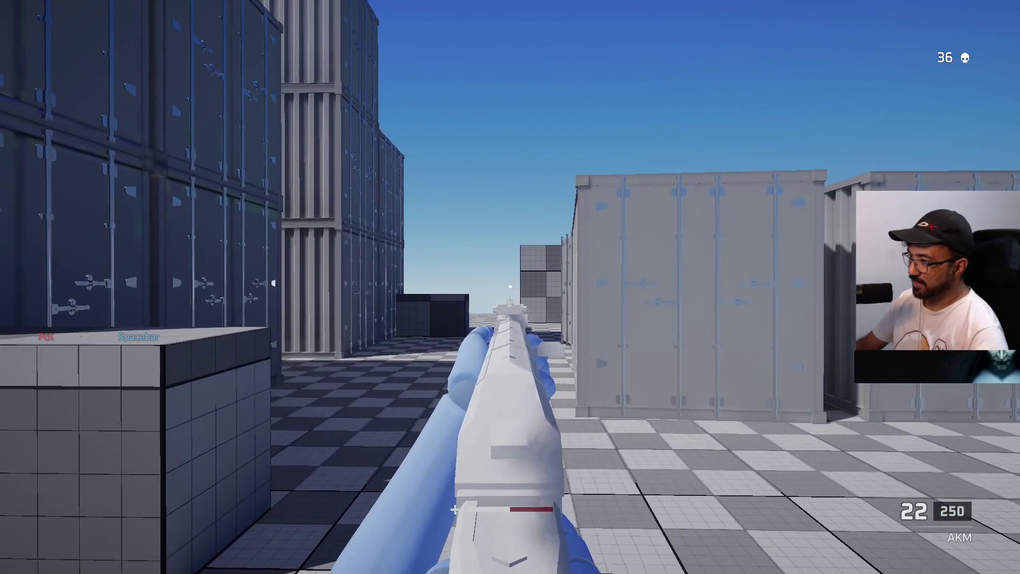
click(510, 287)
click(510, 287)
click(510, 287)
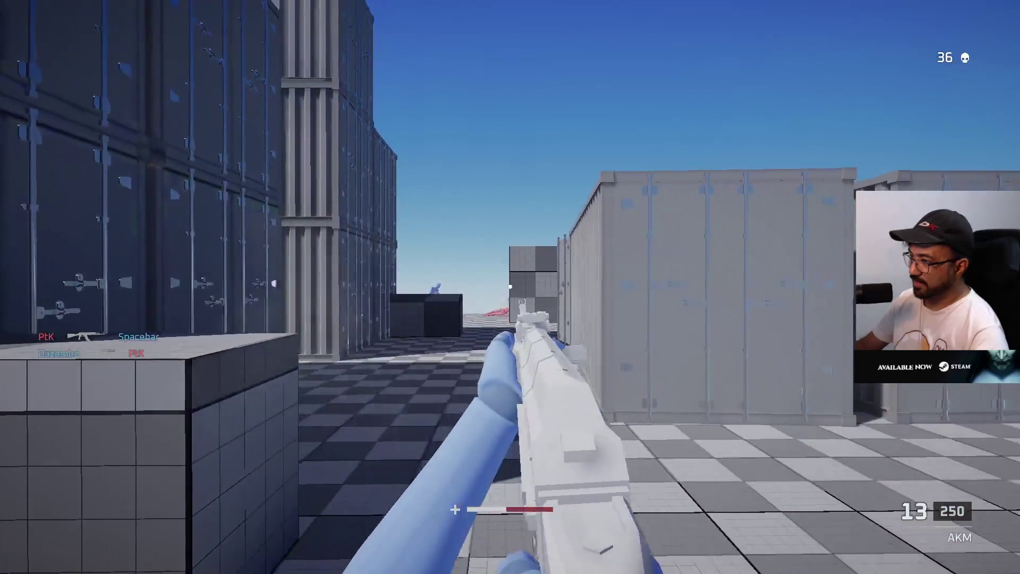
key(r)
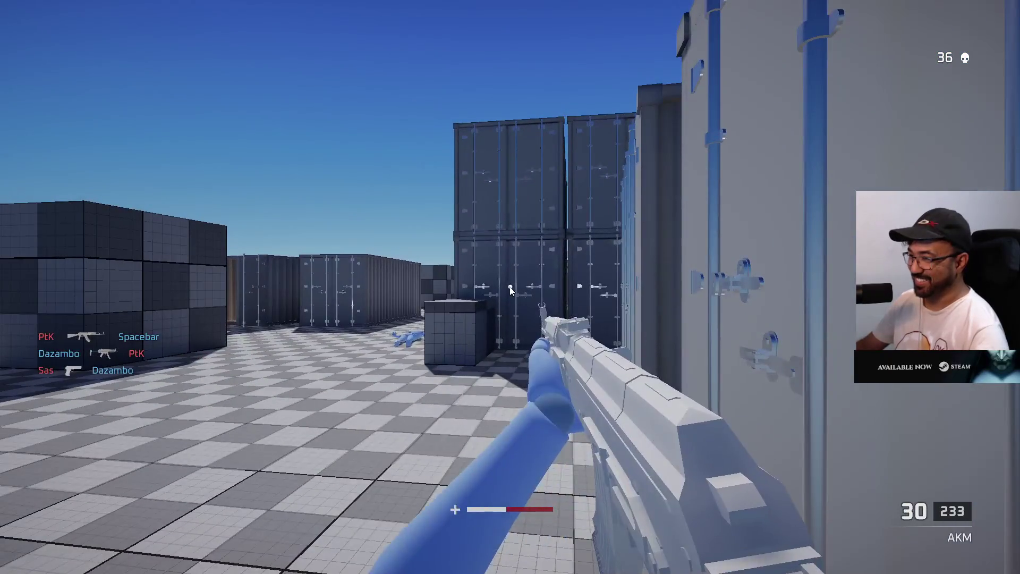
Step: Briefly switch to the Discord stream window, then return to the fullscreen match
key(super)
click(674, 560)
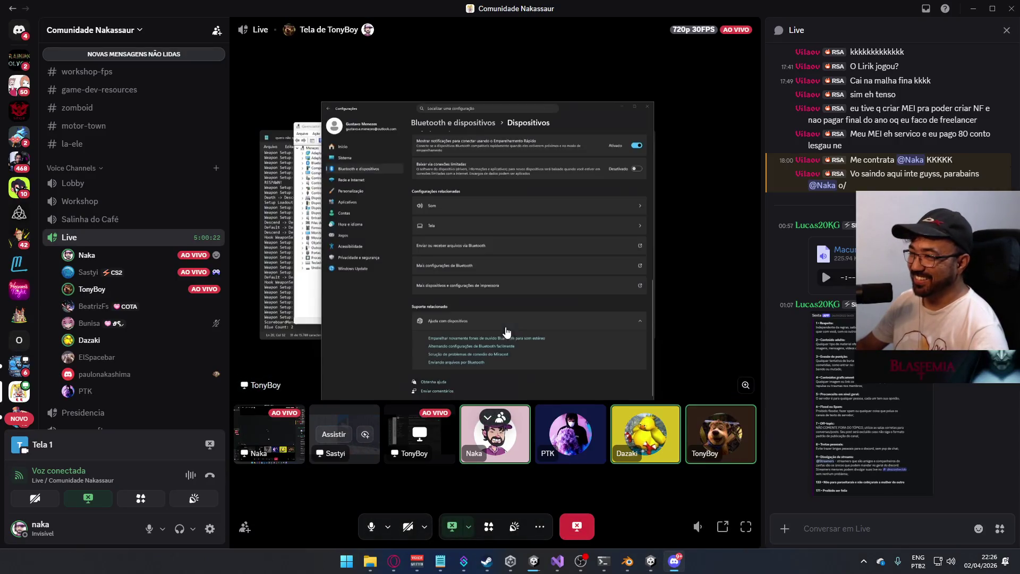
click(680, 569)
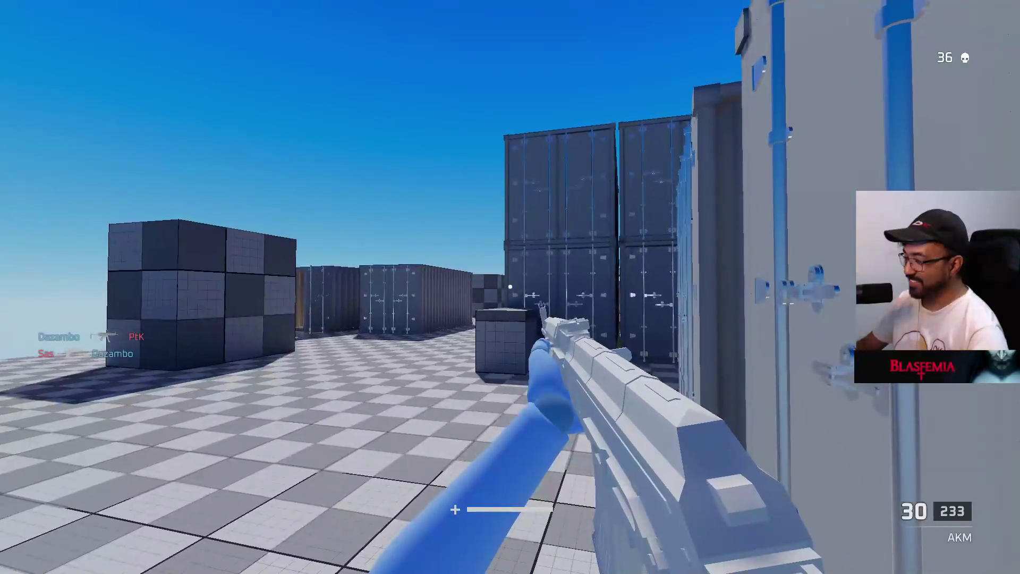
key(super)
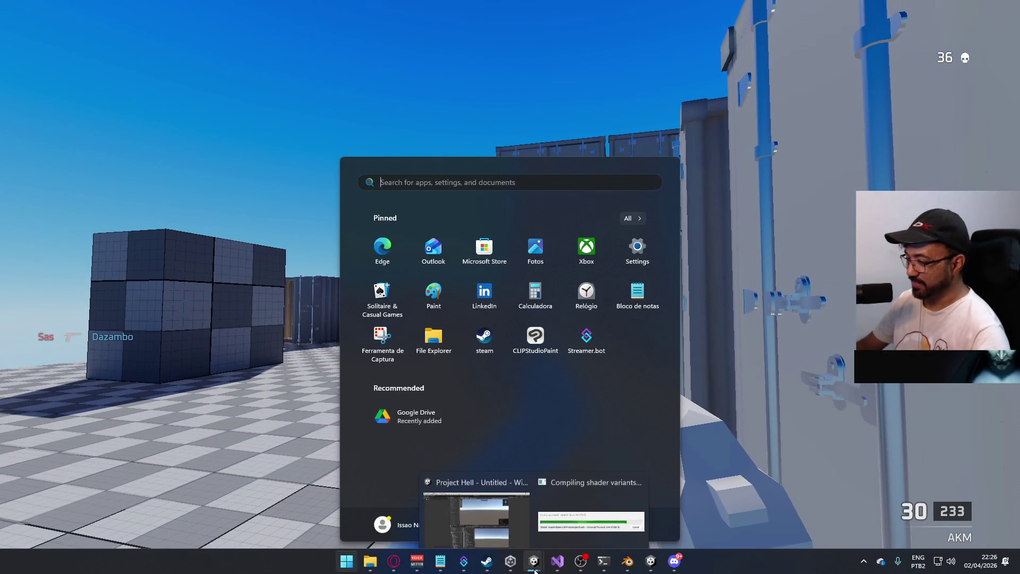
key(super)
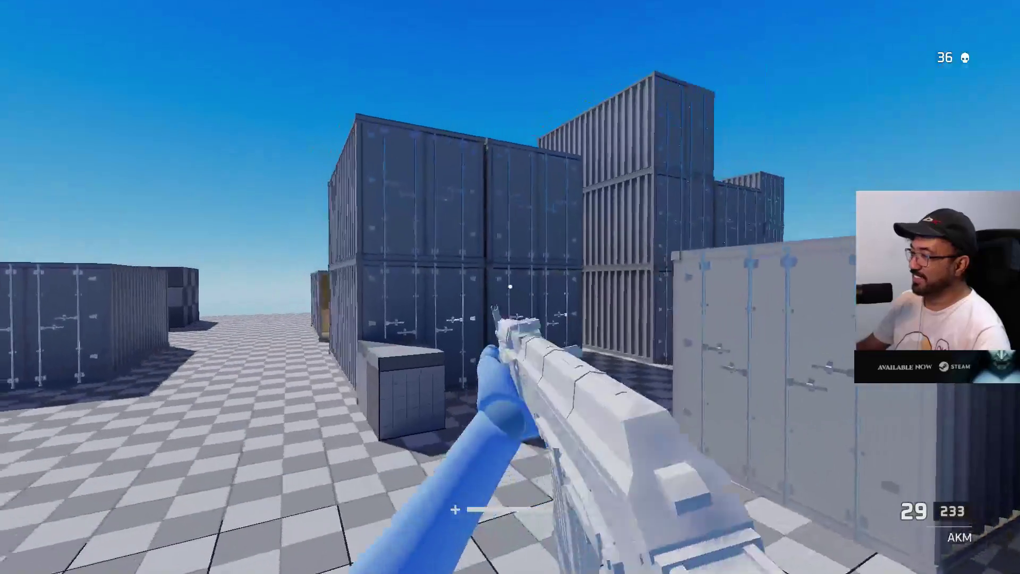
Step: Move past the low block and shoot nearby enemies along the container wall
key(w)
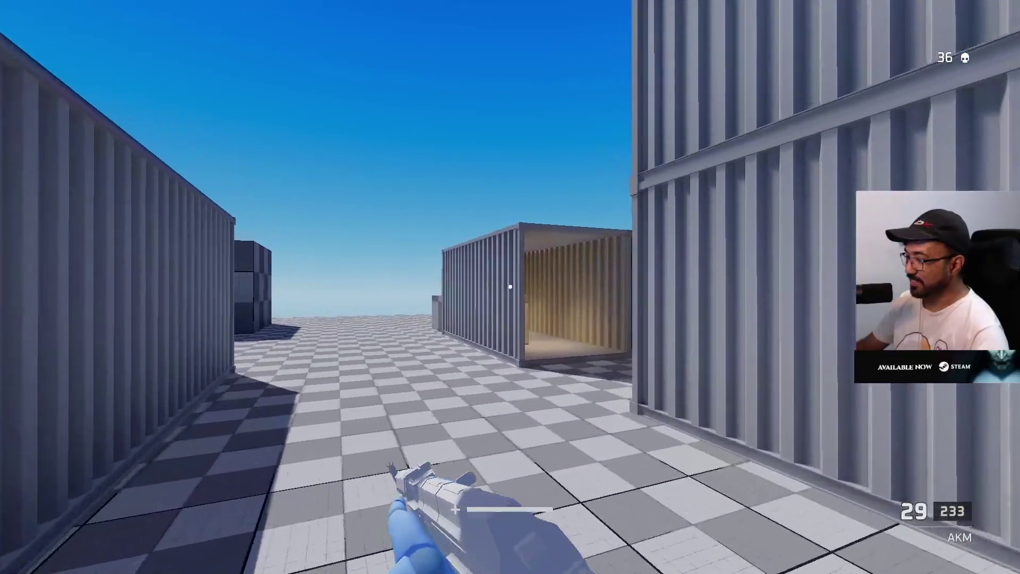
key(w)
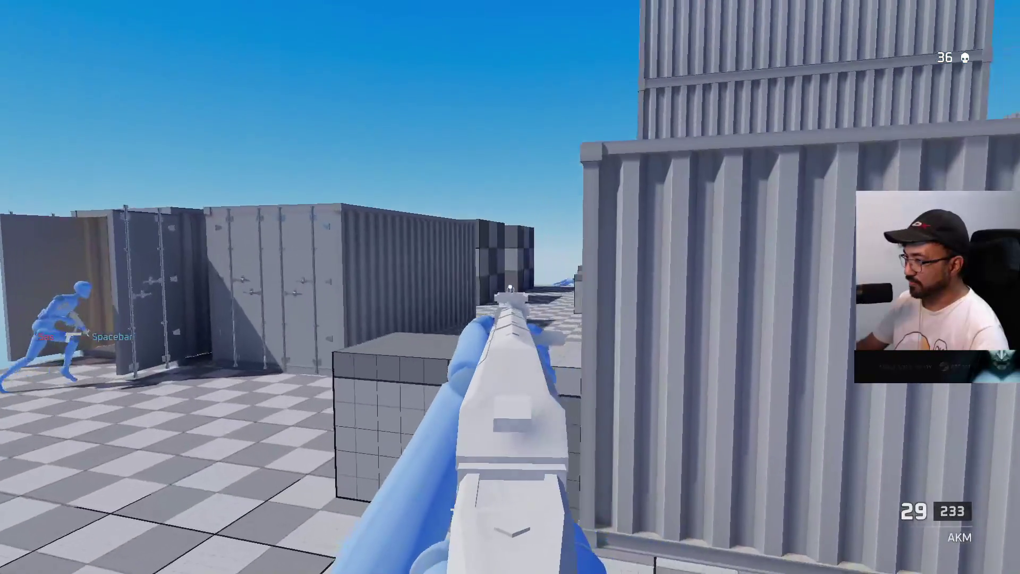
key(w)
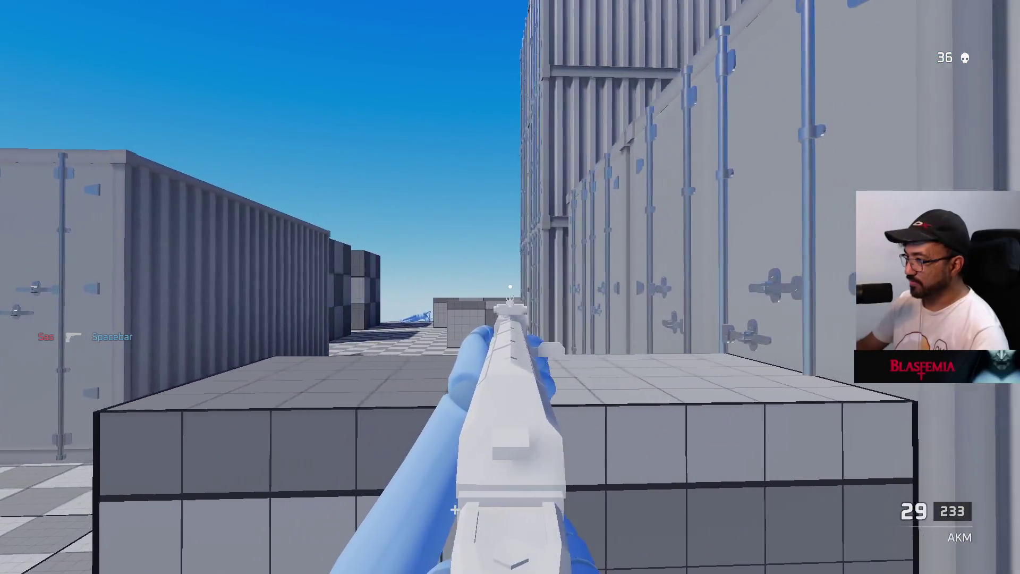
key(w)
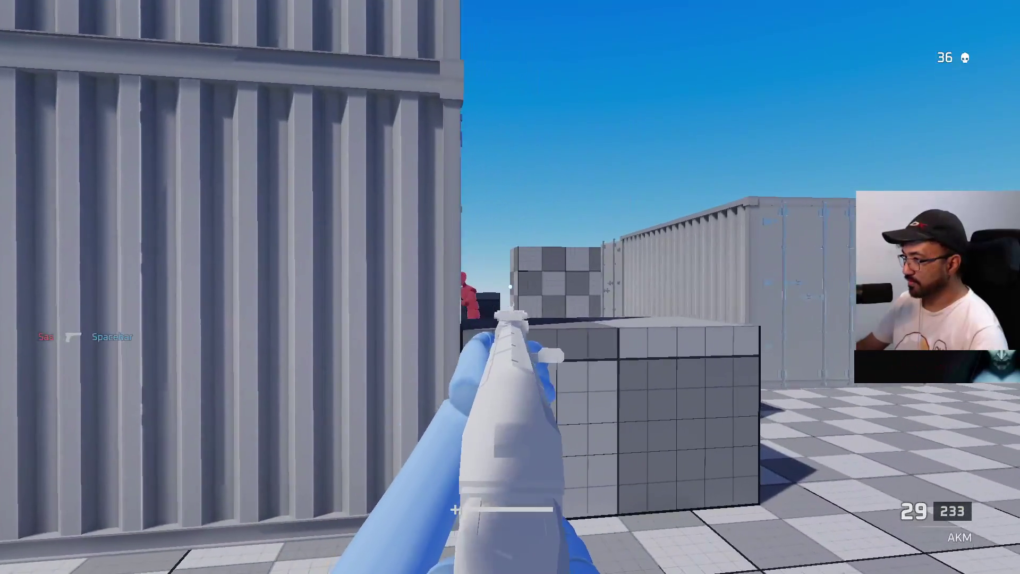
click(510, 287)
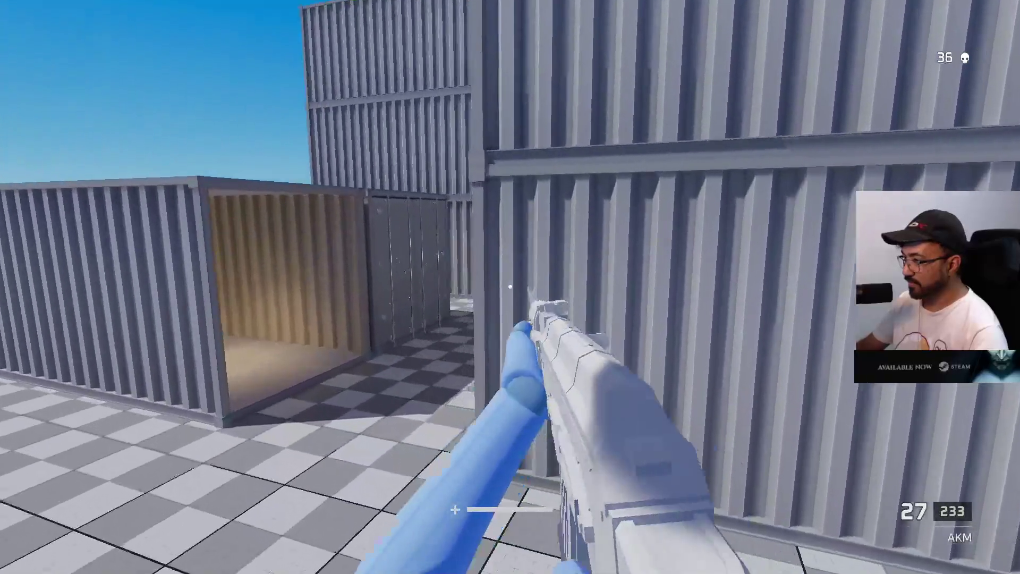
click(511, 287)
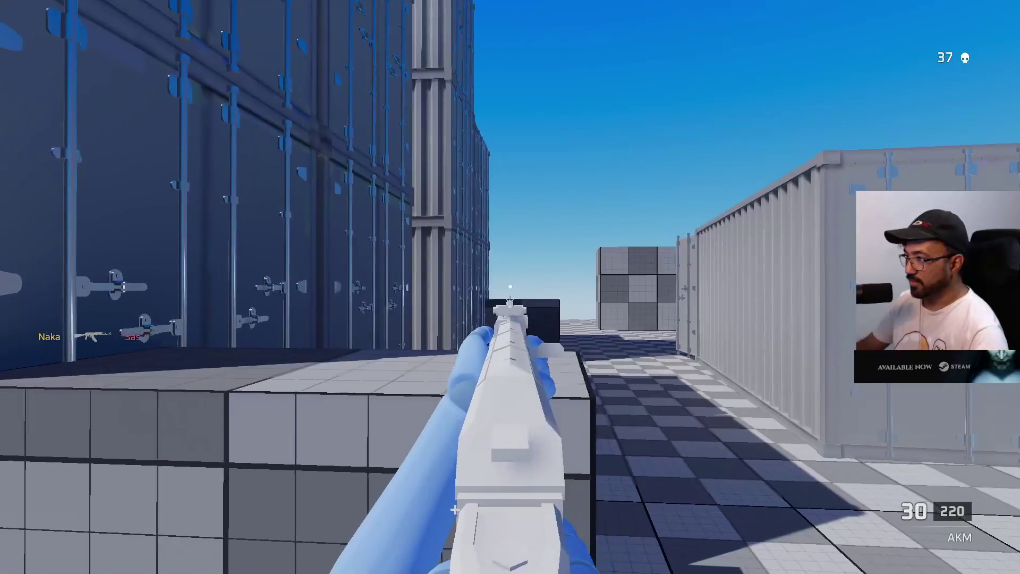
key(w)
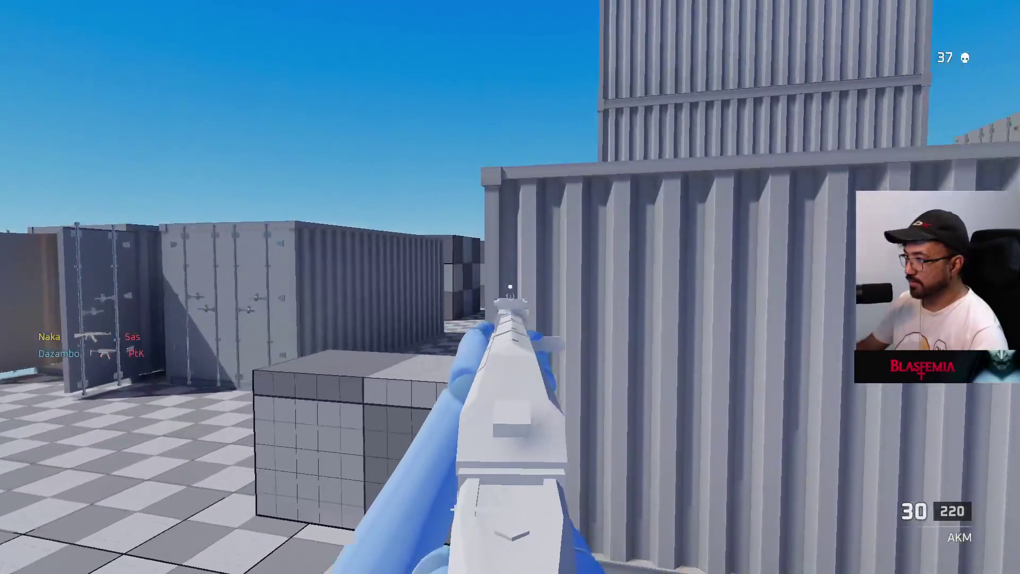
key(w)
key(w)
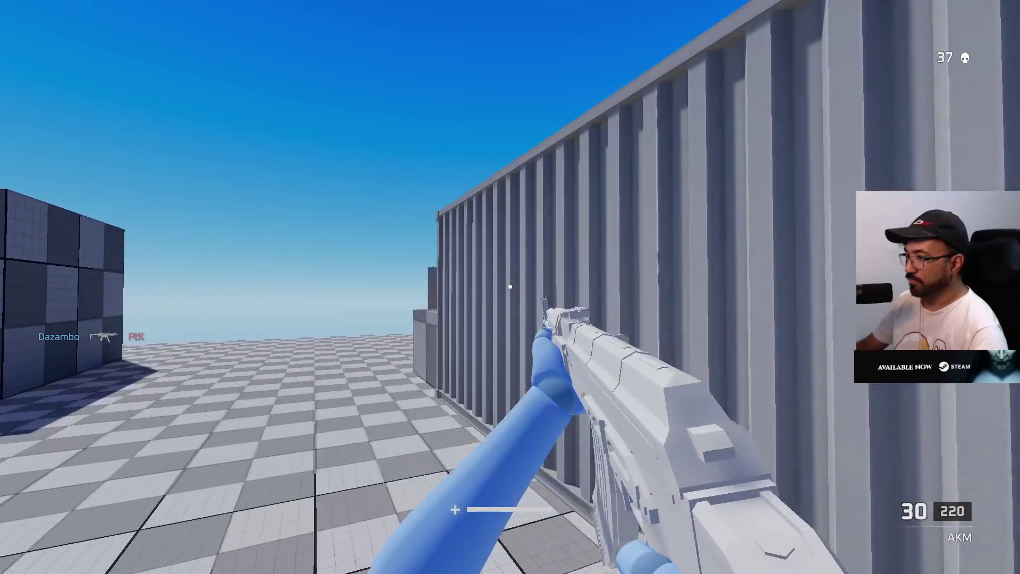
key(w)
click(510, 287)
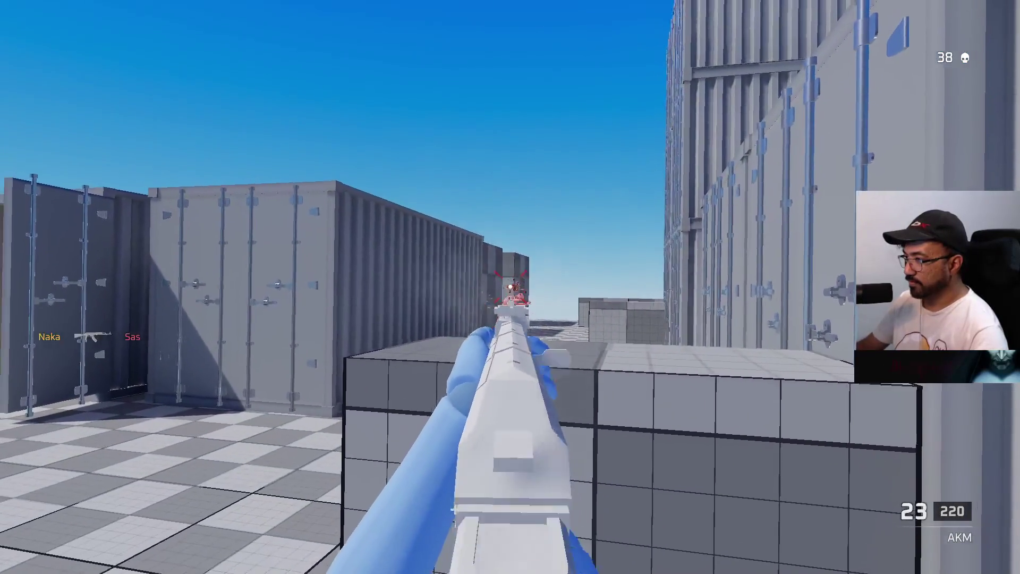
Step: Work through the container corridor, reloading the AKM and aiming down its sights
key(w)
key(w)
key(a)
key(w)
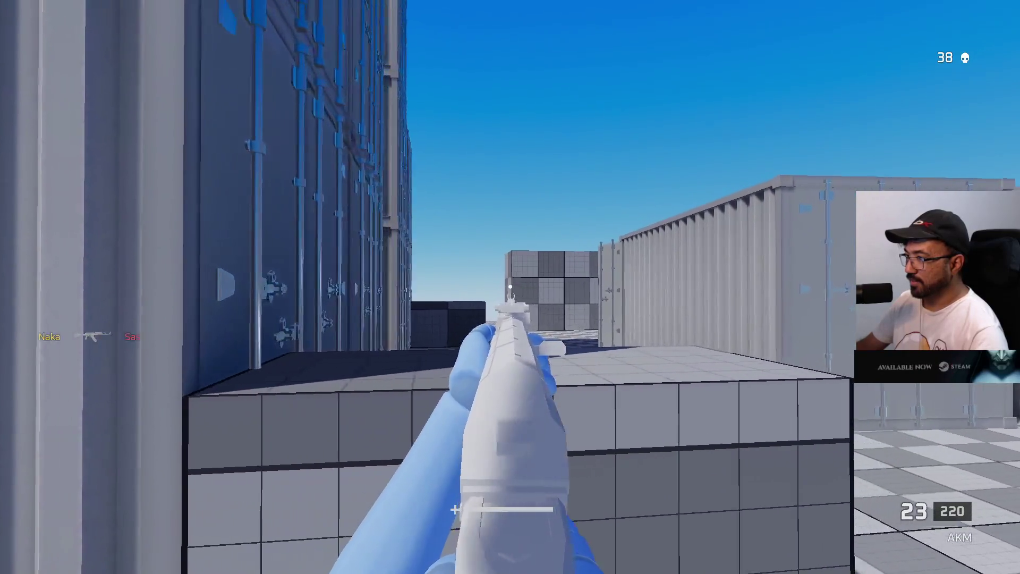
key(w)
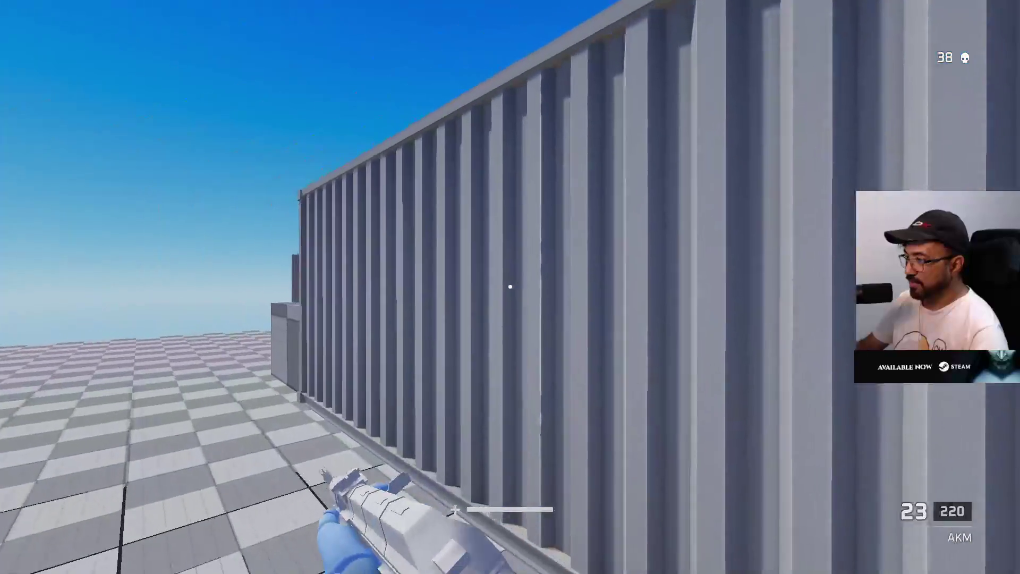
key(w)
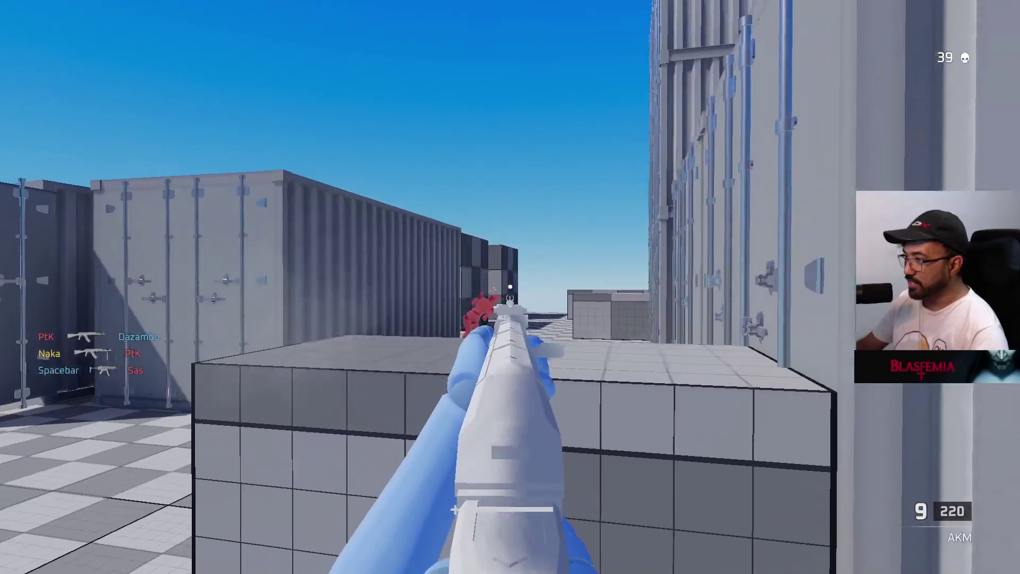
key(r)
key(w)
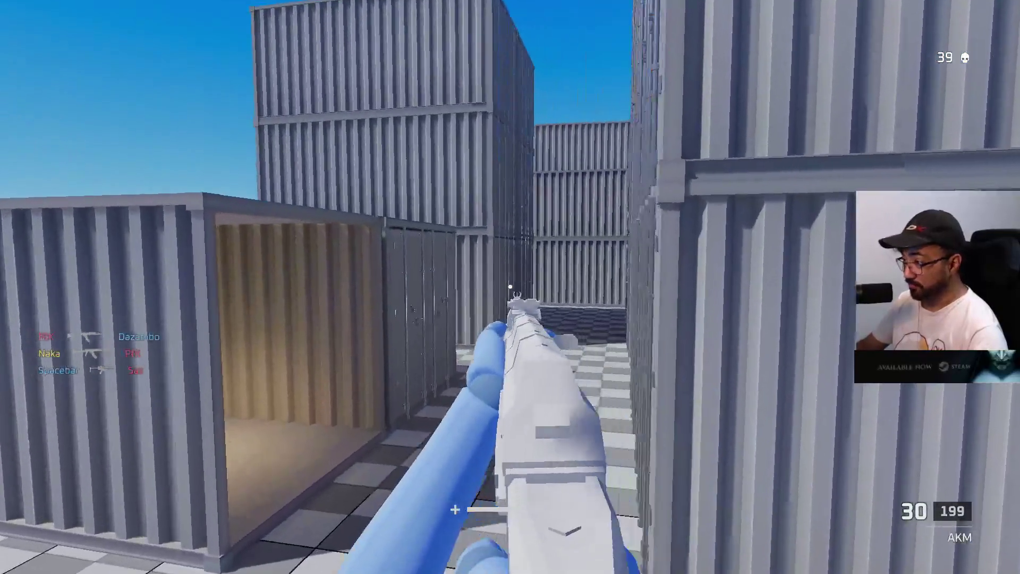
key(w)
right_click(510, 287)
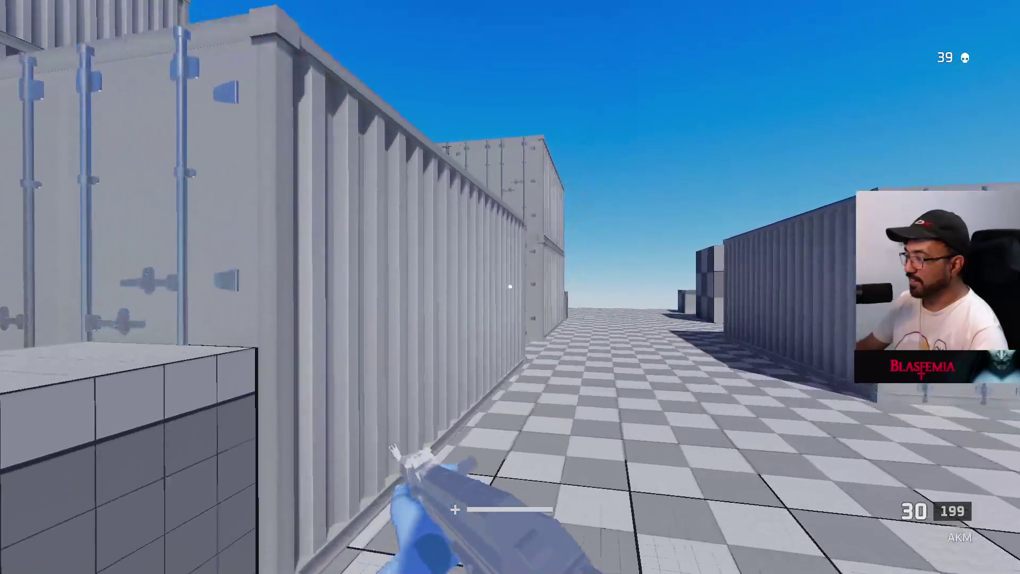
key(w)
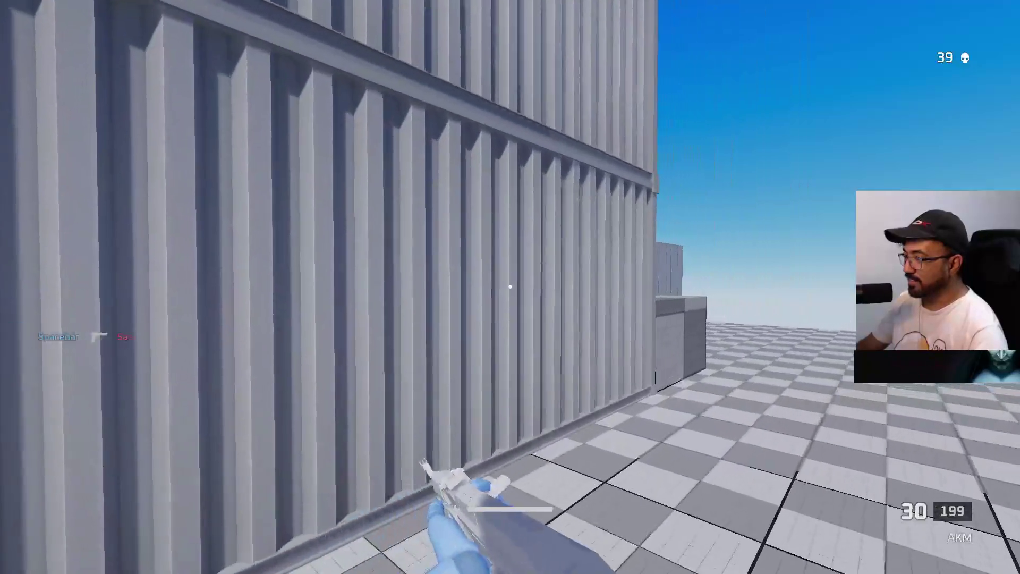
right_click(510, 287)
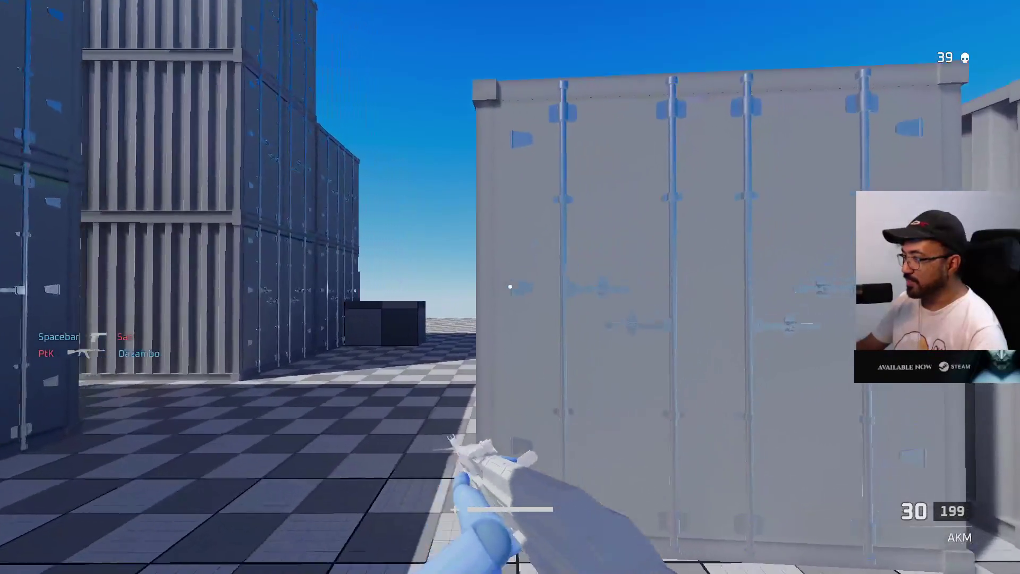
key(w)
key(w)
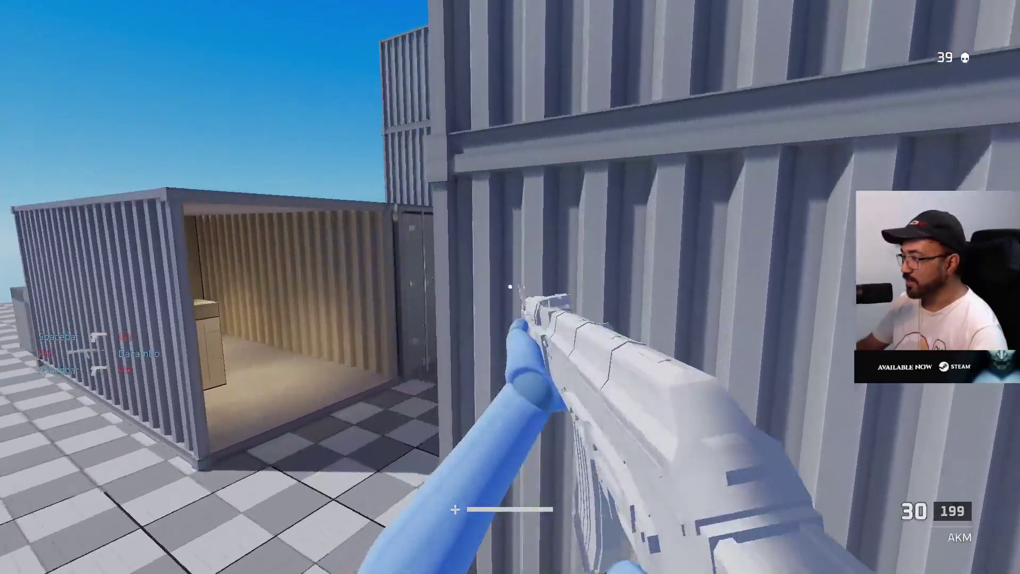
right_click(510, 287)
key(w)
right_click(510, 287)
Step: Switch to the Eagle pistol and shoot enemies down the alley, reaching 39 kills
key(w)
key(2)
key(w)
key(w)
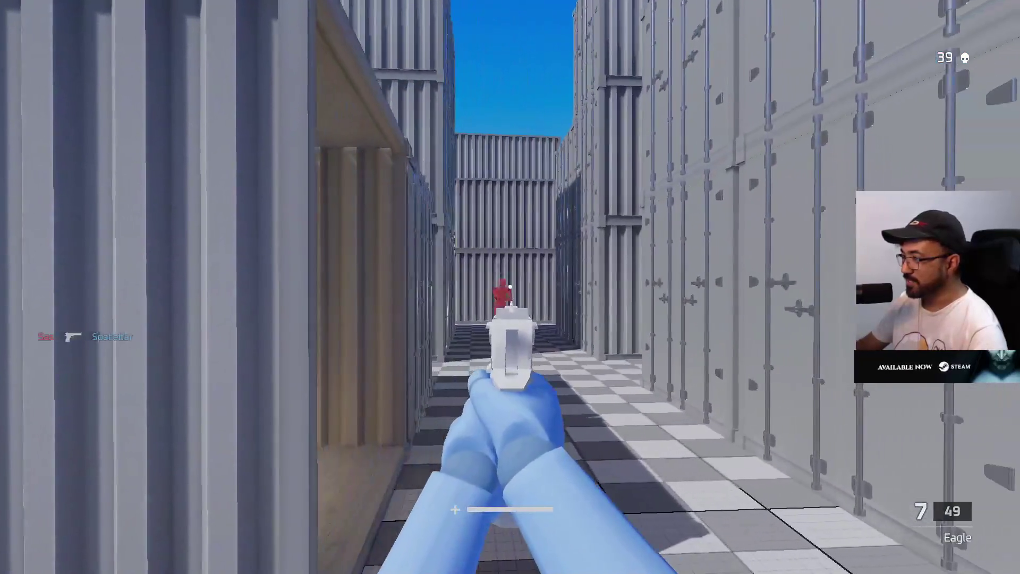
click(510, 287)
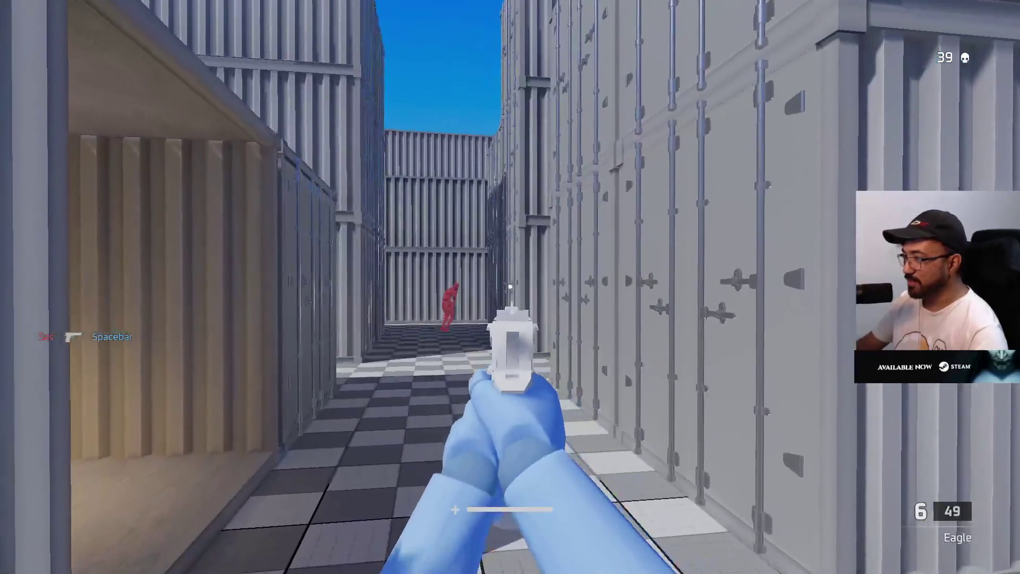
key(r)
key(w)
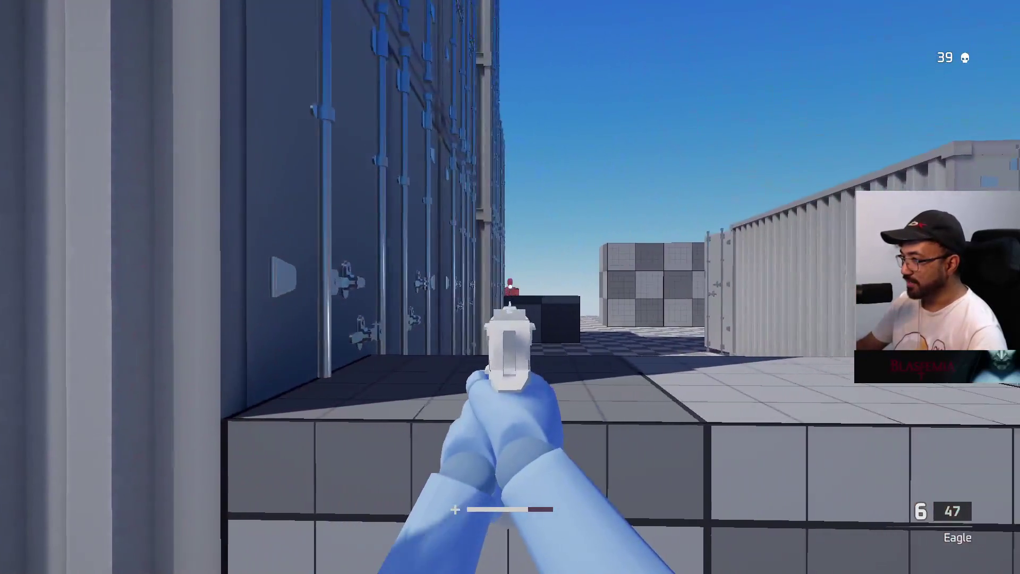
click(510, 287)
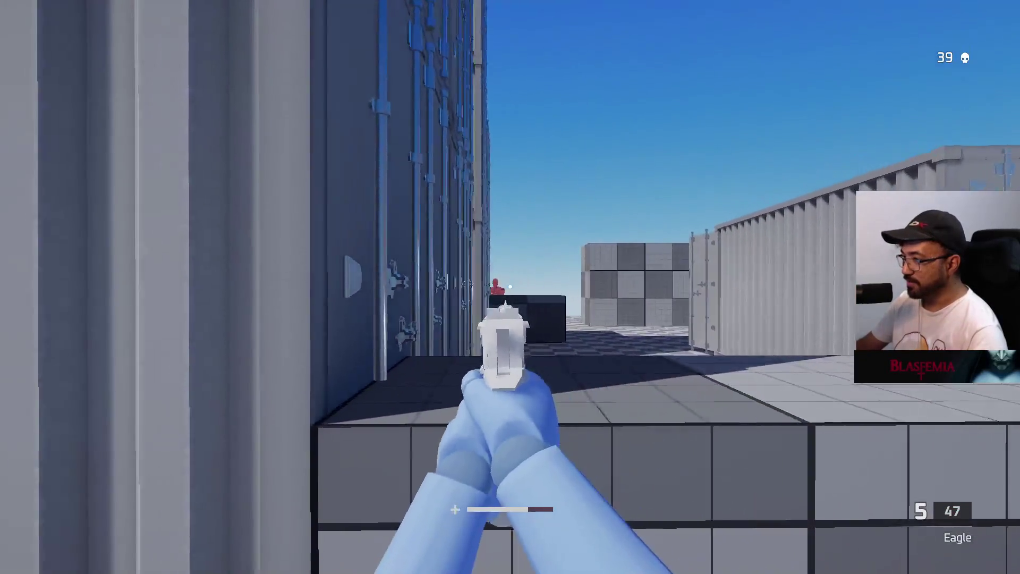
click(510, 287)
key(w)
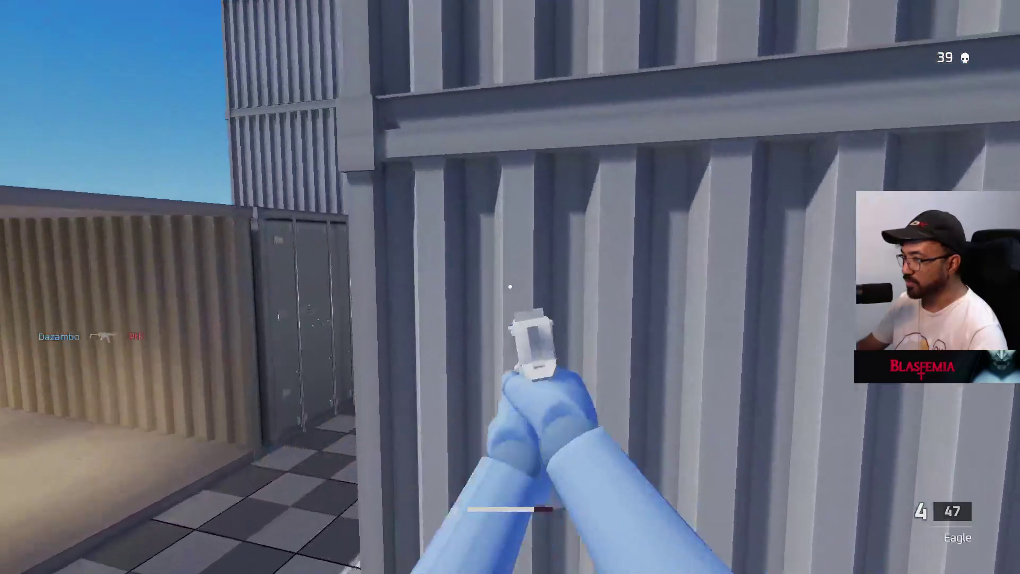
key(w)
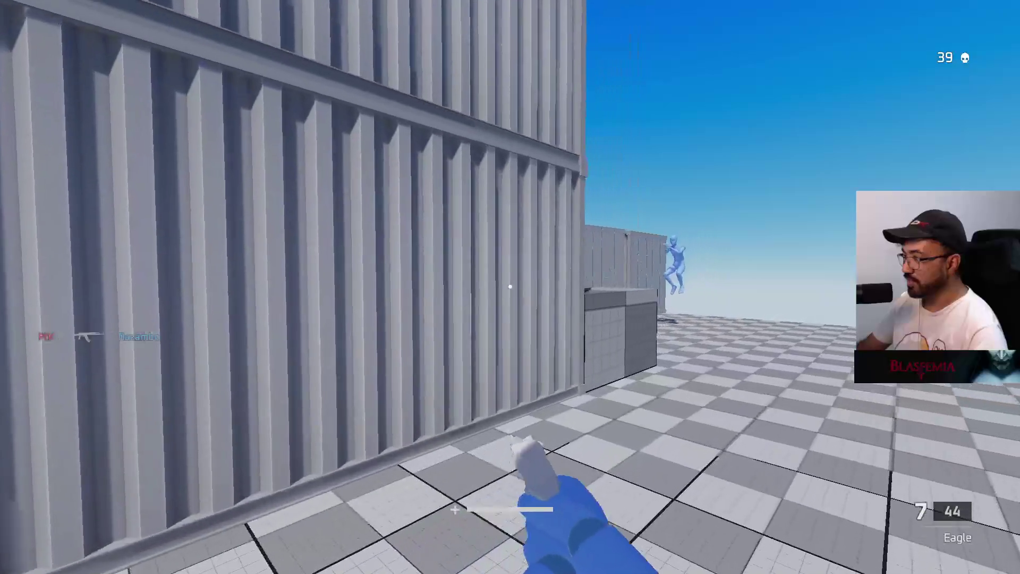
key(w)
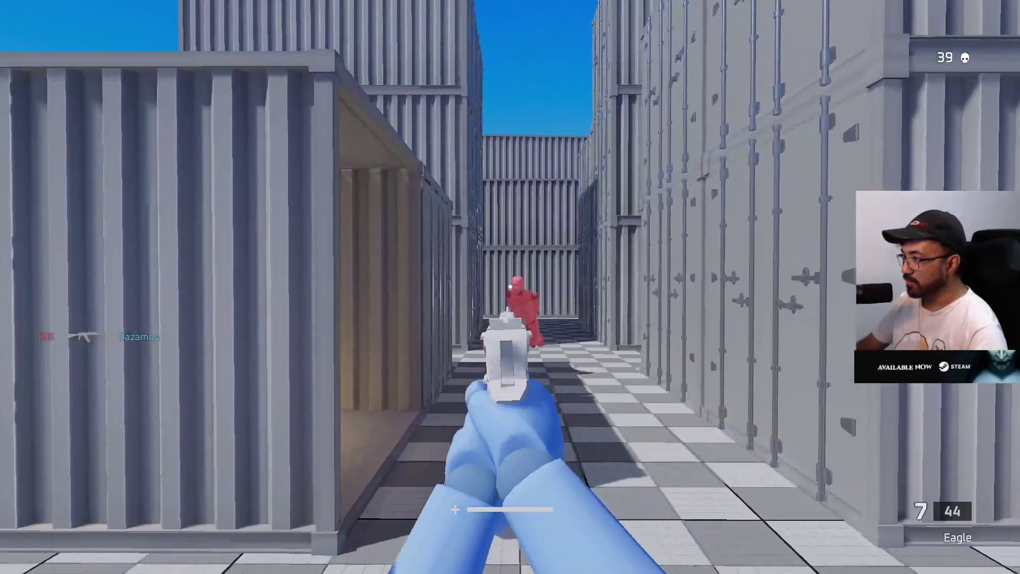
click(510, 287)
click(510, 287)
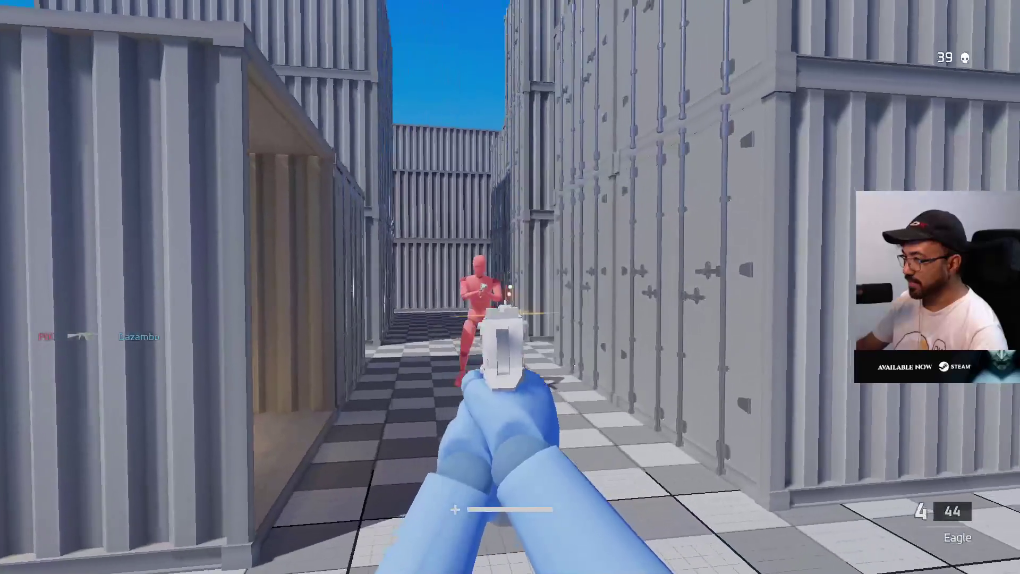
click(510, 287)
key(super)
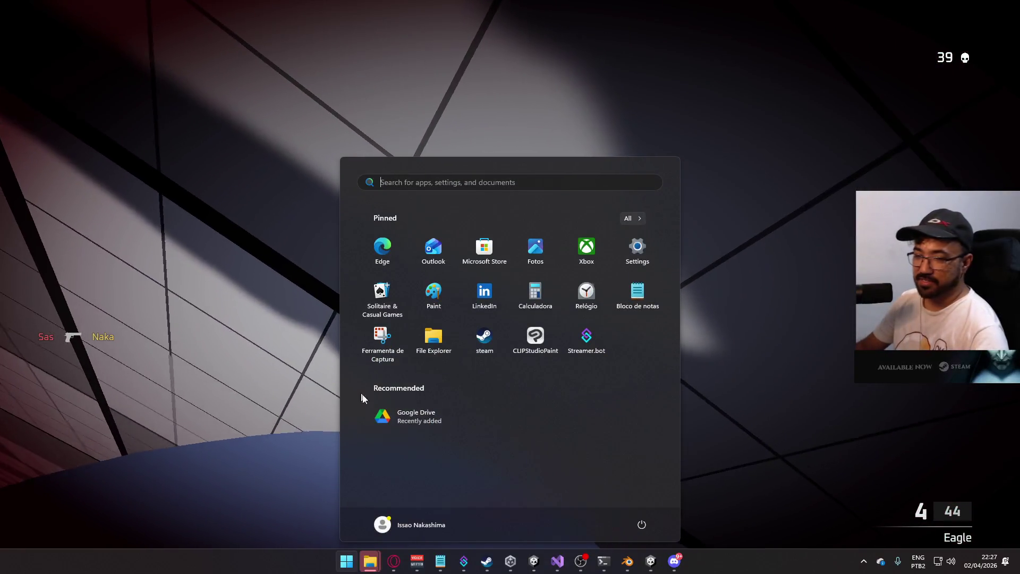
Step: Archive the Project Hell folder on New SSD (F:) with WinRAR into Project Hell.rar
click(440, 500)
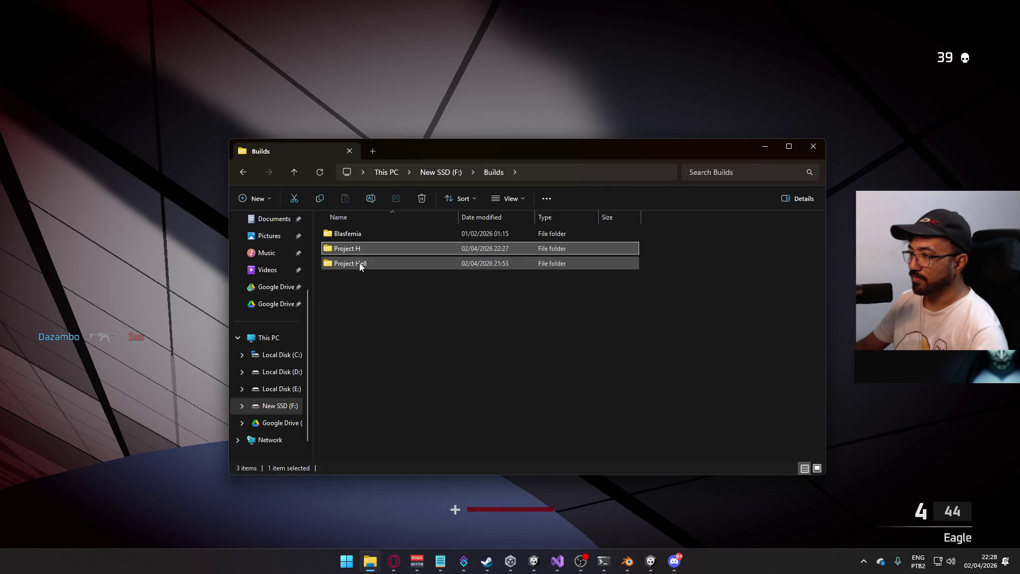
click(359, 264)
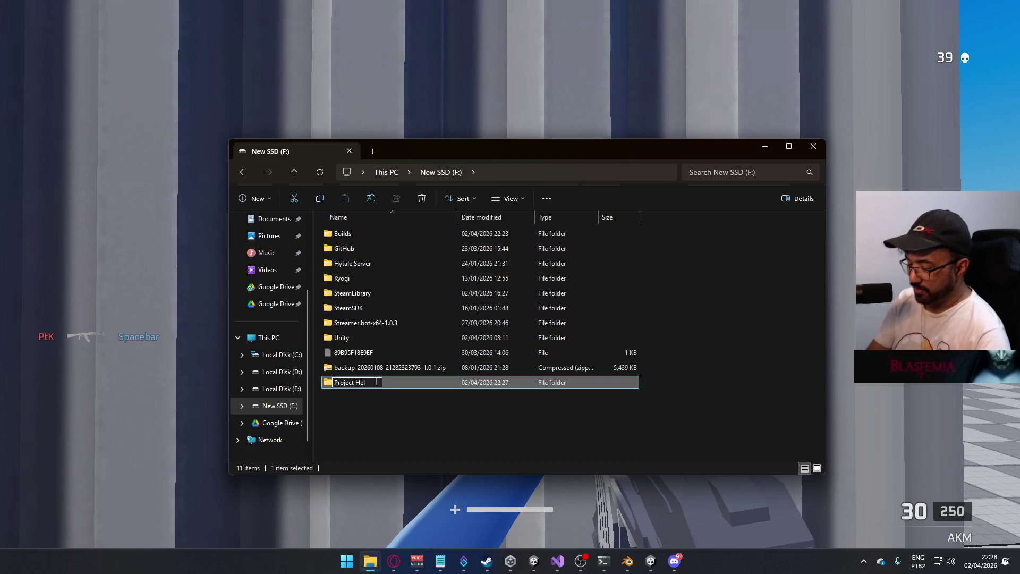
right_click(372, 383)
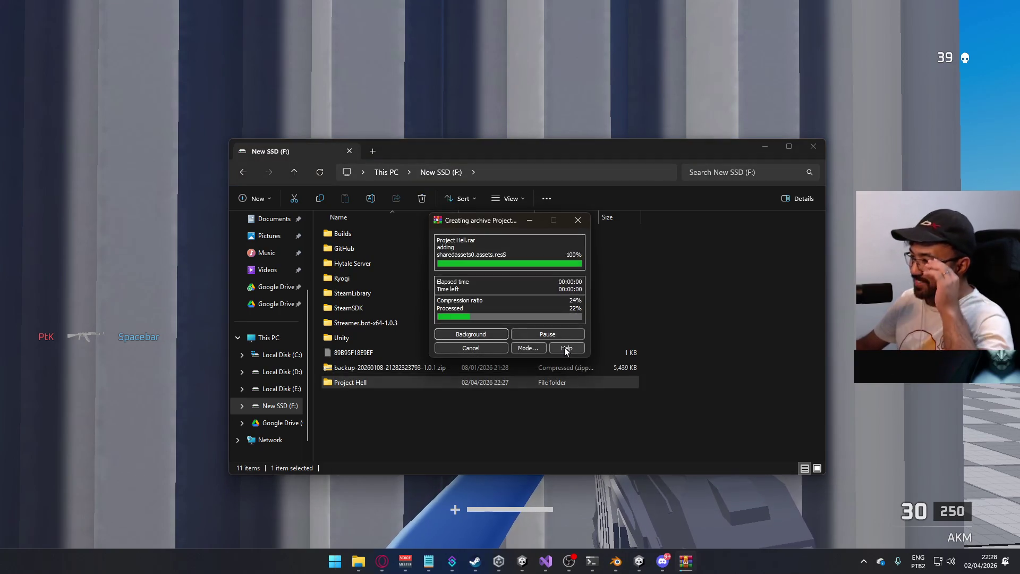
click(495, 350)
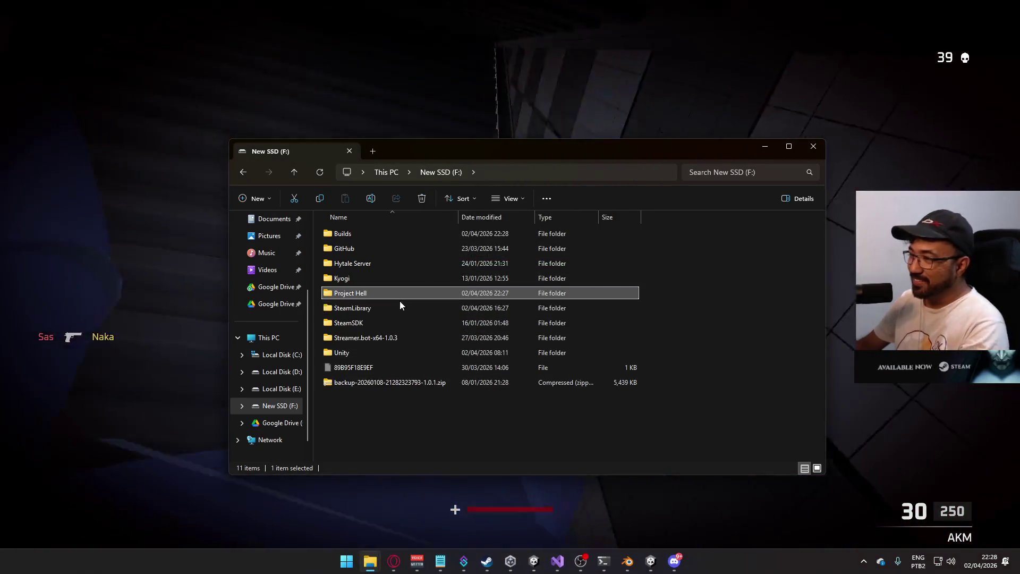
right_click(355, 294)
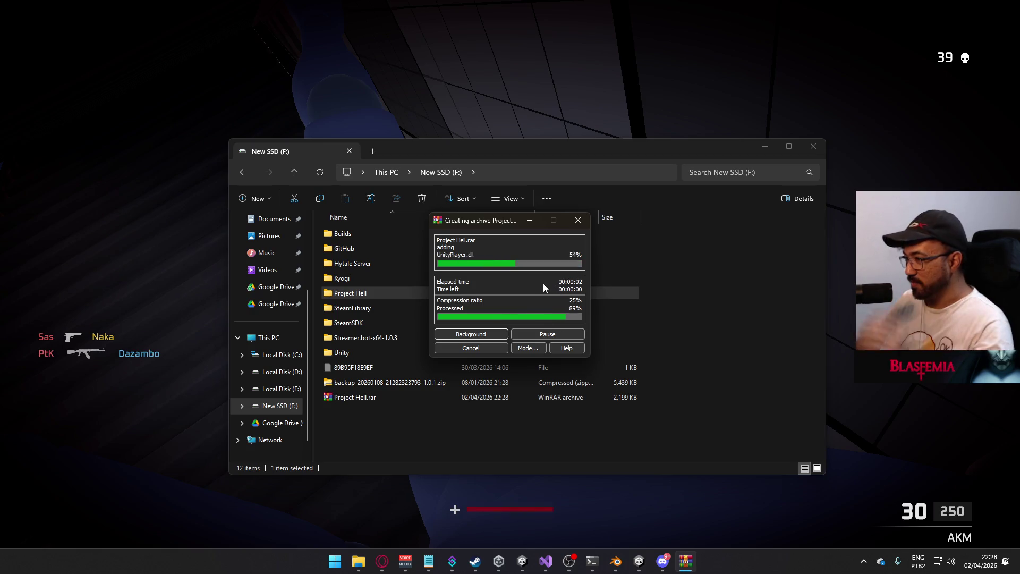
click(358, 398)
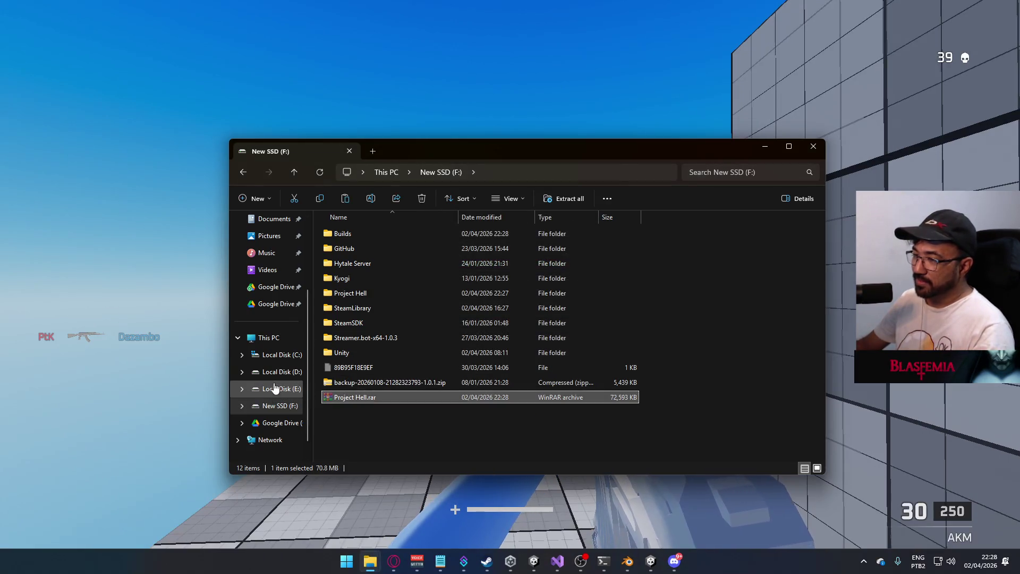
Step: Move Project Hell.rar into D:\Google Drive, replacing the existing copy
click(280, 371)
click(360, 339)
double_click(360, 339)
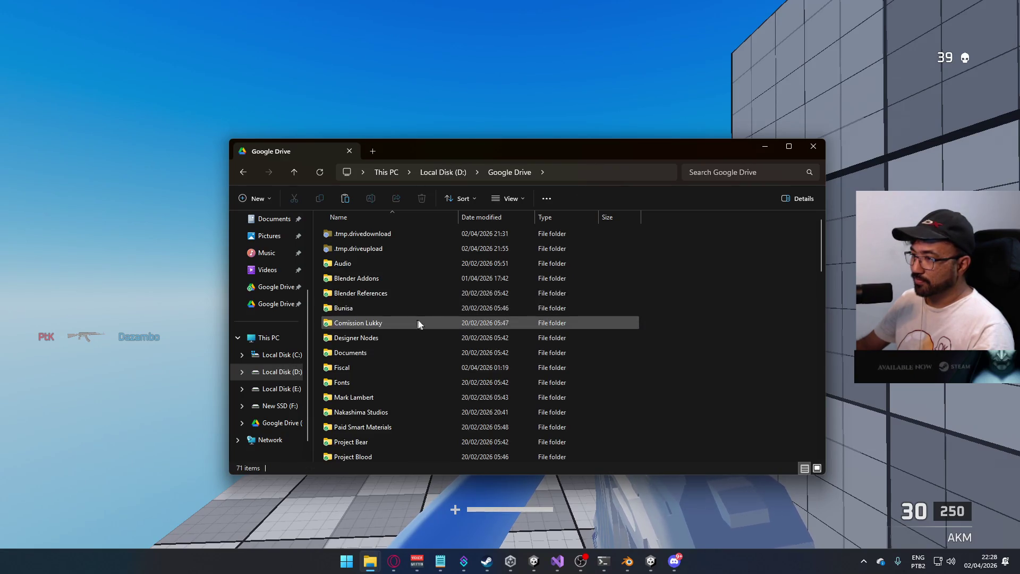
scroll(413, 325, down, 5)
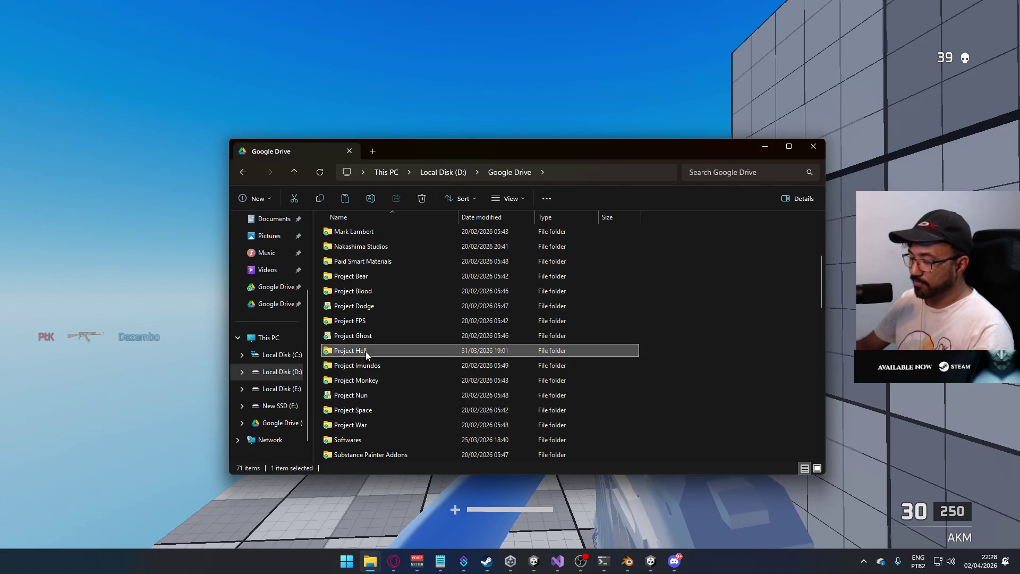
double_click(367, 351)
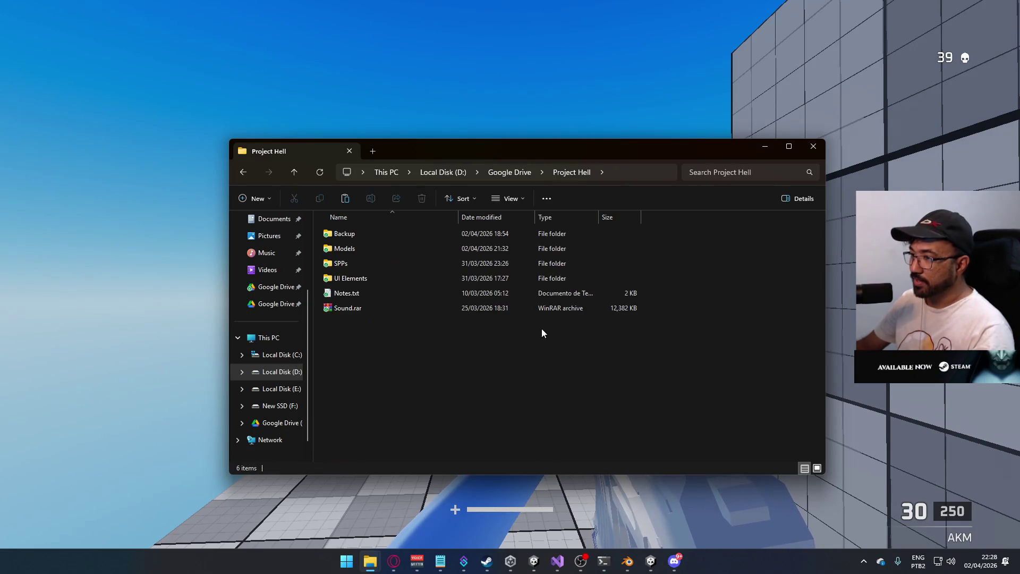
click(483, 172)
scroll(624, 354, down, 6)
key(ctrl+v)
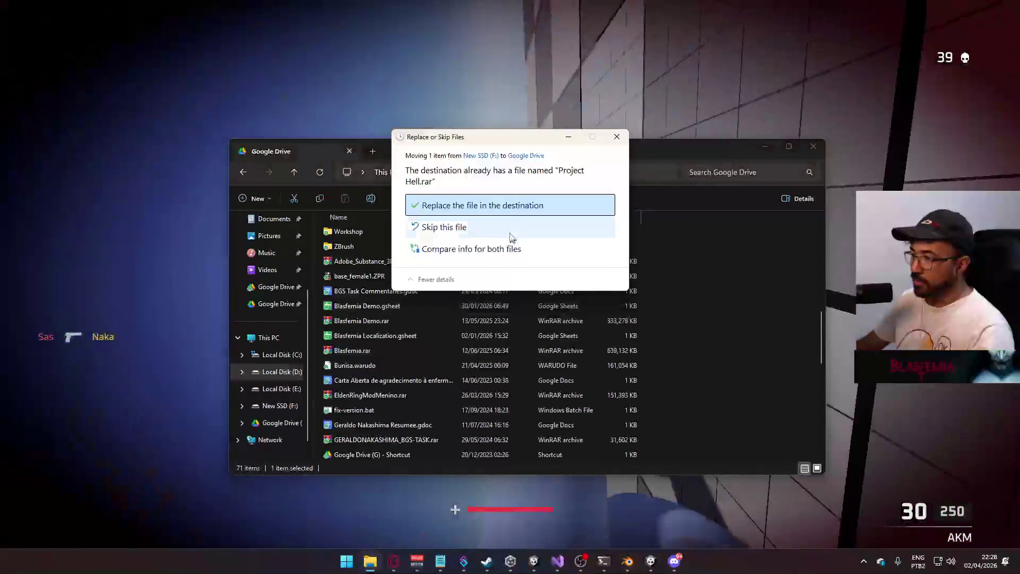
click(511, 206)
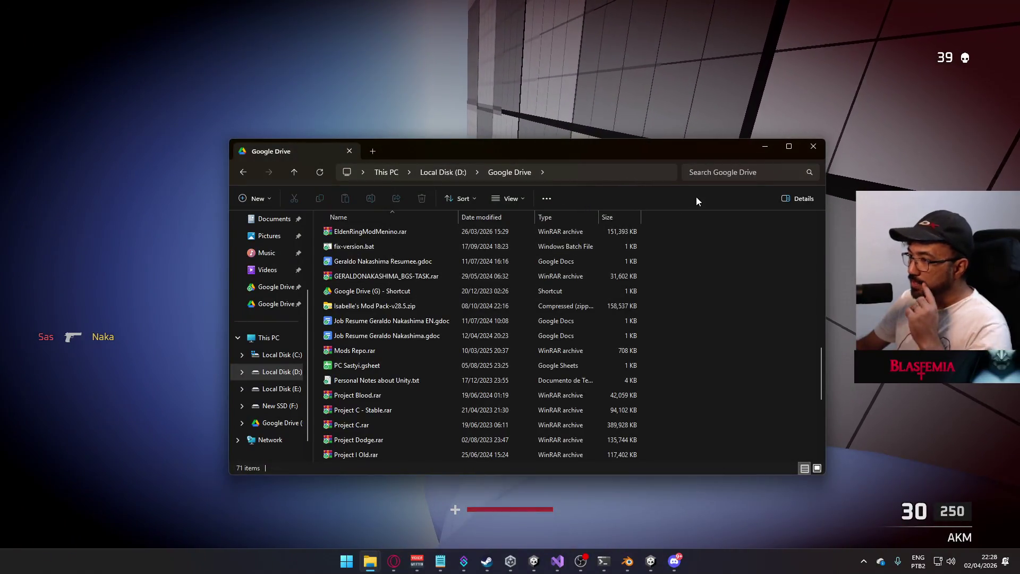
scroll(553, 340, up, 8)
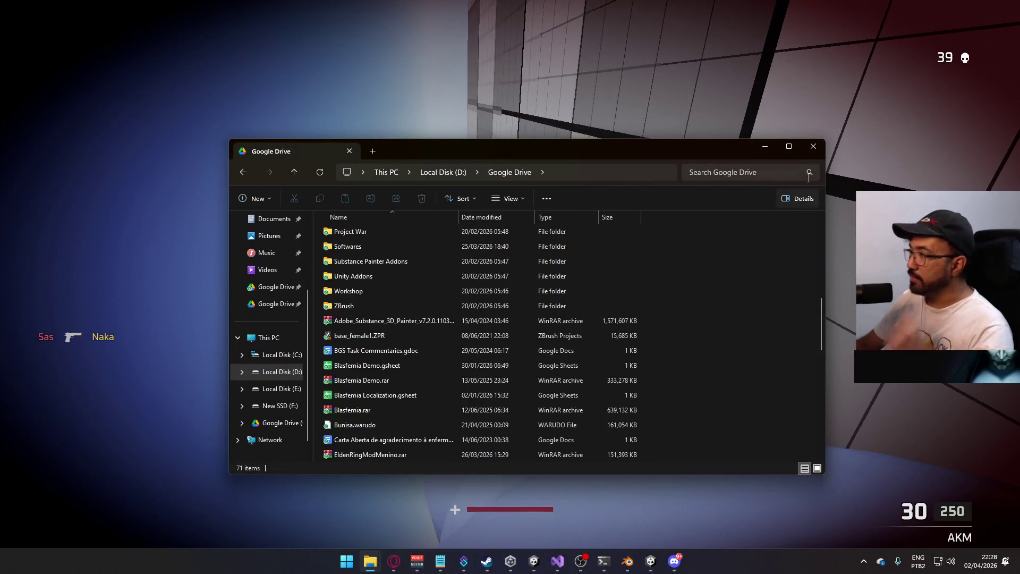
Step: Close File Explorer and resume shooting enemies, reaching 40 kills with the AKM
click(813, 146)
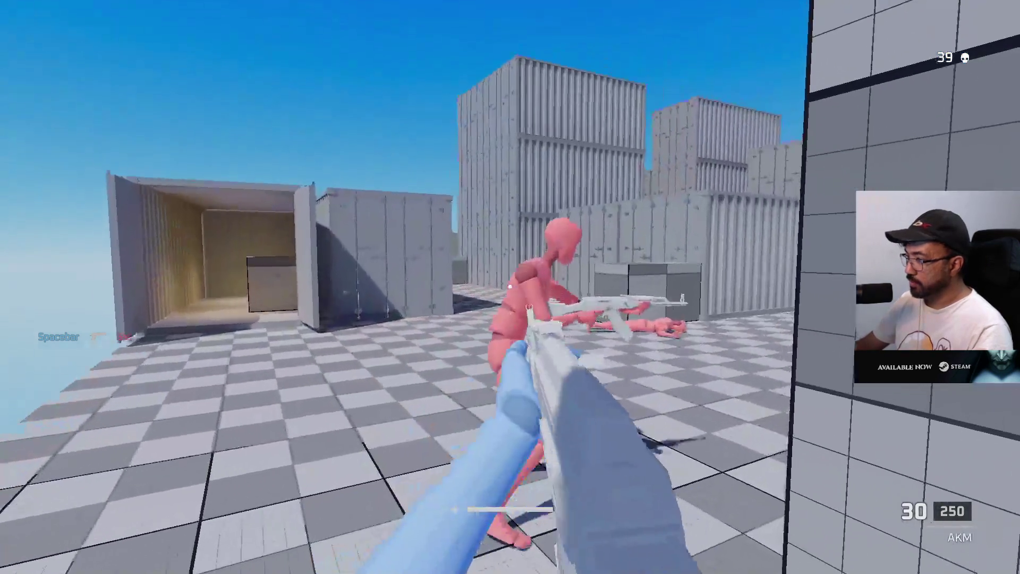
click(510, 287)
click(510, 286)
click(511, 287)
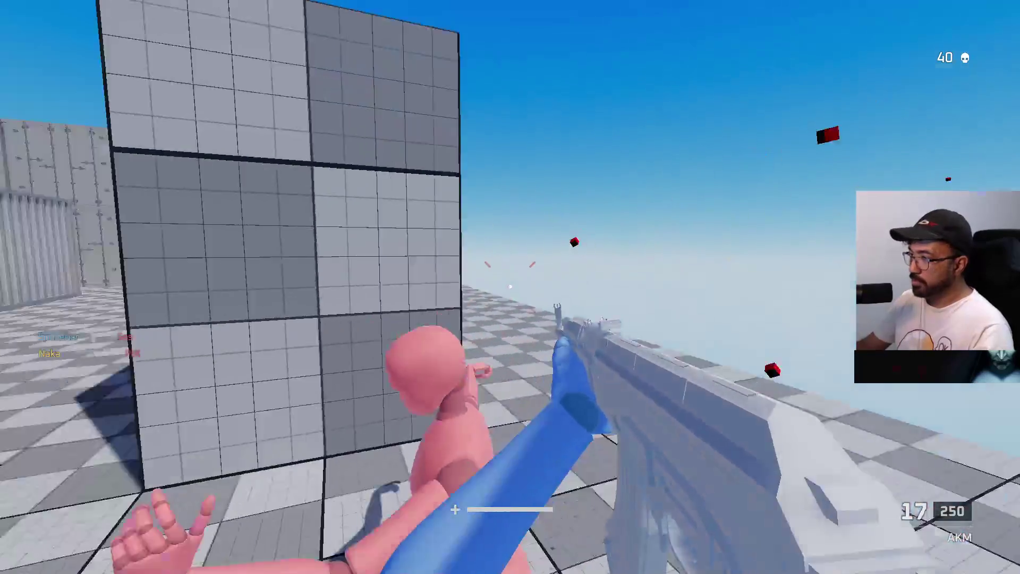
key(super)
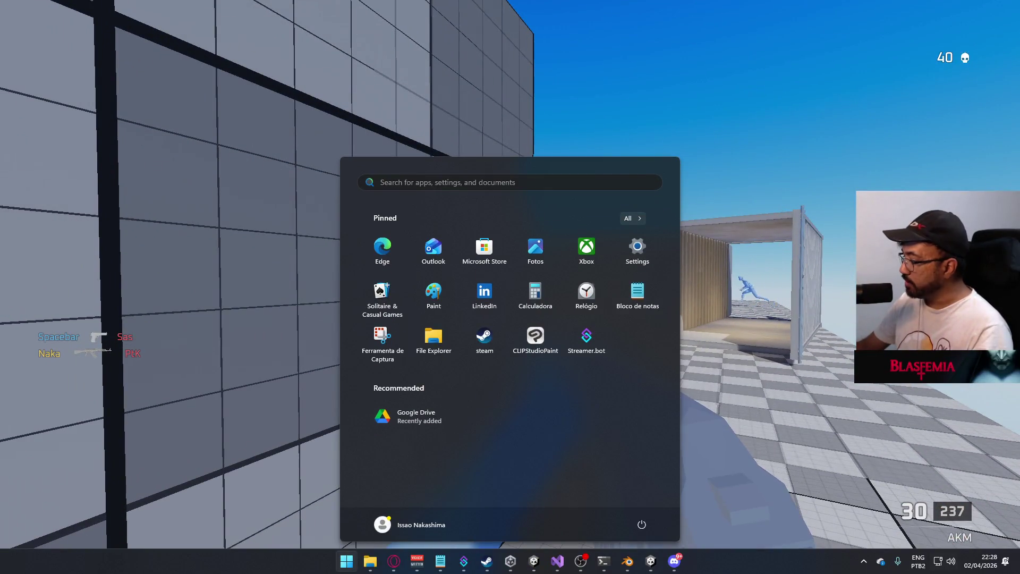
click(862, 561)
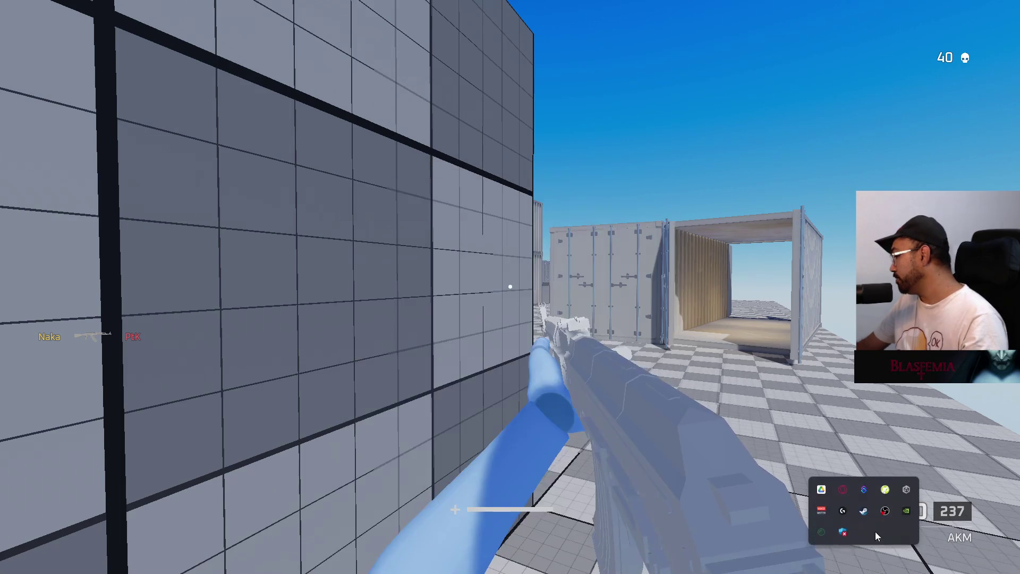
click(827, 486)
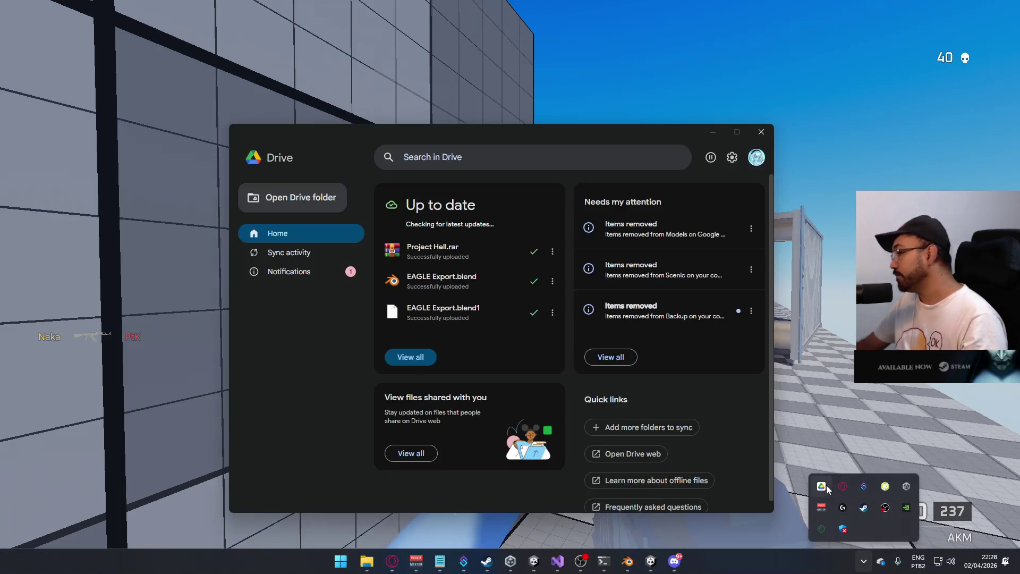
click(759, 128)
key(w)
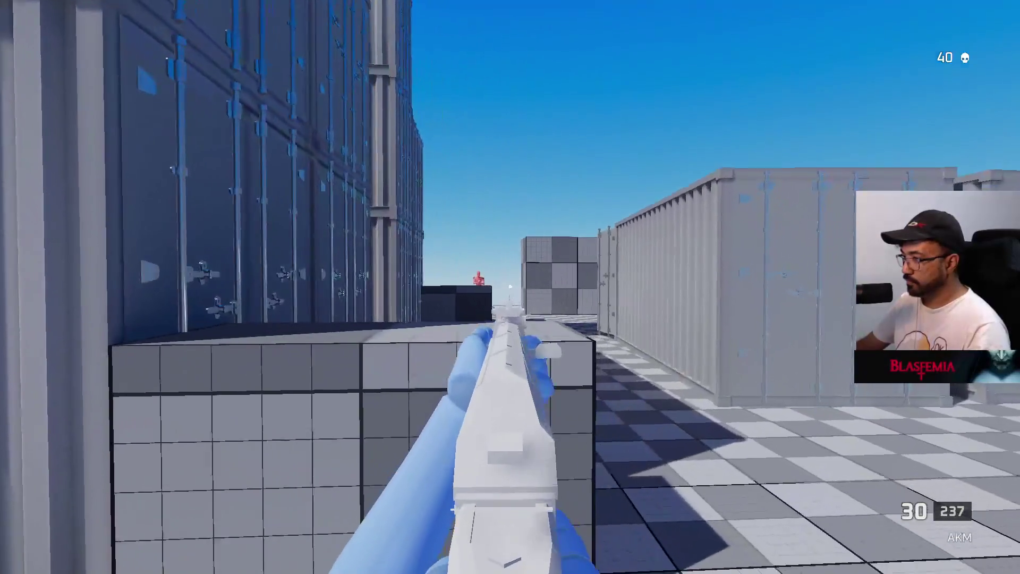
right_click(510, 287)
click(511, 287)
click(511, 287)
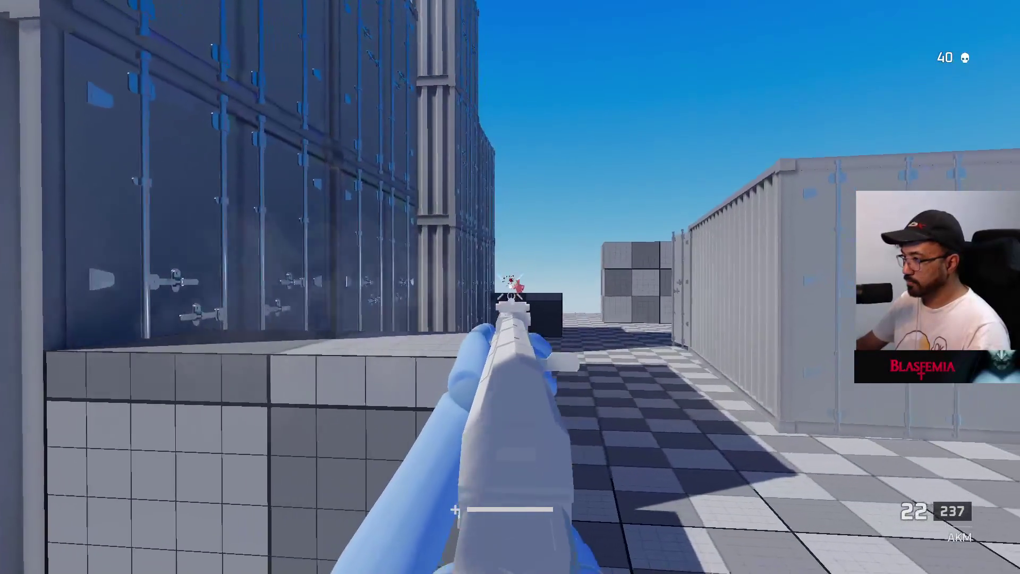
click(510, 287)
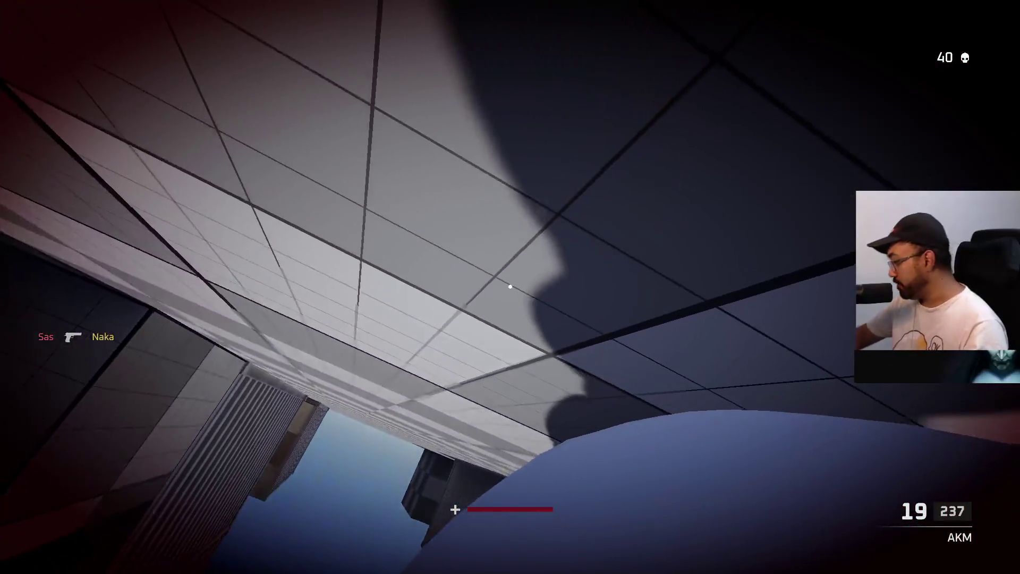
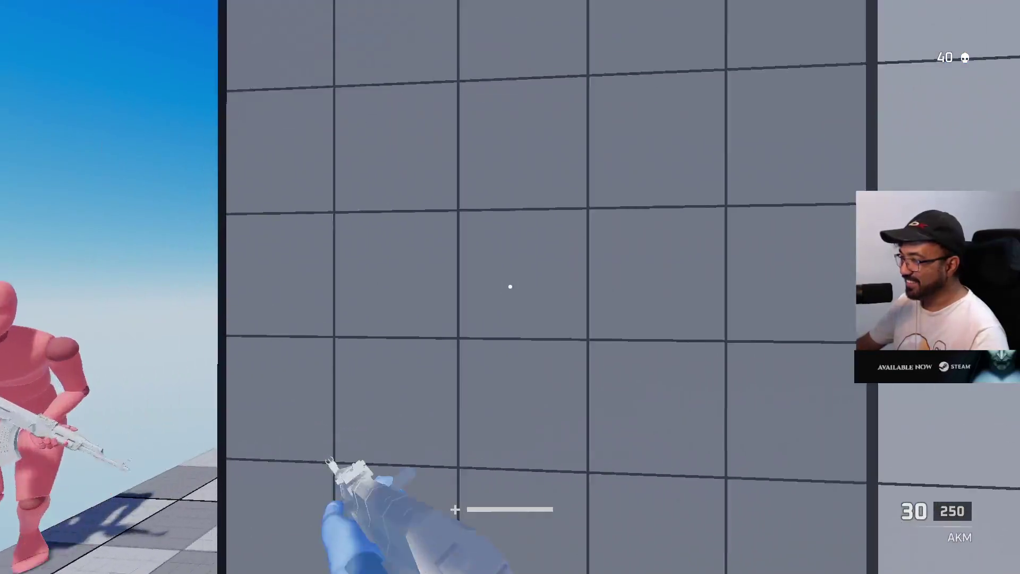
Step: Fire the AKM at enemies in the container corridor, reloading between kills
click(510, 287)
click(510, 287)
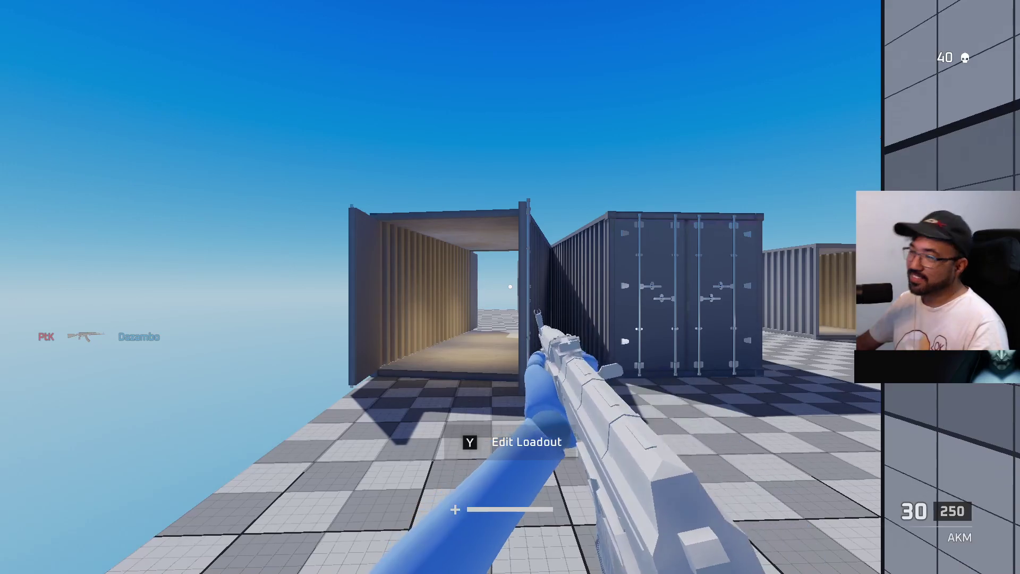
click(505, 291)
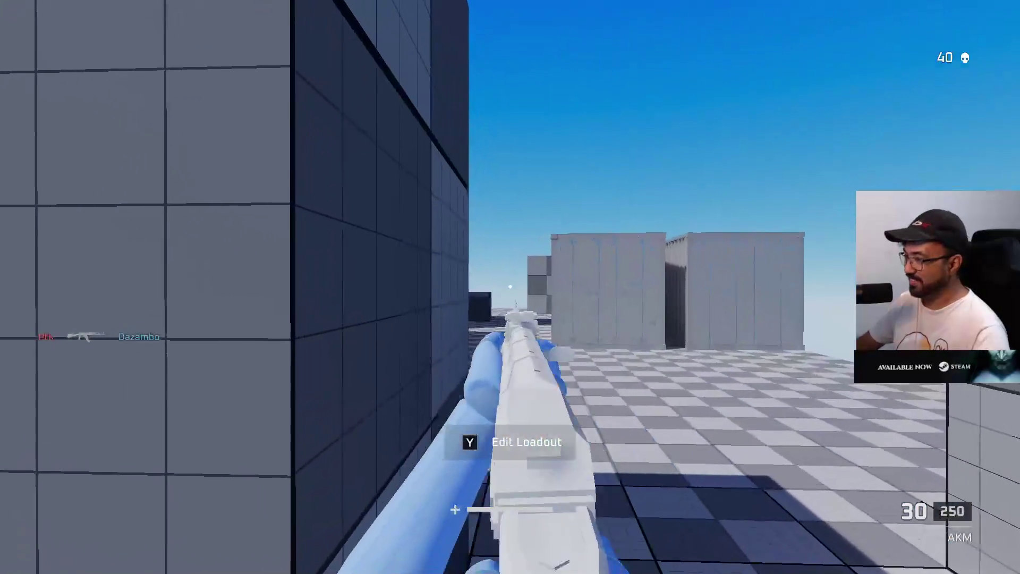
key(w)
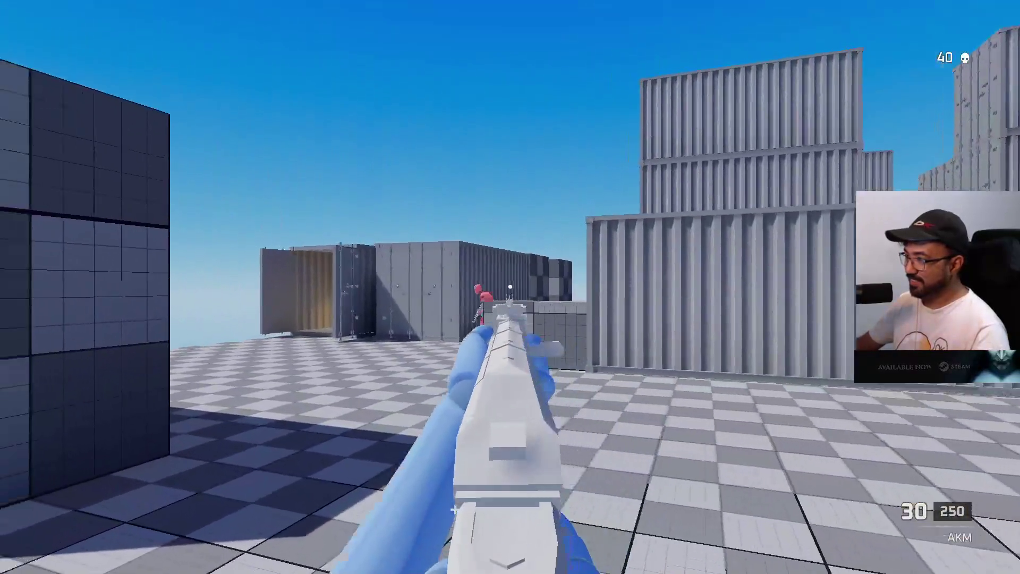
click(510, 287)
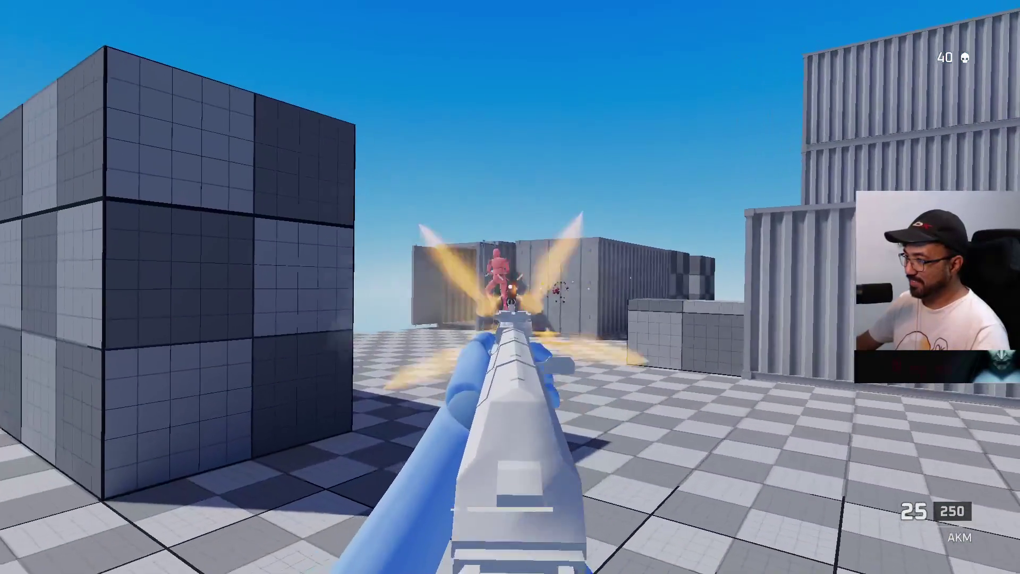
click(510, 287)
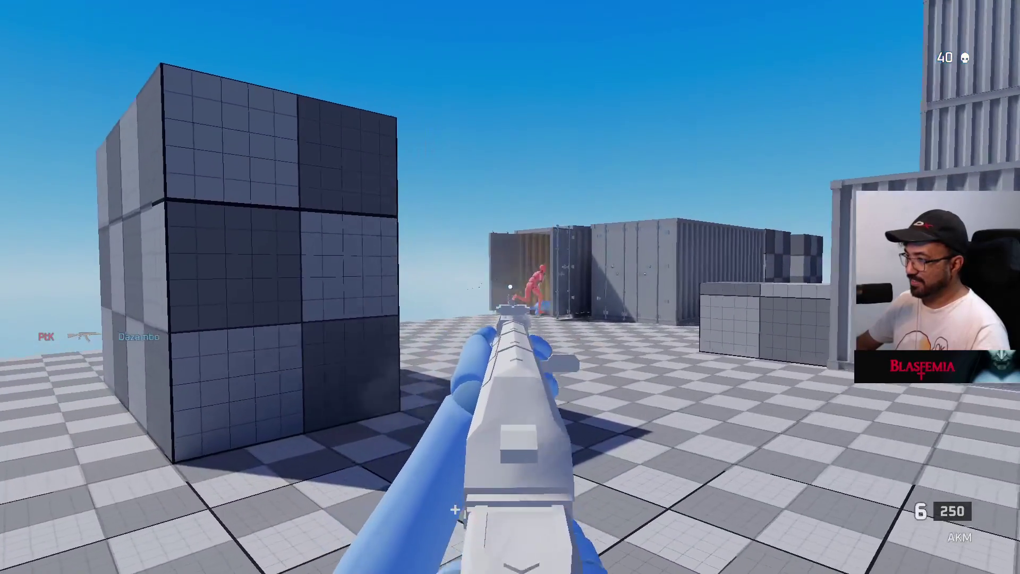
key(r)
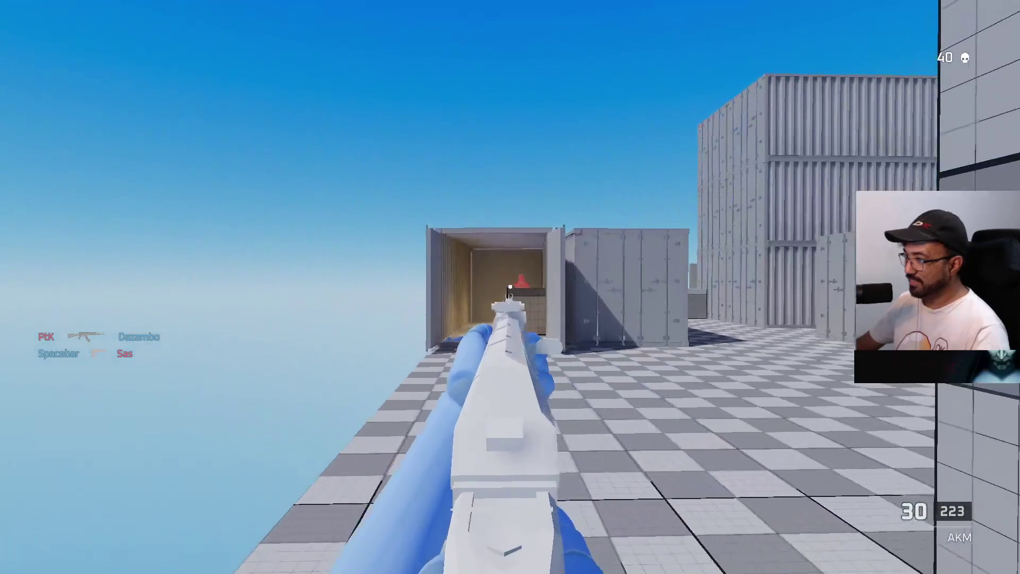
click(510, 287)
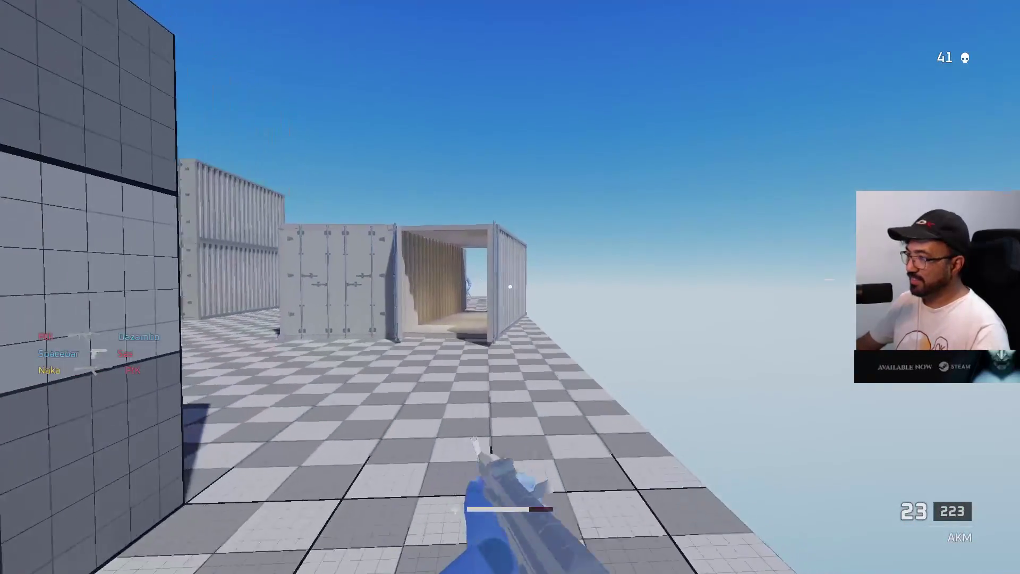
key(r)
key(w)
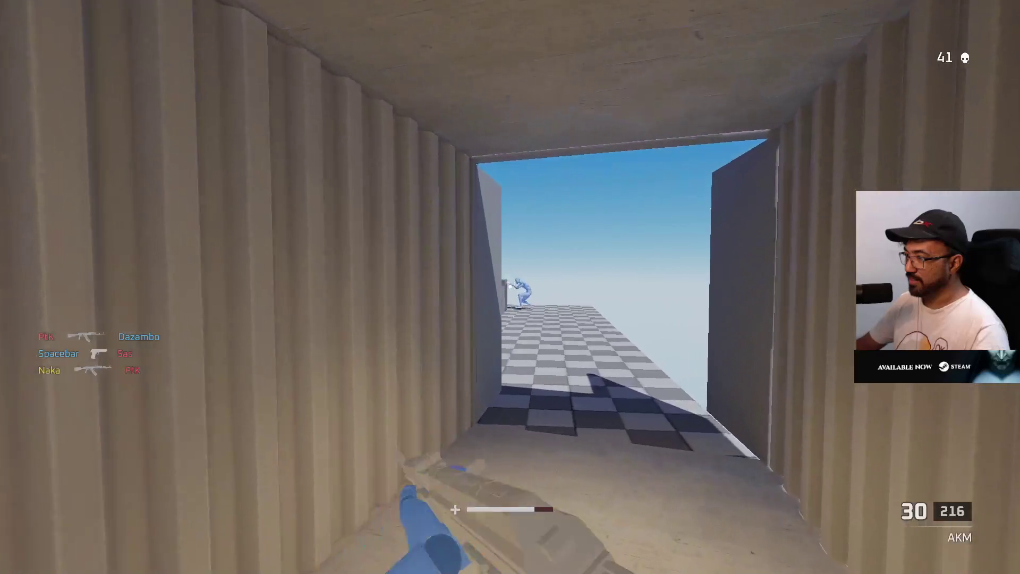
Step: Push toward the large cube, shoot enemies there and in the open area, and check the scoreboard
key(w)
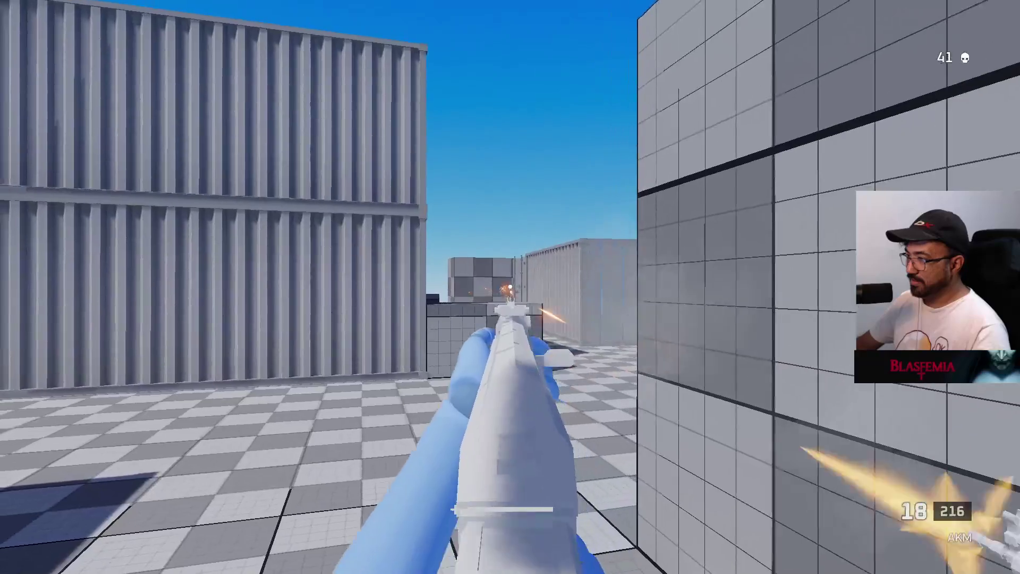
click(510, 287)
key(r)
key(w)
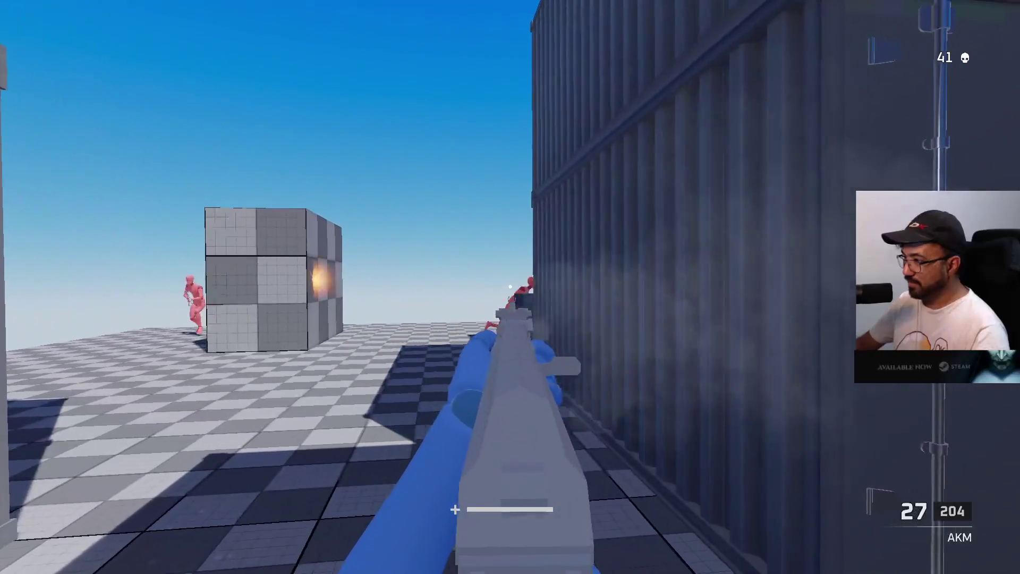
click(510, 287)
click(511, 287)
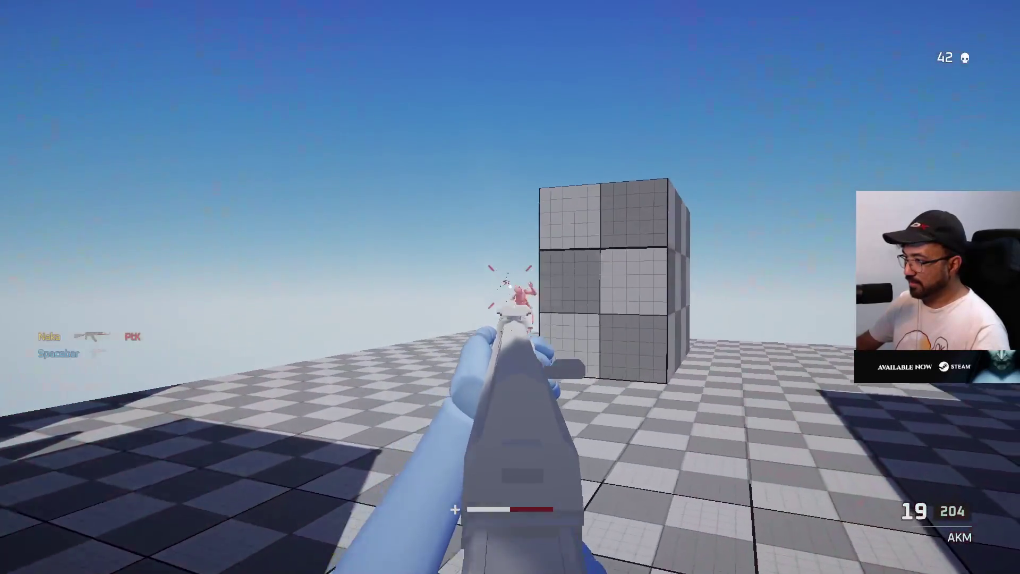
click(510, 287)
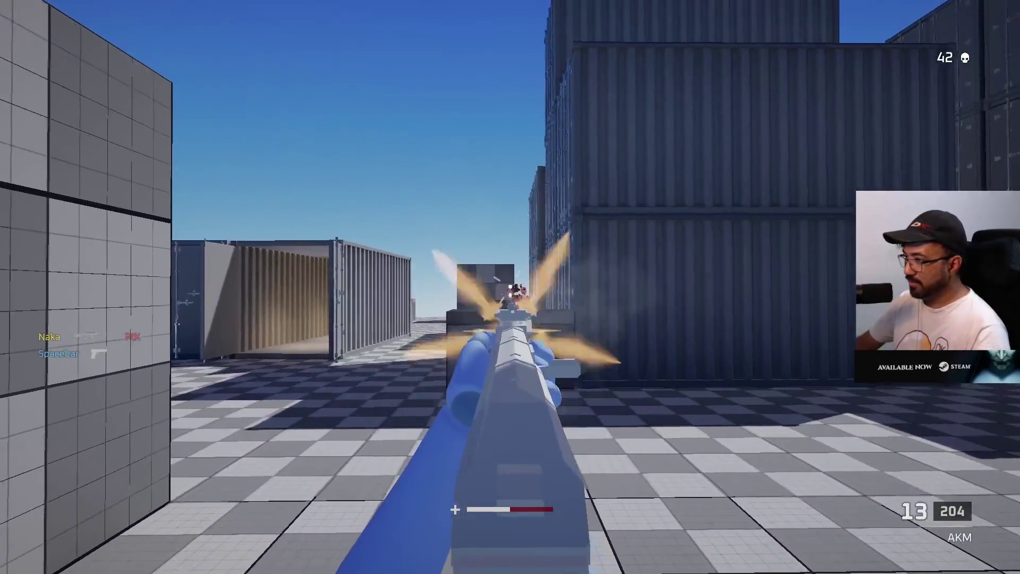
key(r)
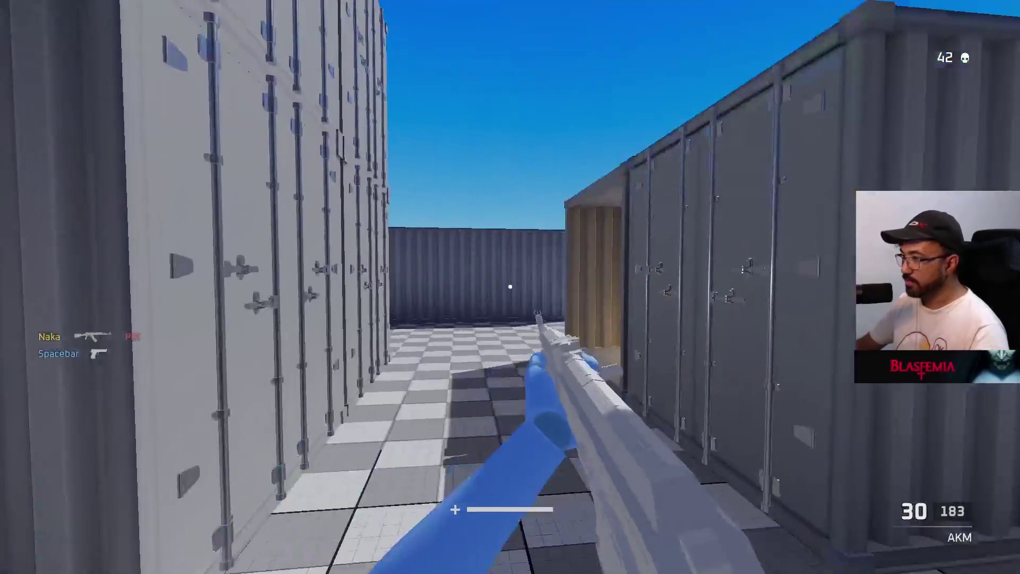
click(511, 287)
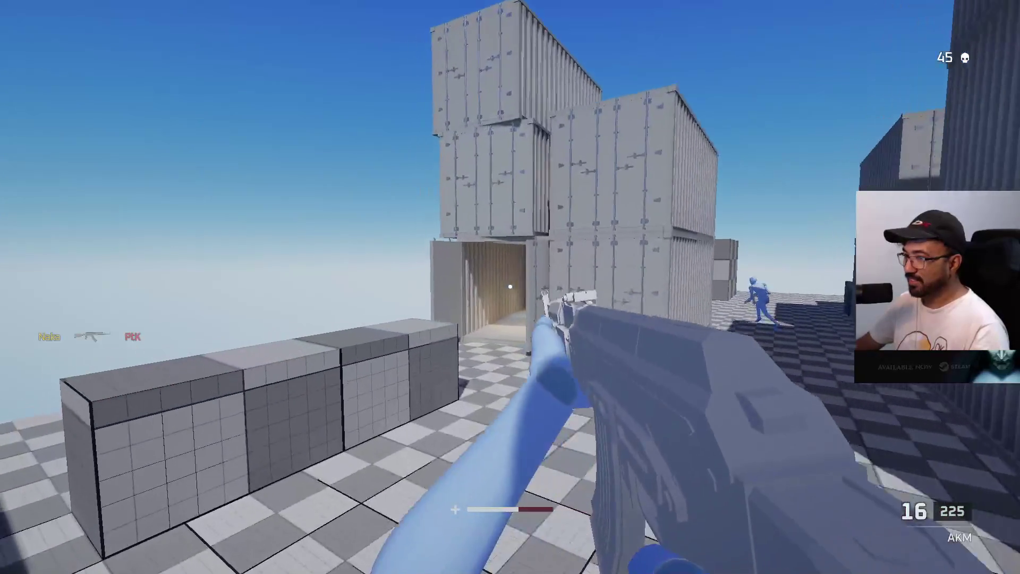
key(Tab)
key(r)
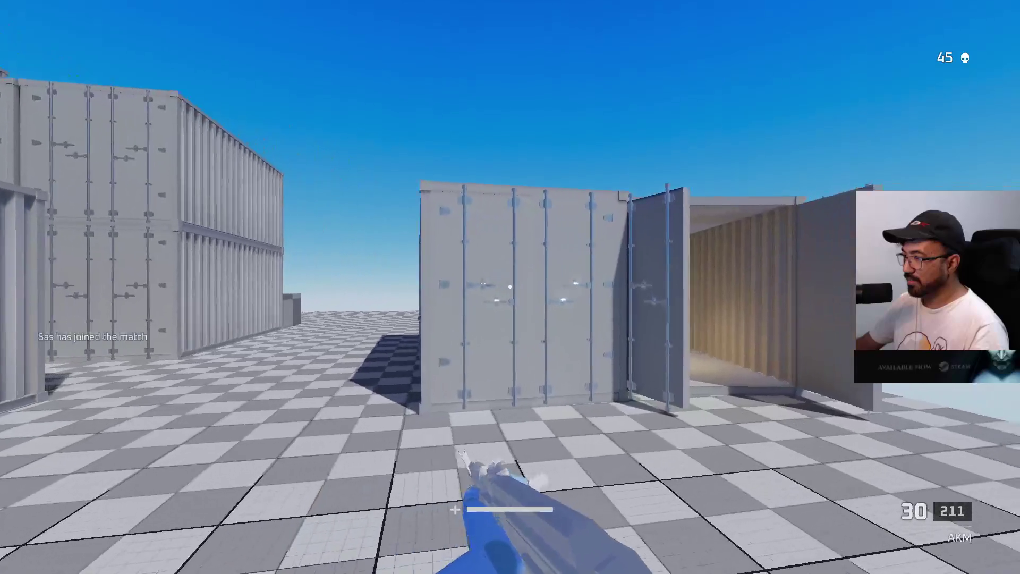
Step: Advance between the containers, take down the red enemy, and recheck the scoreboard
key(w)
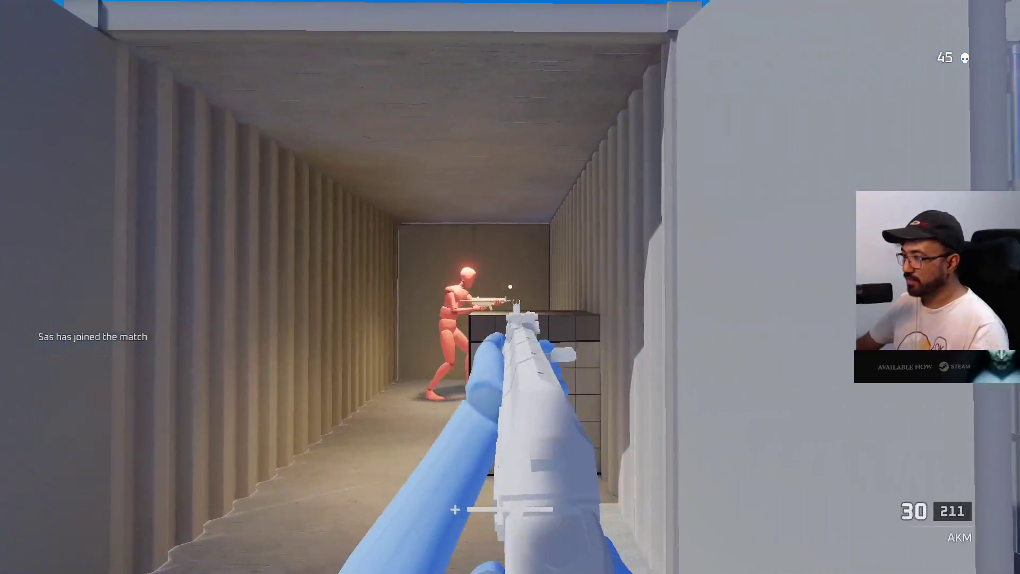
click(510, 287)
key(Tab)
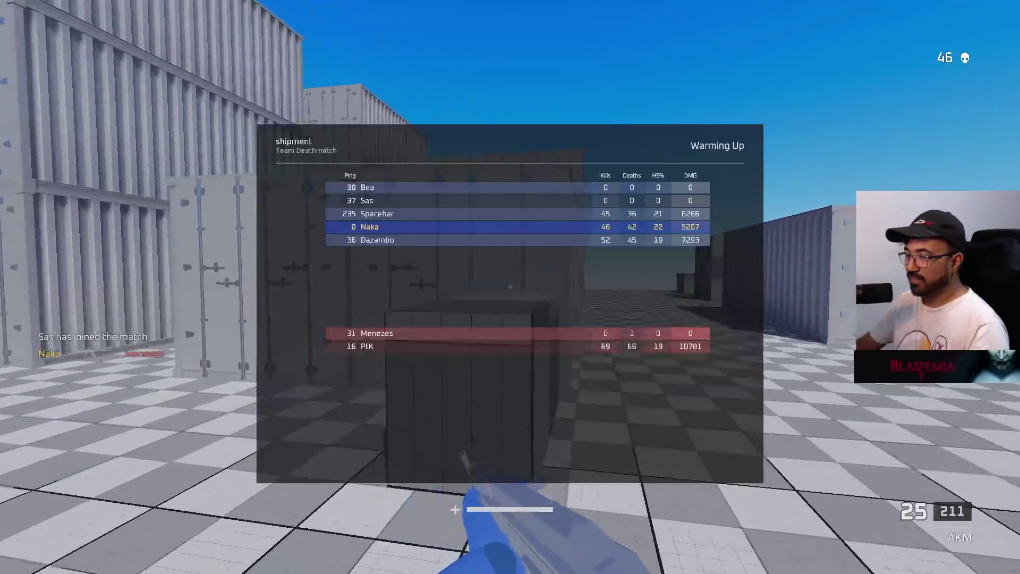
key(w)
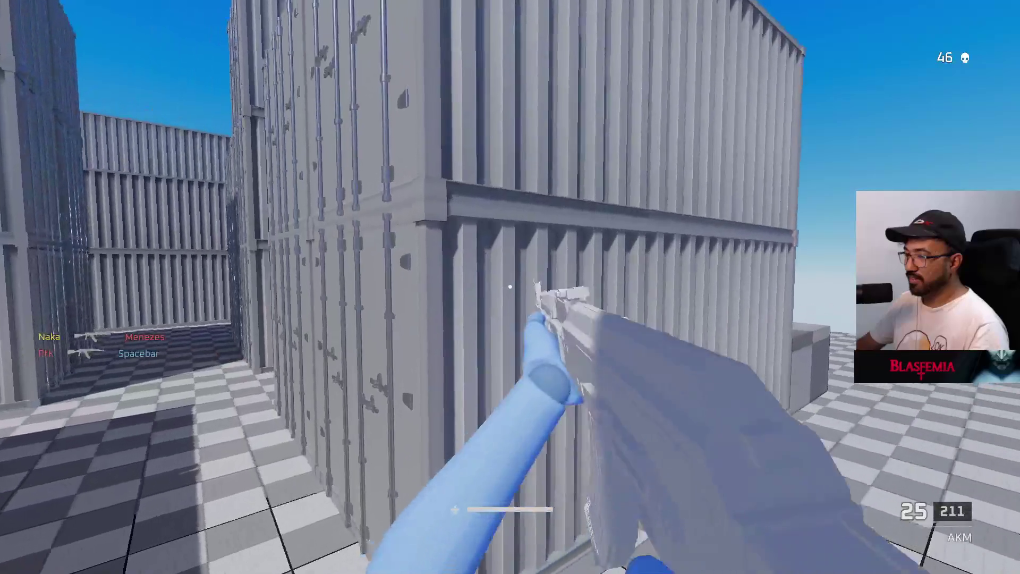
key(w)
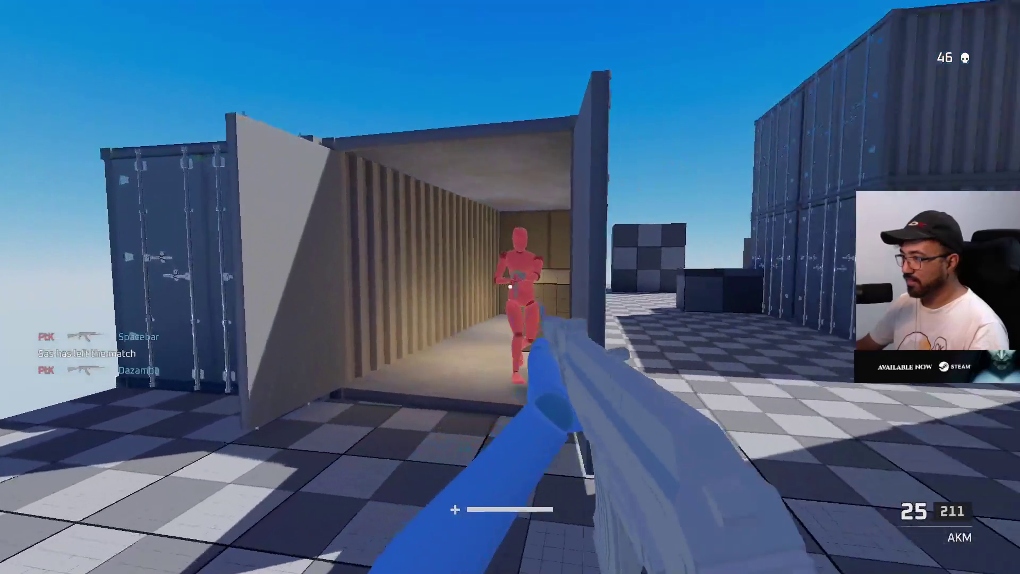
click(511, 287)
click(510, 287)
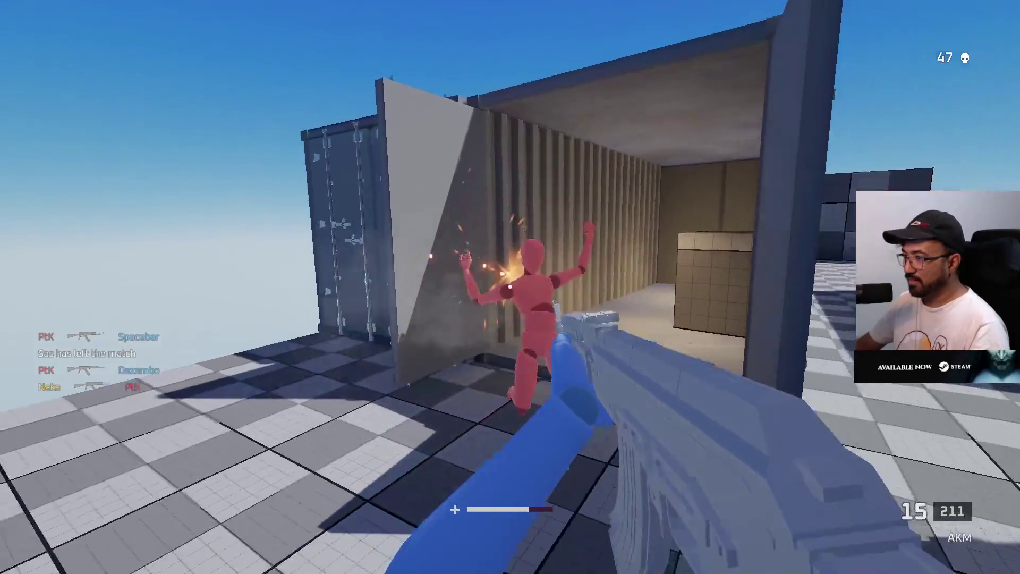
click(510, 287)
key(r)
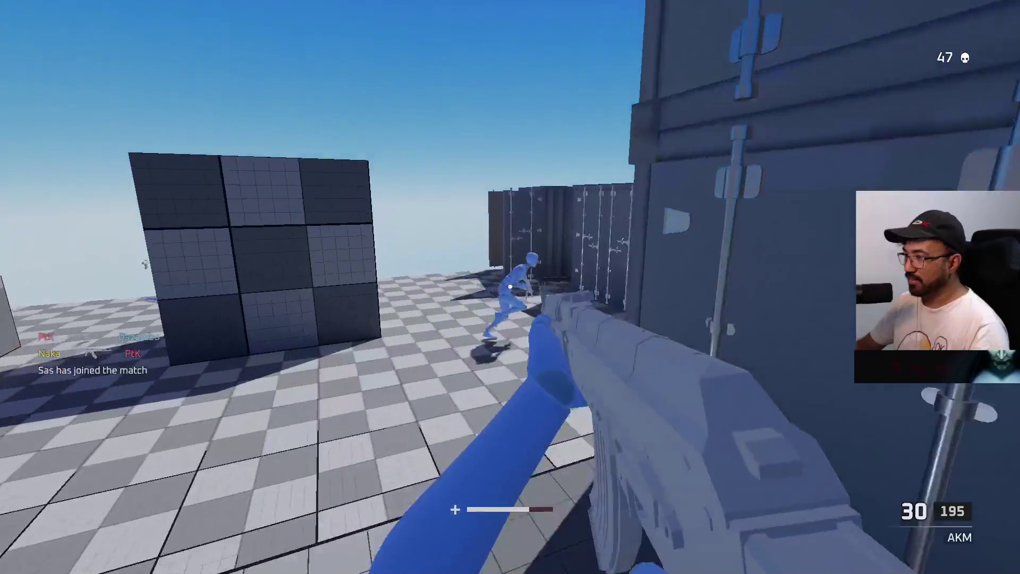
key(Tab)
Step: Move into the corridor, fire at a nearby player, then pause with 47 kills
key(w)
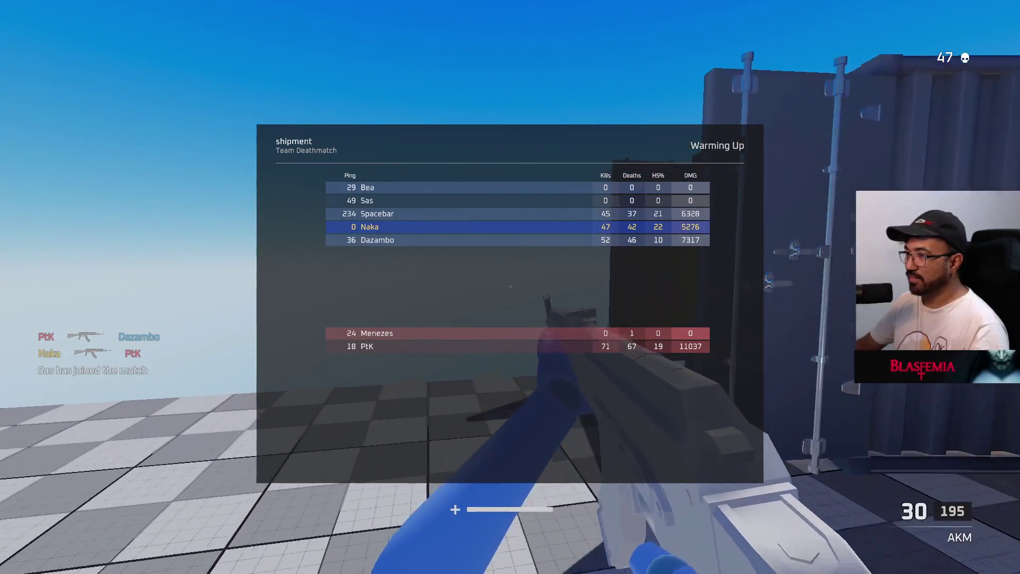
key(Tab)
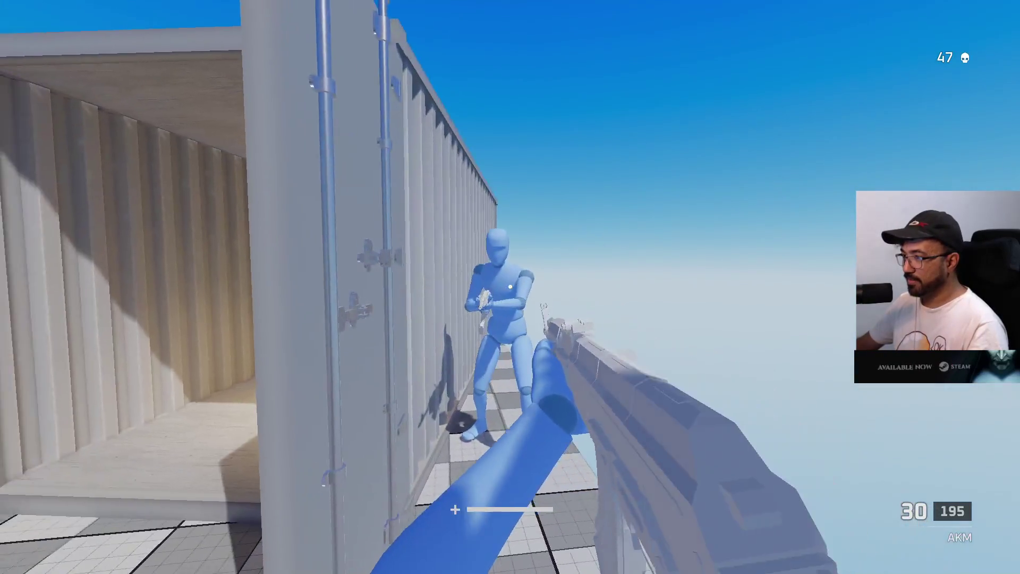
click(510, 287)
key(Escape)
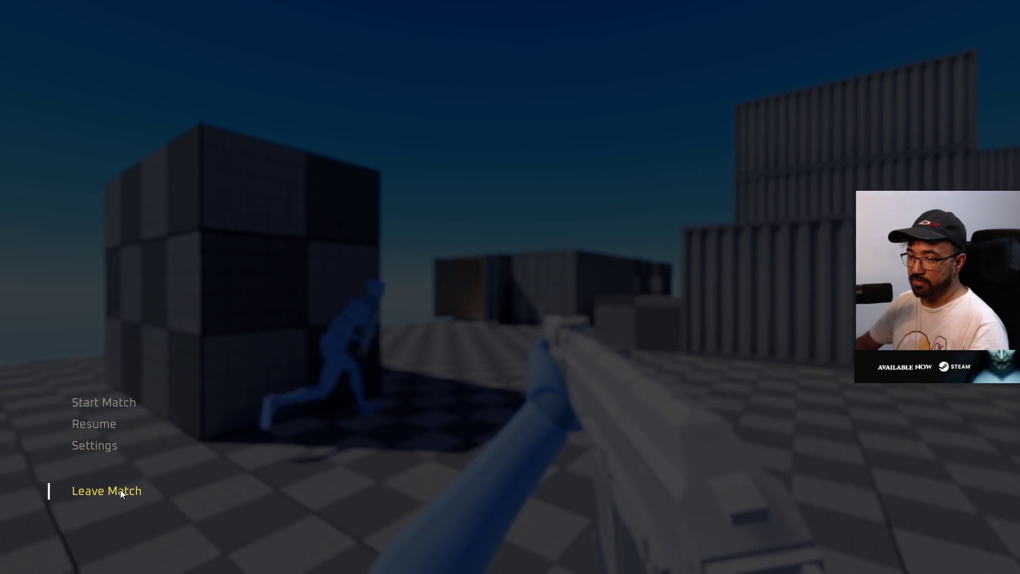
Step: Leave the match, host a new shipment Team Deathmatch with all scores at zero, and return to Unity
click(120, 490)
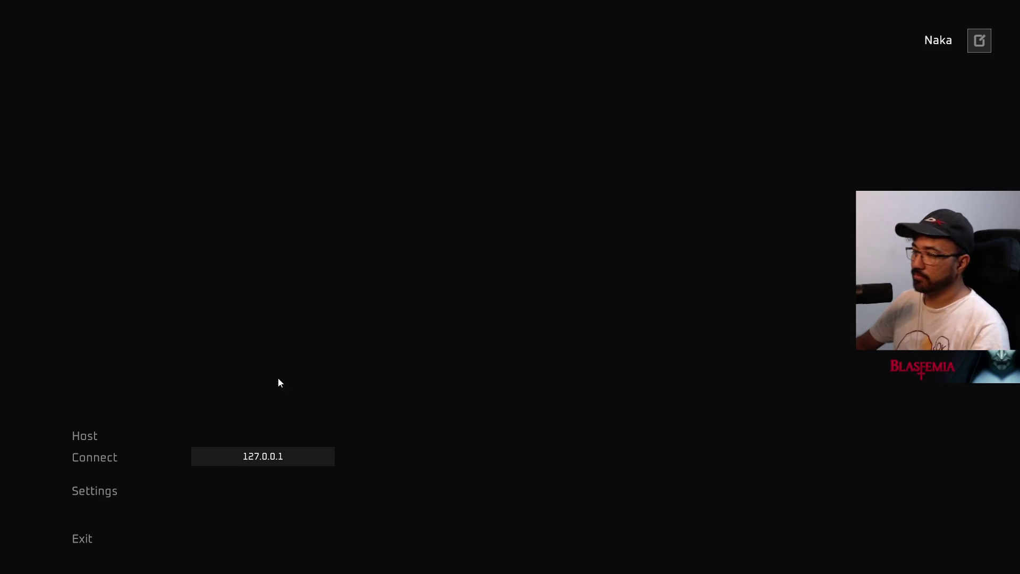
click(94, 435)
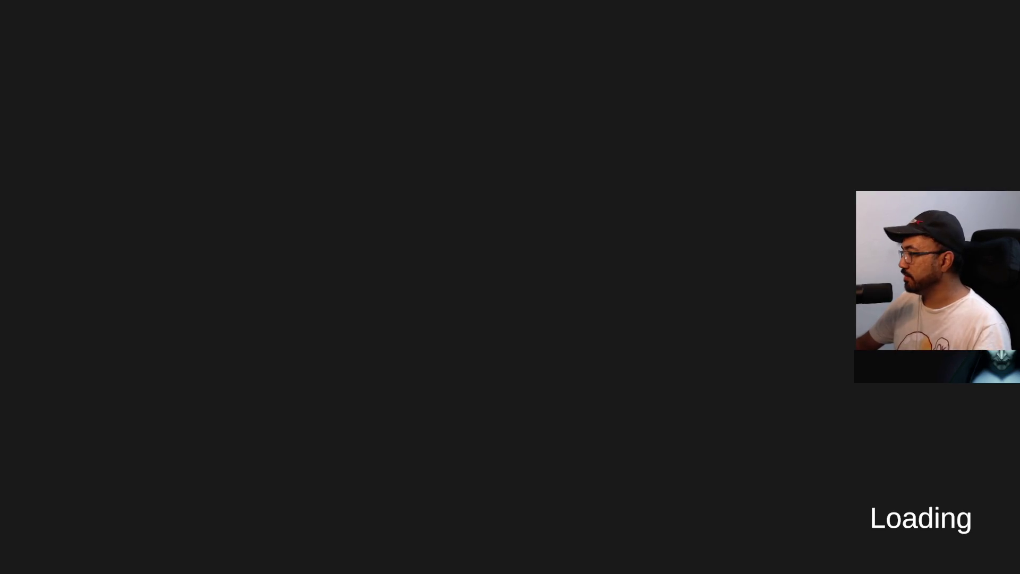
key(Tab)
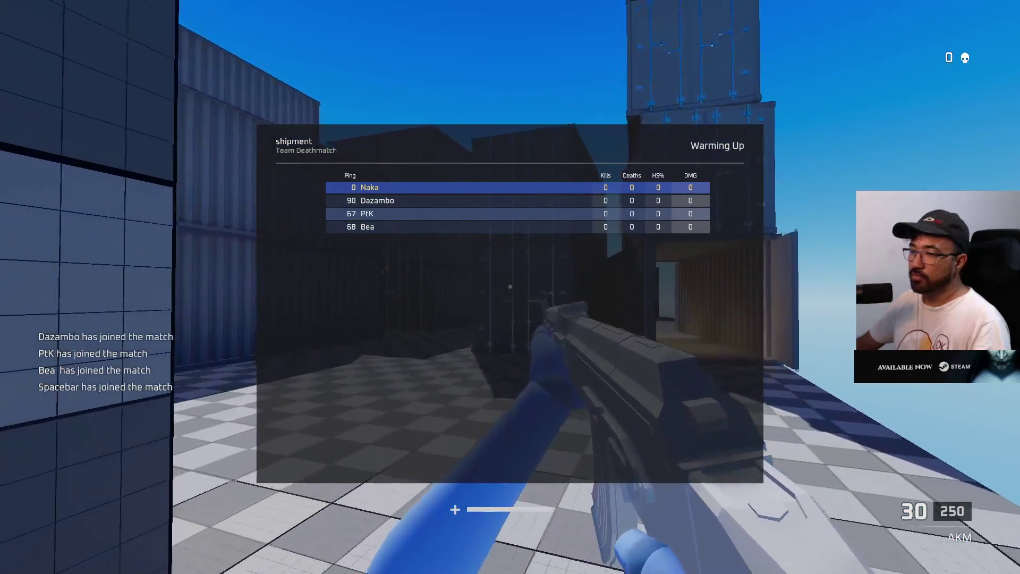
key(alt+Tab)
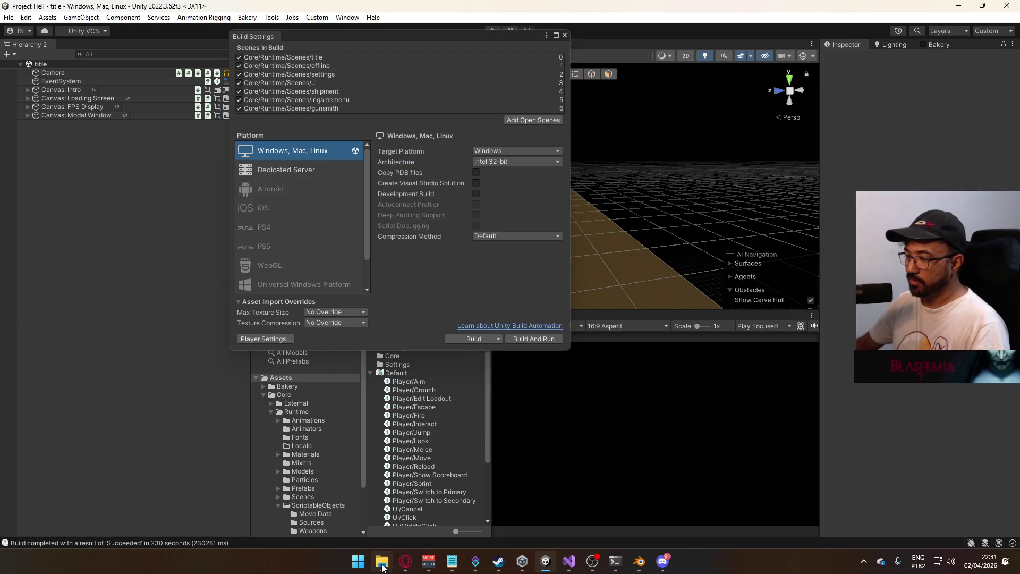
Step: Launch the Project Hell build, host a shipment warm-up, and view the scoreboard with PtK and Spacebar at zero
click(383, 564)
double_click(371, 251)
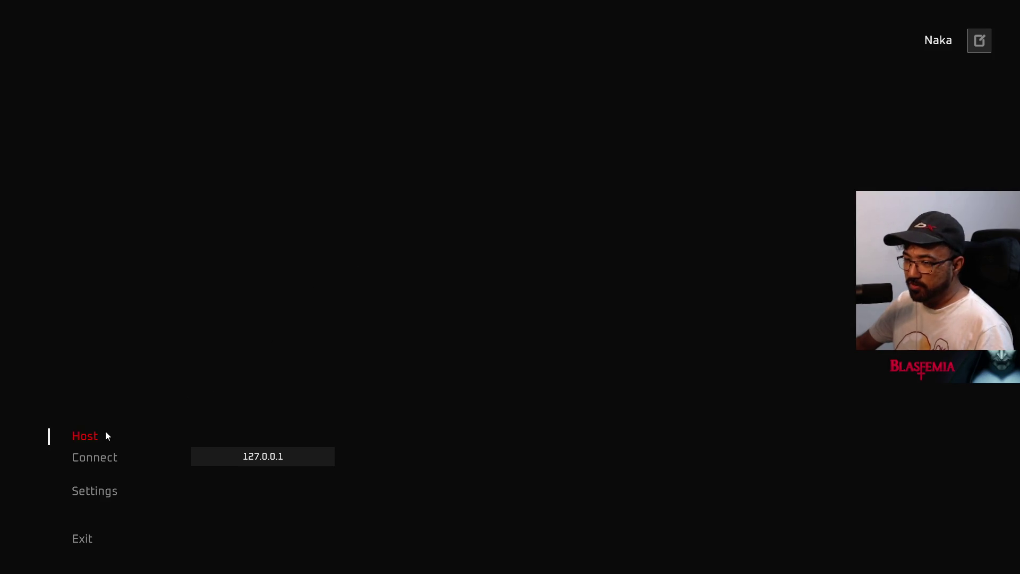
click(86, 436)
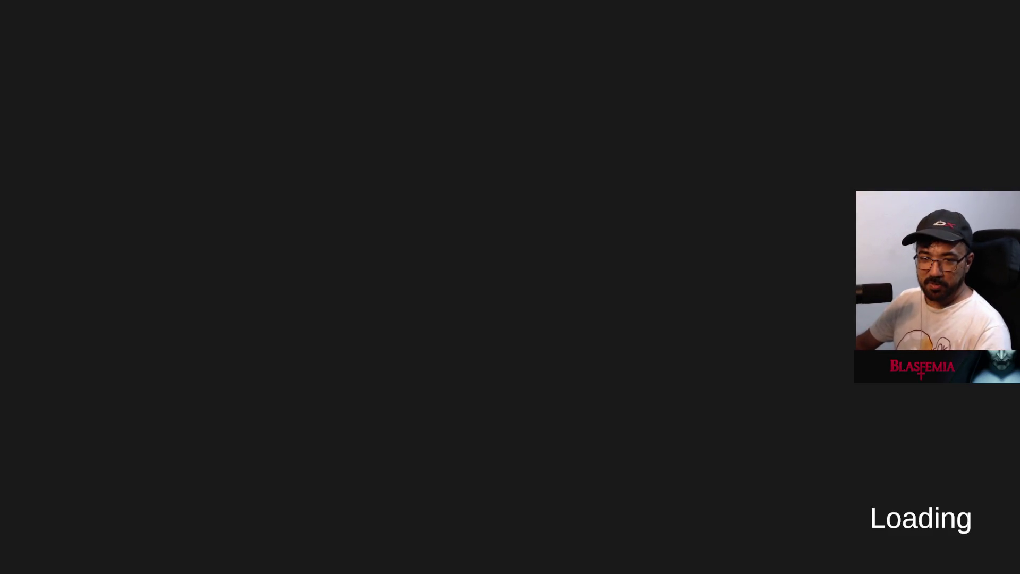
key(Tab)
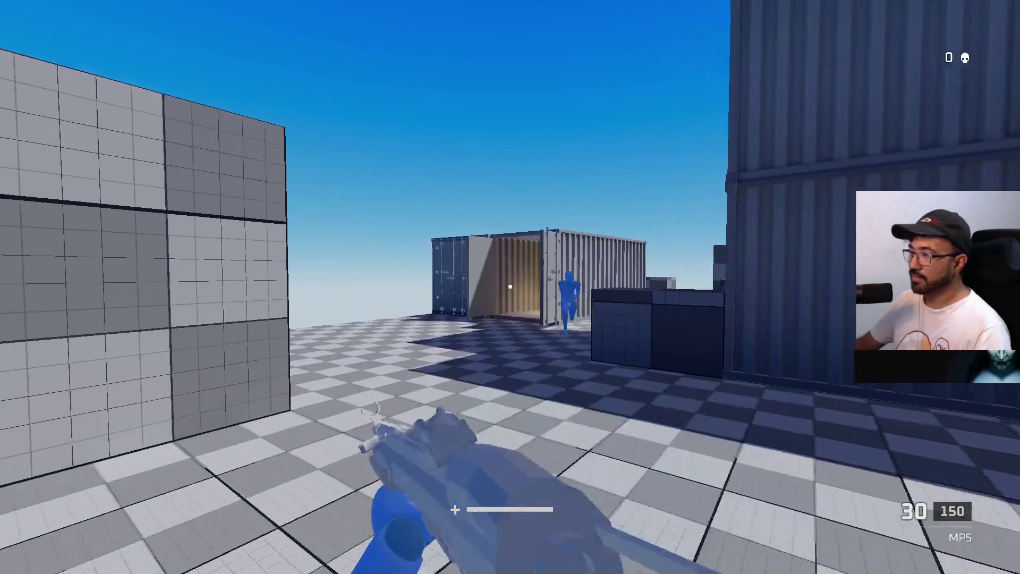
key(Tab)
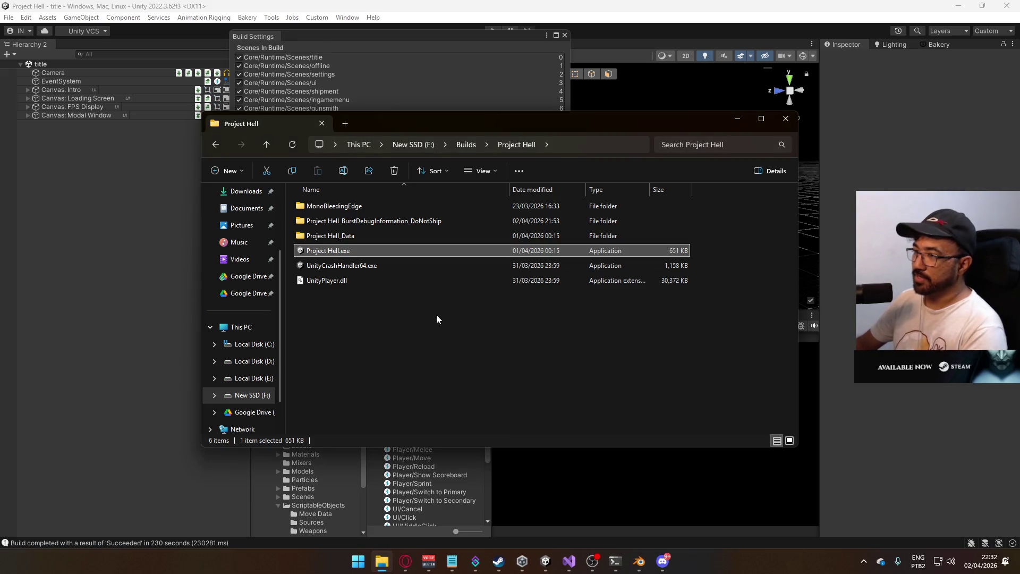
Step: Permanently delete the Project Hell folder from F:\Builds, leaving only Blasfemia, and close Explorer
click(468, 146)
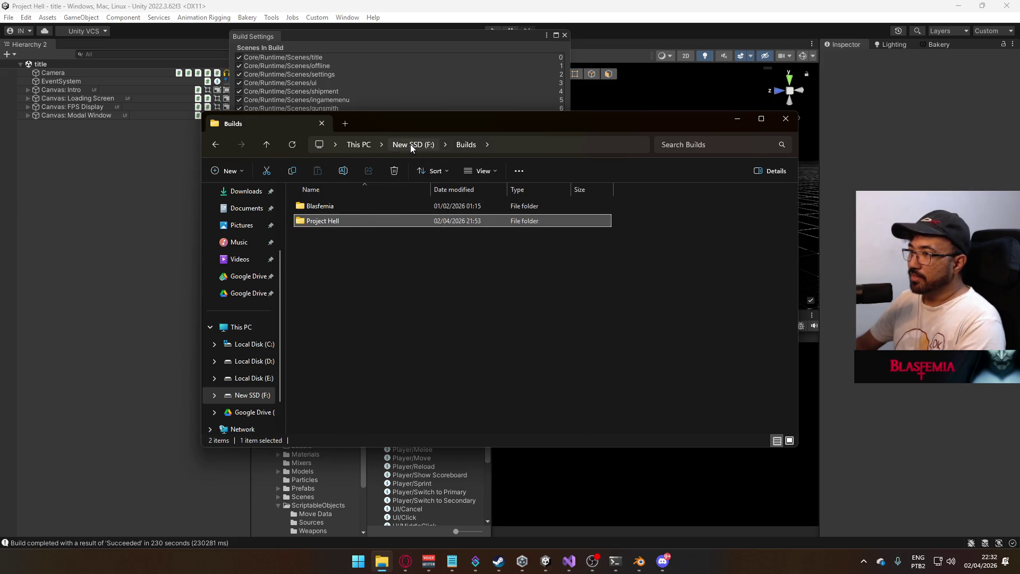
key(shift+Delete)
key(Return)
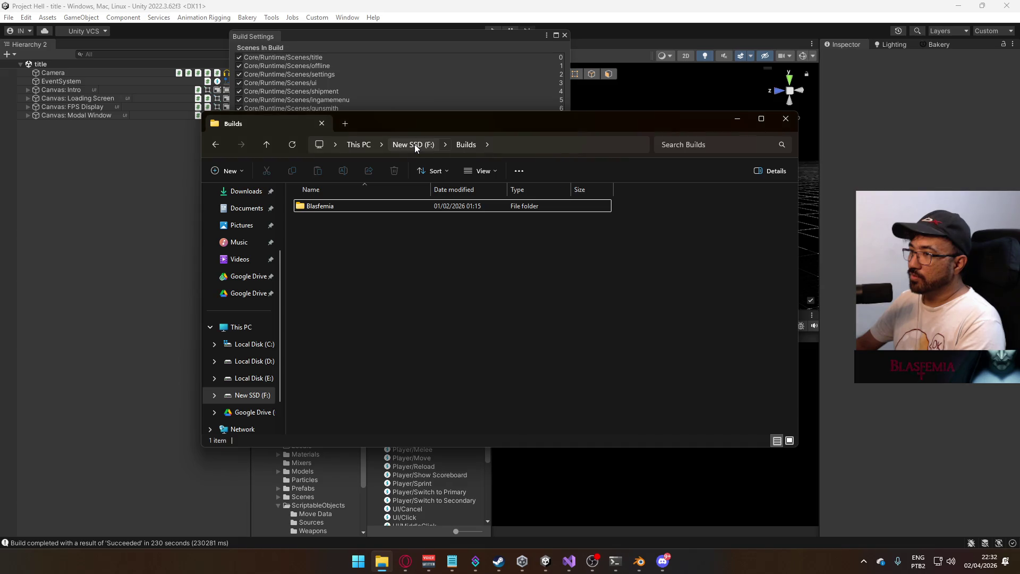
click(414, 144)
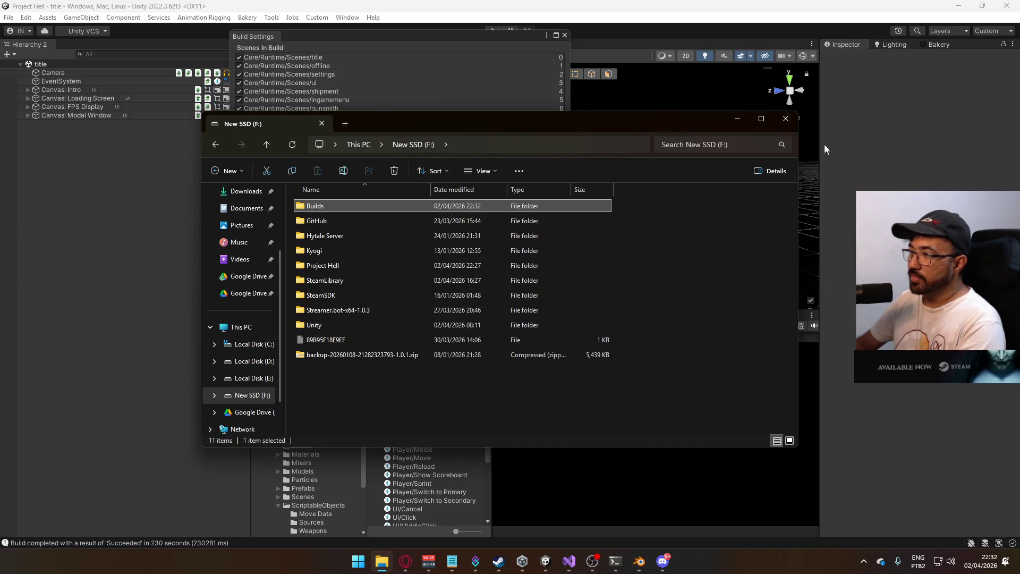
click(785, 119)
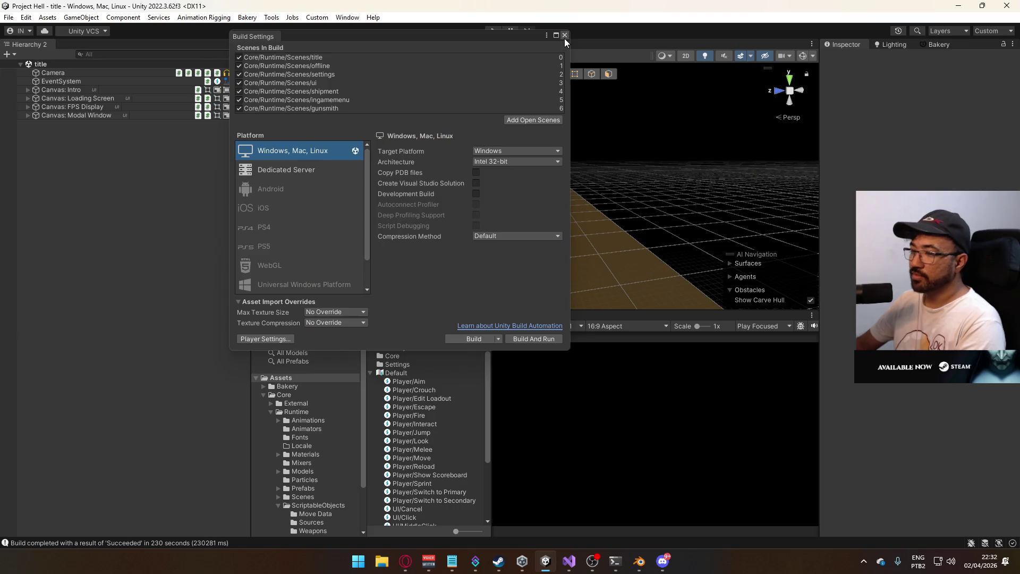
Step: Review the Player settings showing version 0.0.11, then close Project Settings and Build Settings
click(565, 36)
click(8, 17)
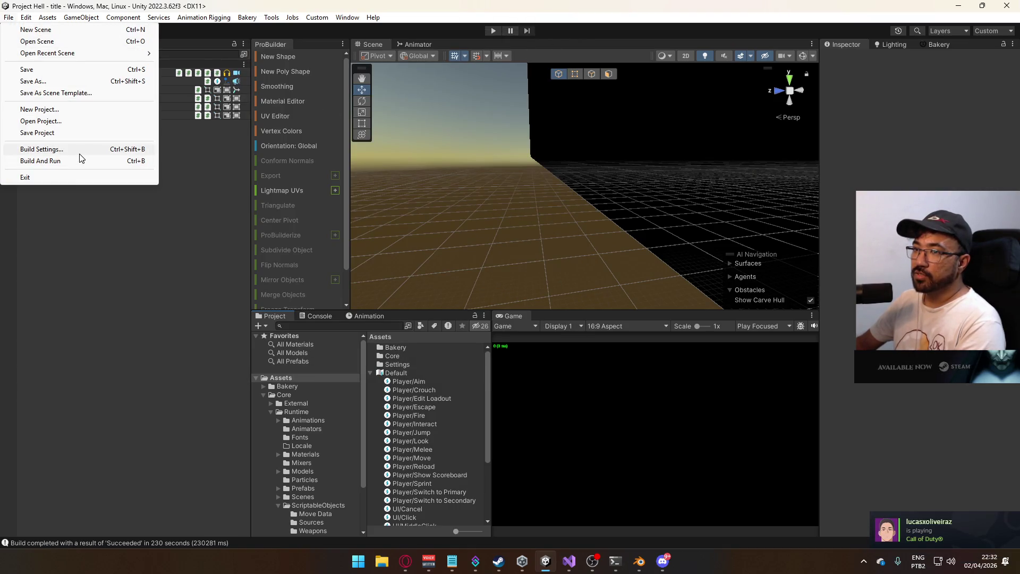
click(77, 151)
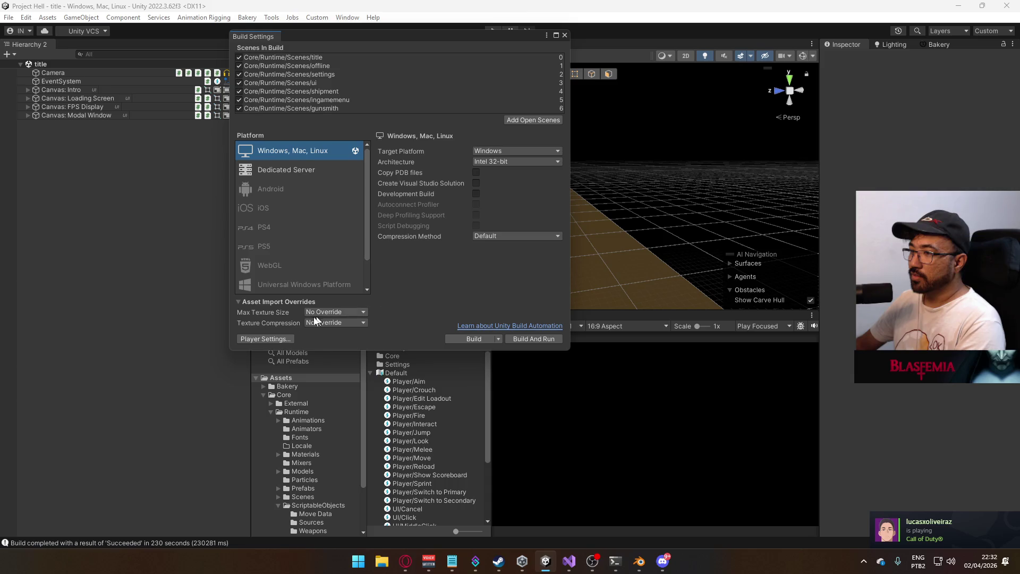
click(282, 339)
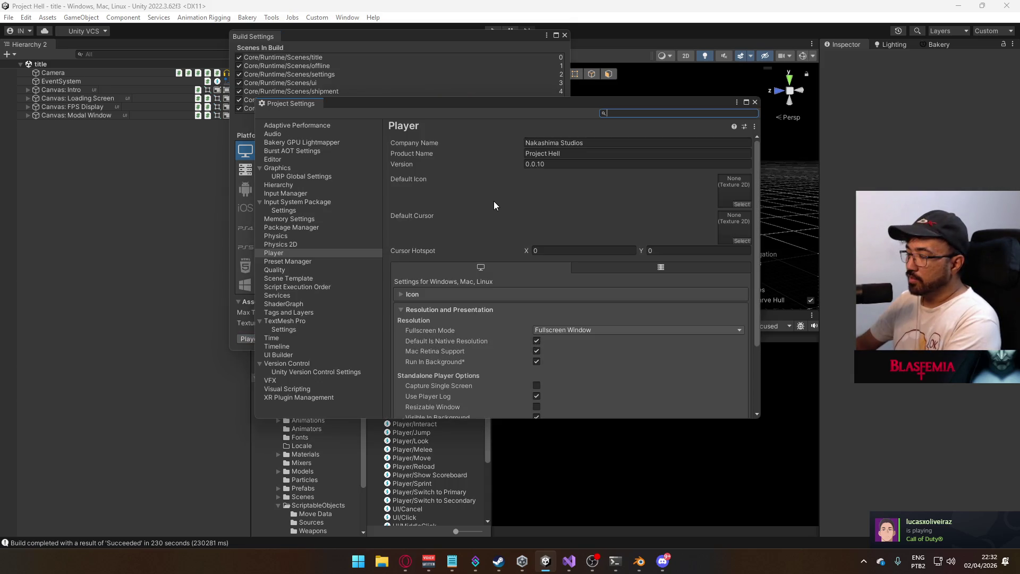
click(755, 102)
click(564, 35)
Step: Choose Build And Run from the File menu
click(9, 17)
click(58, 161)
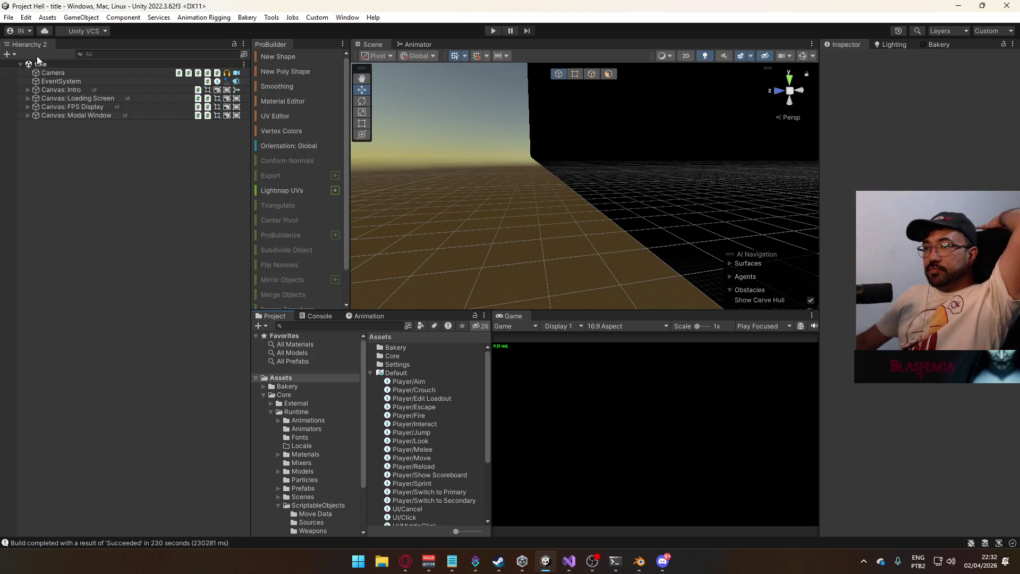
click(9, 18)
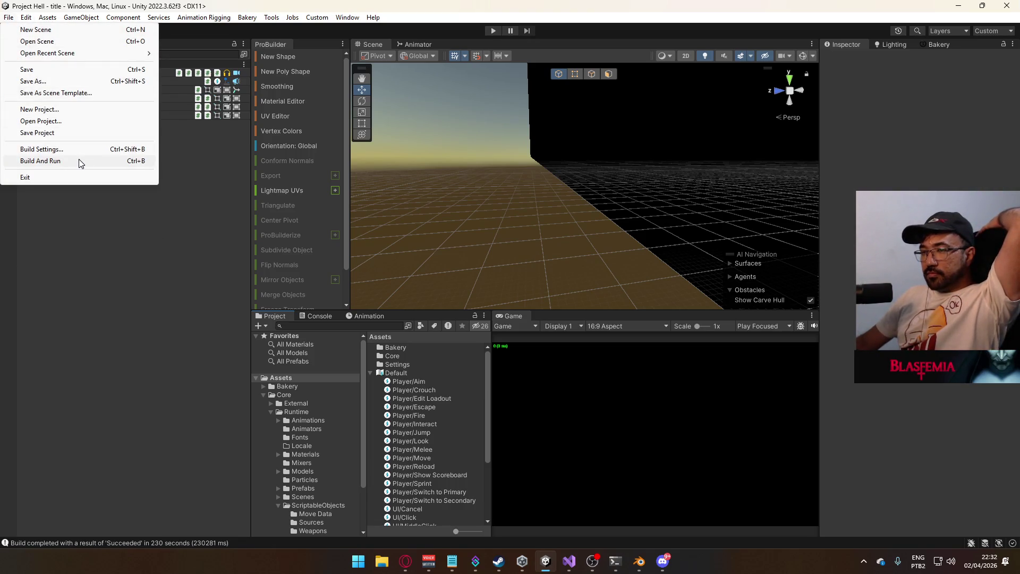
click(79, 160)
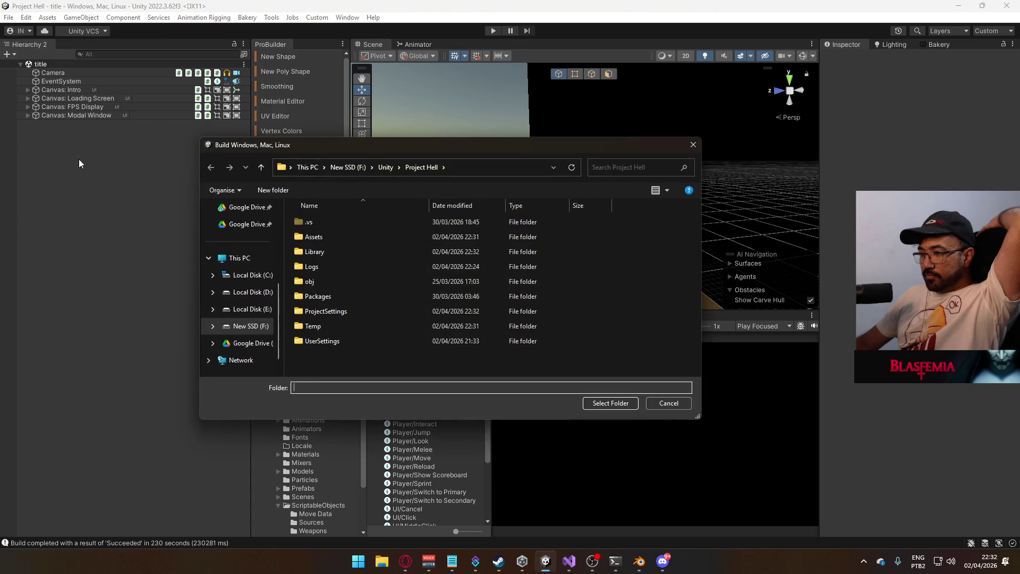
Step: Navigate the build folder picker to F:\Builds
click(387, 166)
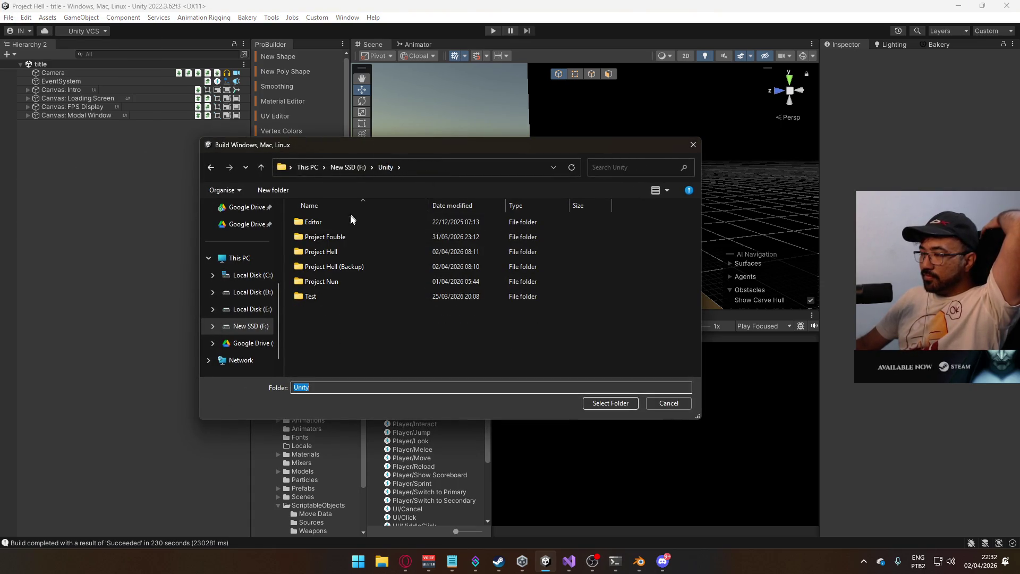
click(265, 326)
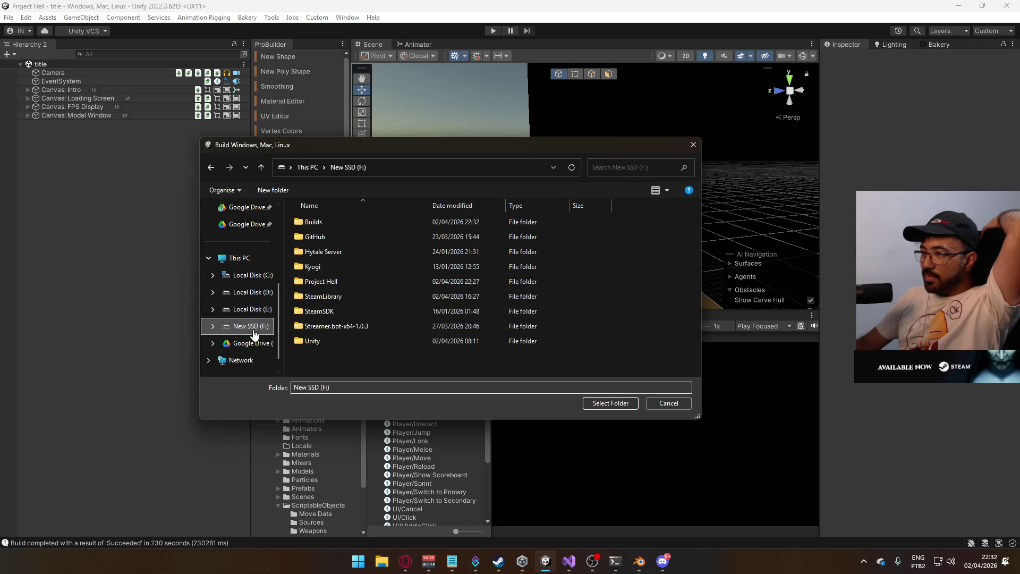
double_click(333, 228)
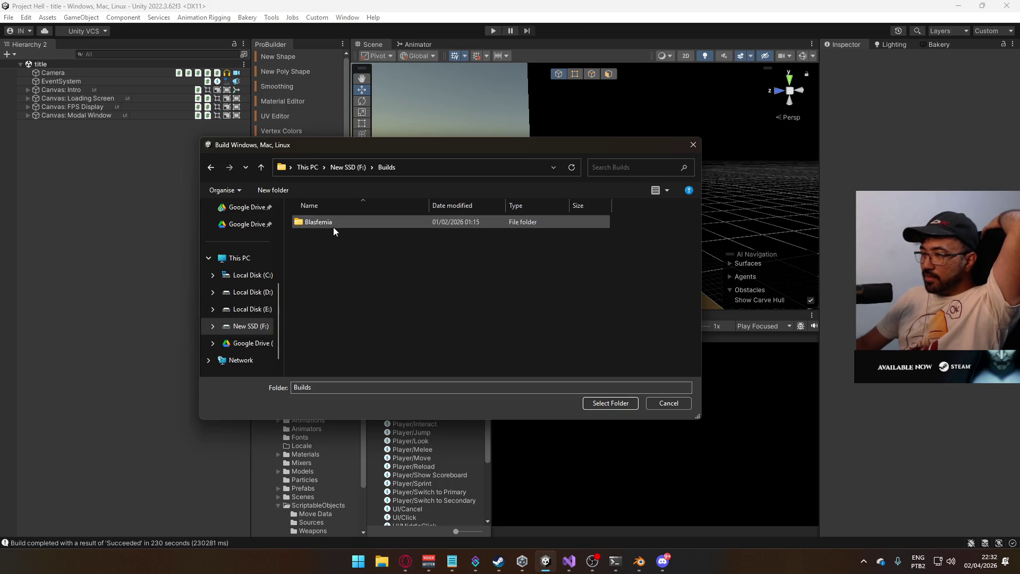
click(349, 167)
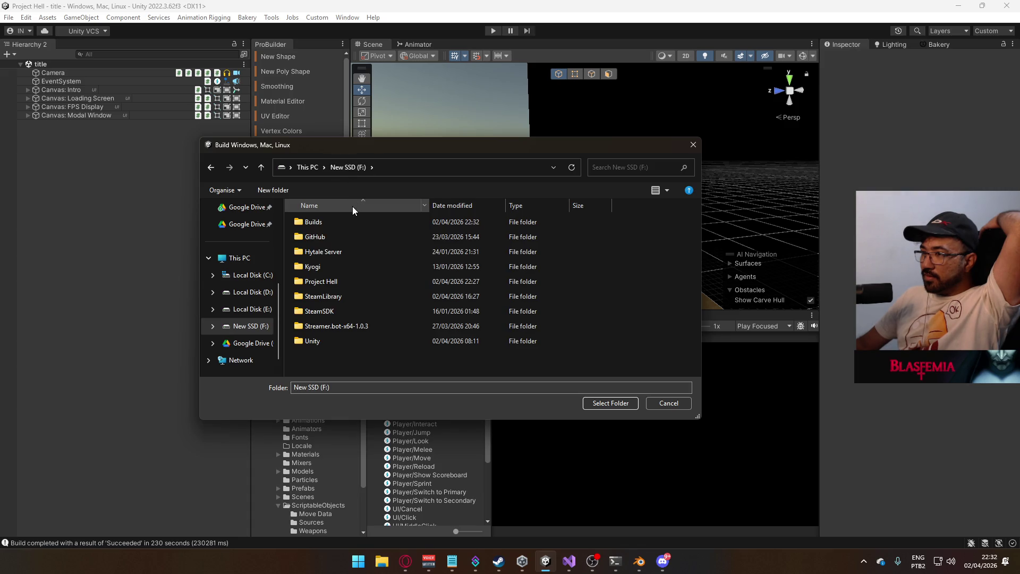
click(340, 223)
click(340, 223)
click(348, 233)
double_click(352, 224)
Step: Create a new folder inside Builds, then delete the unwanted New folder
right_click(340, 243)
mouse_move(401, 401)
click(511, 400)
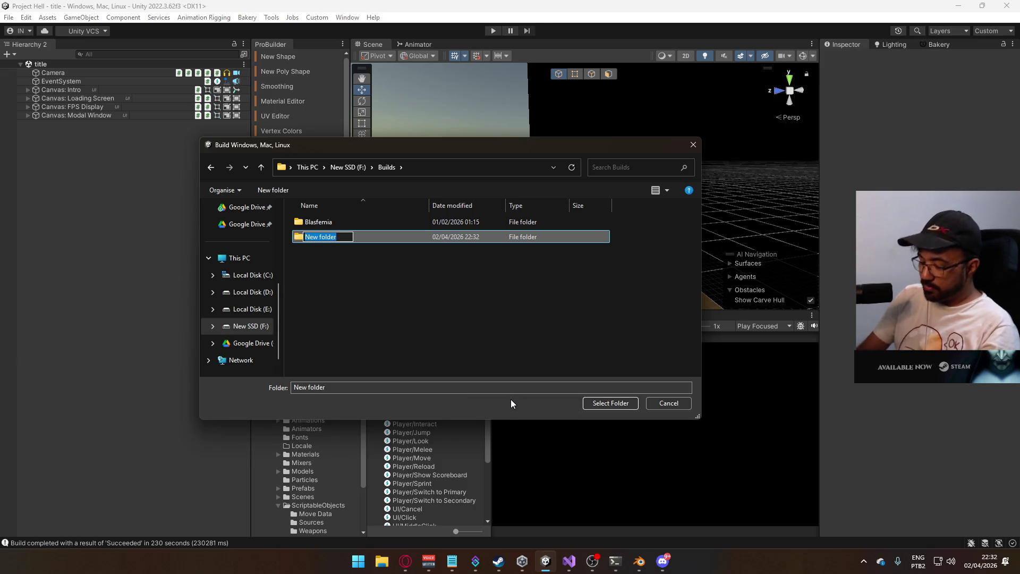
key(Return)
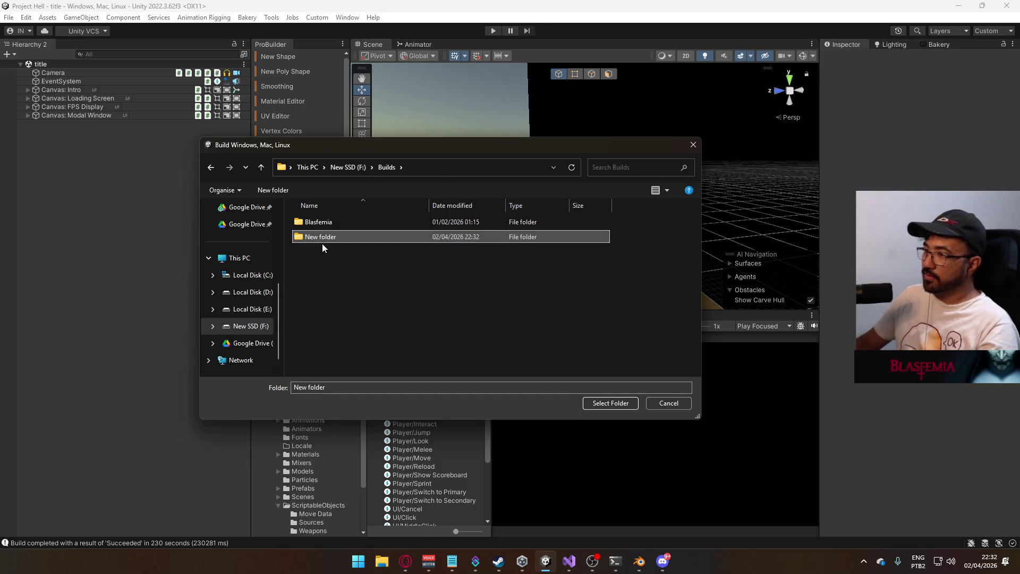
key(Delete)
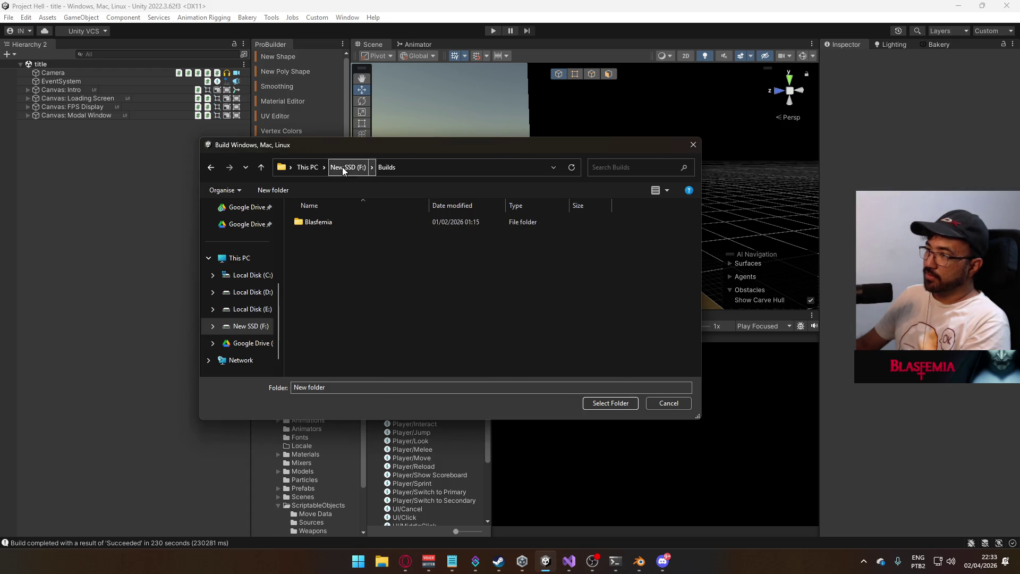
Step: Build into F:\Builds\Project Hell, then leave the running game for the editor
click(342, 167)
click(343, 285)
double_click(324, 223)
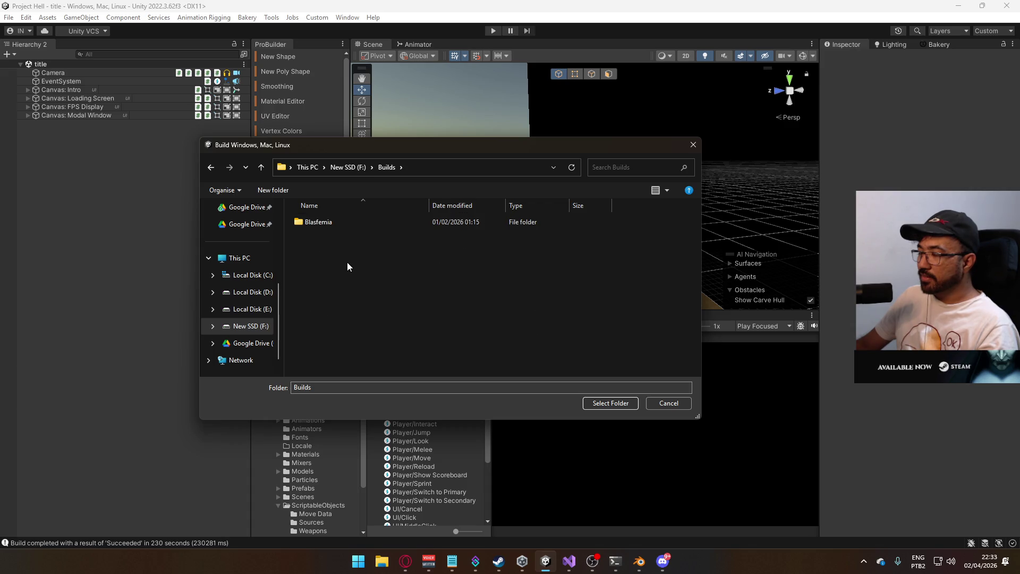
click(333, 240)
click(613, 405)
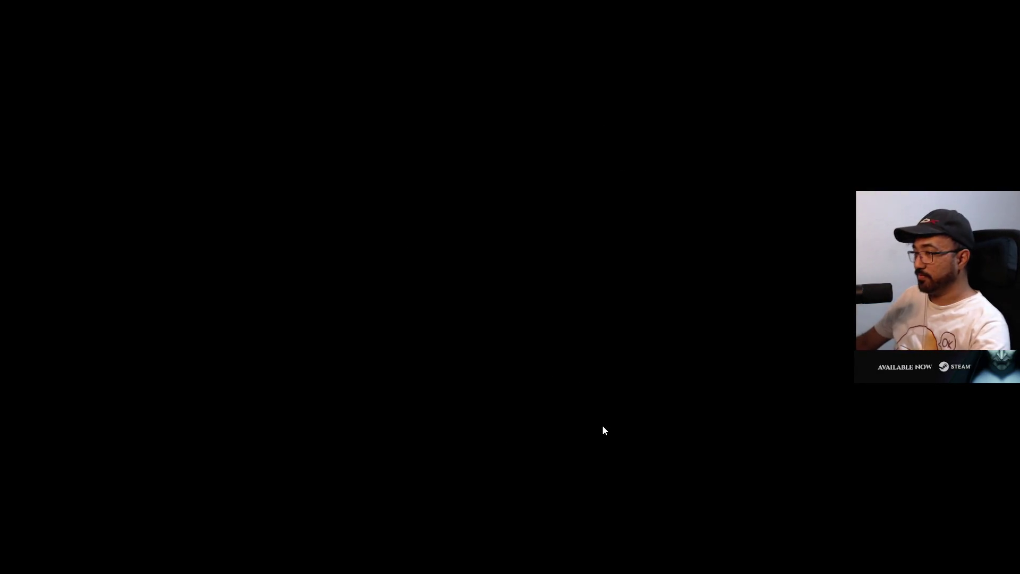
key(alt+Tab)
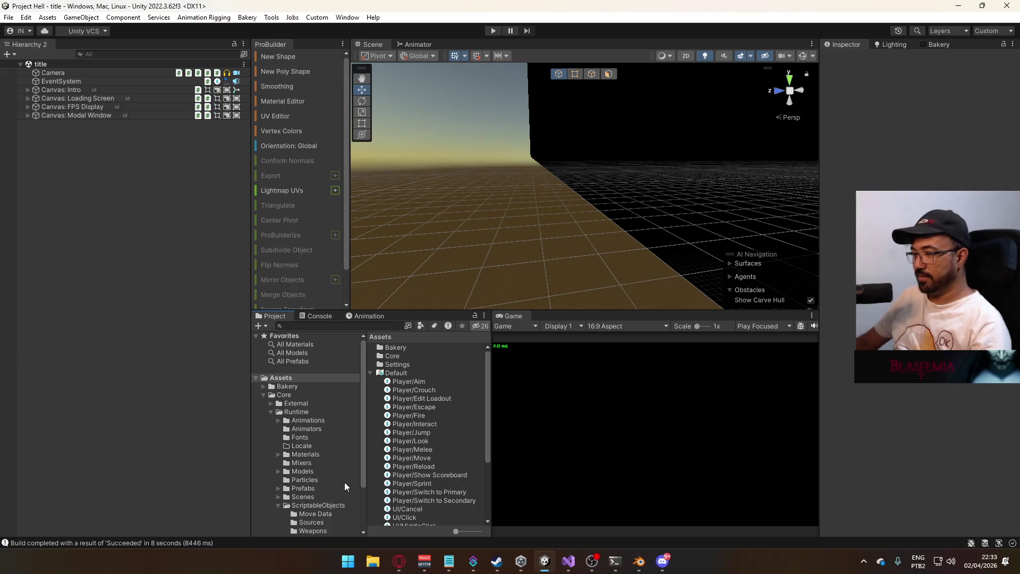
Step: Open the Builds folder on New SSD (F:) in File Explorer
click(372, 561)
click(492, 213)
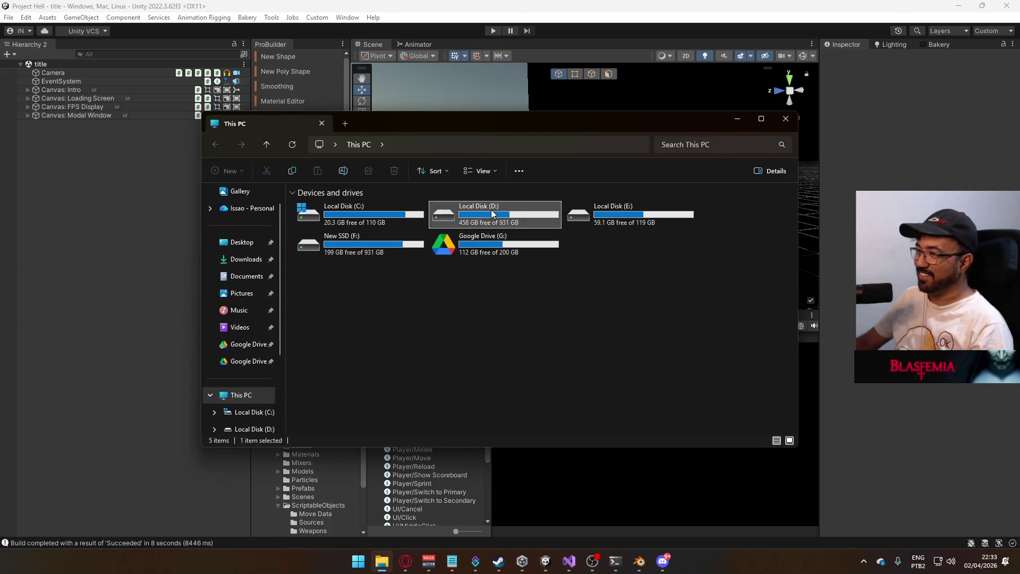
double_click(493, 213)
click(336, 220)
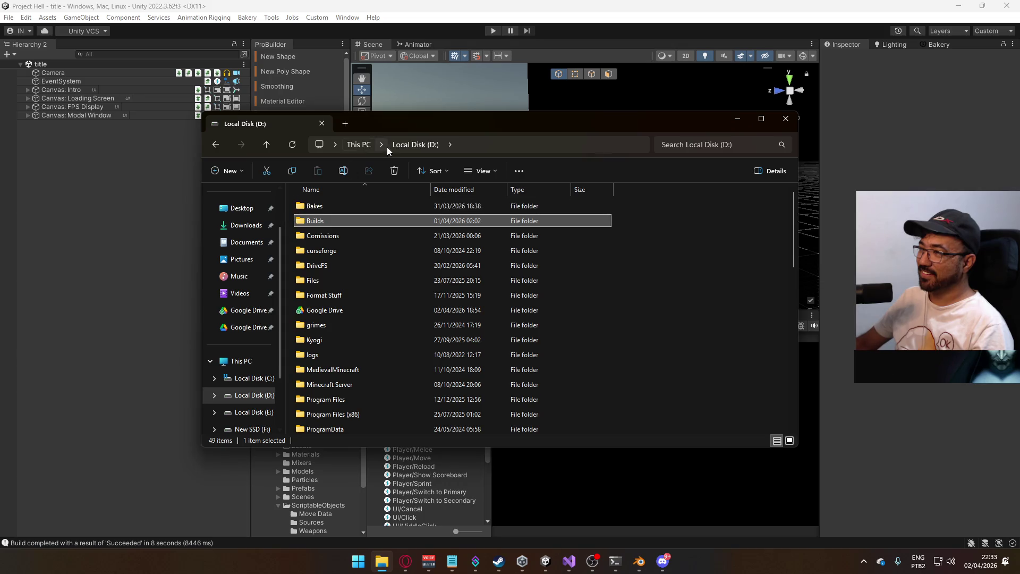
click(359, 144)
double_click(342, 249)
click(349, 205)
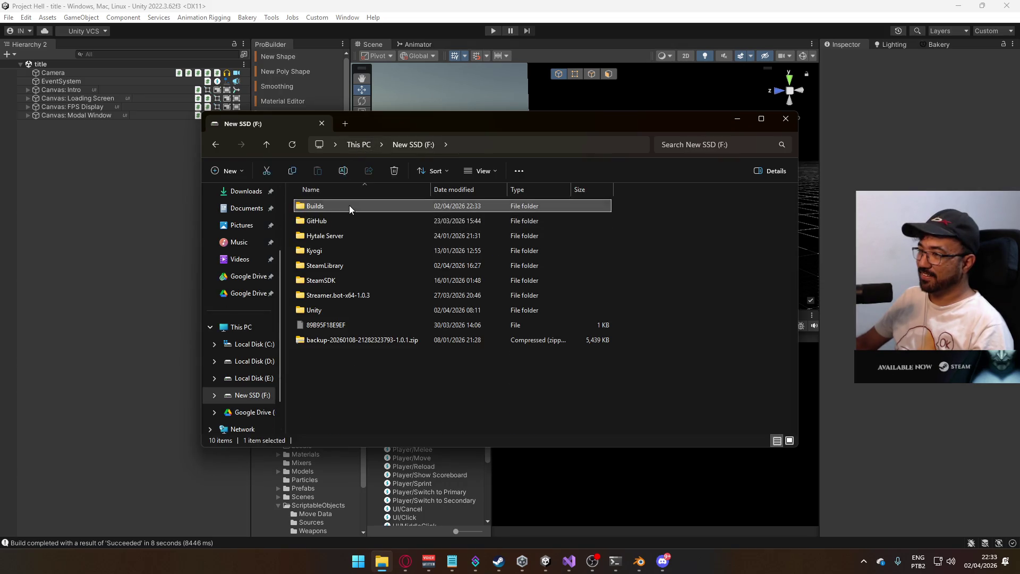
double_click(349, 205)
Step: Archive the Project Hell folder as Project Hell.rar with WinRAR
click(333, 218)
right_click(329, 221)
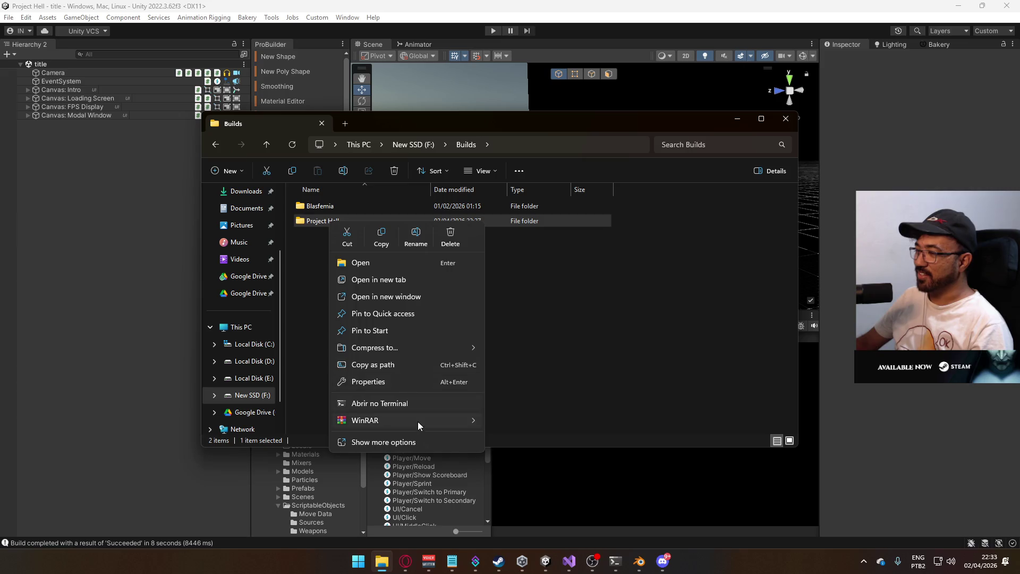
mouse_move(418, 420)
click(551, 433)
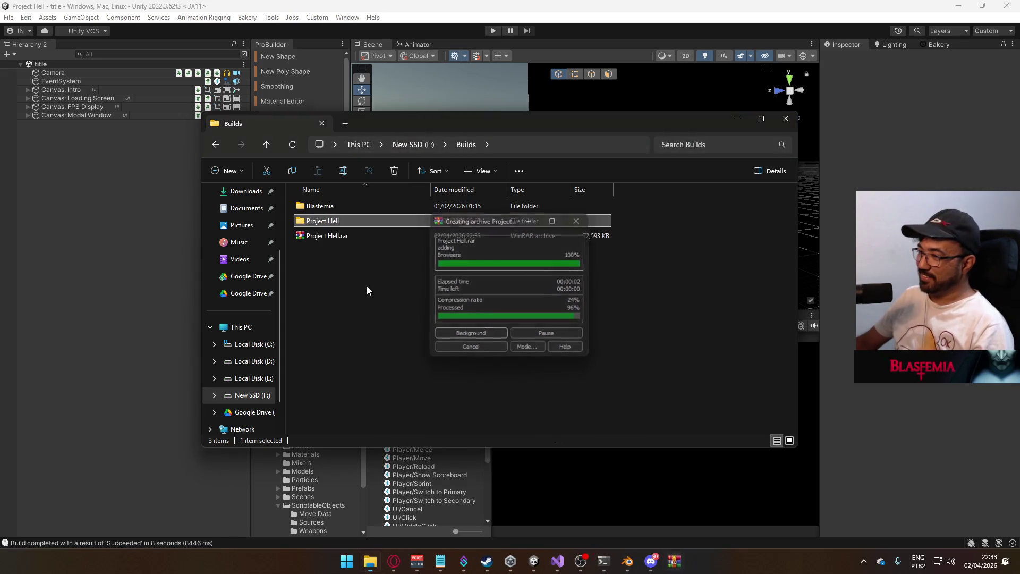
click(407, 145)
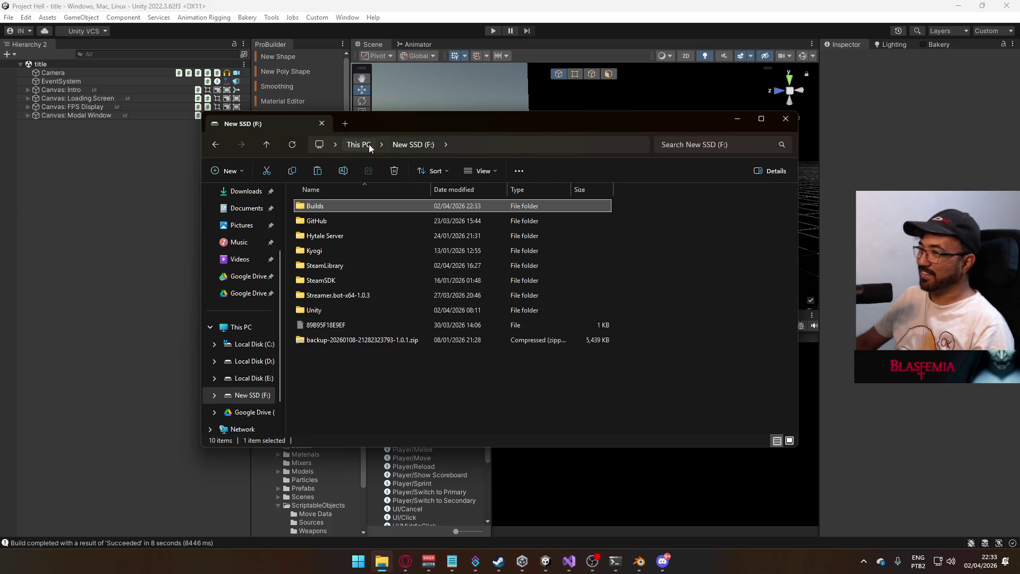
Step: Replace the existing Project Hell.rar in the Google Drive folder on D:
click(360, 144)
double_click(455, 224)
double_click(366, 221)
key(alt+Left)
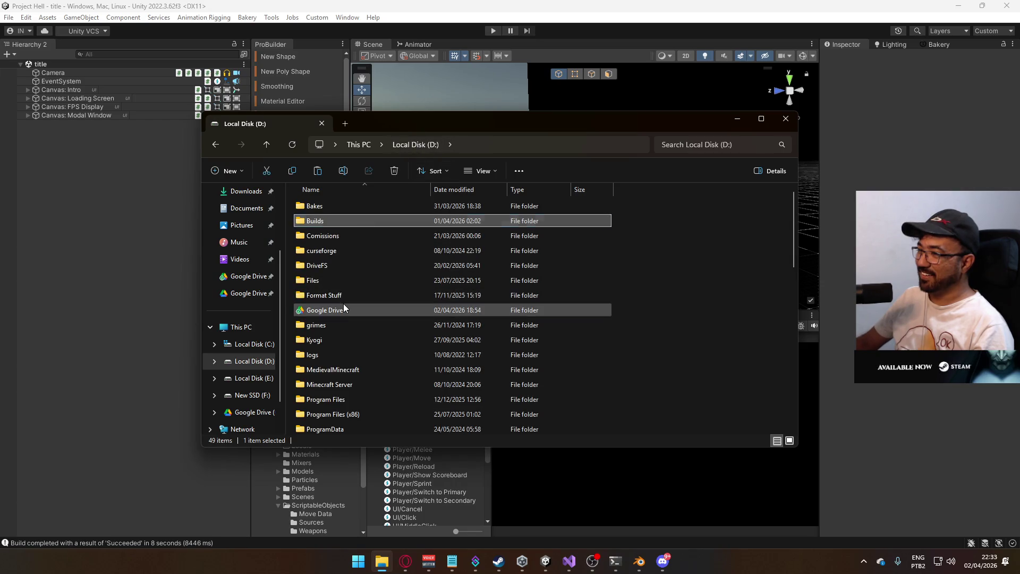
double_click(343, 308)
scroll(523, 298, down, 12)
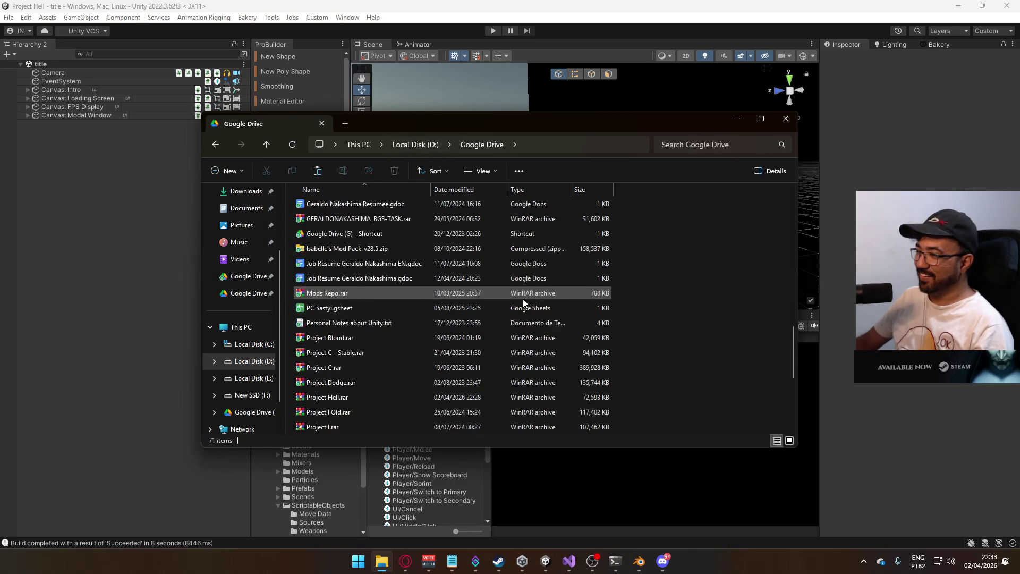
scroll(523, 299, down, 5)
scroll(523, 298, up, 4)
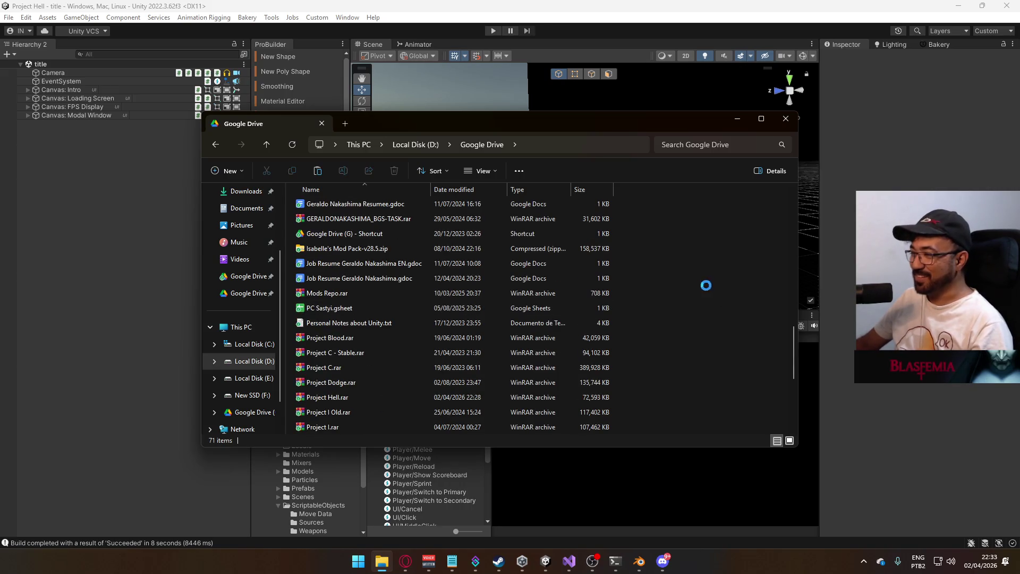
click(495, 206)
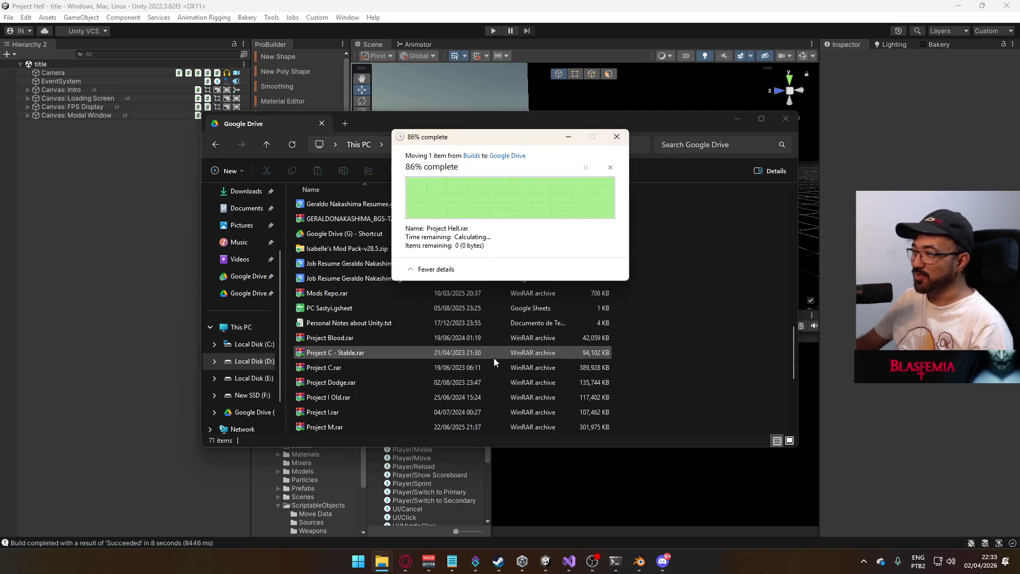
Step: Check the Google Drive sync status from the system tray
scroll(501, 336, down, 5)
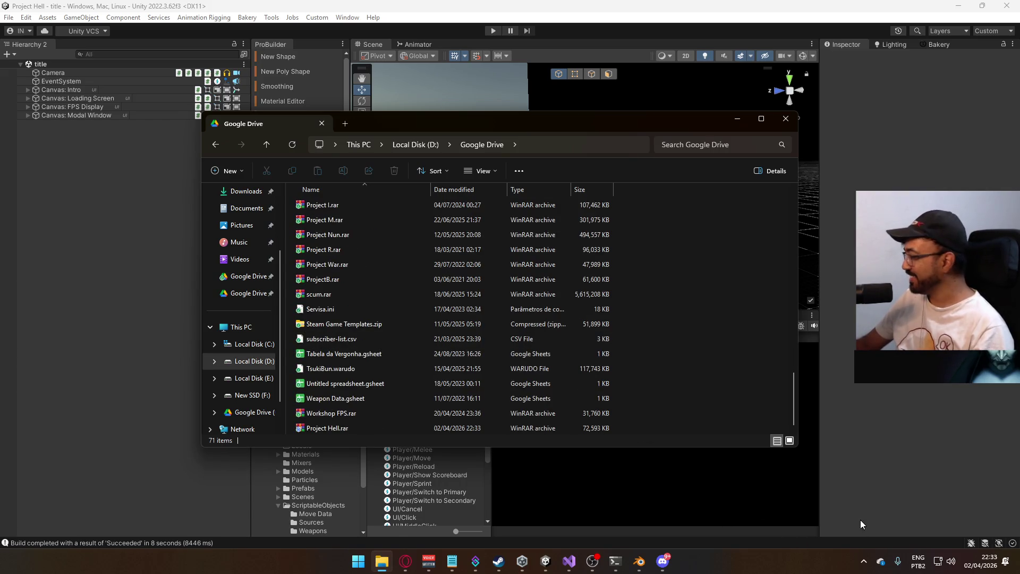
click(864, 561)
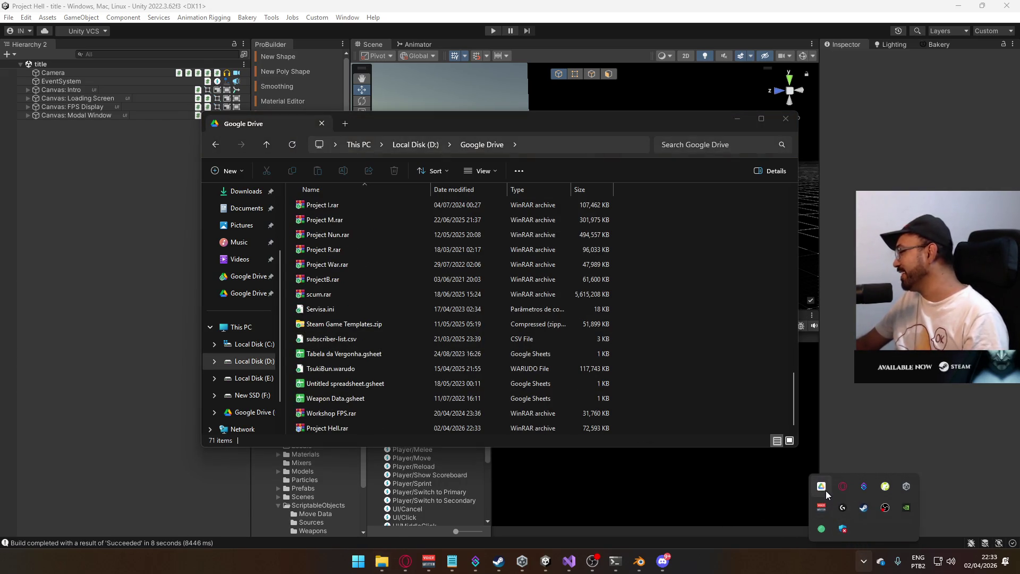
click(825, 489)
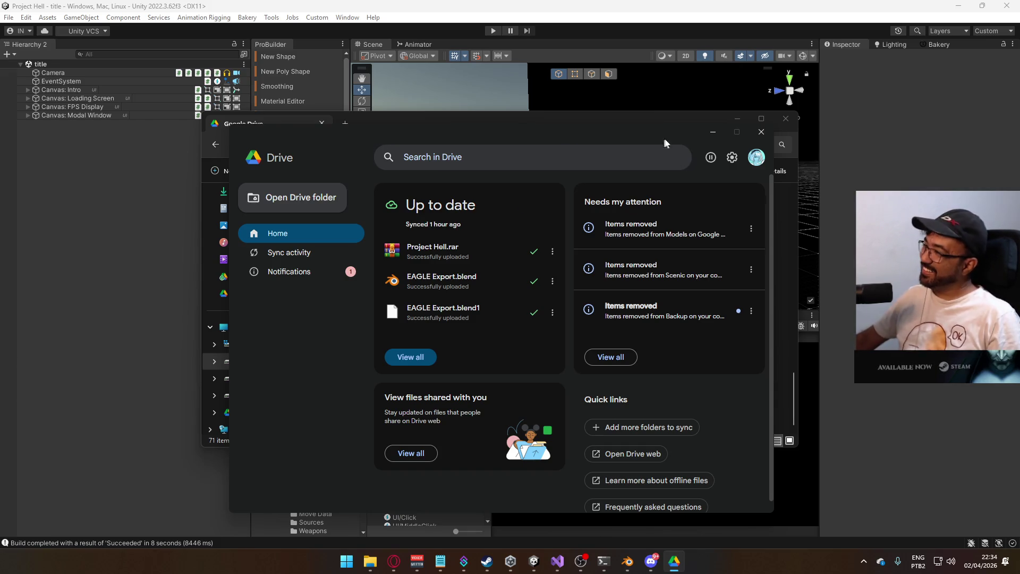
click(763, 131)
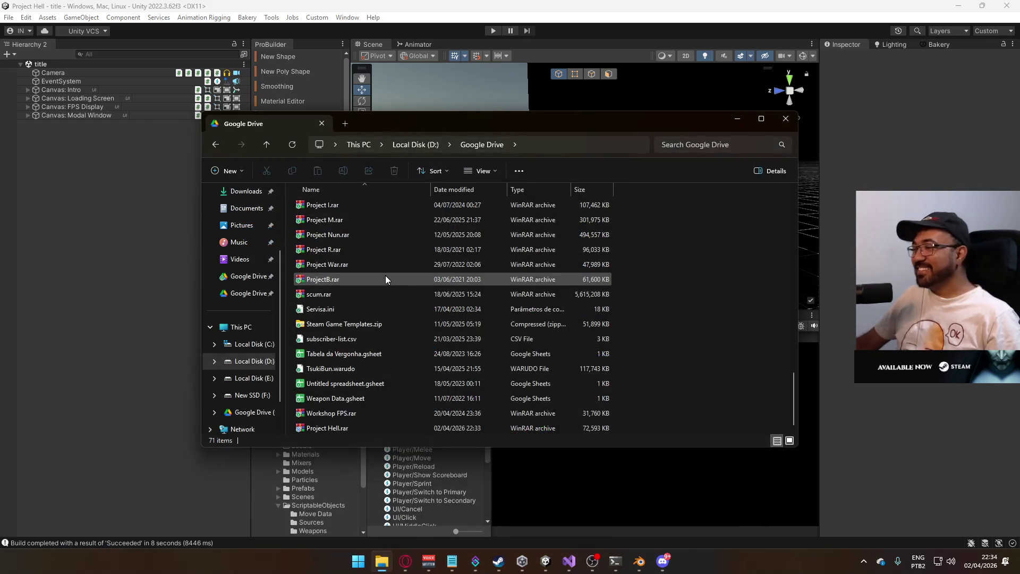
Step: Launch Project Hell from F:\Builds\Project Hell
click(253, 395)
double_click(352, 206)
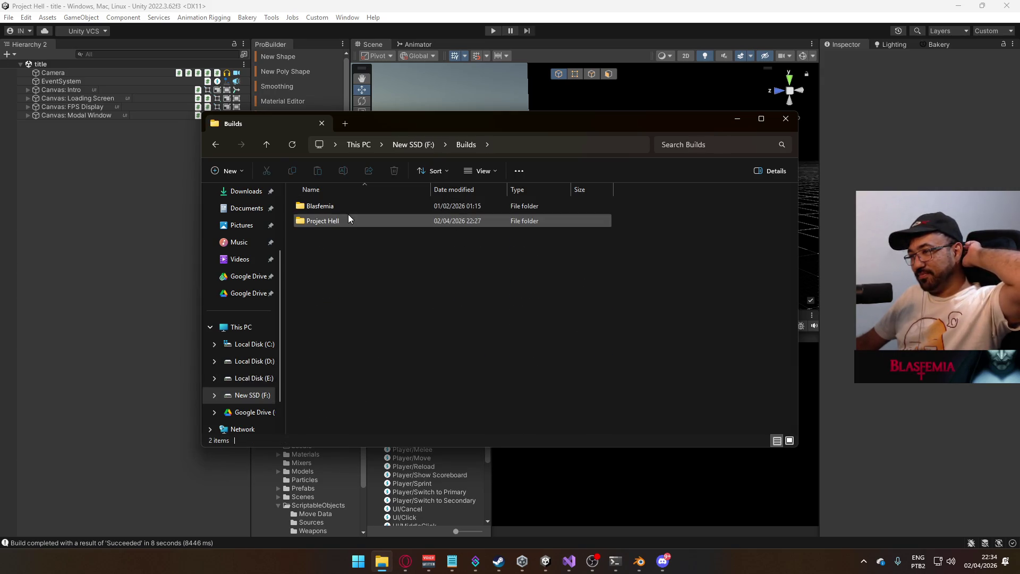
double_click(345, 219)
double_click(328, 250)
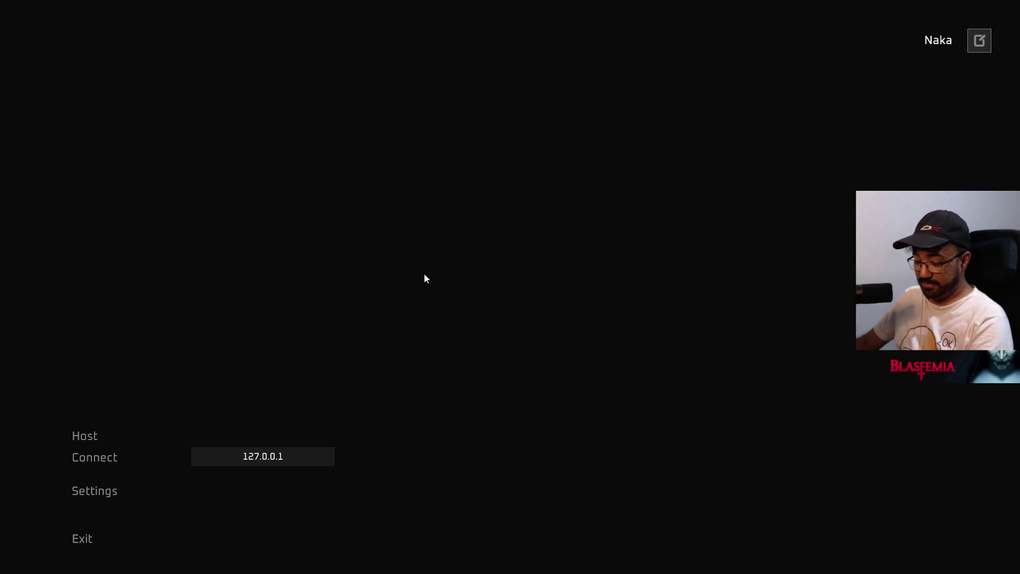
Step: Host a match, loading the test map with Loadout 1's MP5 and Eagle
click(90, 433)
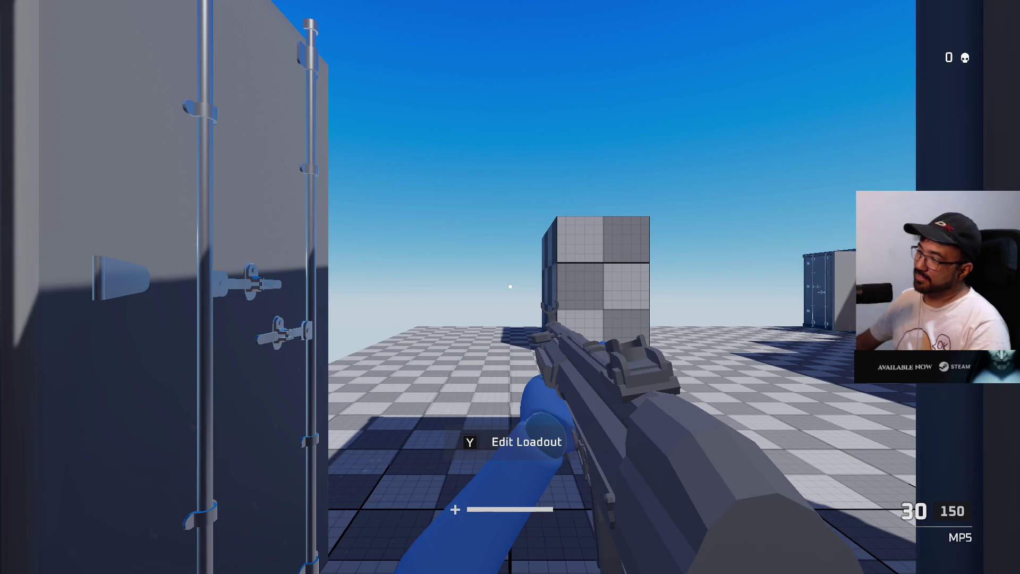
Step: Switch the loadout to AKM primary with Eagle sidearm
key(y)
click(483, 465)
click(205, 420)
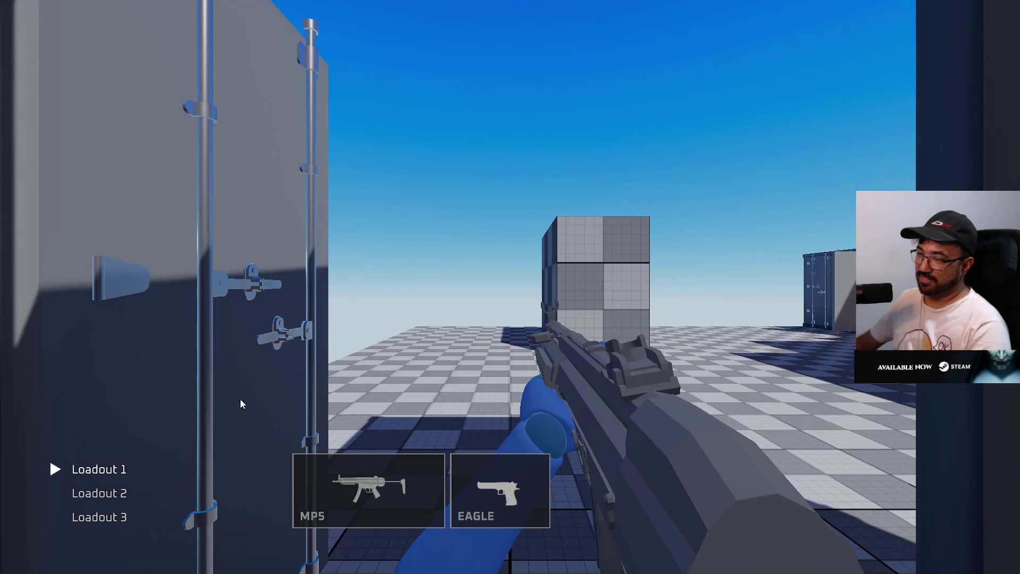
click(298, 484)
click(141, 394)
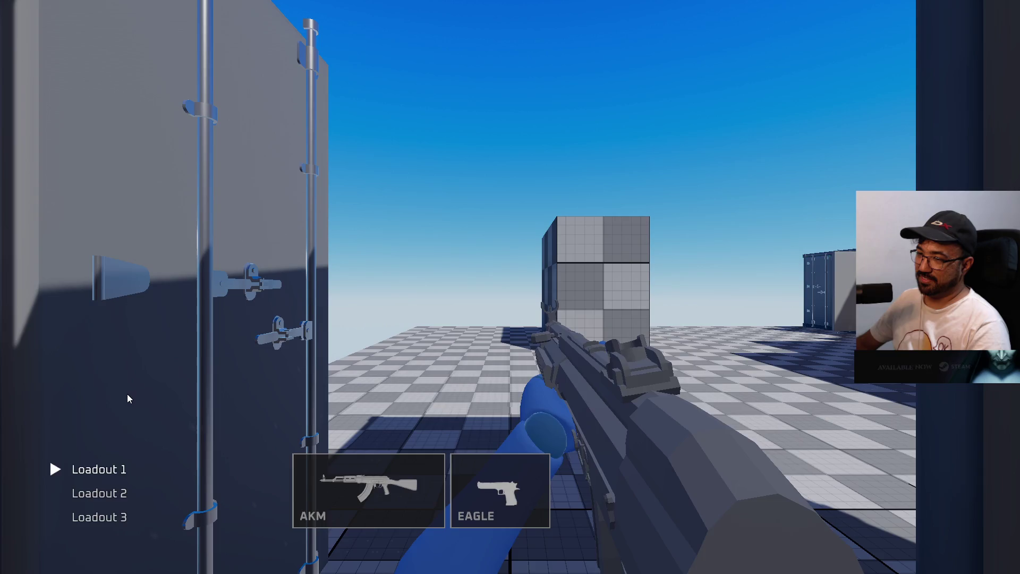
key(y)
Step: Walk the container map, climb the raised block, and aim down sights at a red figure
key(w)
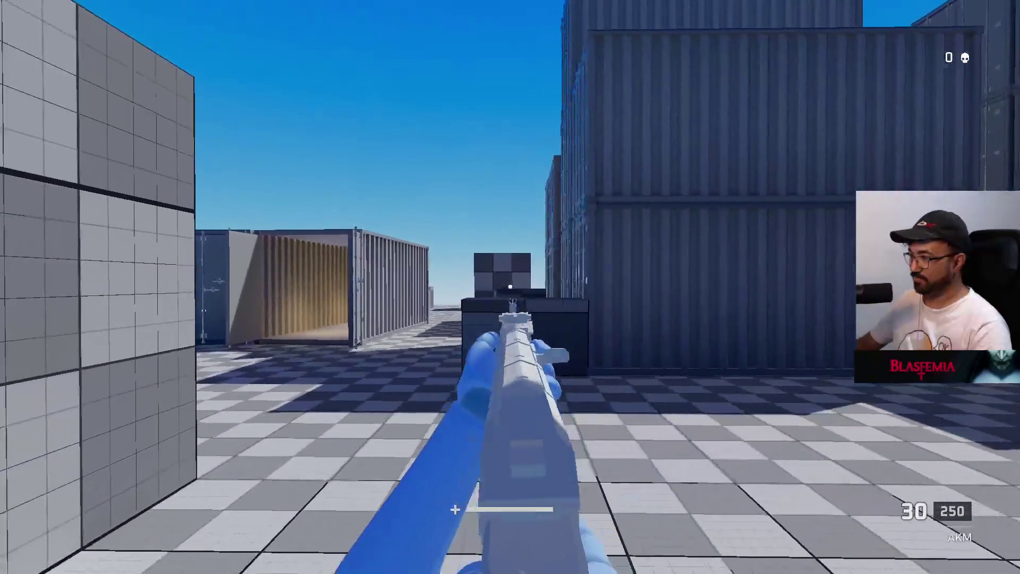
key(w)
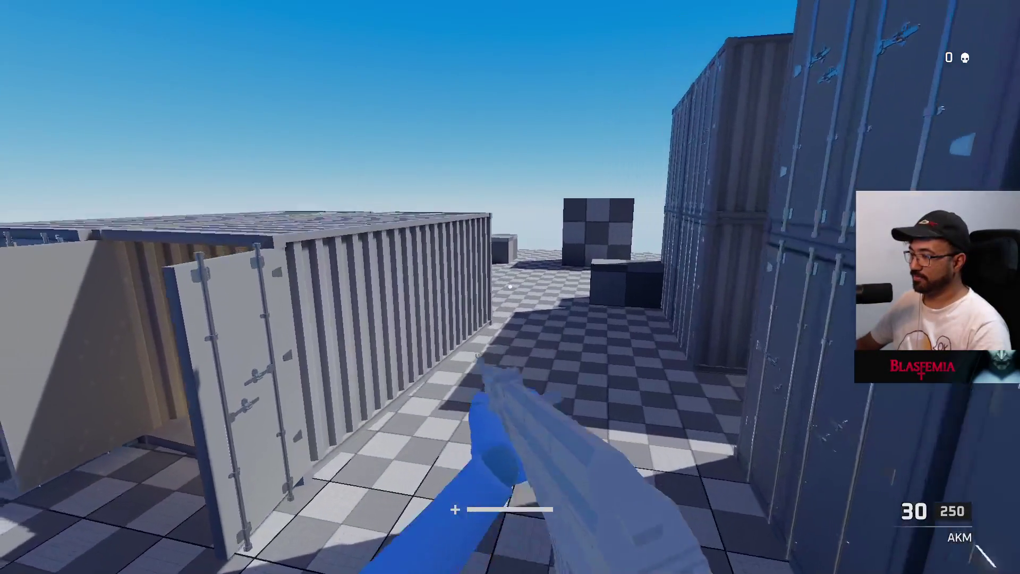
key(w)
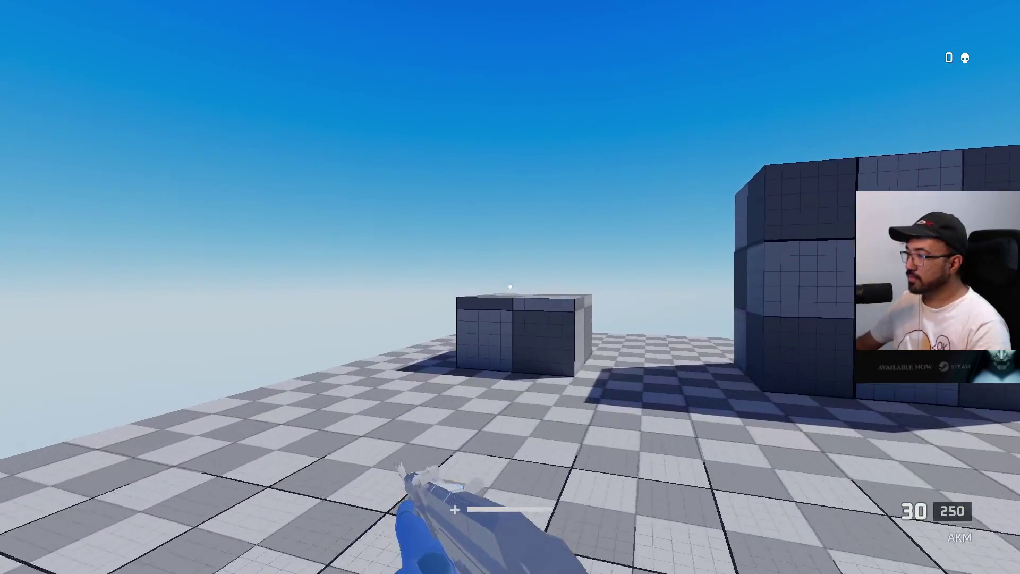
key(w)
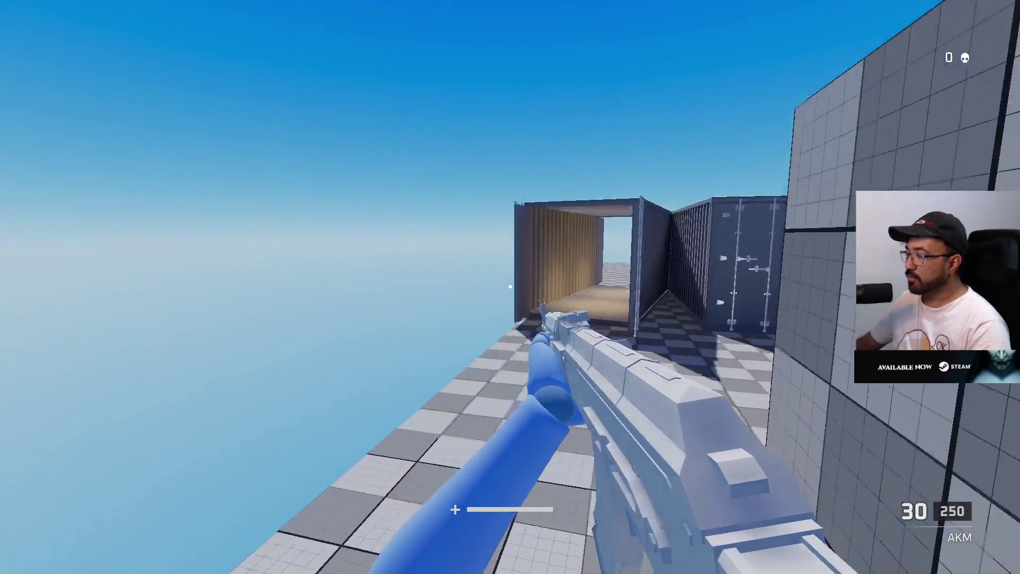
key(w)
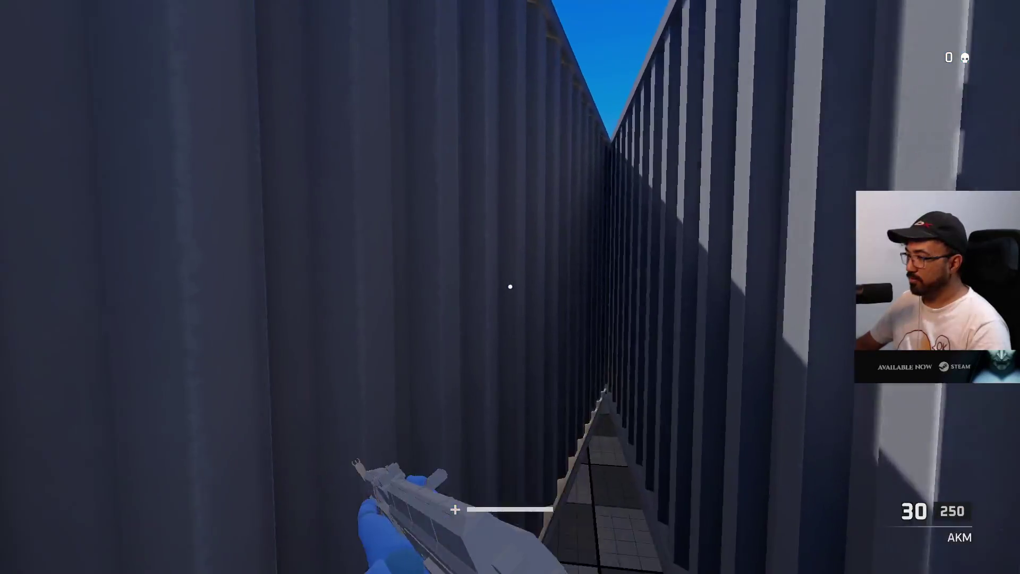
key(w)
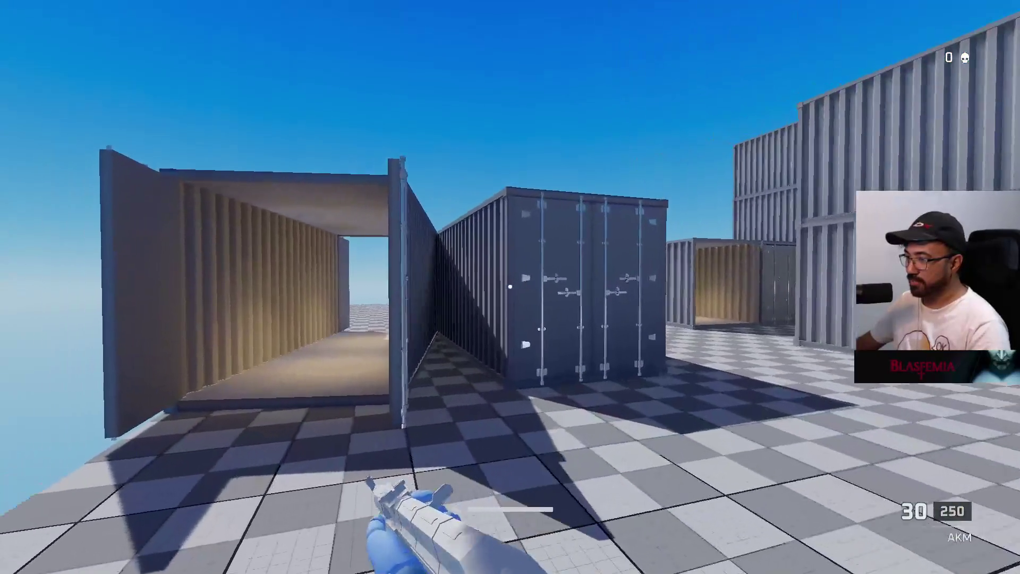
key(w)
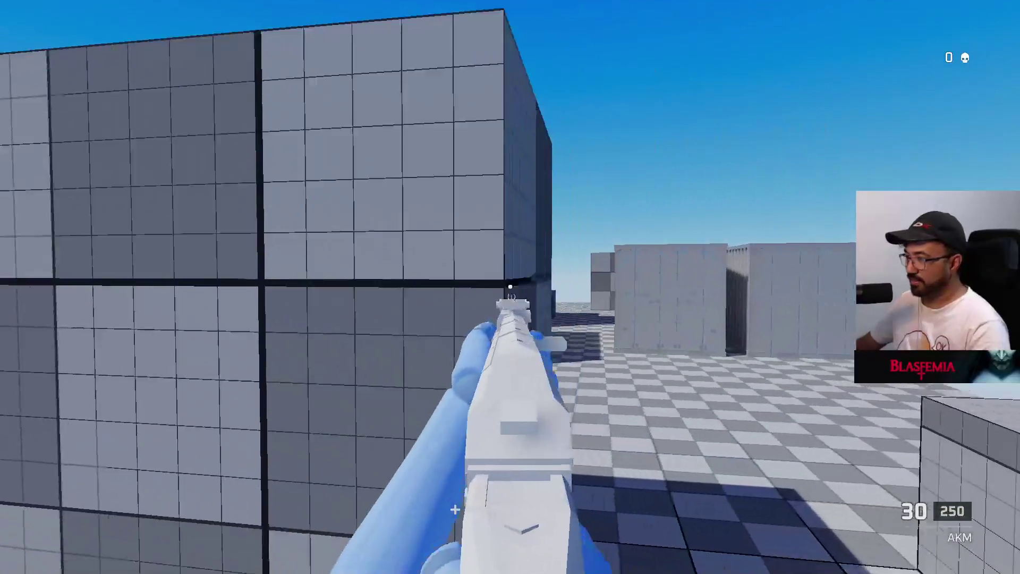
key(w)
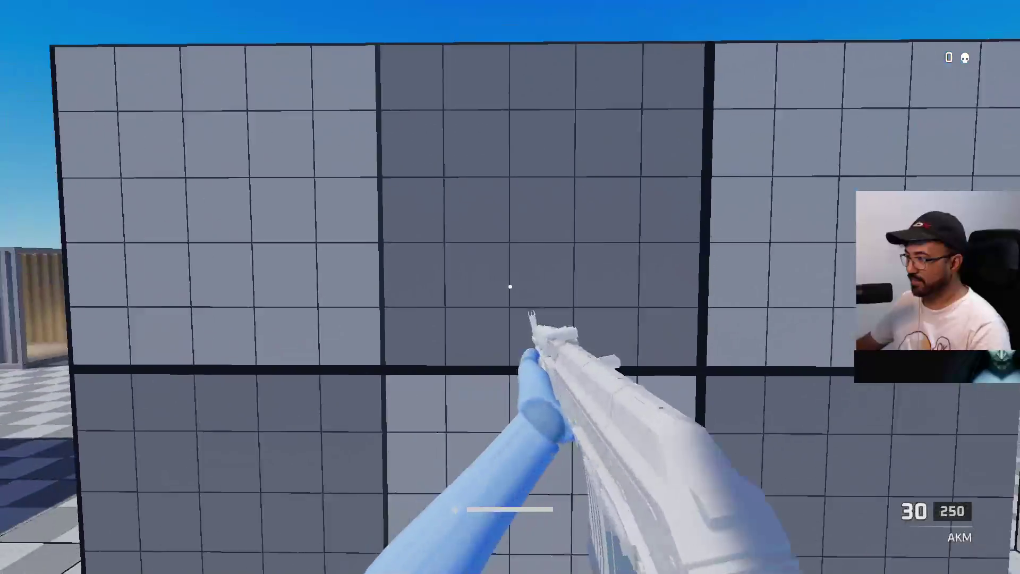
key(w)
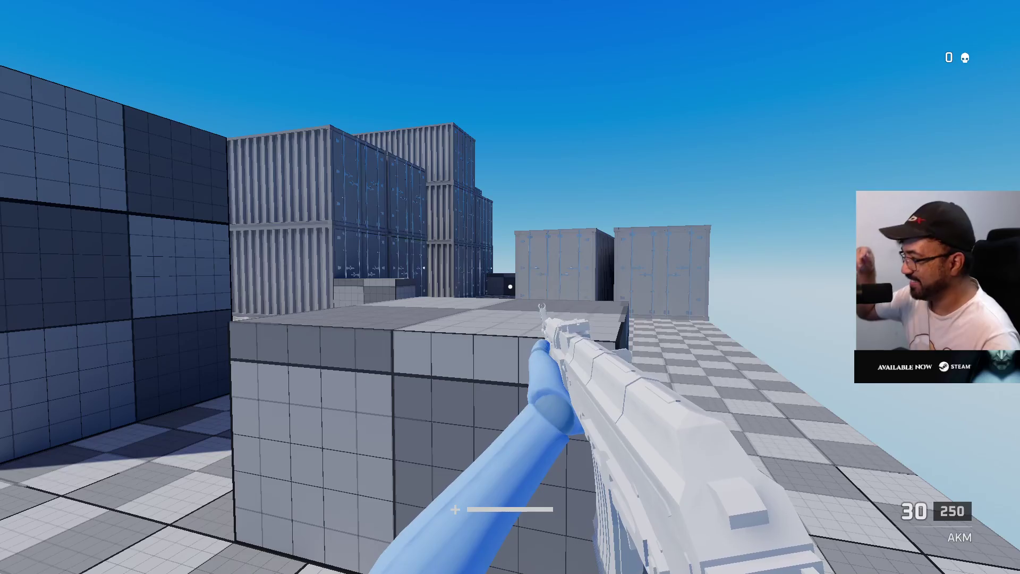
key(w)
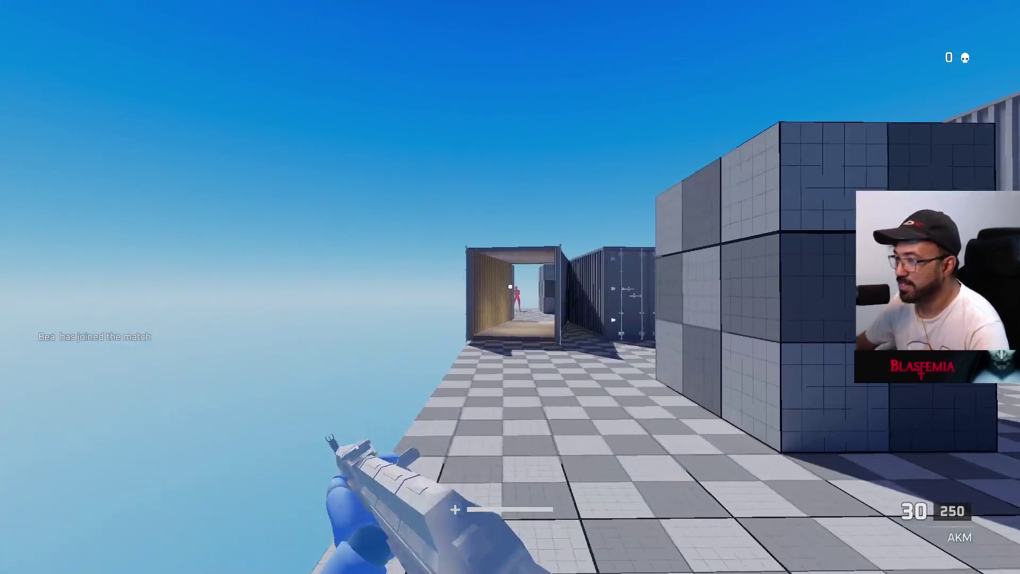
key(w)
right_click(510, 287)
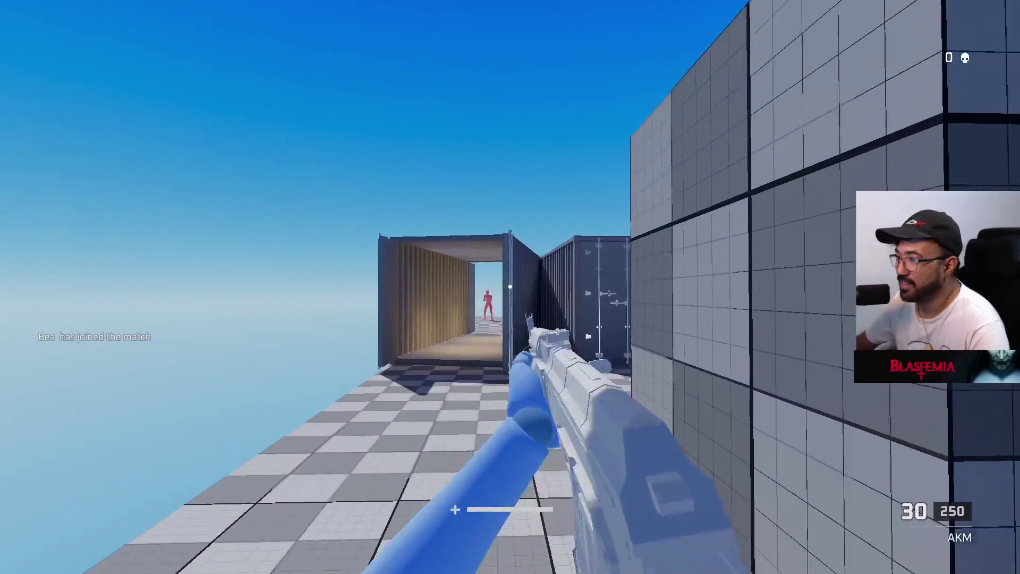
Step: Advance between the containers, check the scoreboard, and fire the Eagle pistol at the red enemy
key(w)
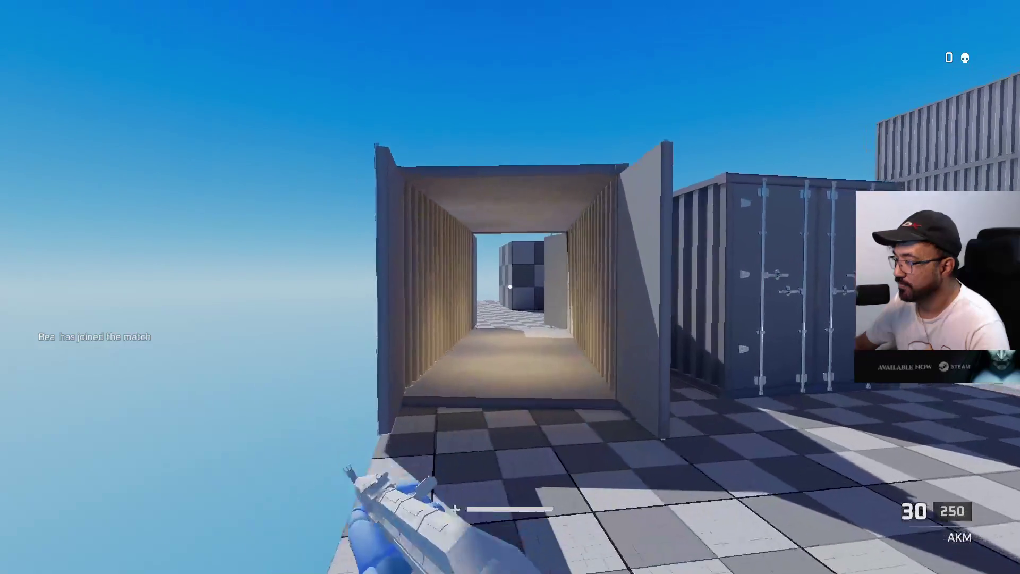
key(w)
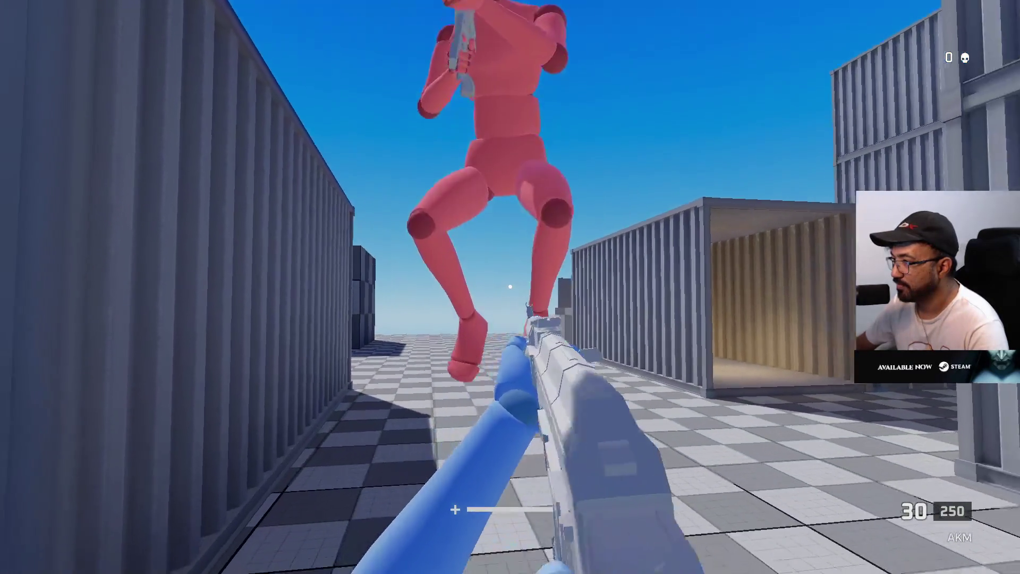
key(w)
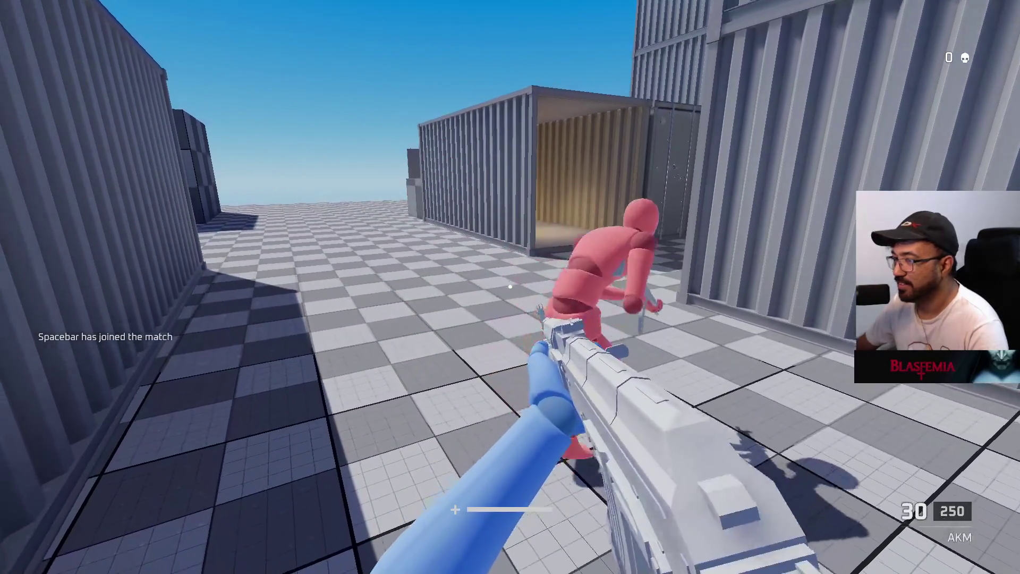
key(Tab)
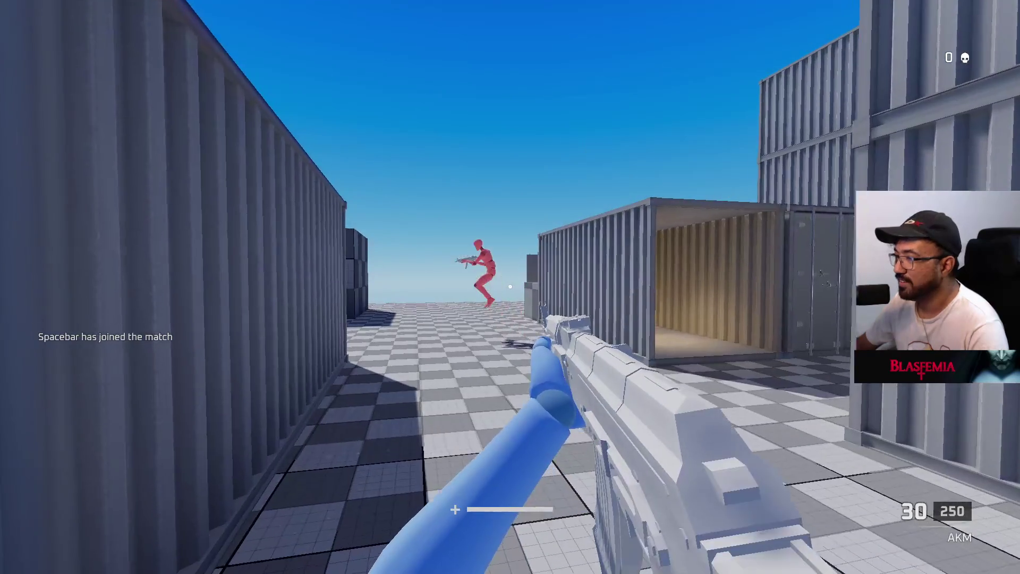
right_click(510, 287)
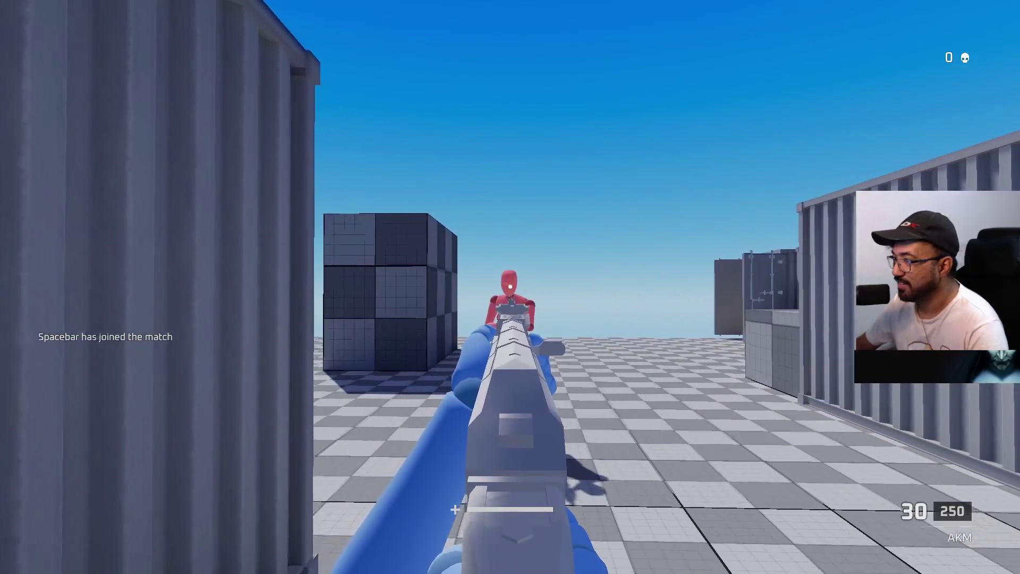
key(2)
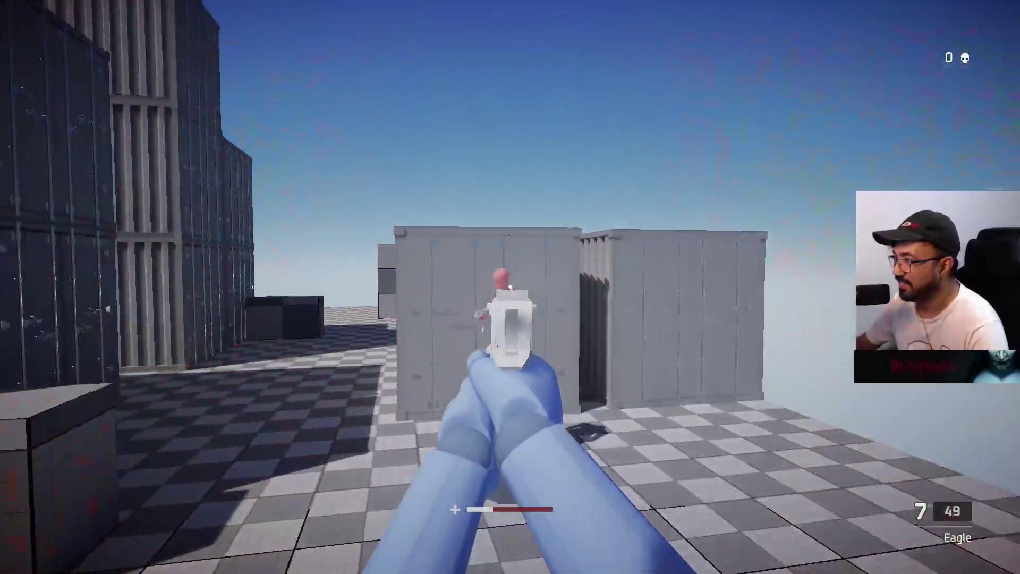
click(510, 287)
click(510, 287)
click(510, 287)
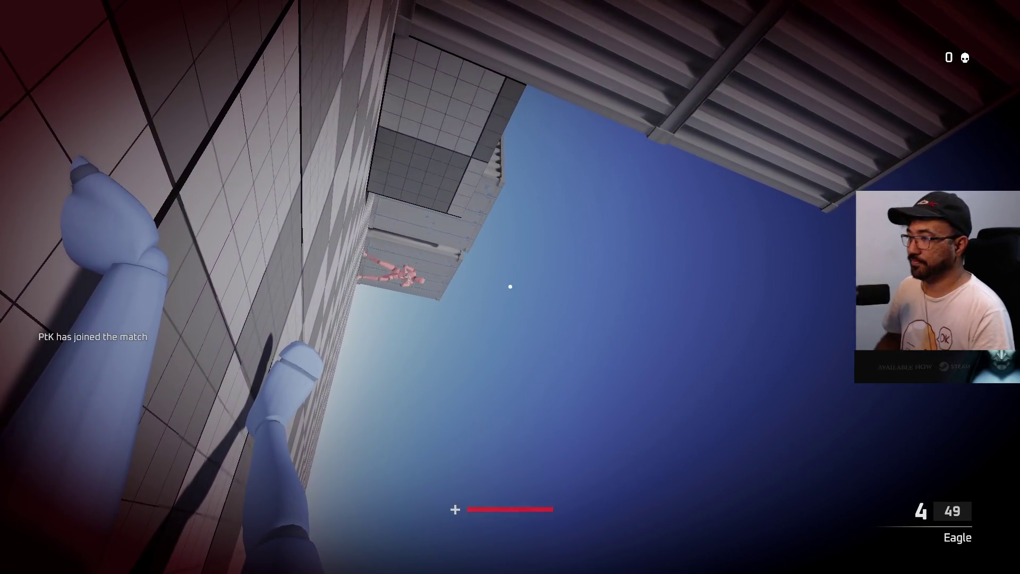
Step: After respawning, move through the map, switch to the AKM and kill the red enemy
key(2)
key(w)
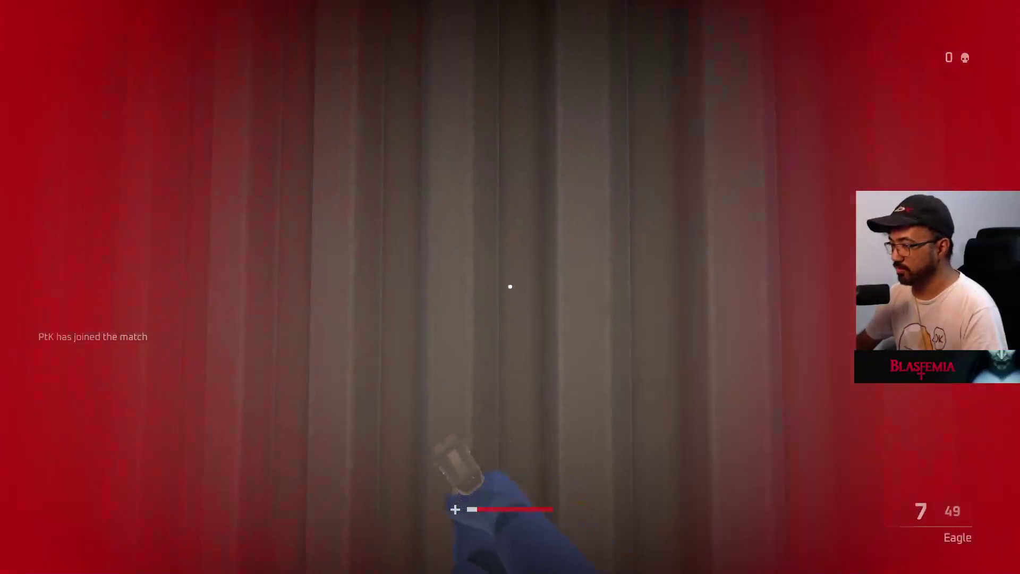
key(Tab)
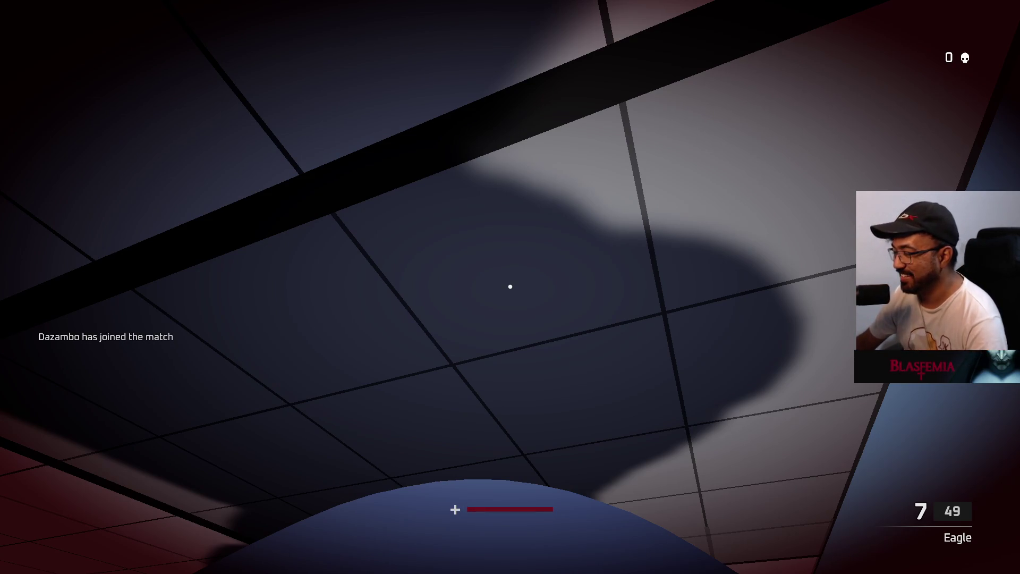
key(1)
key(w)
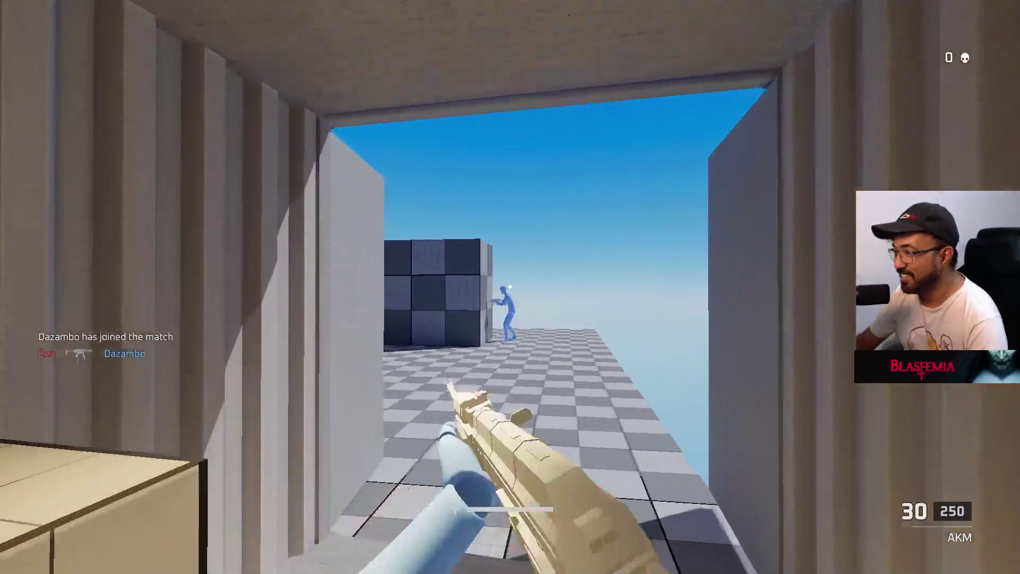
click(511, 287)
click(510, 287)
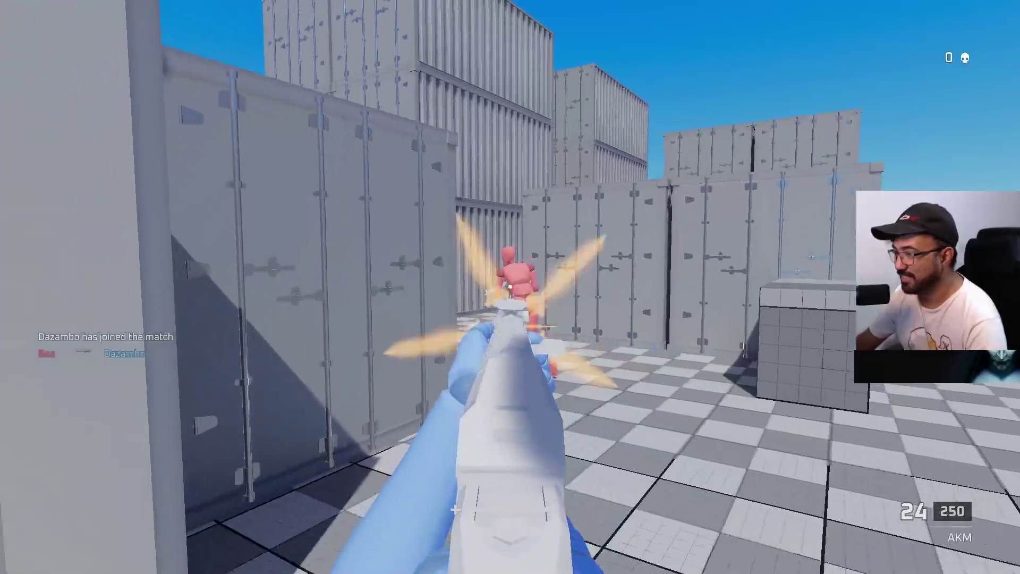
click(510, 287)
click(510, 287)
click(510, 287)
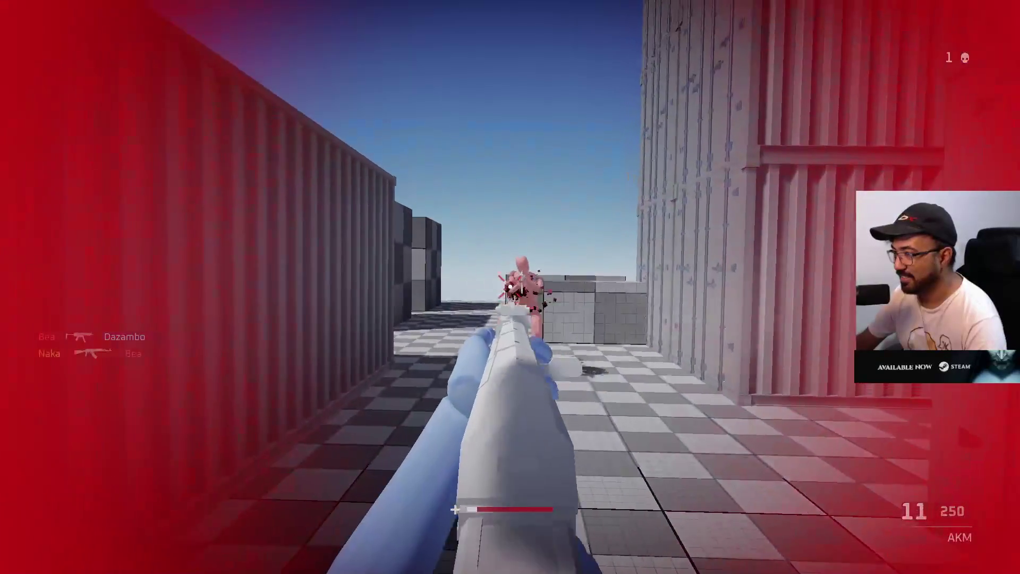
click(510, 287)
Step: Reload the AKM and keep firing at the enemy in the yard
key(r)
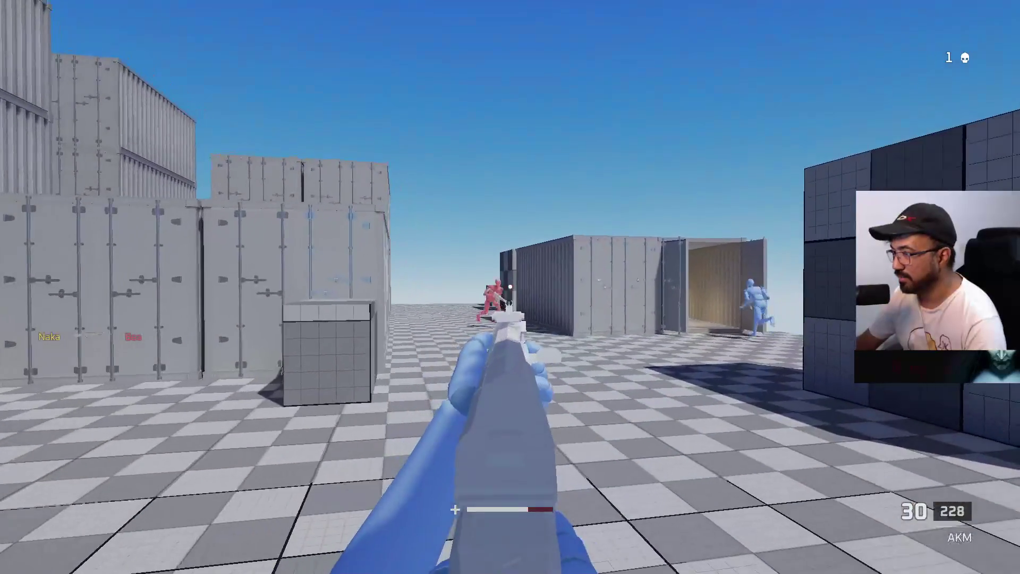
click(511, 287)
click(510, 287)
click(511, 287)
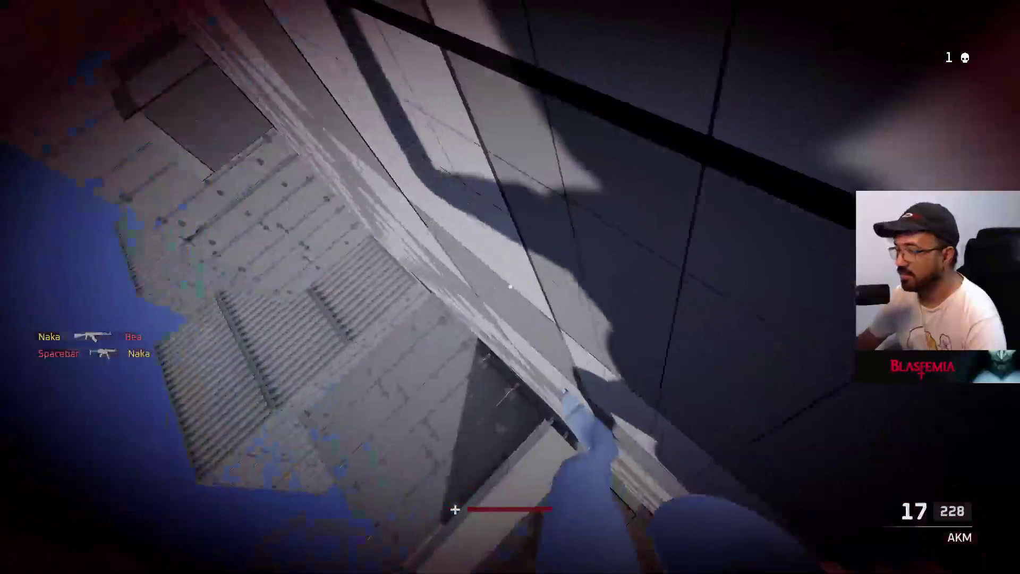
Step: Leave the game and bring the Unity editor back via the taskbar
key(super)
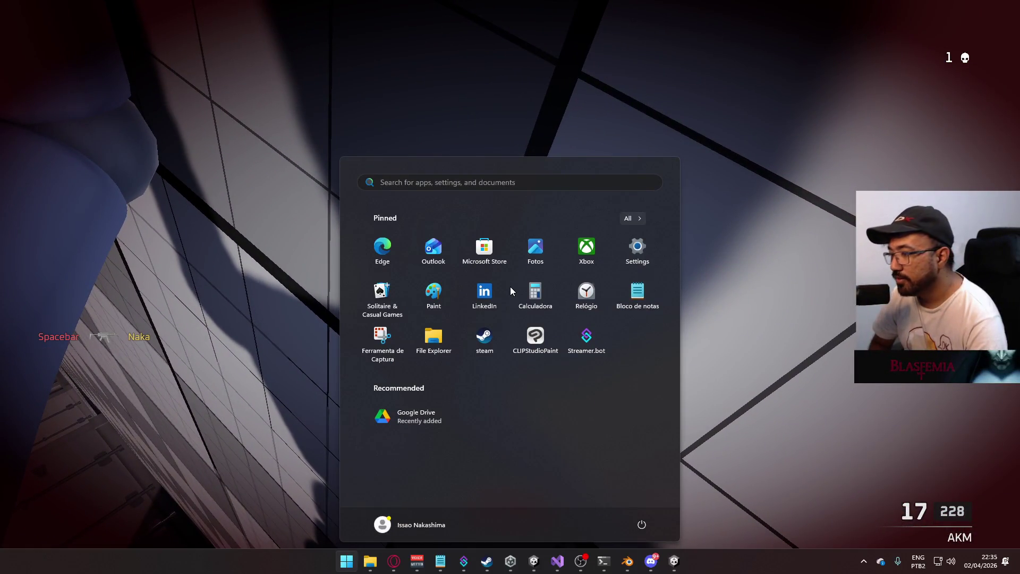
key(Escape)
key(super)
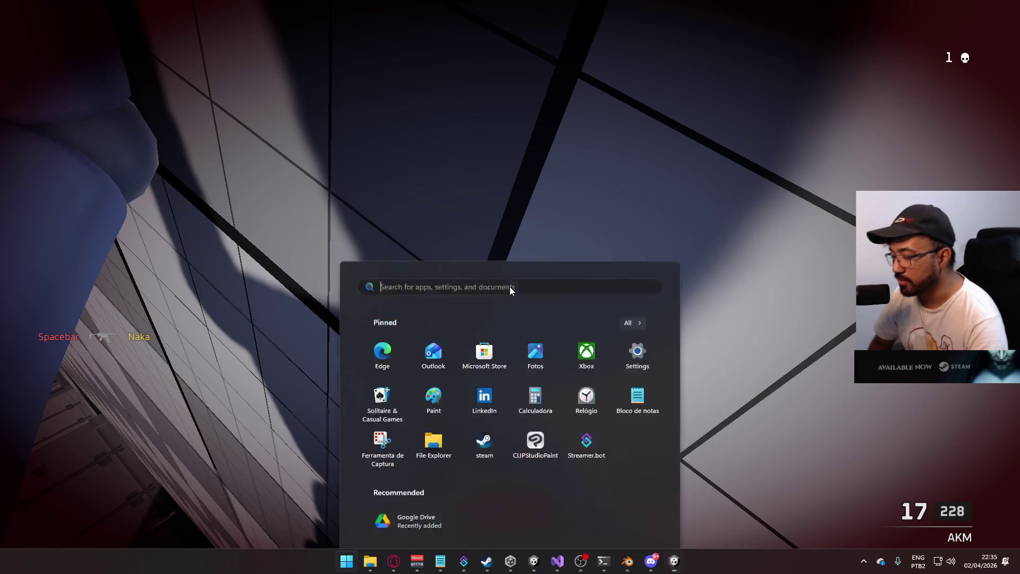
click(537, 562)
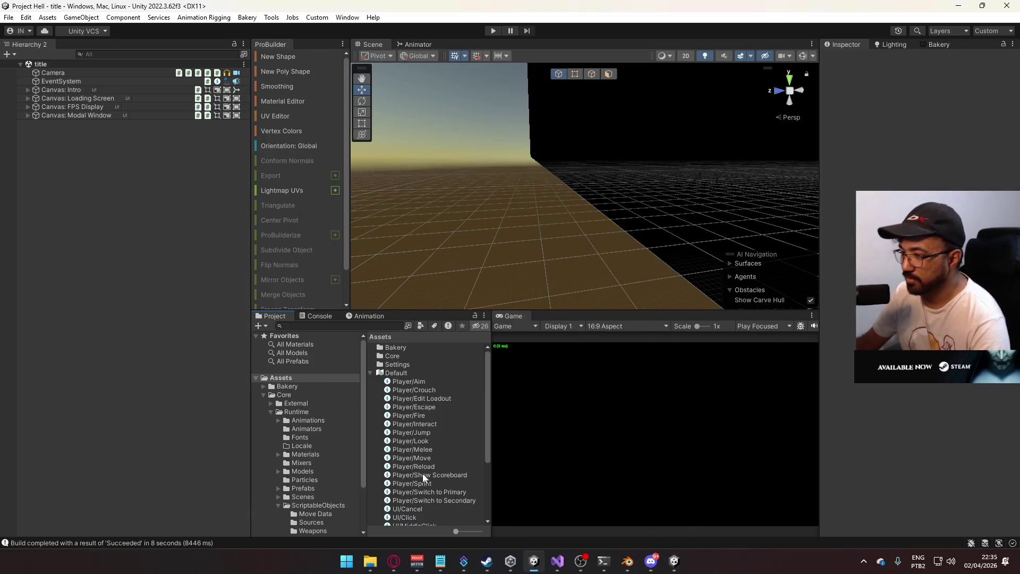
Step: Open the Default input action asset in the input actions editor and browse its UI and Player maps
click(393, 373)
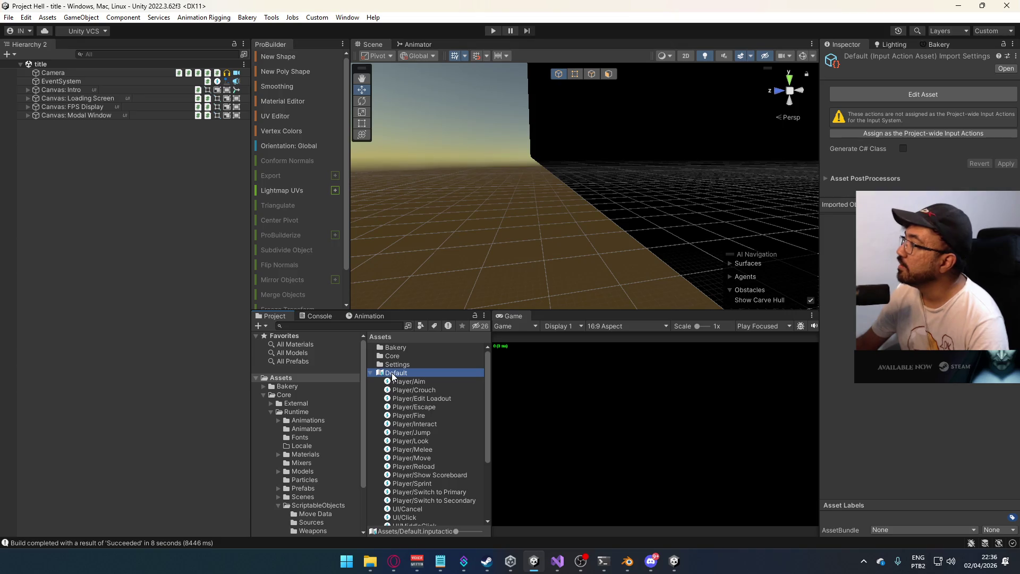
click(895, 96)
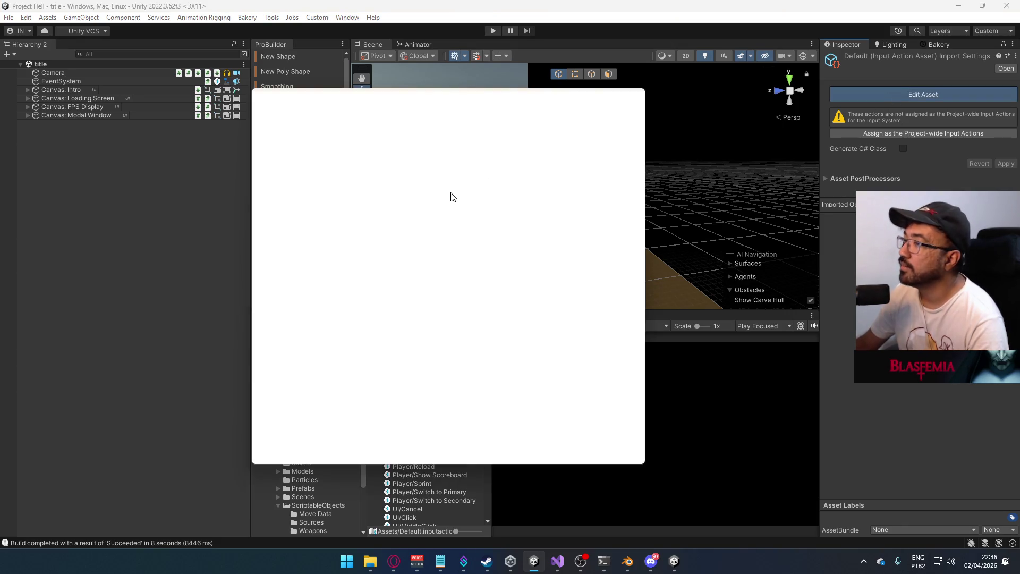
click(304, 143)
click(299, 132)
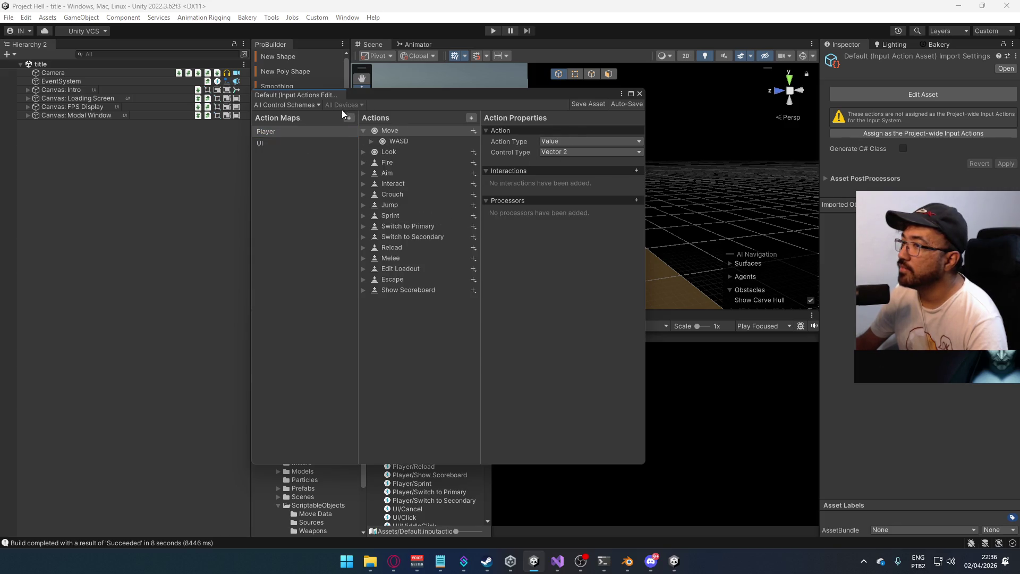
click(295, 131)
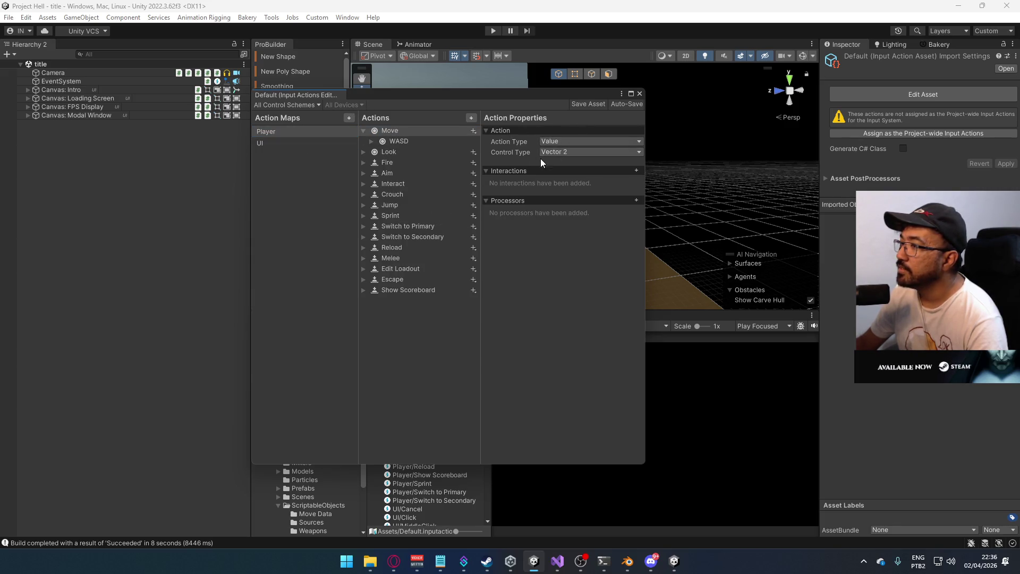
click(364, 131)
click(270, 130)
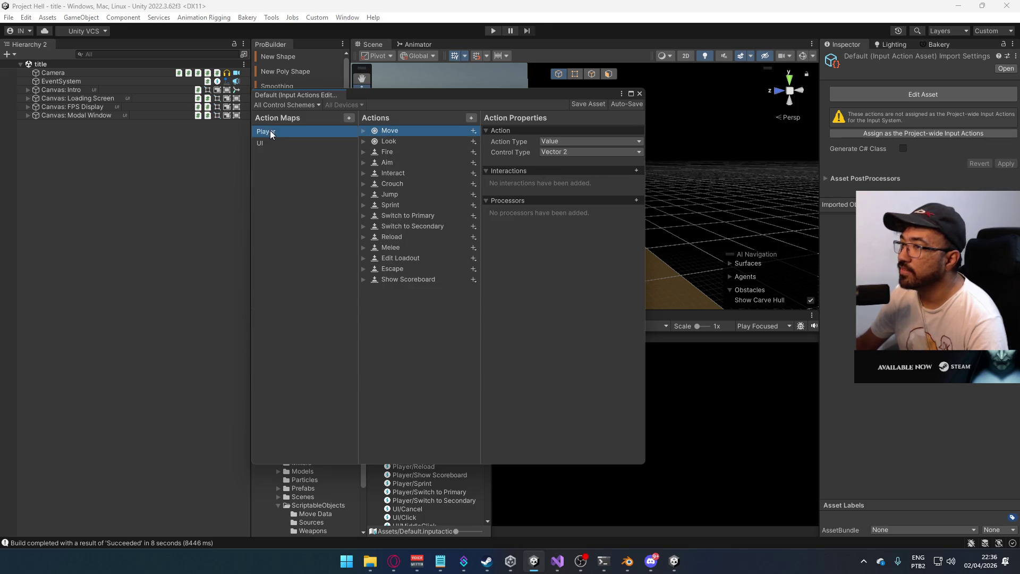
click(264, 133)
Step: Review the control schemes, inspecting the Keyboard&Mouse devices and switching to Gamepad
click(292, 105)
click(298, 127)
click(282, 105)
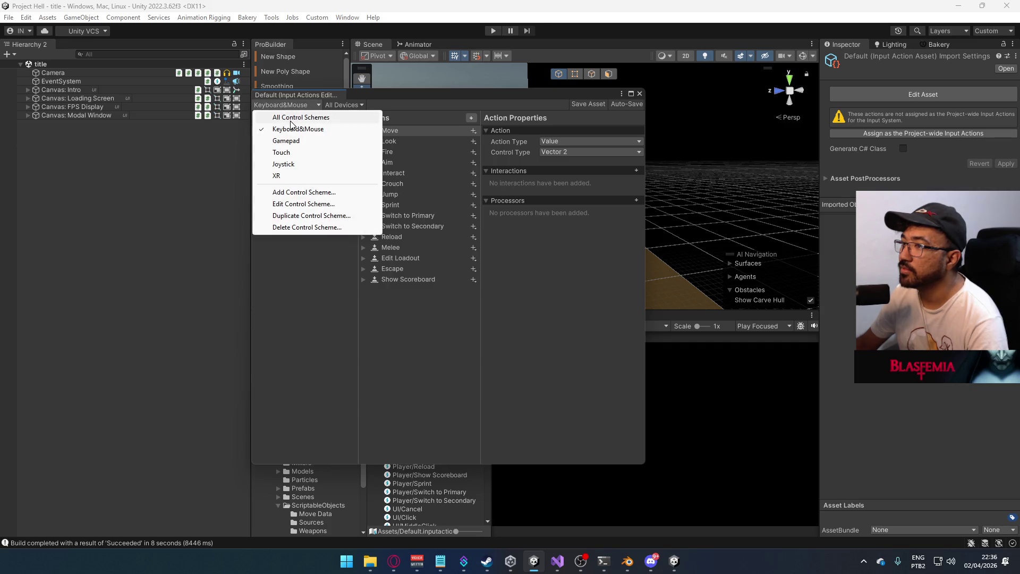
click(317, 203)
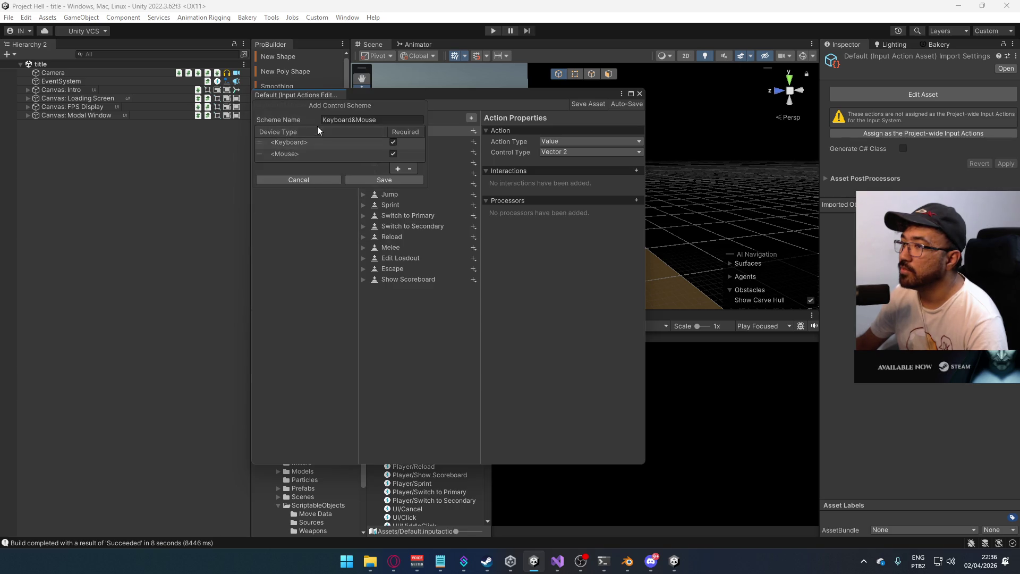
click(322, 178)
click(296, 106)
click(286, 140)
click(290, 105)
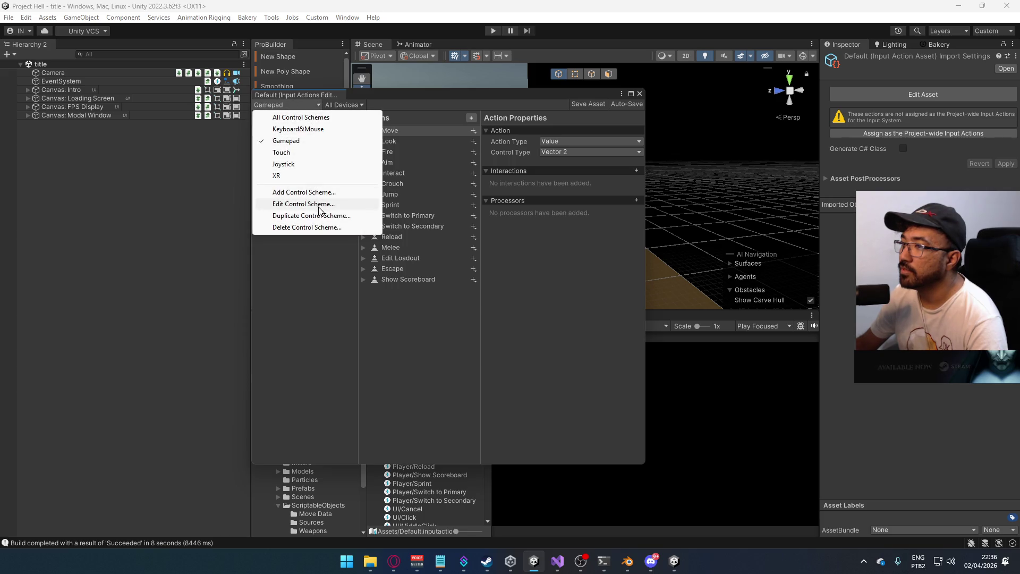
Step: Delete the Gamepad and Touch control schemes
click(316, 228)
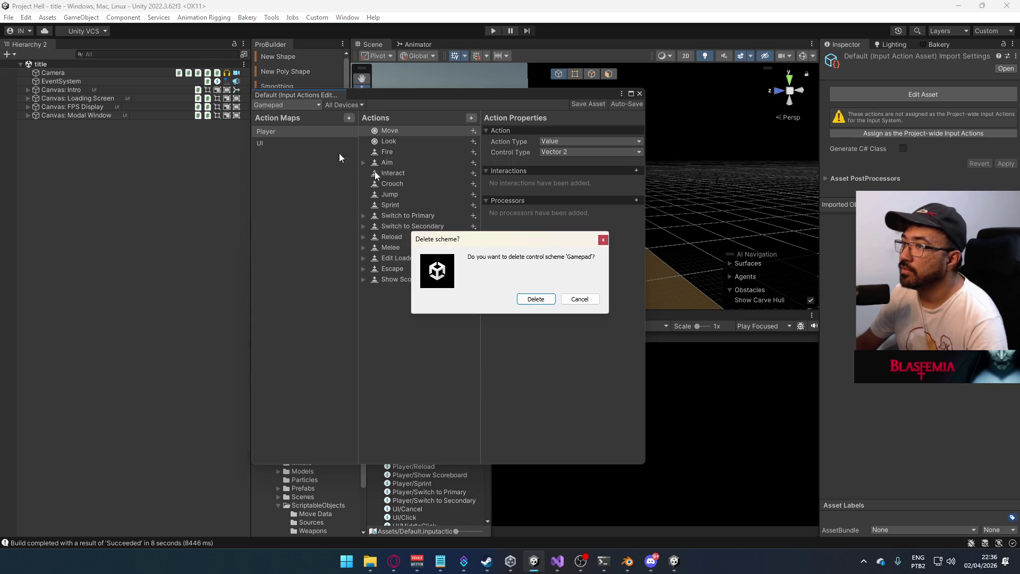
click(532, 300)
click(287, 105)
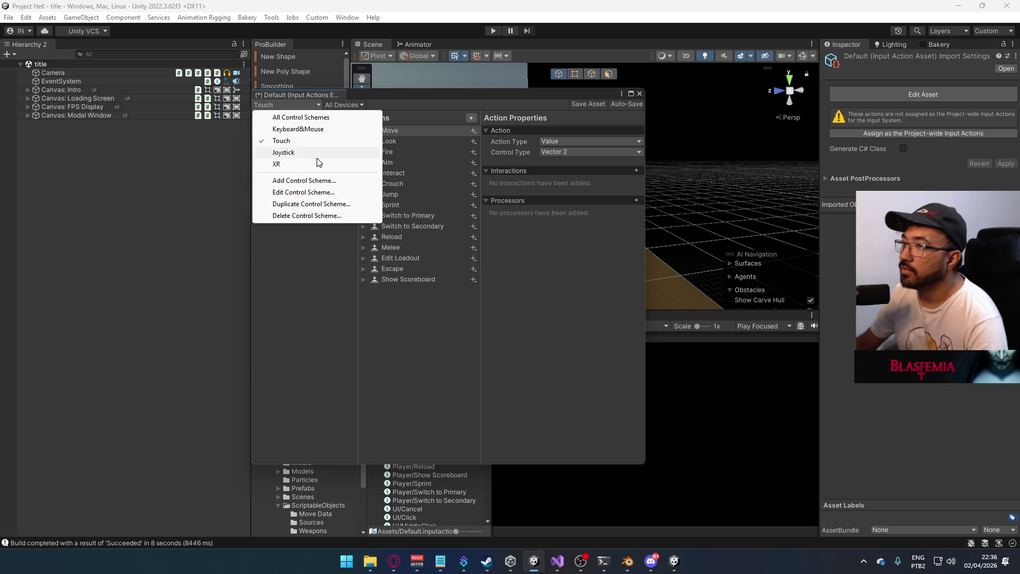
click(305, 141)
click(343, 104)
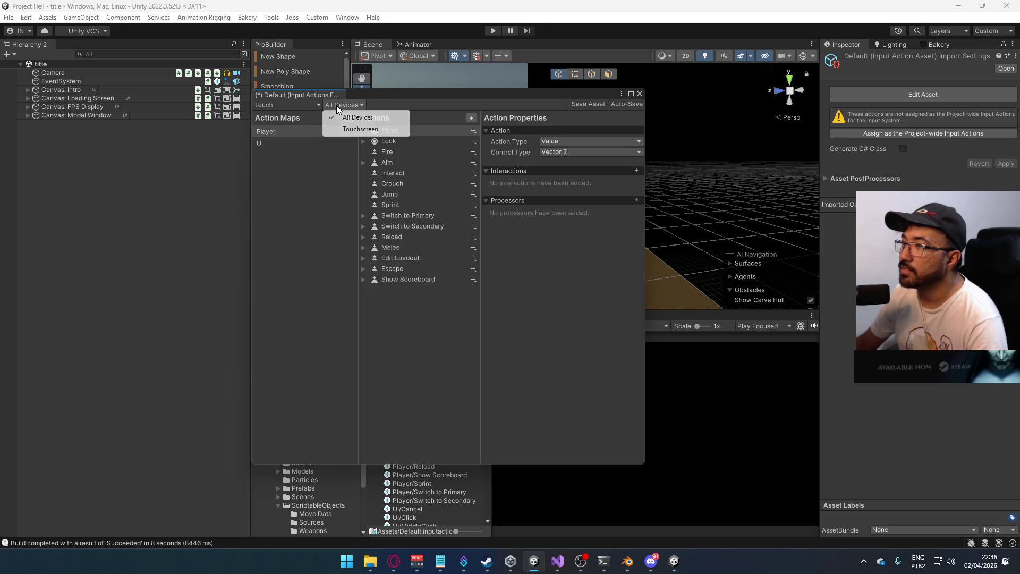
click(287, 104)
click(316, 211)
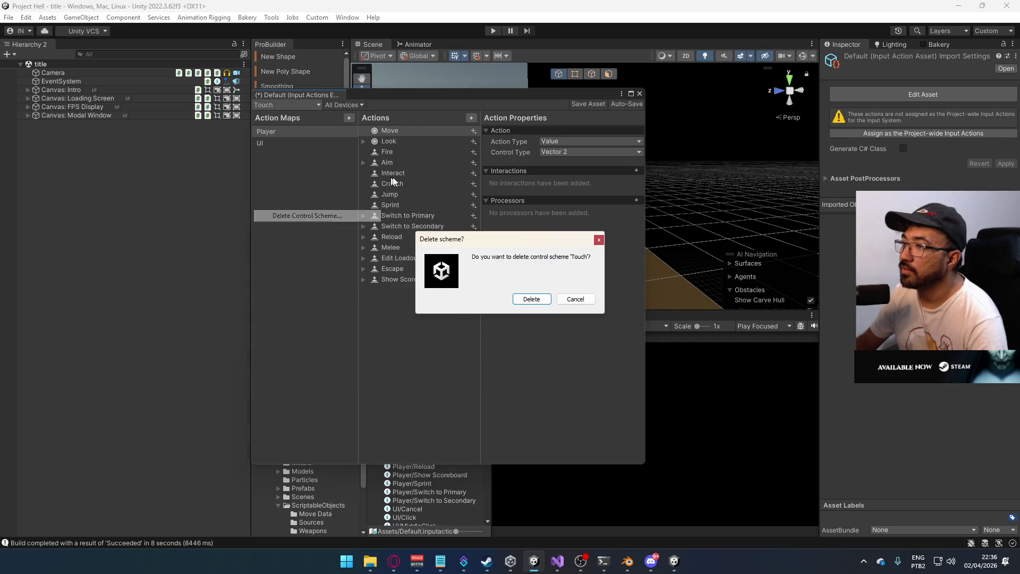
click(532, 299)
Step: Delete the Joystick and XR control schemes, leaving Keyboard&Mouse selected
click(293, 105)
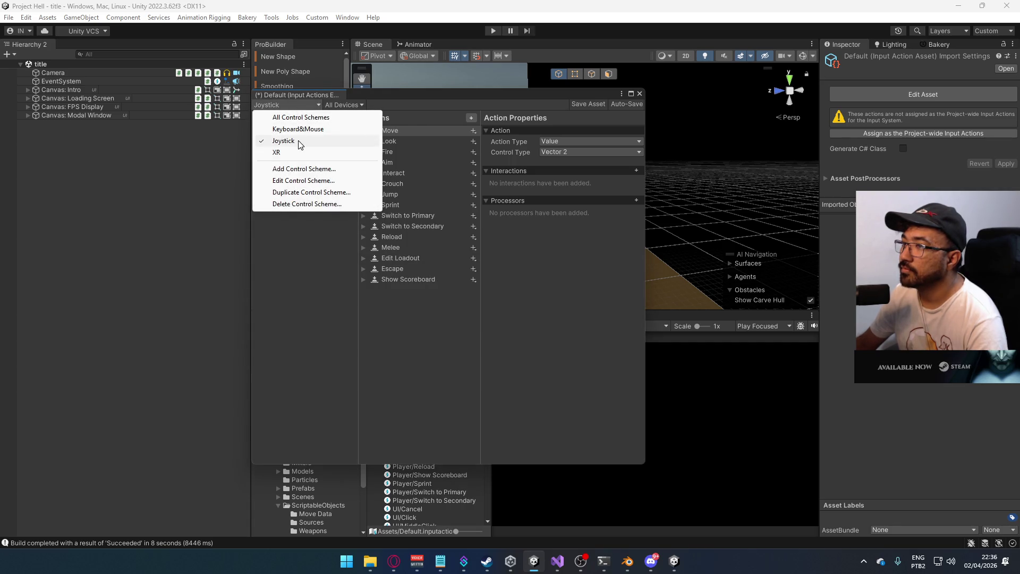
click(296, 141)
click(292, 104)
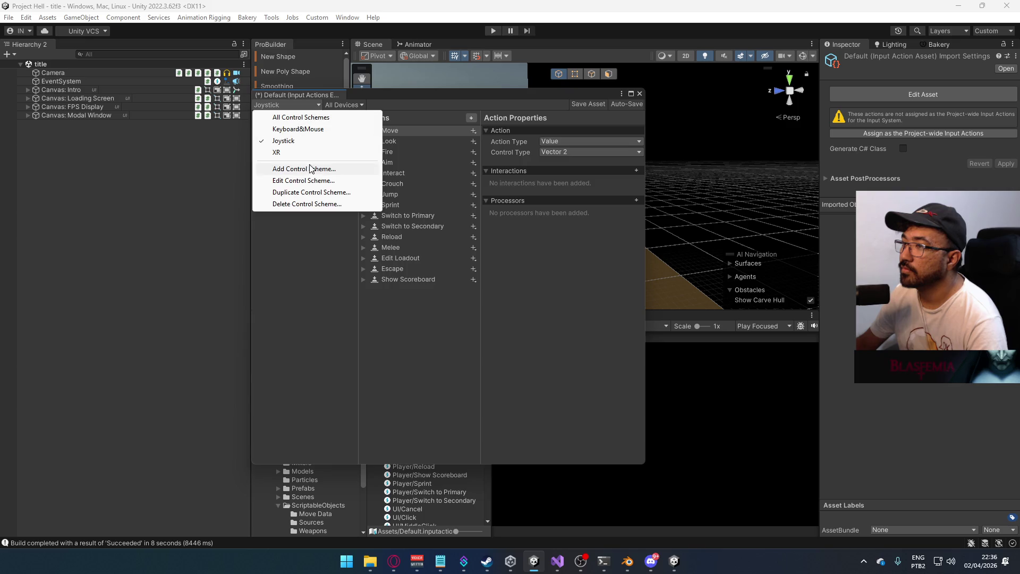
click(307, 204)
click(532, 298)
click(285, 105)
click(287, 141)
click(290, 105)
click(310, 192)
click(527, 298)
click(291, 106)
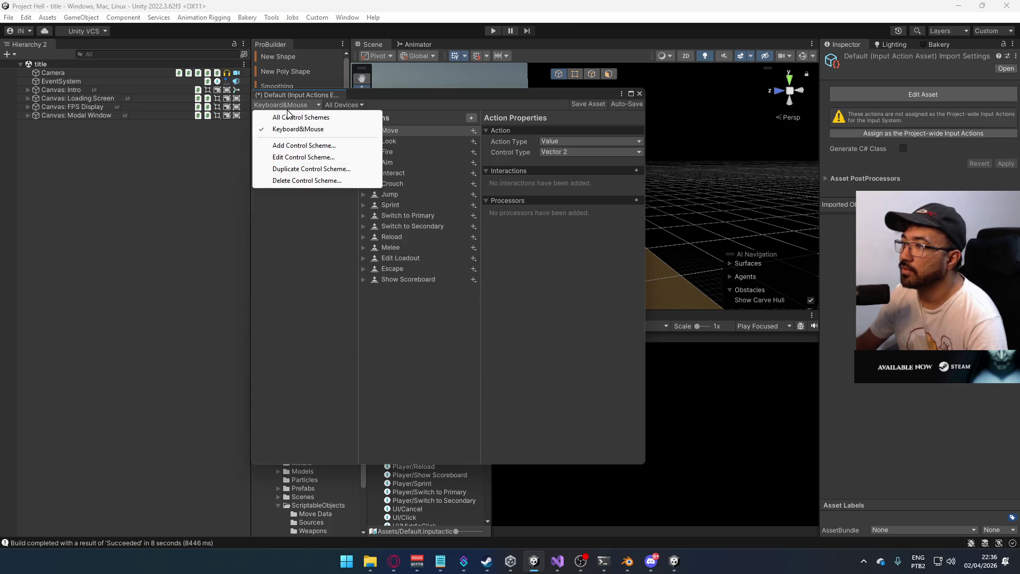
click(298, 129)
Step: Inspect the Move action's WASD bindings and the Fire action's mouse binding
click(363, 130)
click(400, 141)
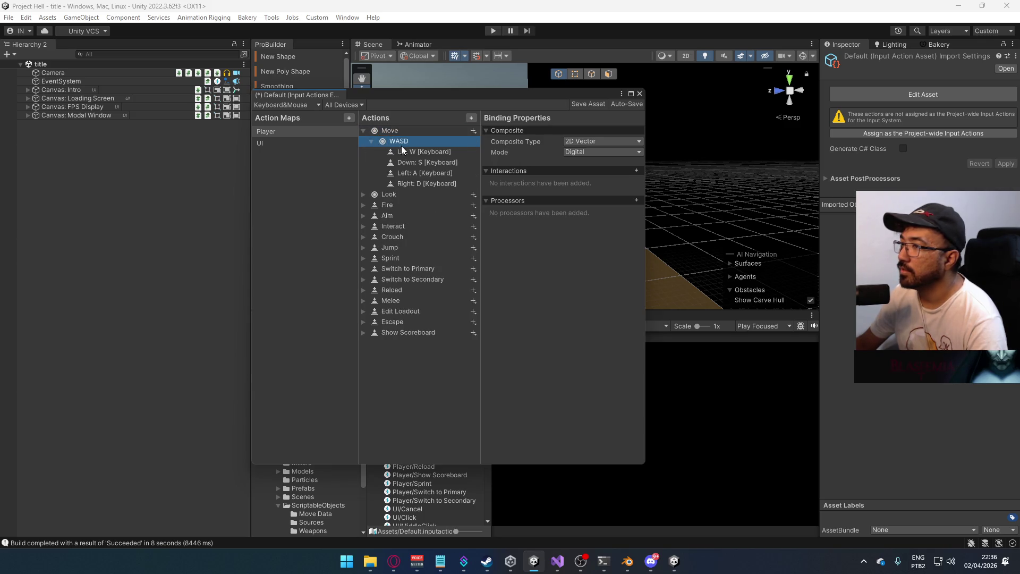
click(404, 152)
click(415, 162)
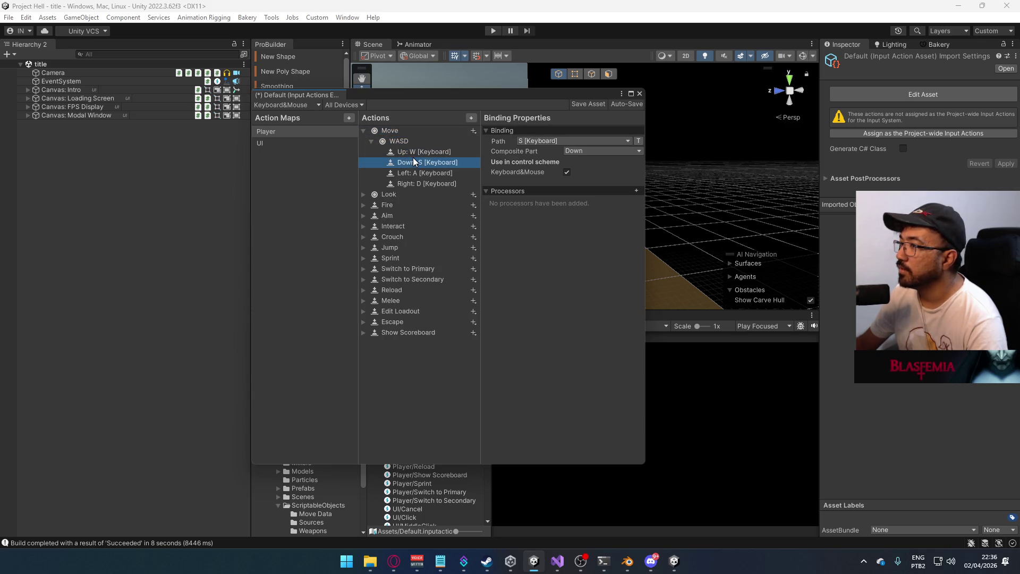
click(387, 197)
click(364, 205)
click(397, 215)
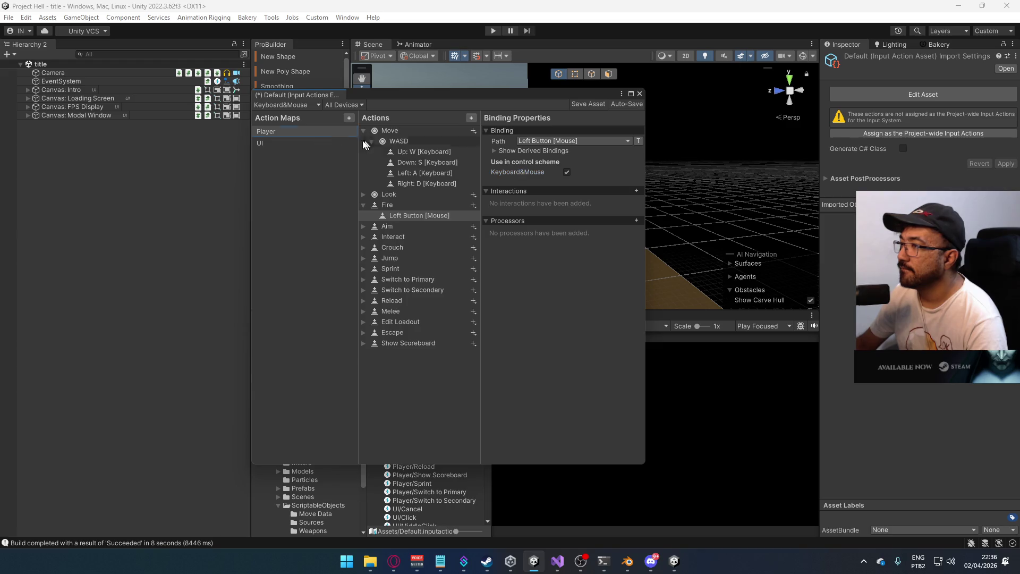
Step: Edit the Keyboard&Mouse scheme, adding and then removing an extra keyboard device
click(284, 106)
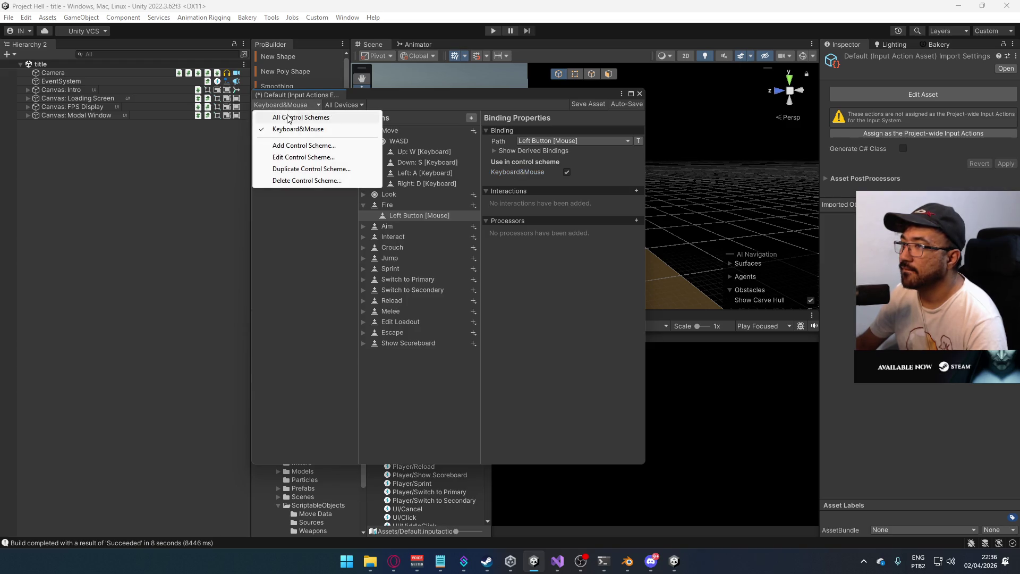
click(303, 157)
click(397, 169)
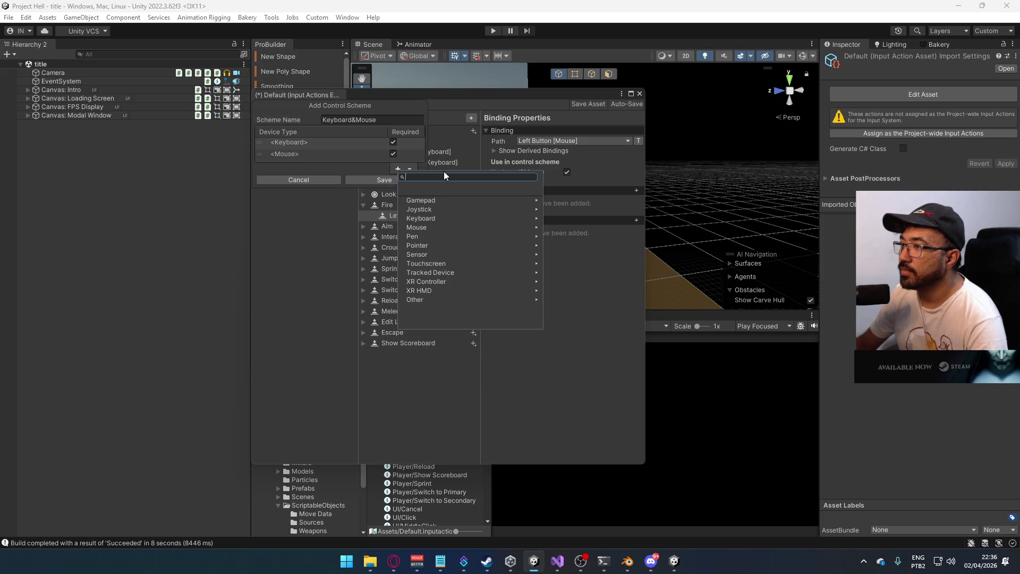
click(425, 221)
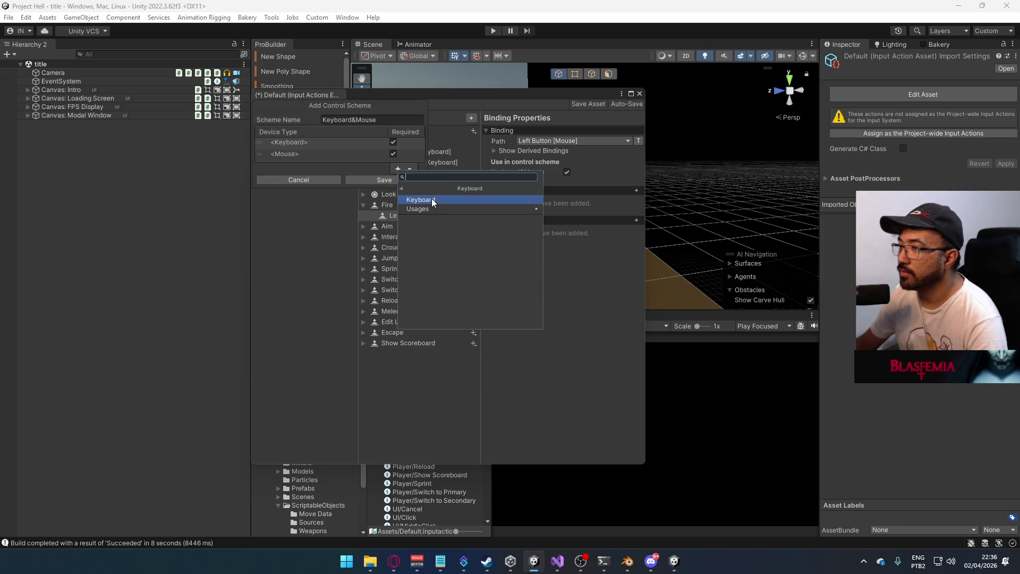
click(432, 199)
click(316, 166)
click(410, 180)
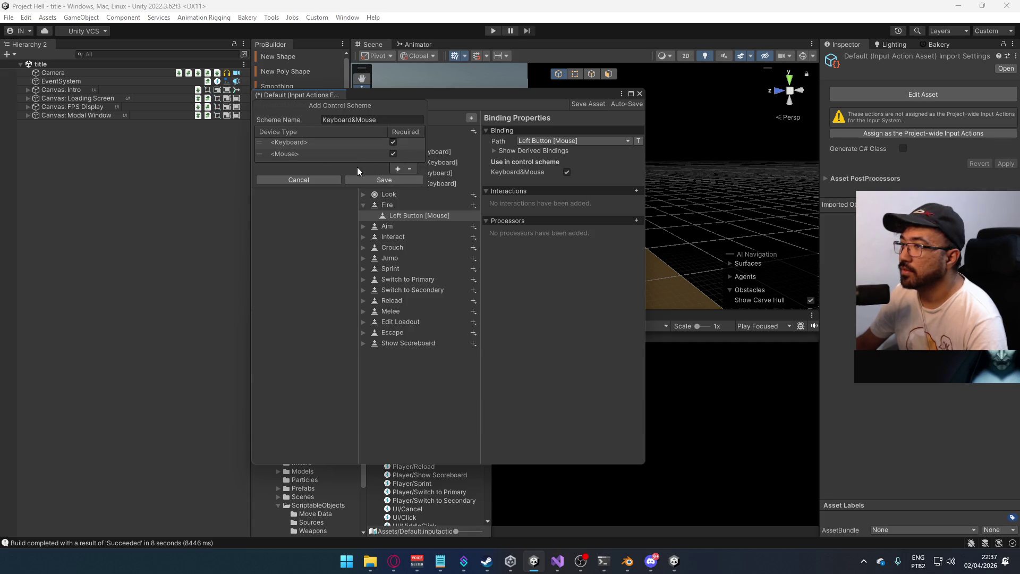
Step: Add an HID device from Other, then remove it, leaving only Keyboard and Mouse
click(398, 169)
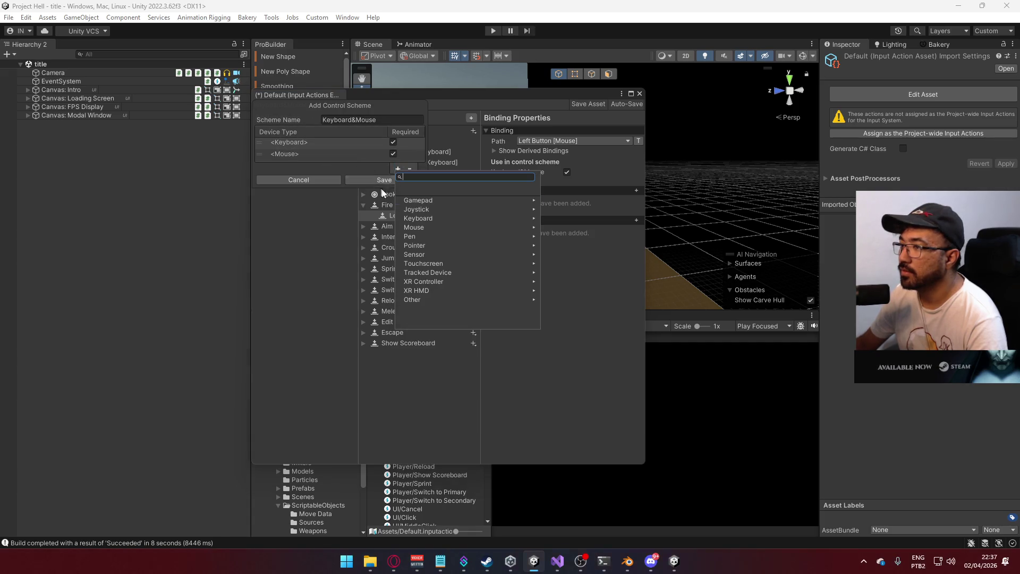
click(428, 299)
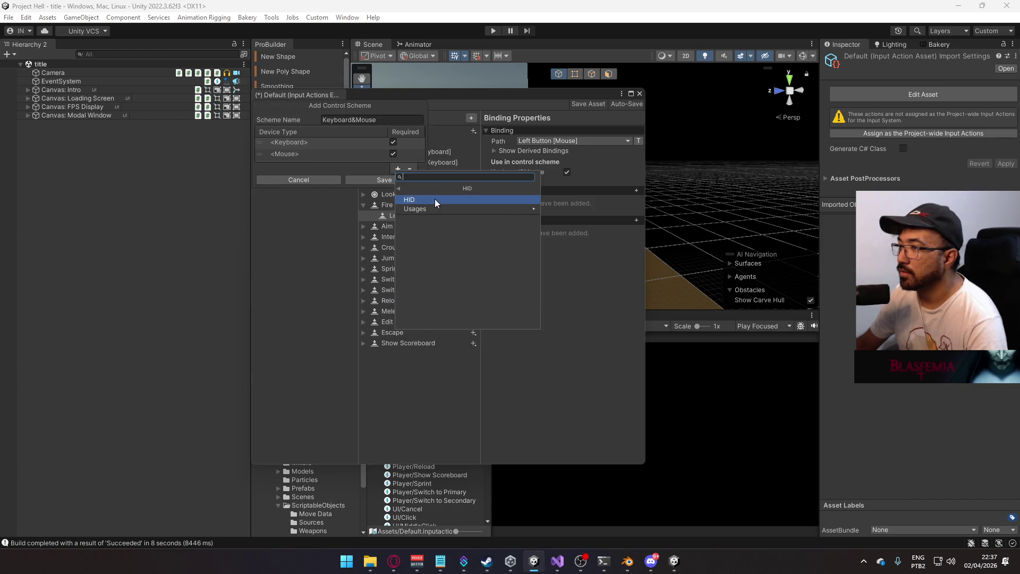
click(434, 199)
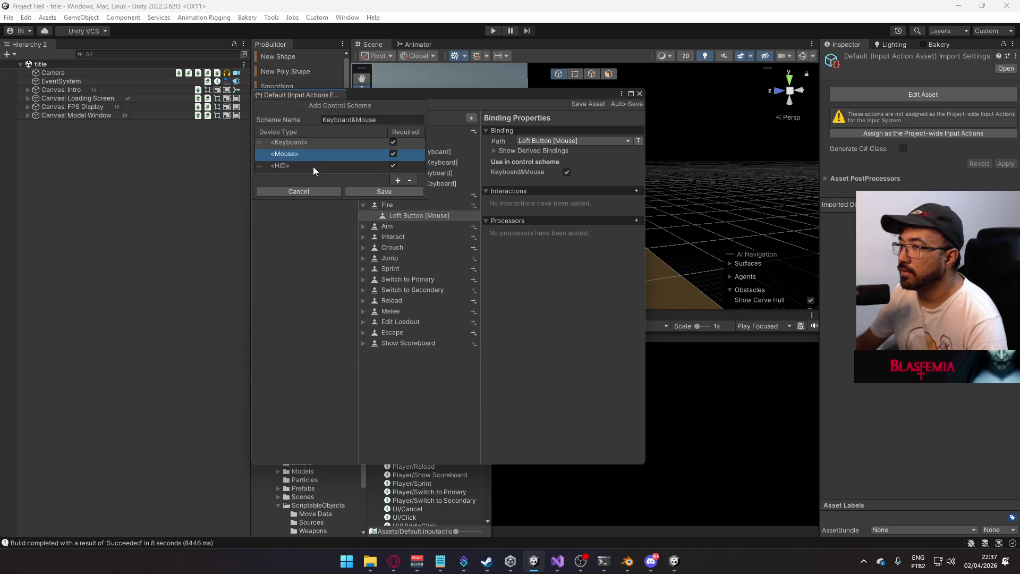
click(409, 181)
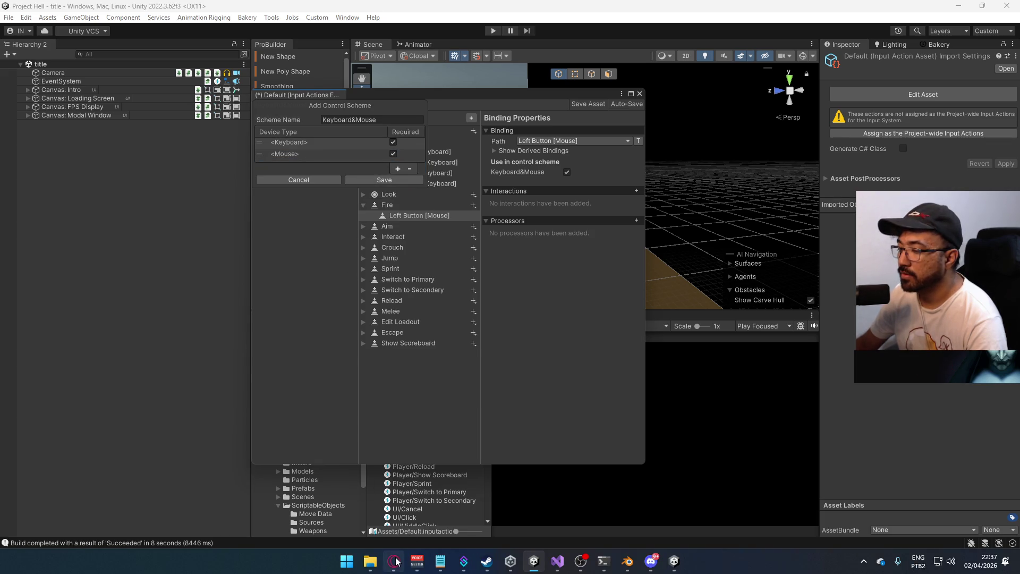
click(395, 561)
Step: Search Google for 'unity not detecting hyperx pulsefire'
drag(244, 73, 80, 75)
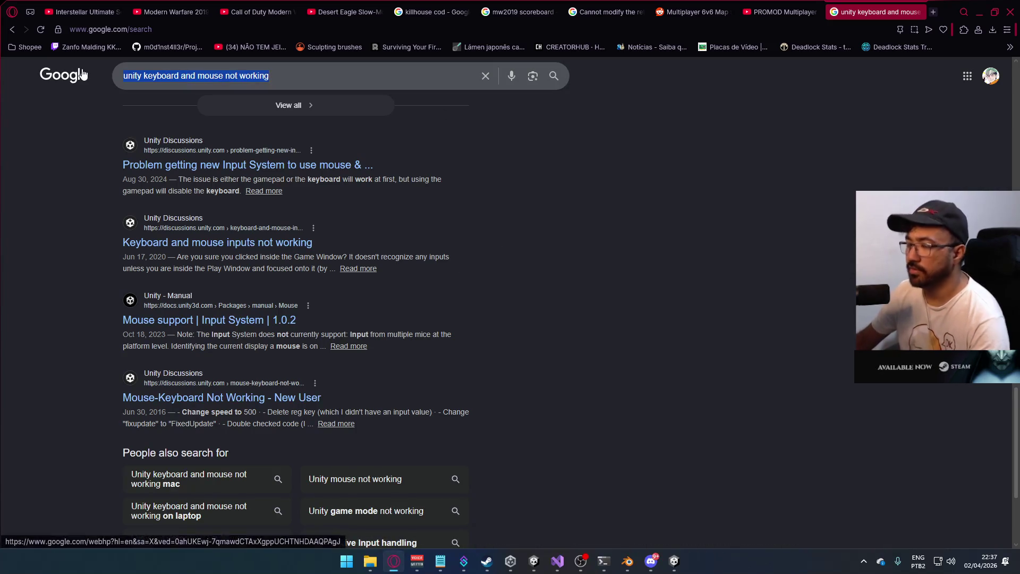
text(unity not )
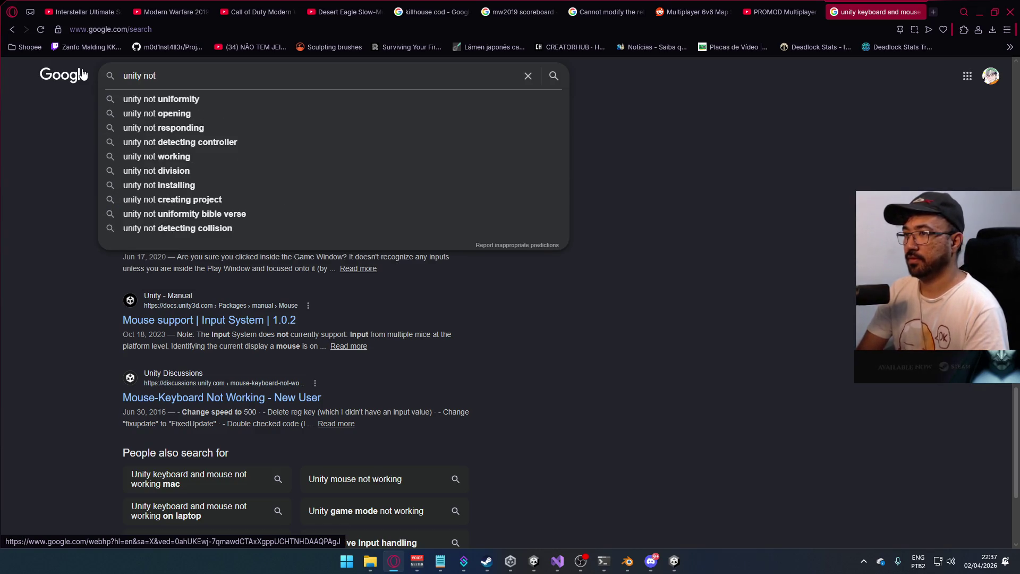
text(detecting )
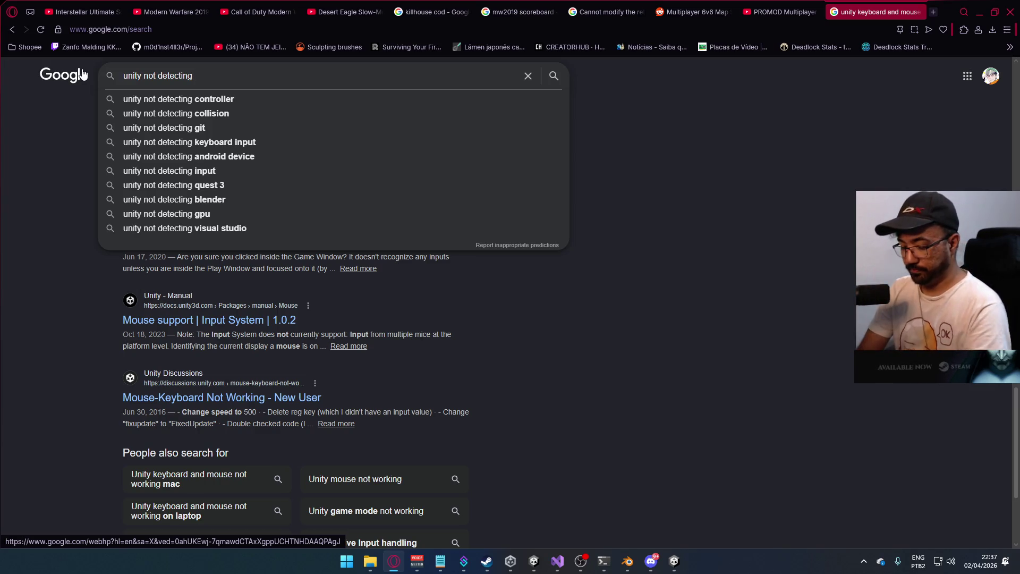
text(pulsefire)
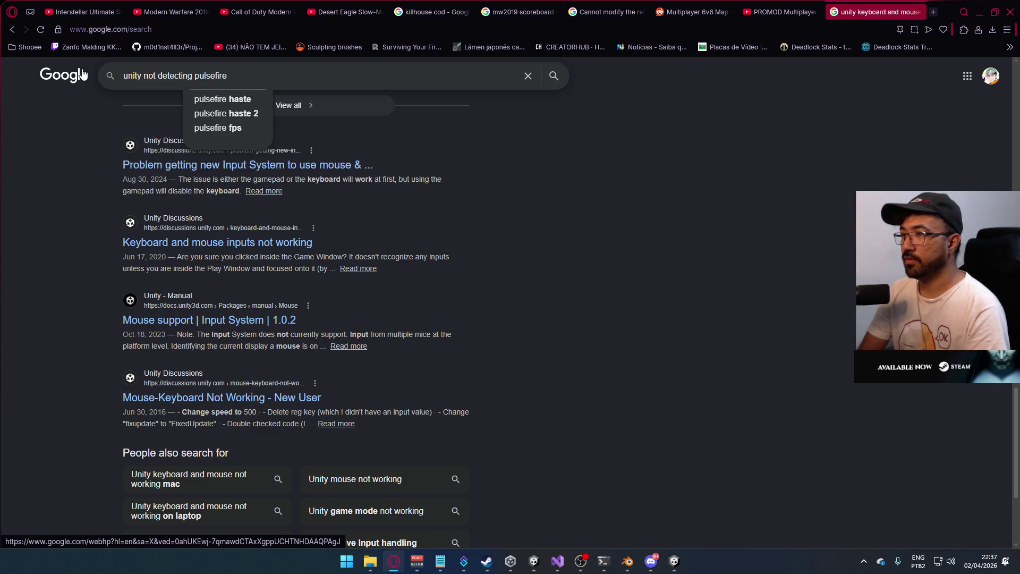
key(BackSpace)
key(BackSpace)
key(BackSpace)
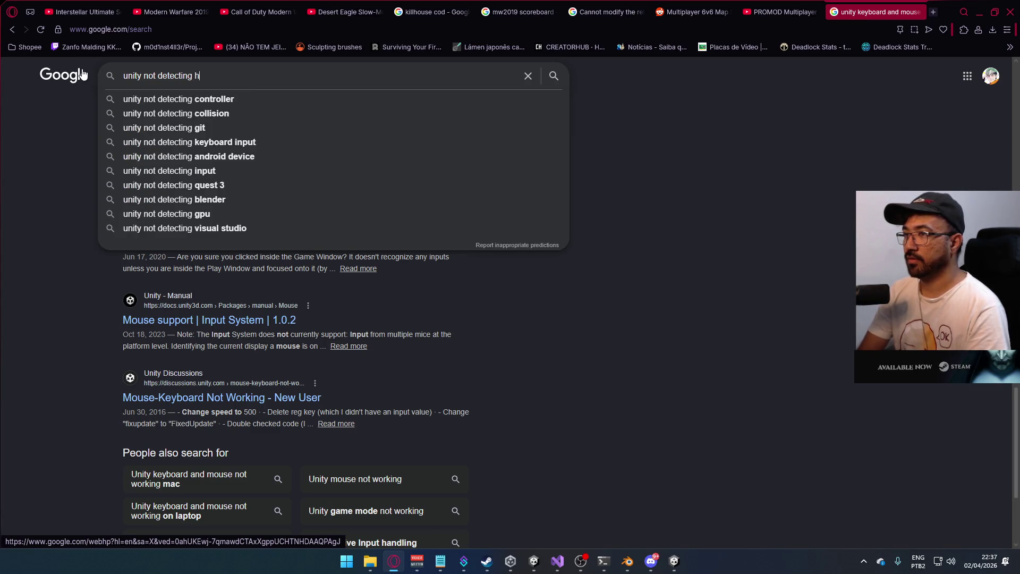
text(hyperx )
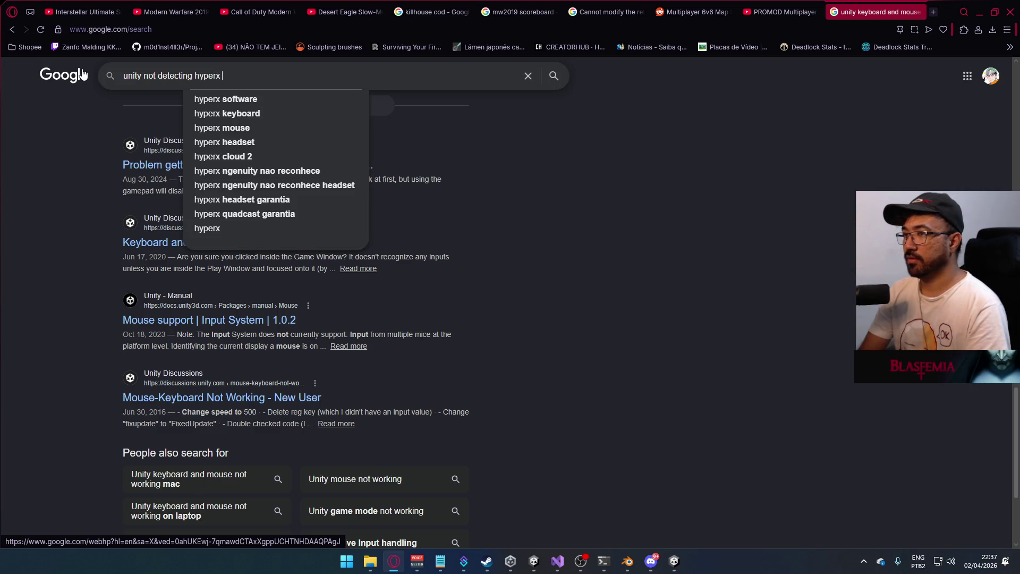
text(pulsefire)
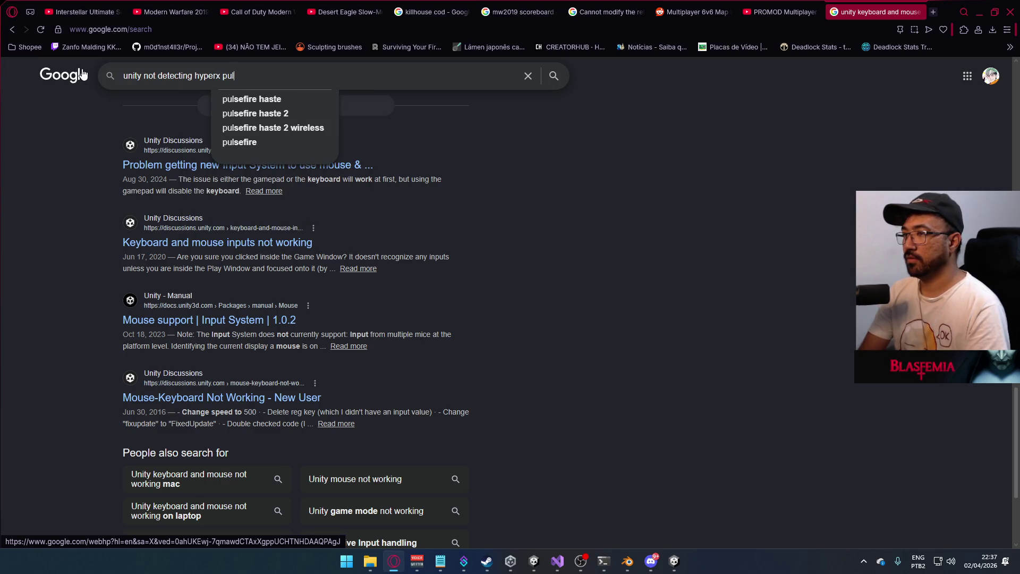
key(Return)
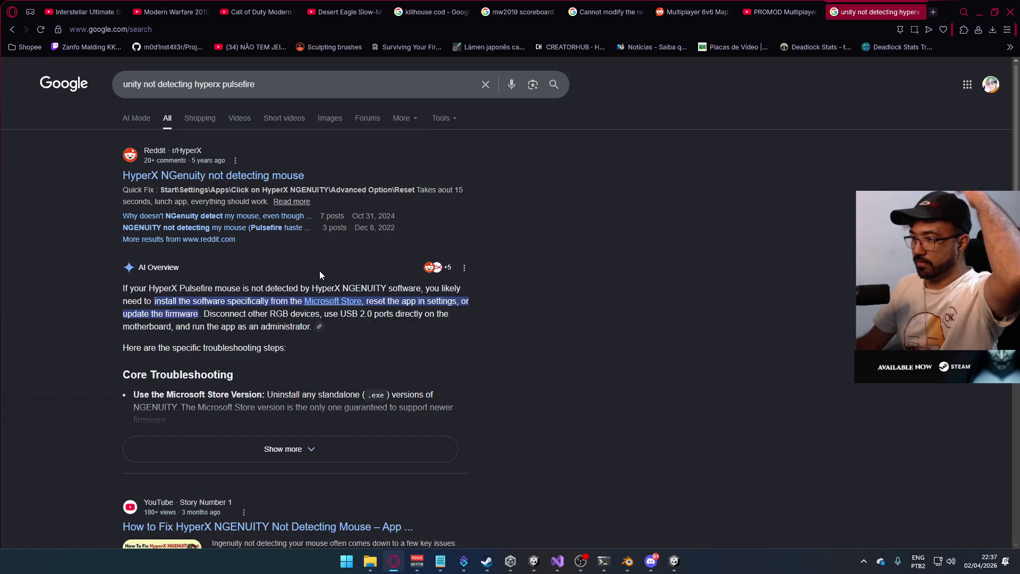
Step: Change the query to 'unity not detecting hyperx alloy origin' and skim the results
double_click(265, 88)
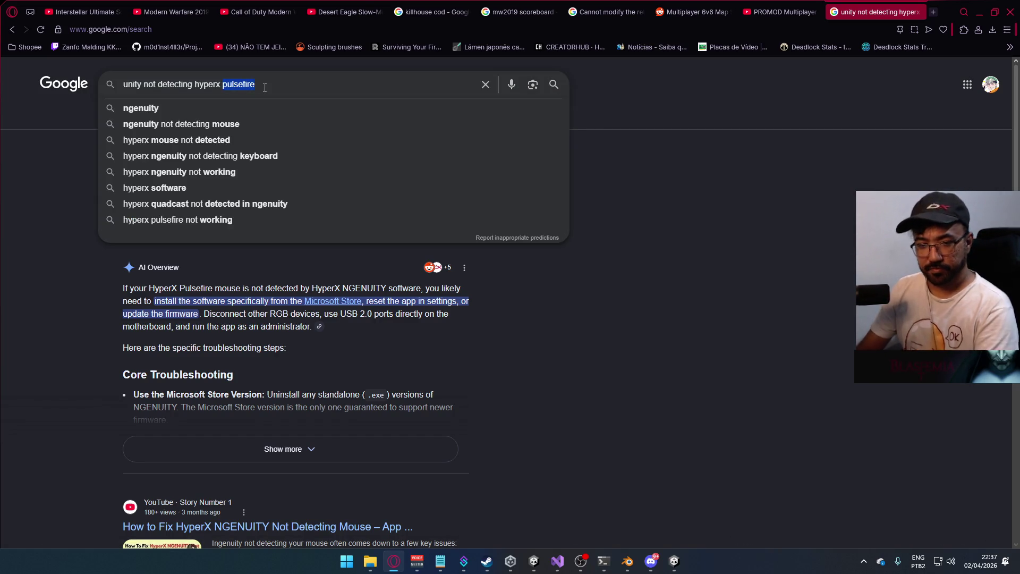
text(alloy origin)
key(Return)
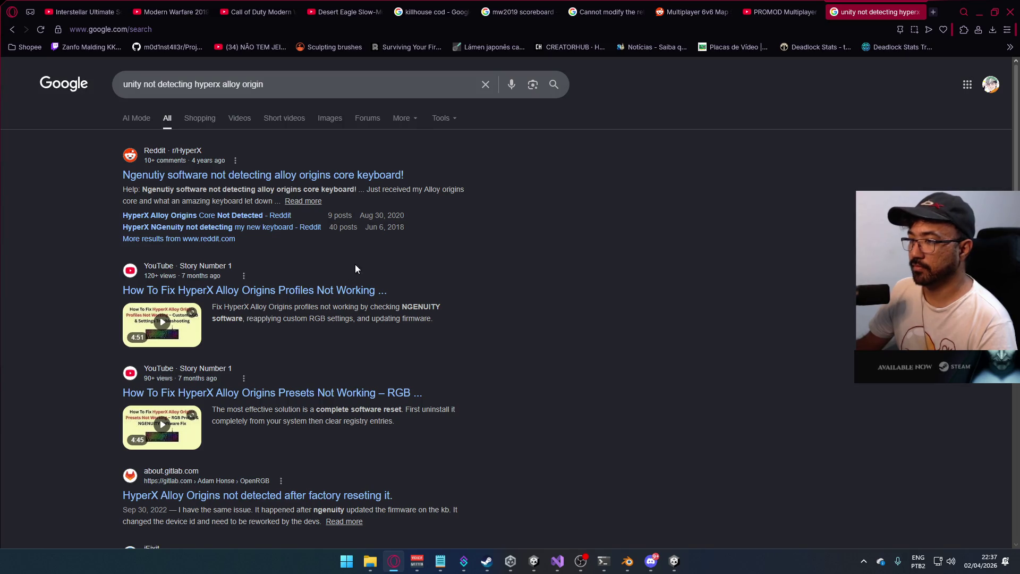
scroll(332, 256, down, 3)
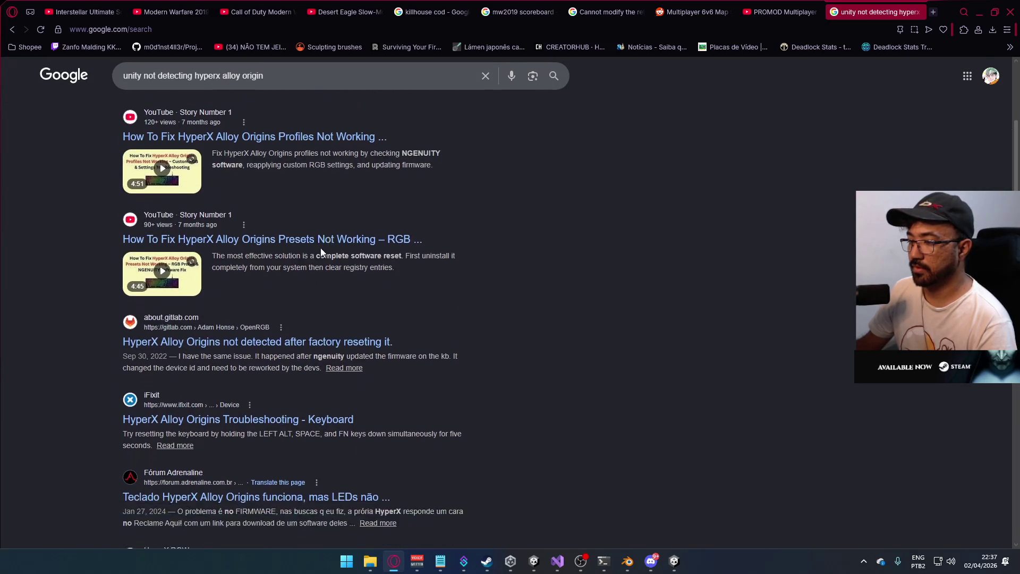
scroll(326, 262, up, 4)
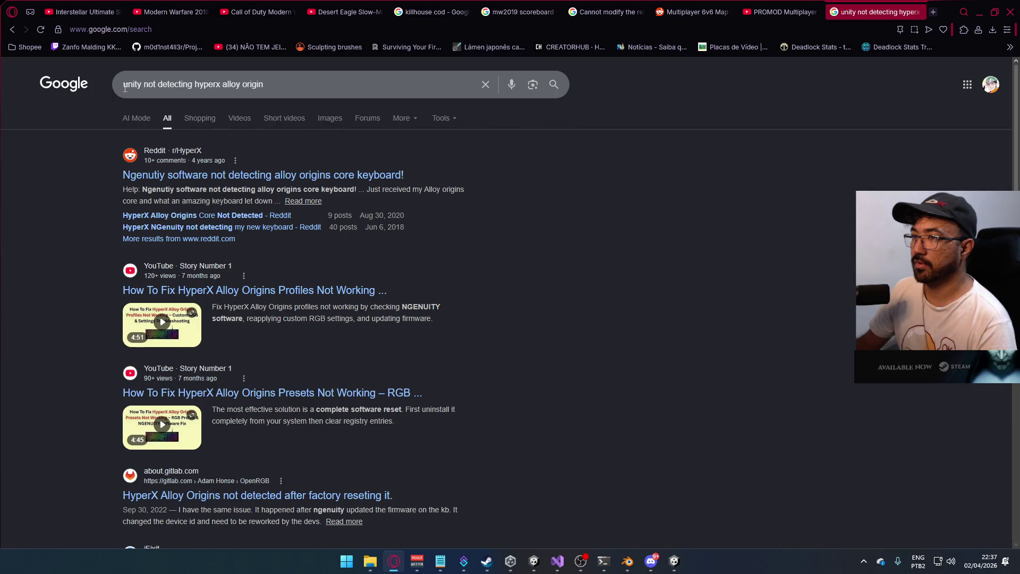
Step: Put "unity" in quotes, rerun the search, review results, and close the tab
click(125, 88)
text(")
key(Right)
key(Right)
key(Right)
text(")
key(Return)
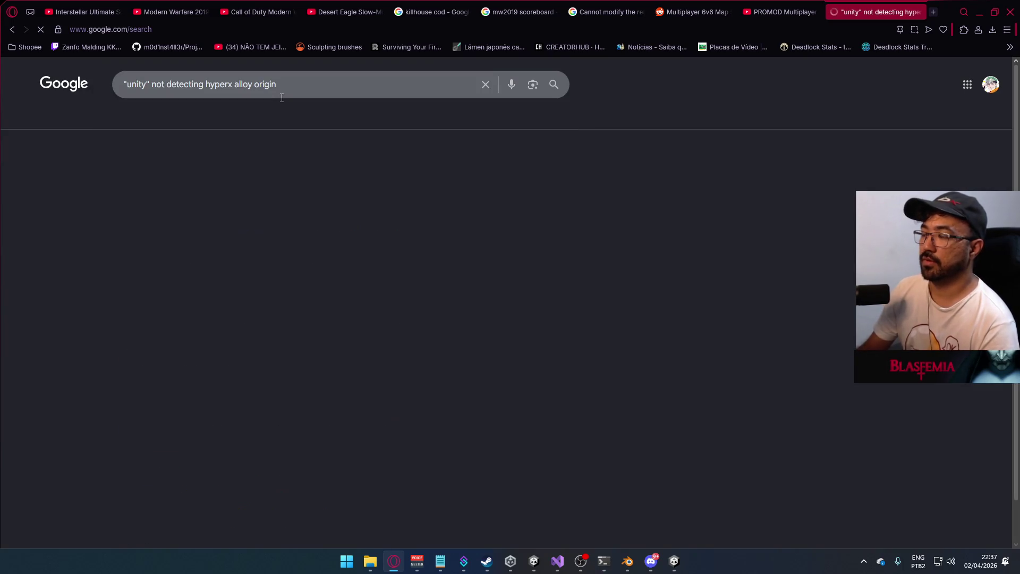
scroll(313, 276, down, 3)
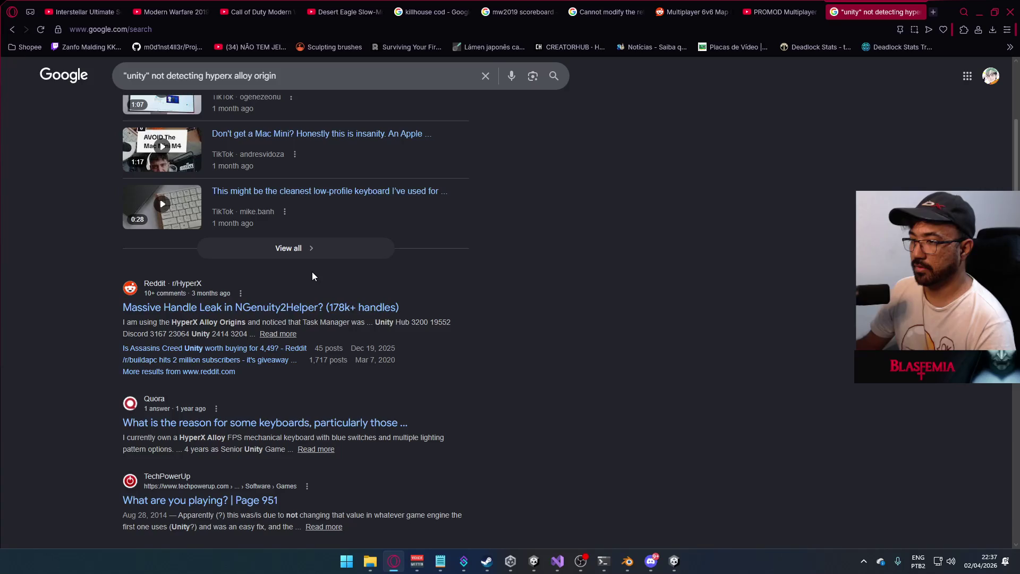
scroll(244, 271, down, 3)
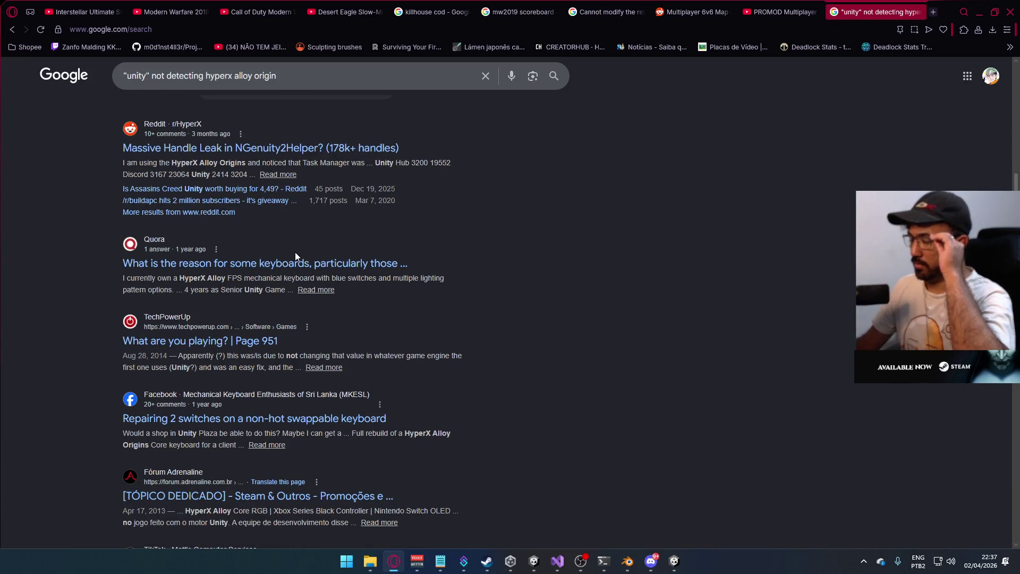
scroll(288, 263, down, 2)
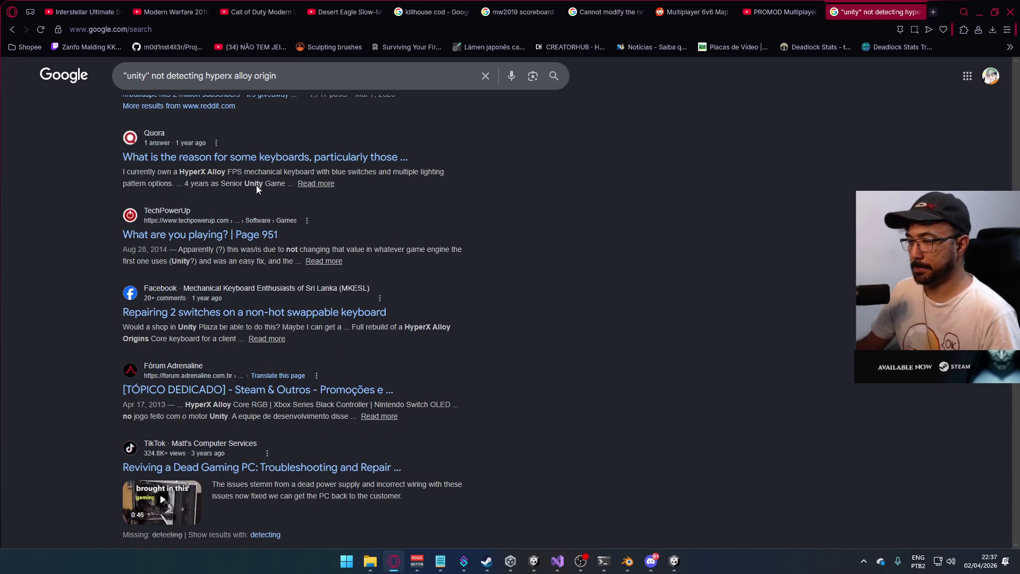
click(921, 12)
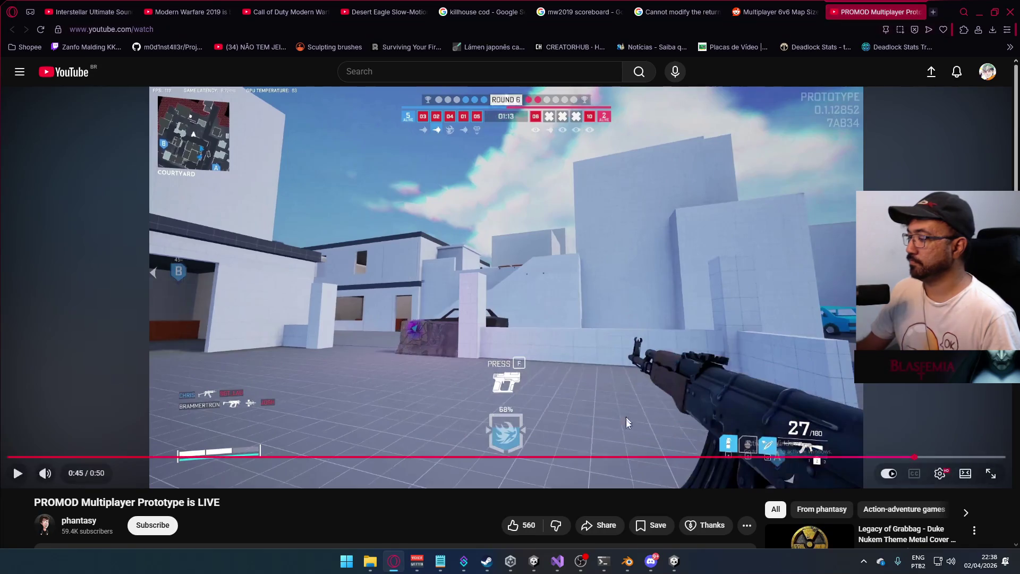
Step: Save the Keyboard&Mouse scheme, close the Input Actions window, and save Assets/Default.inputactions
click(674, 559)
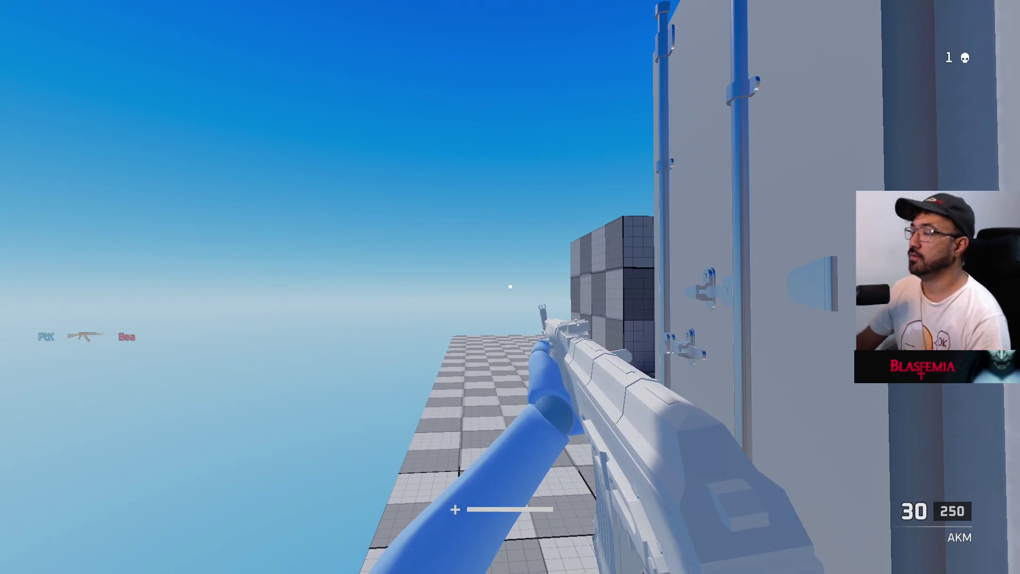
key(super)
key(super)
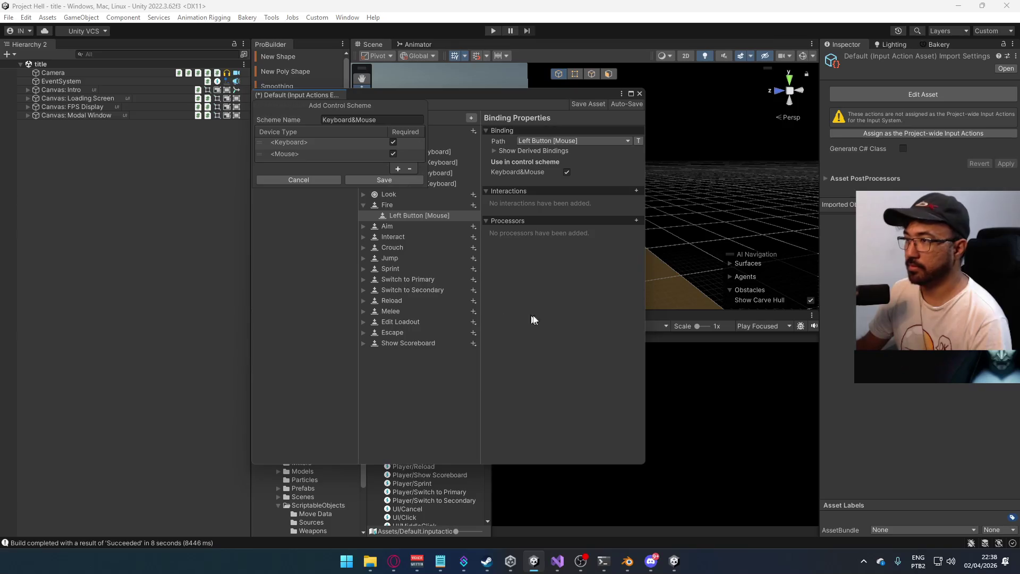
click(384, 181)
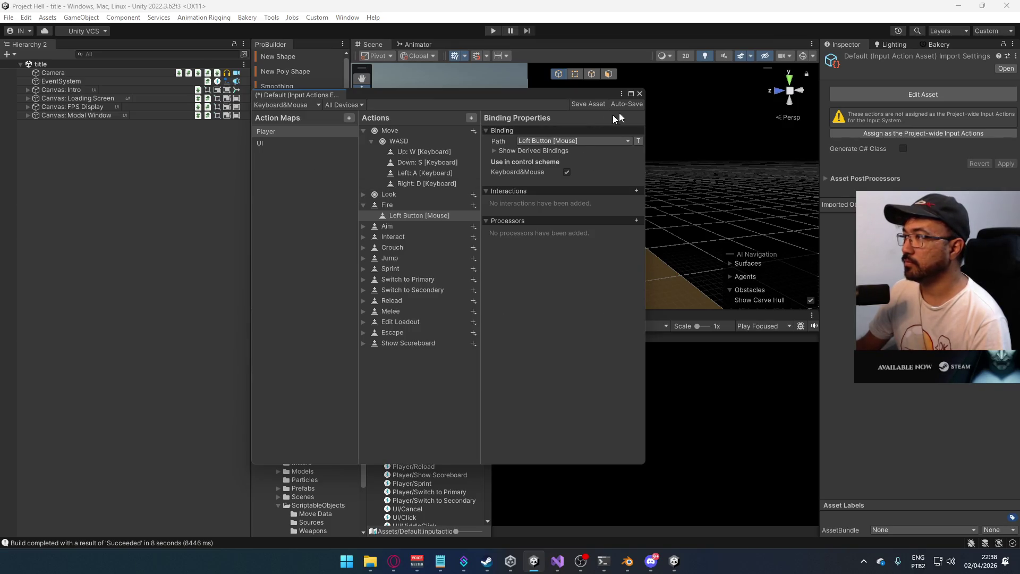
click(640, 94)
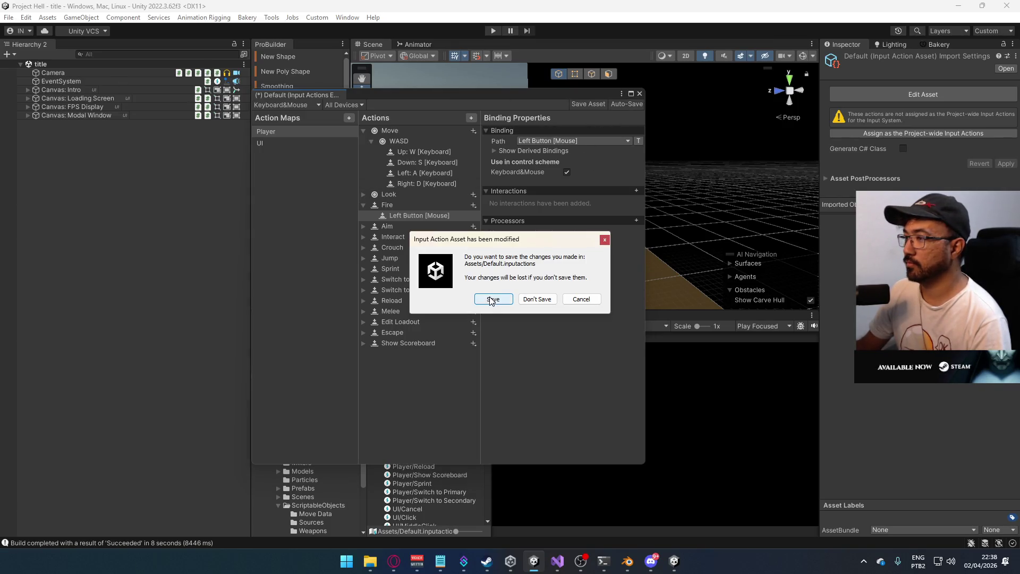
click(493, 299)
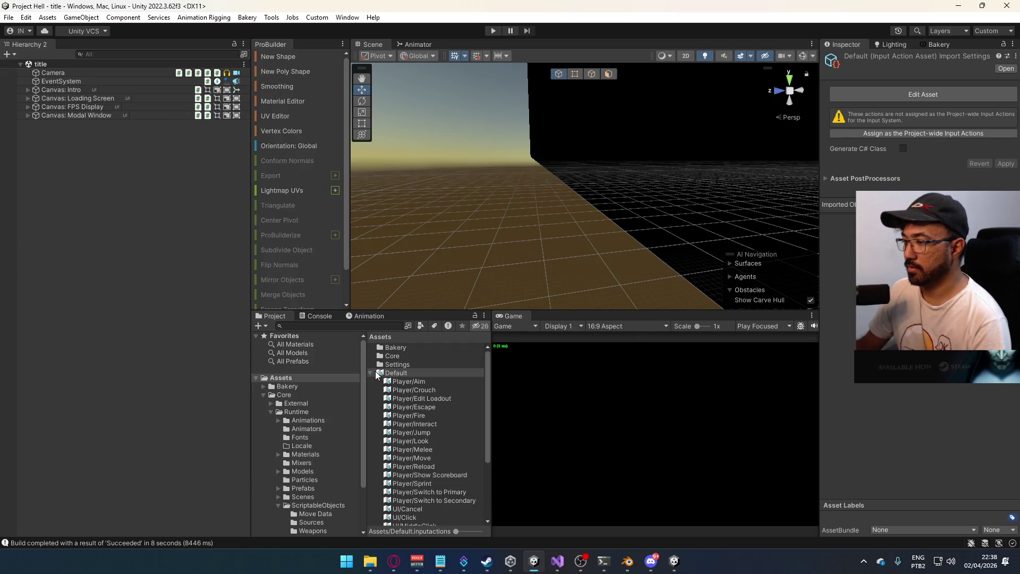
Step: Search all project assets for 'player' and inspect the Player Default input actions
click(372, 374)
click(372, 326)
text(player)
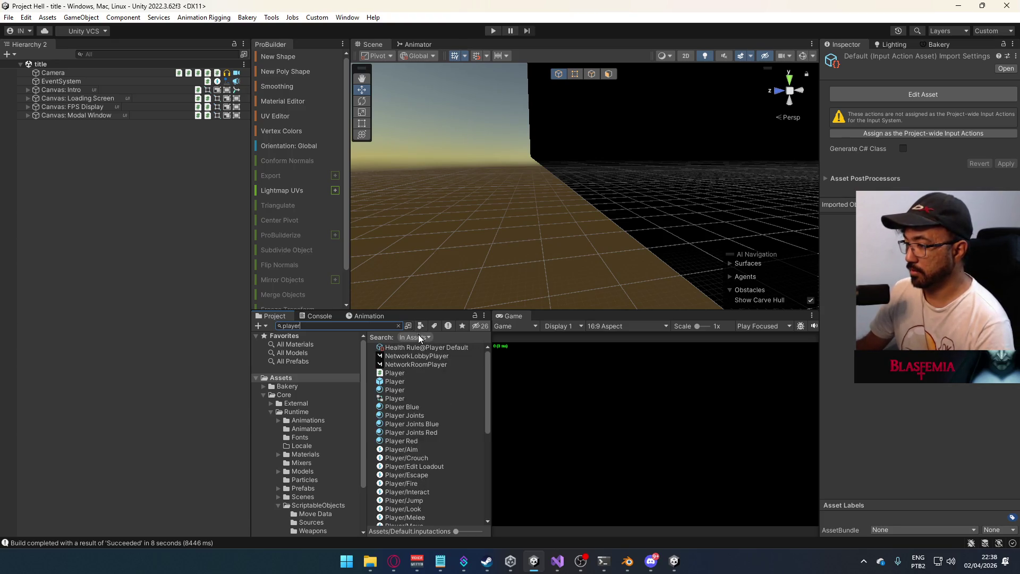
click(420, 338)
click(422, 350)
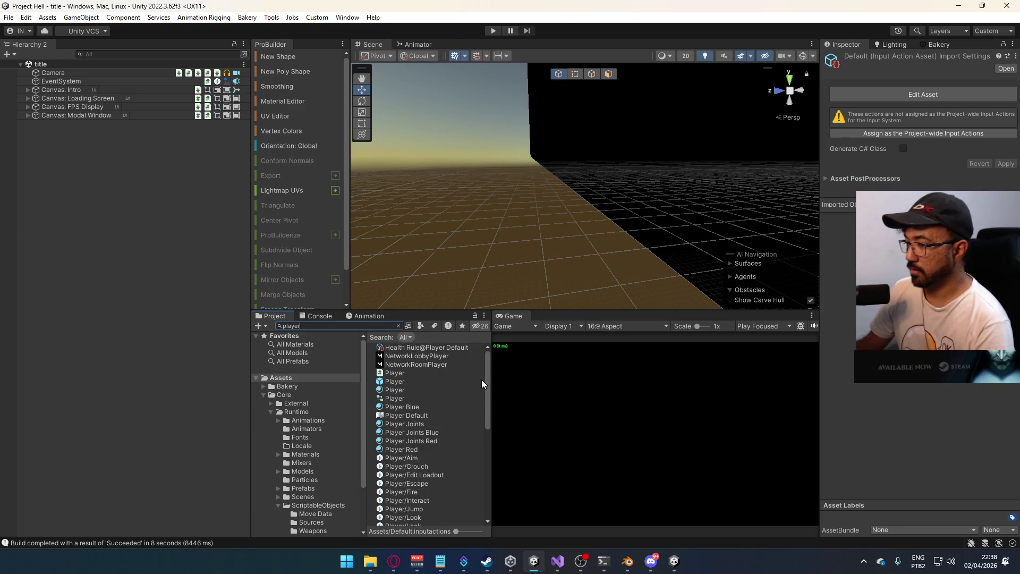
click(417, 415)
Step: Clear the search and select the ScriptableObjects folder in Base Template Assets
drag(486, 384, 467, 473)
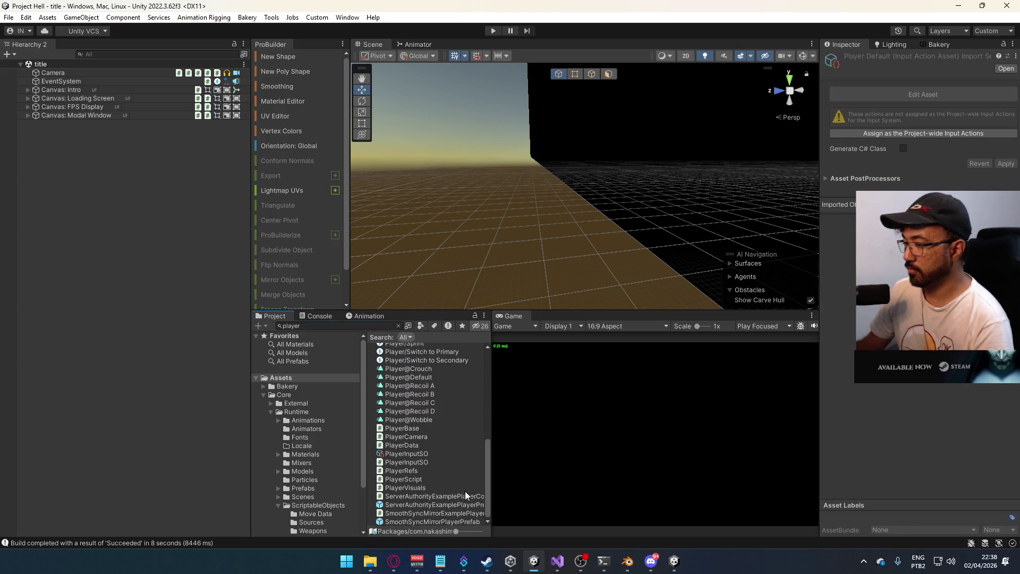
scroll(464, 491, up, 7)
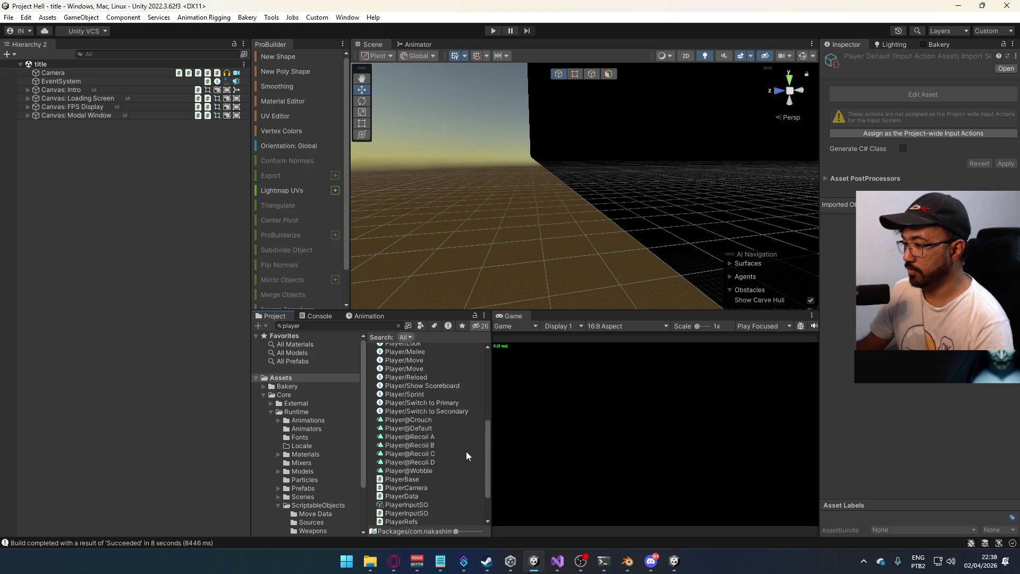
click(399, 326)
click(407, 349)
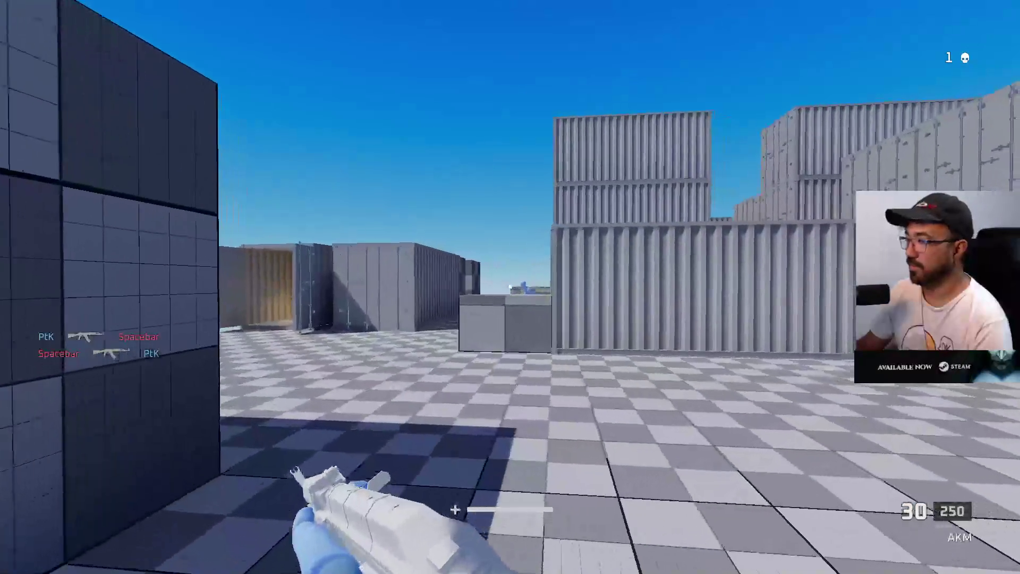
Step: View the Team Deathmatch scoreboard, walk out of the container, and switch back to the Unity editor
key(Tab)
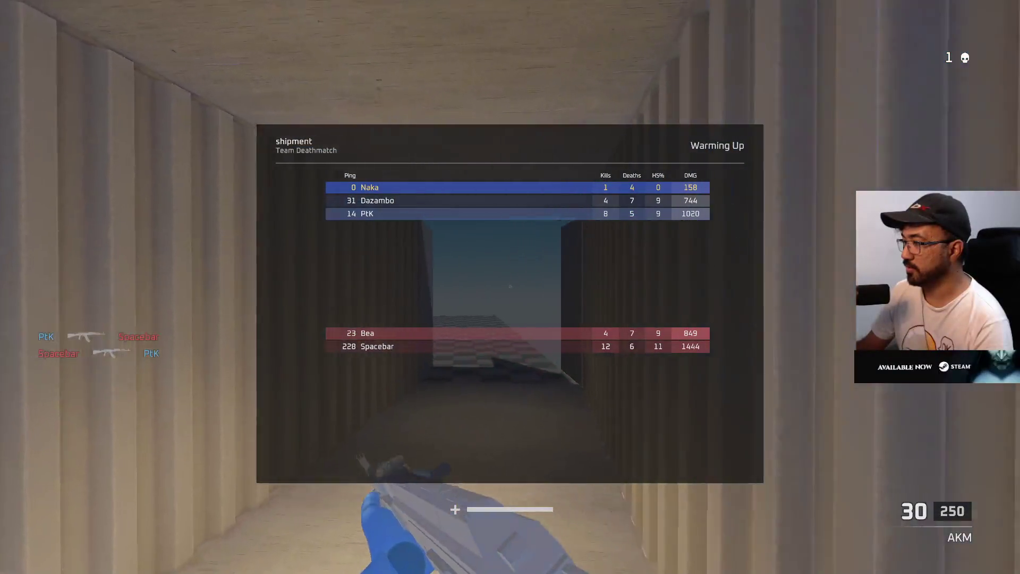
key(w)
key(w)
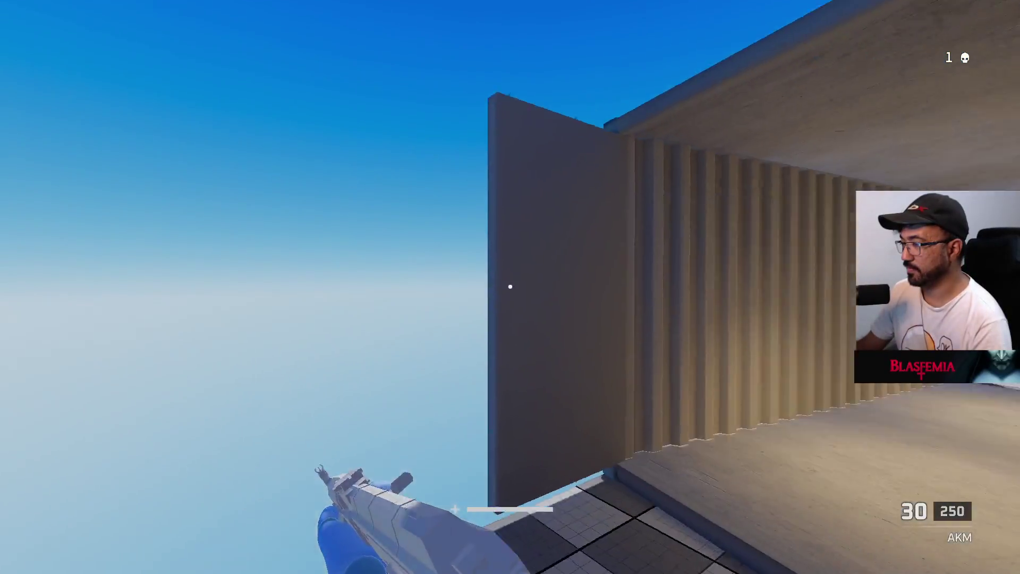
key(super)
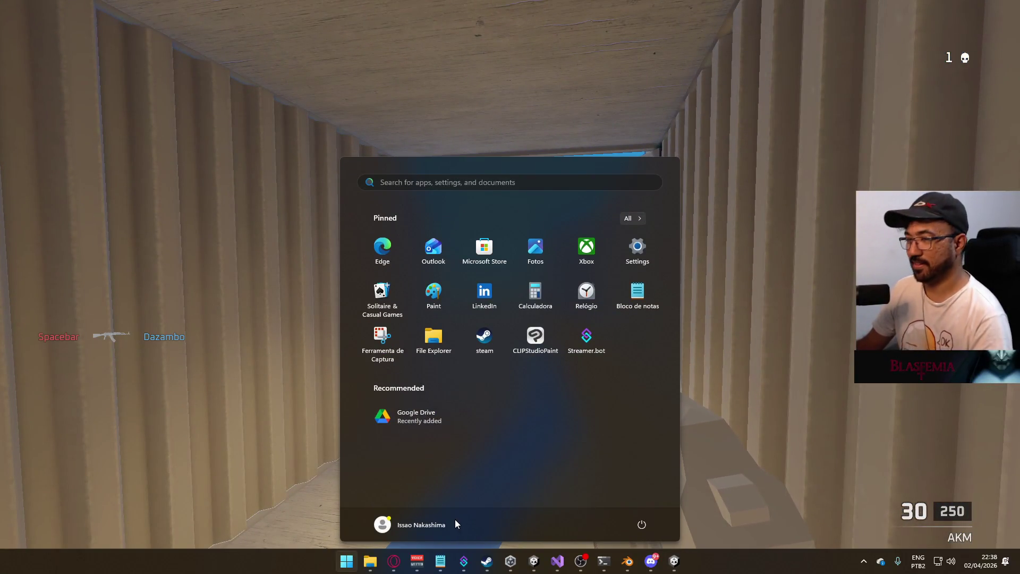
mouse_move(667, 569)
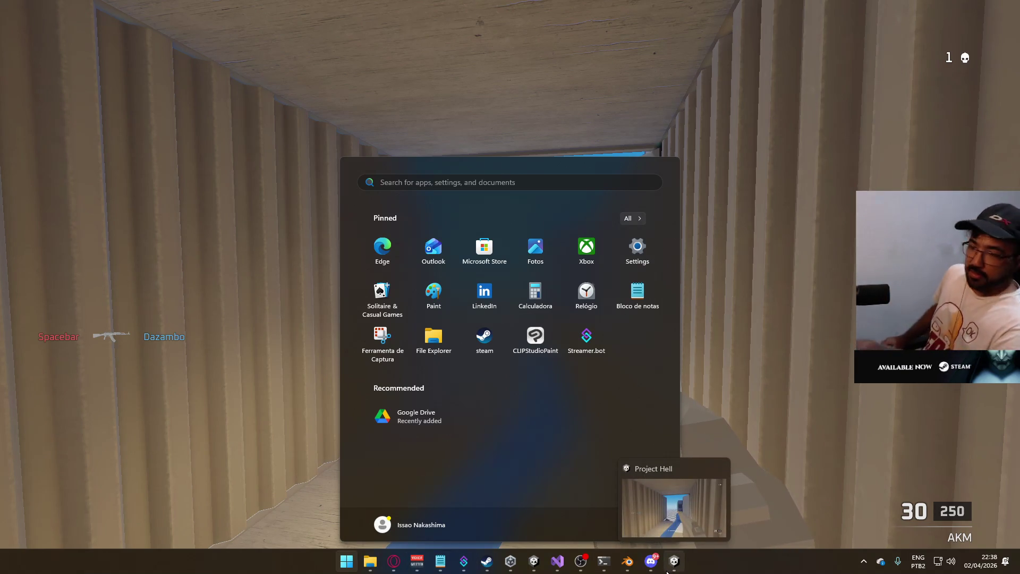
click(534, 562)
click(27, 17)
mouse_move(47, 24)
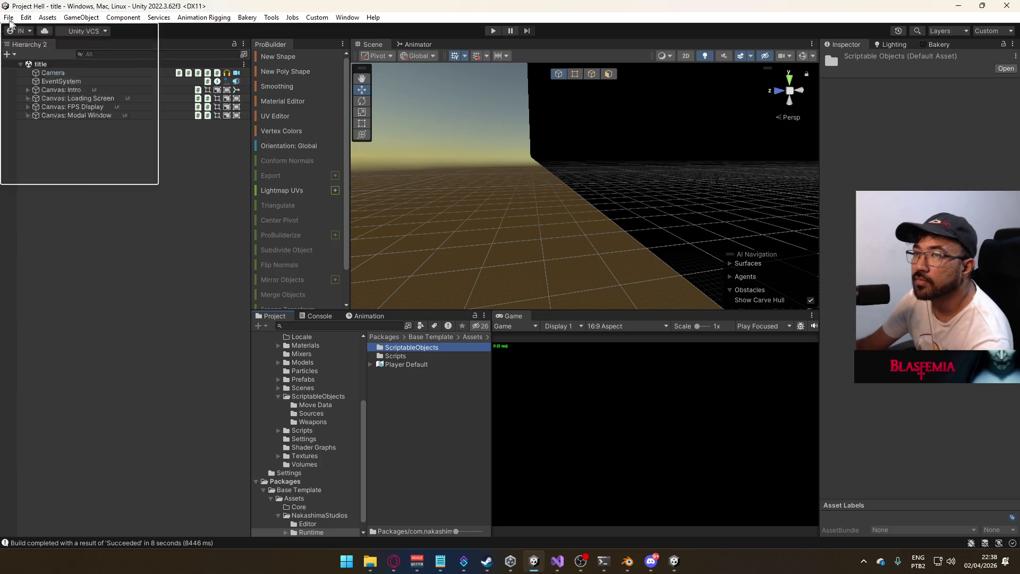
Step: Select EventSystem and keep Player as its Player Input default action map
click(94, 100)
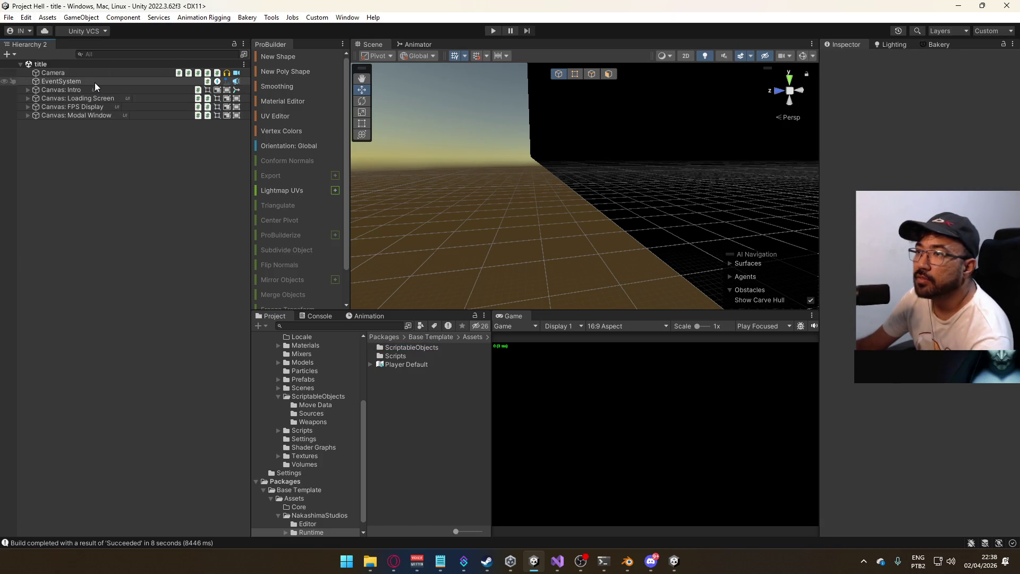
click(94, 81)
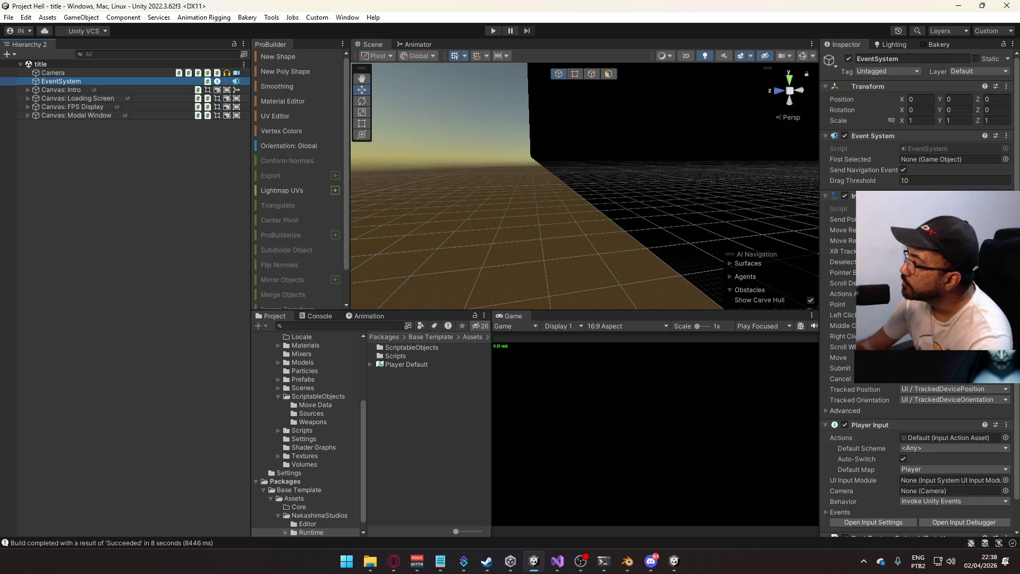
click(940, 441)
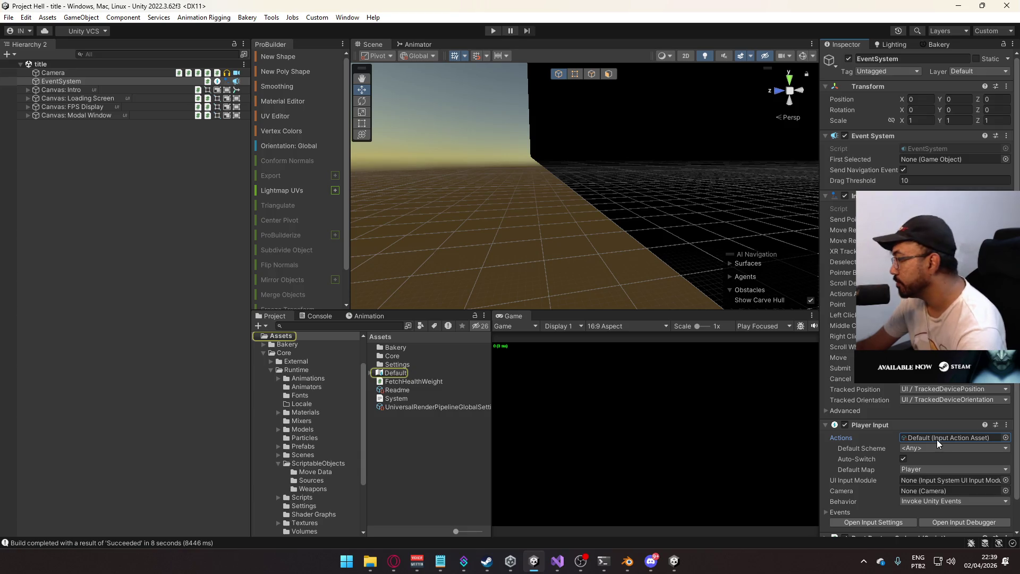
click(849, 511)
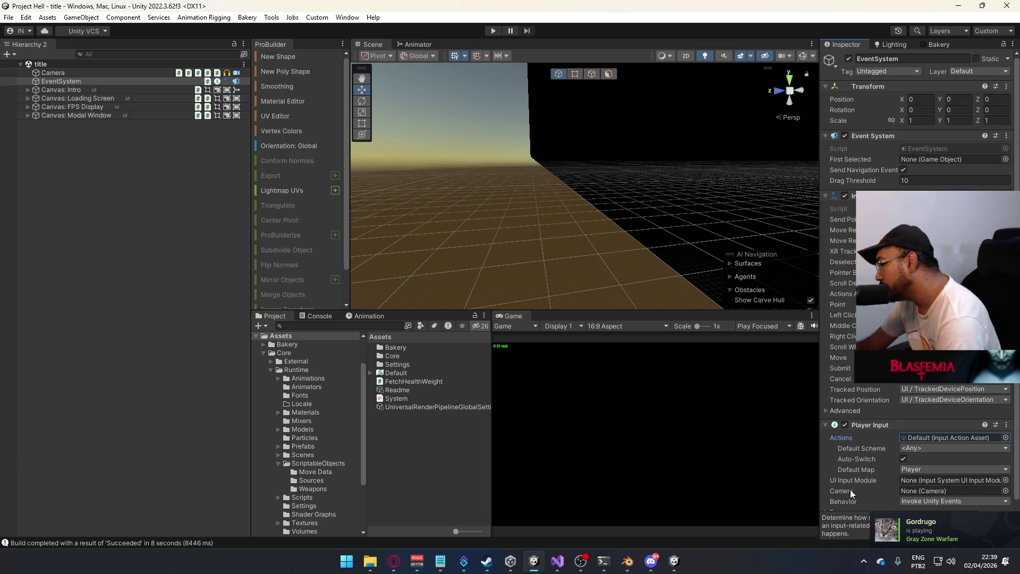
click(914, 471)
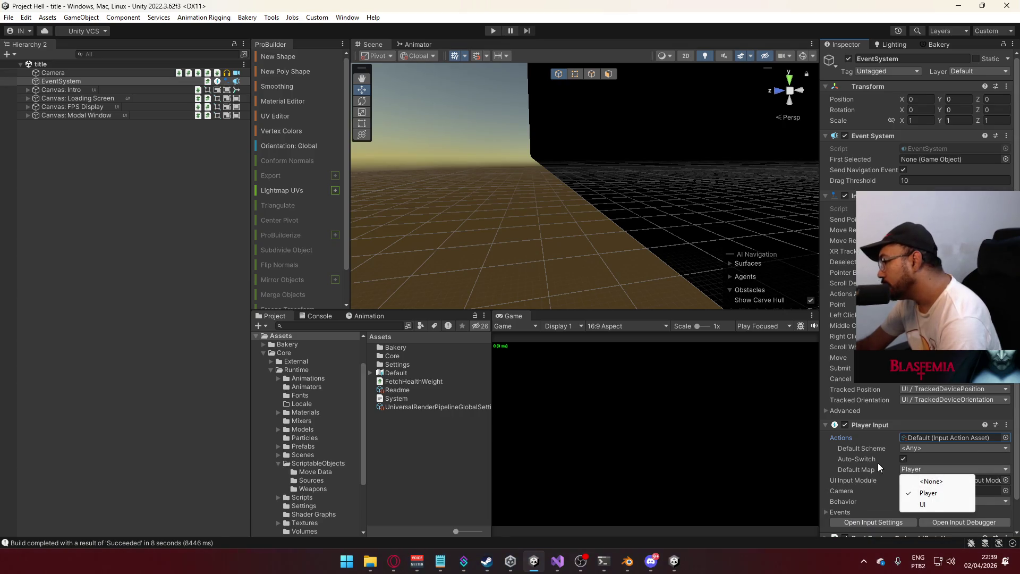
click(861, 467)
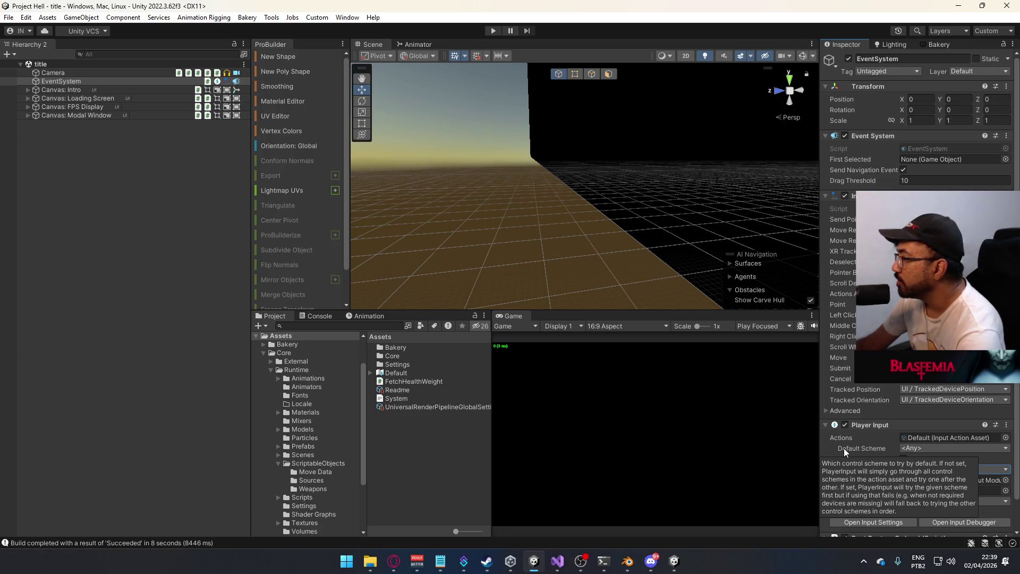
Step: Leave Cursor Lock Behavior at Outside Screen and select the Default input action asset
click(847, 412)
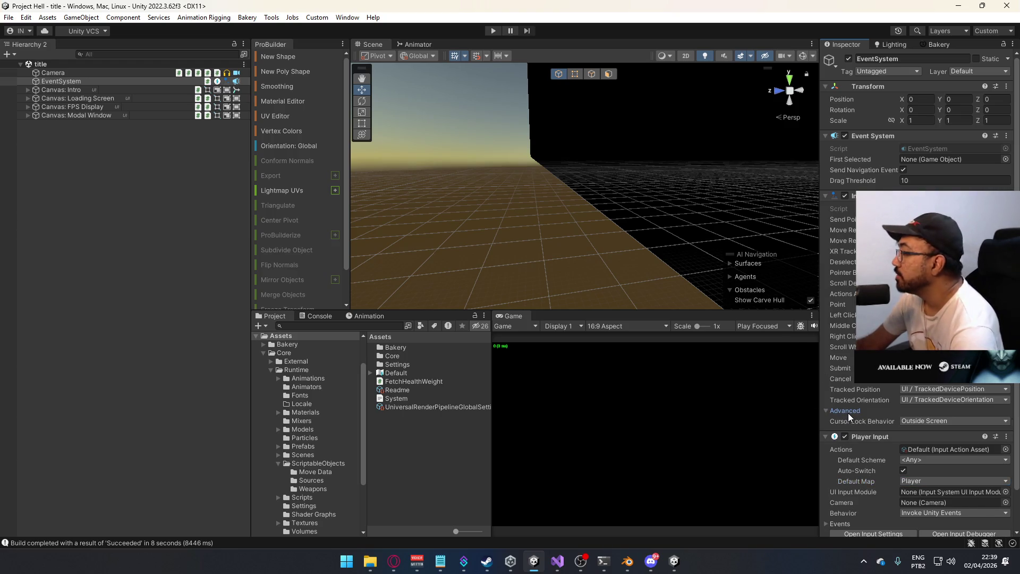
click(929, 421)
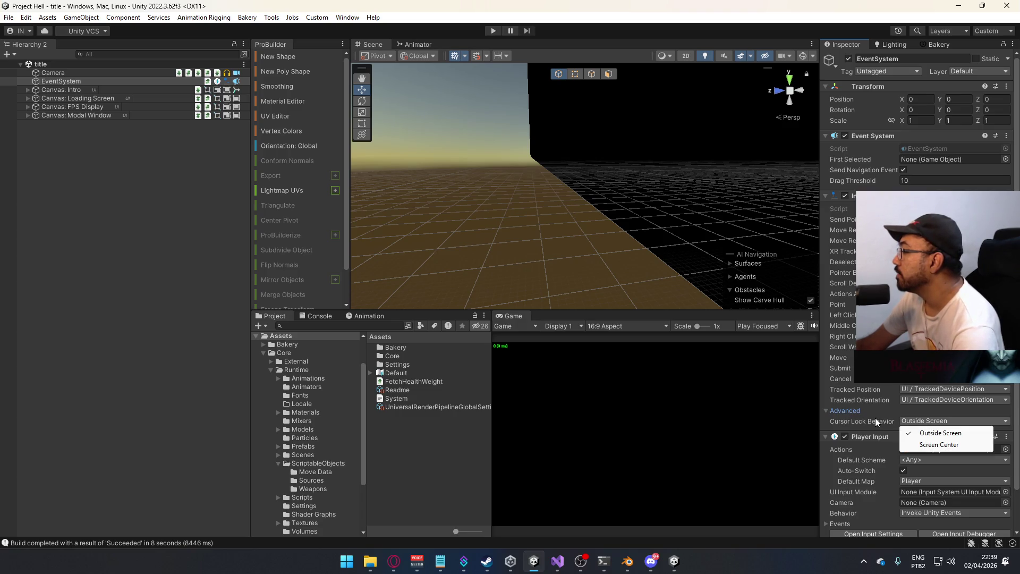
click(851, 412)
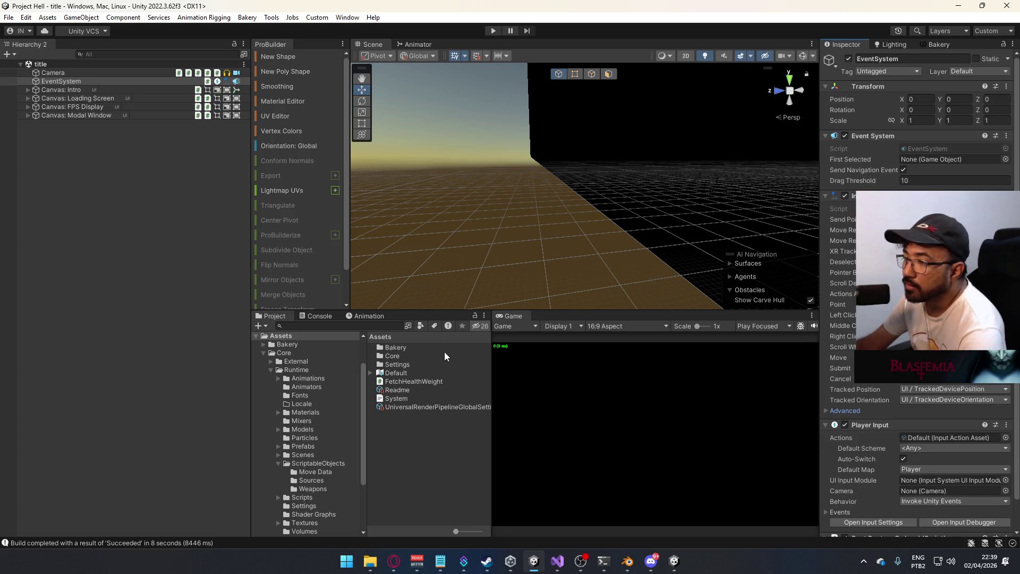
click(392, 374)
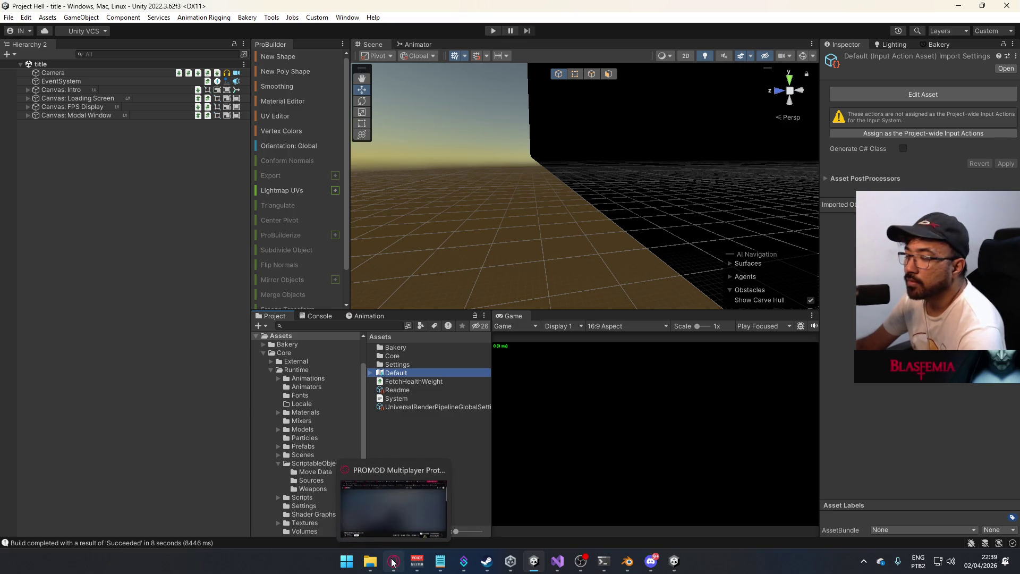
click(29, 20)
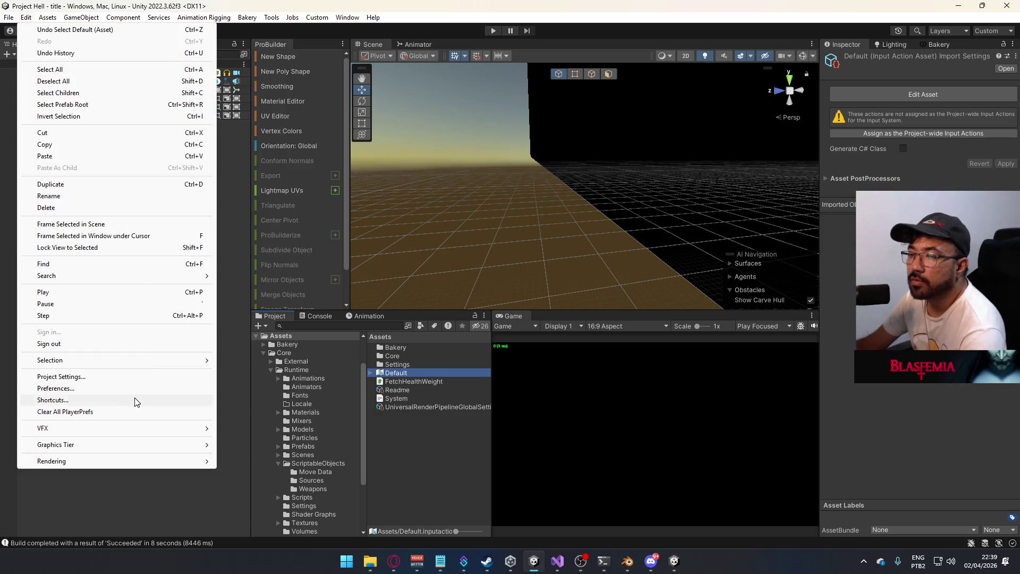
click(137, 388)
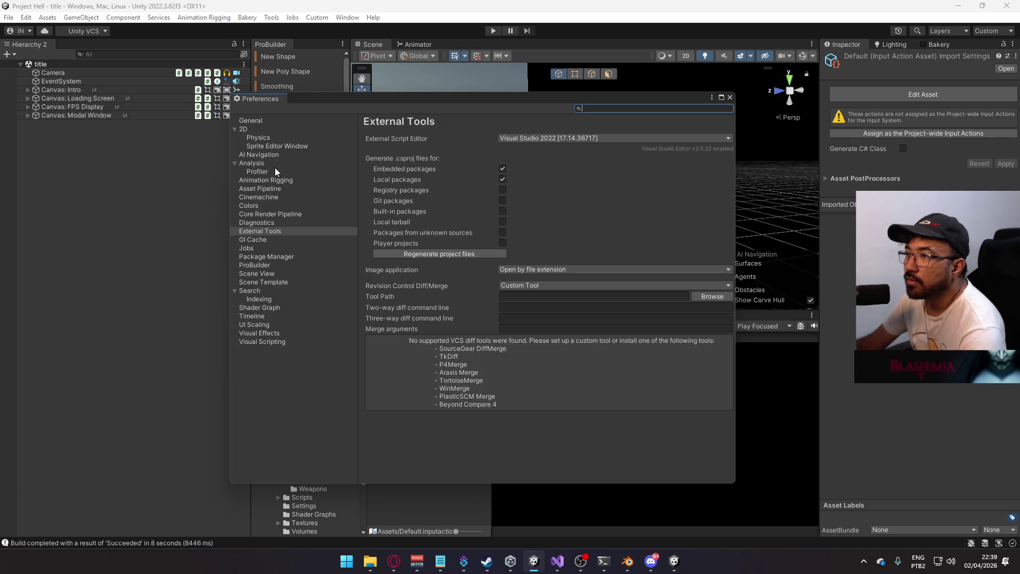
click(281, 265)
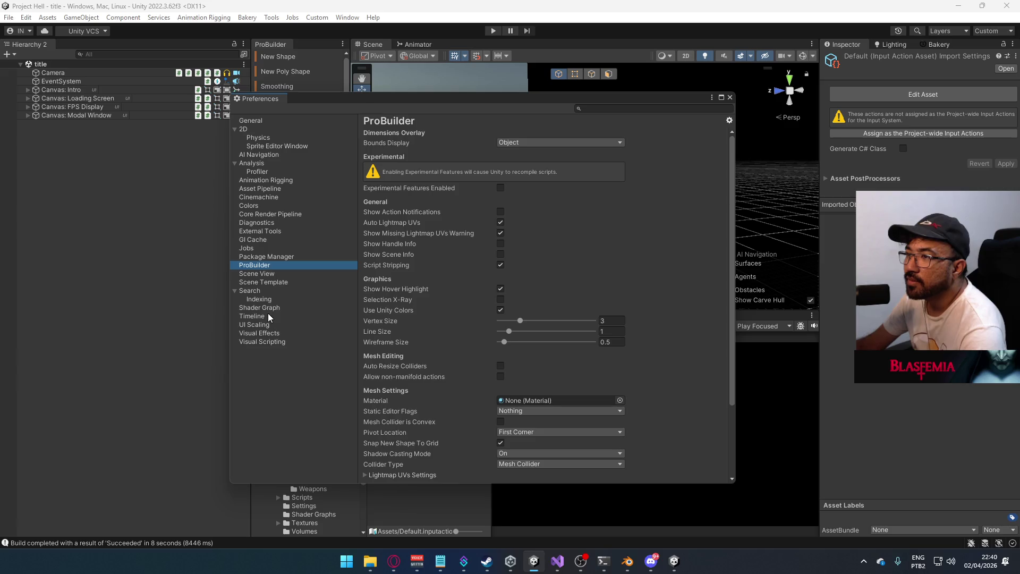
click(283, 121)
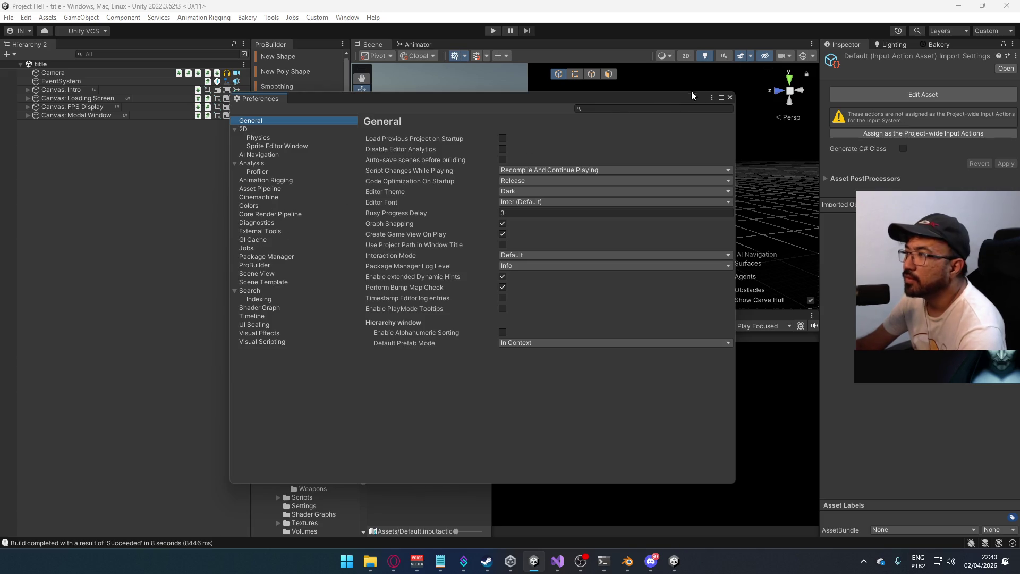
click(731, 97)
click(25, 19)
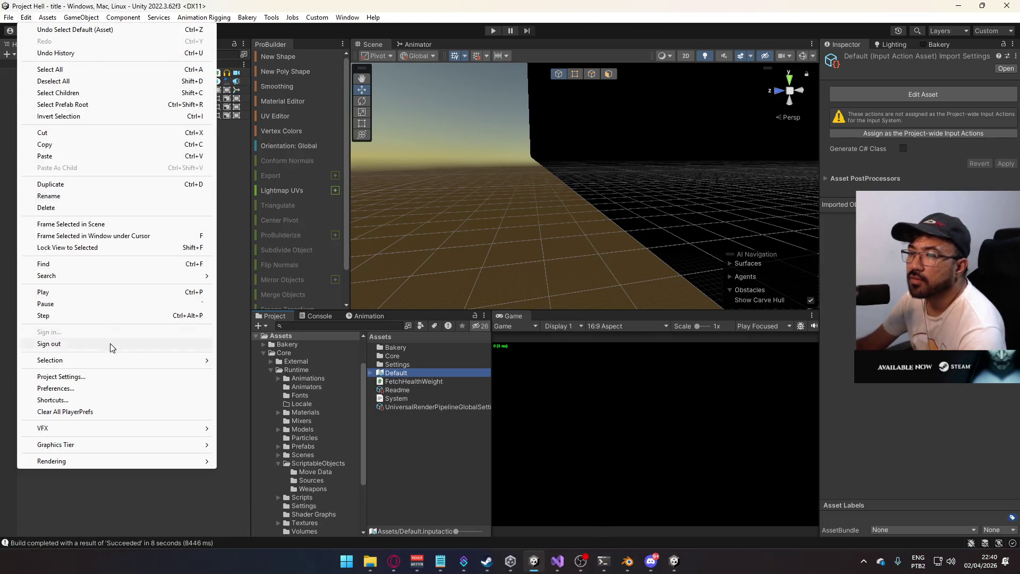
Step: Reopen Preferences and browse the External Tools, Diagnostics, Core Render Pipeline and Asset Pipeline pages
click(96, 389)
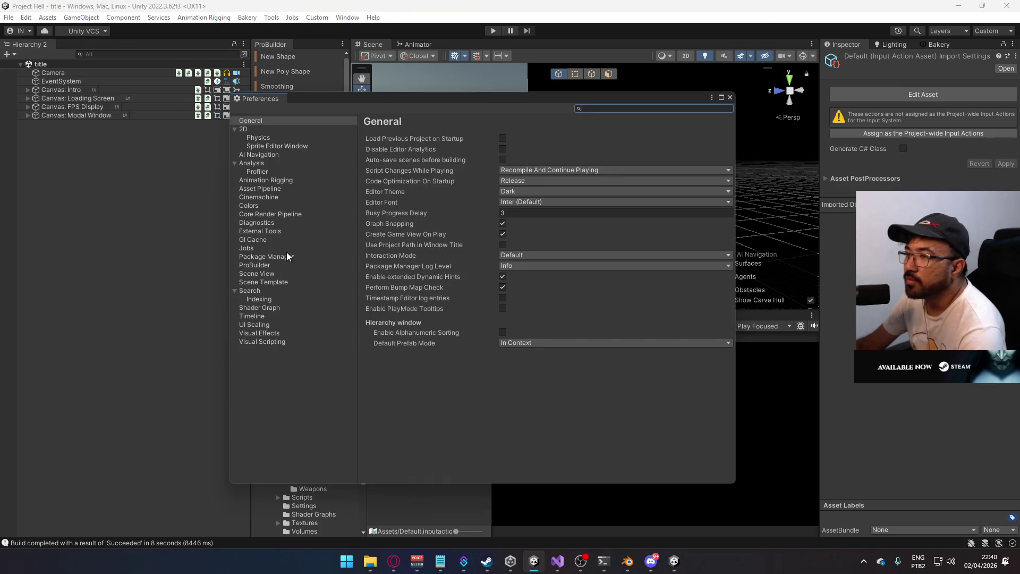
click(276, 235)
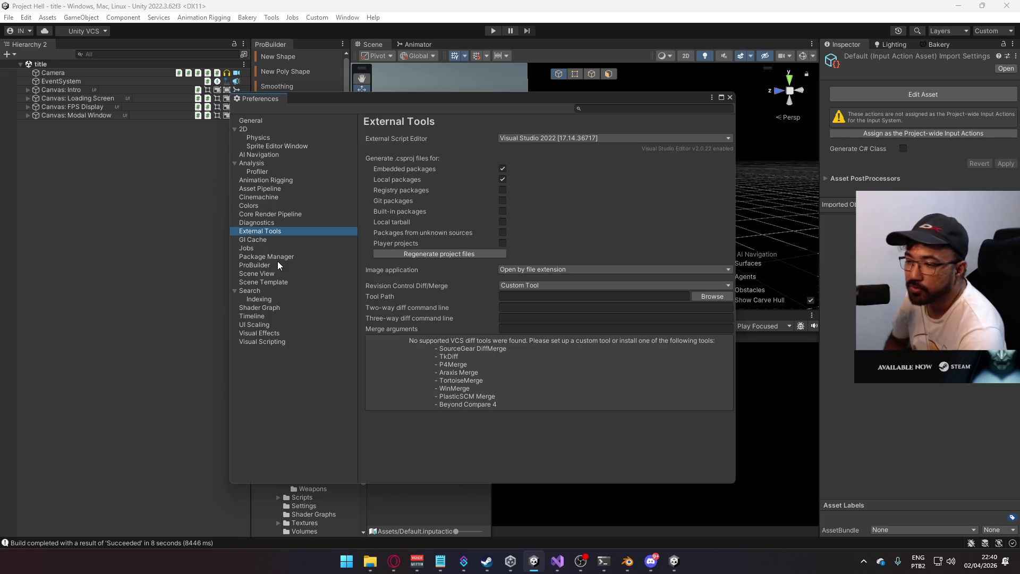
click(278, 223)
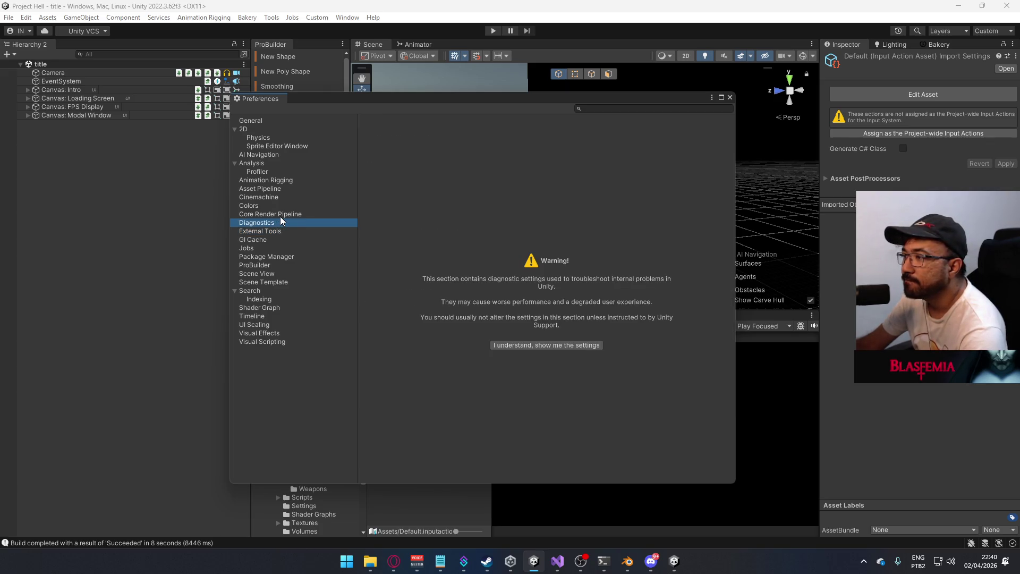
click(281, 215)
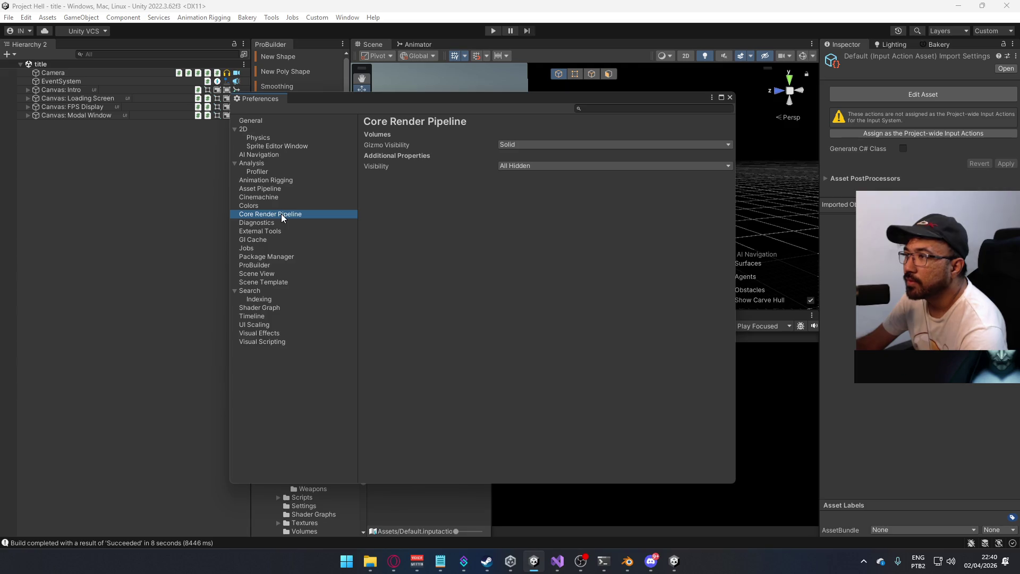
click(277, 197)
click(283, 189)
Step: Look over the Profiler, Analysis and General preferences, then the Package Manager cache settings
click(283, 181)
click(285, 170)
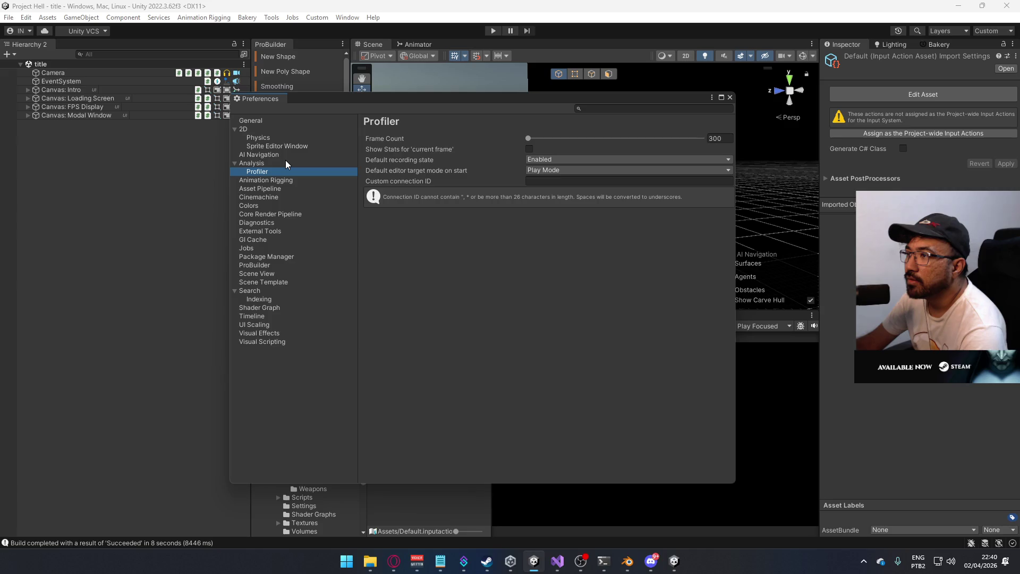
click(285, 161)
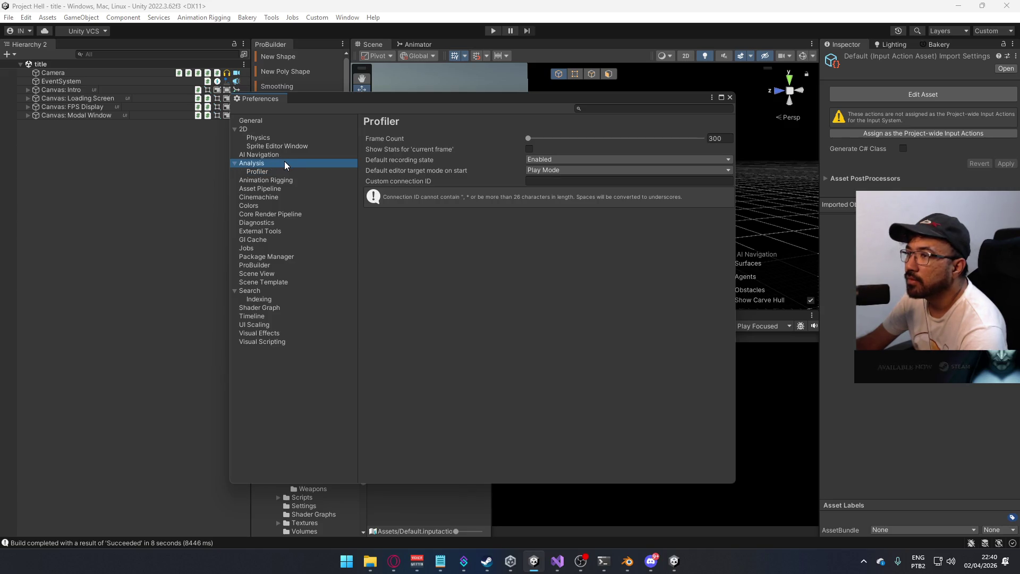
click(269, 123)
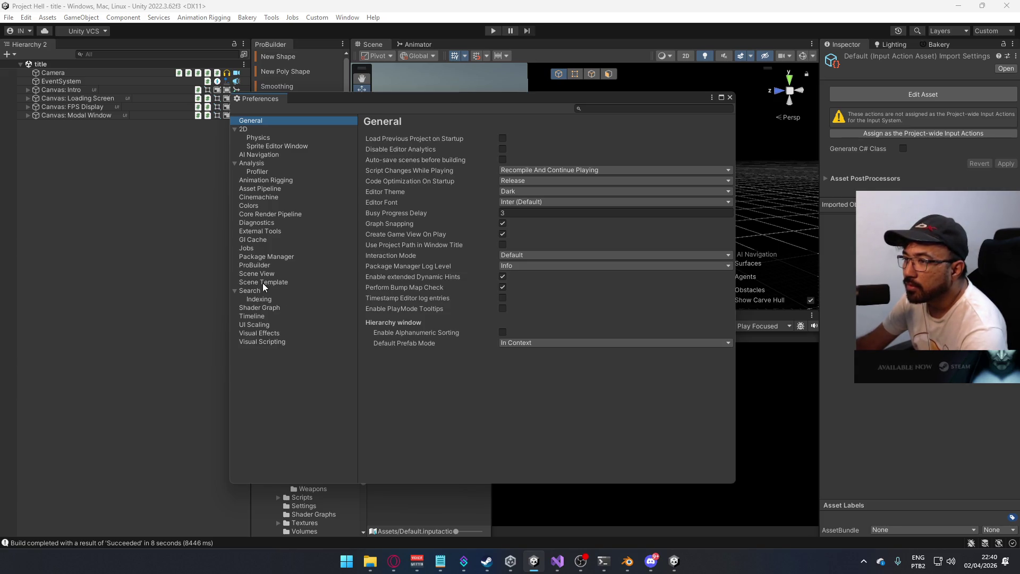
click(281, 257)
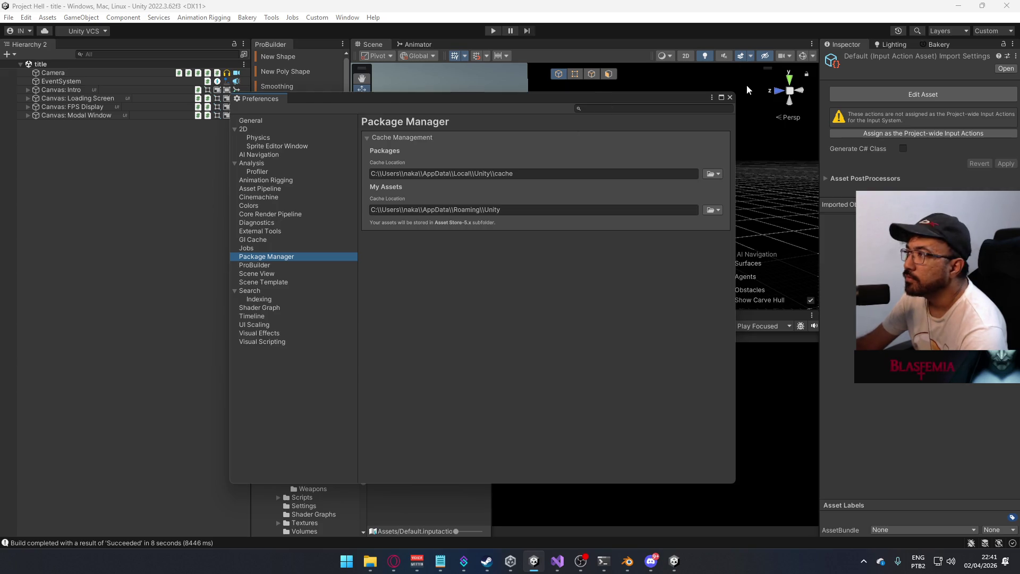
Step: Close Preferences, reopen it from the Edit menu, and close it again
click(731, 98)
click(26, 17)
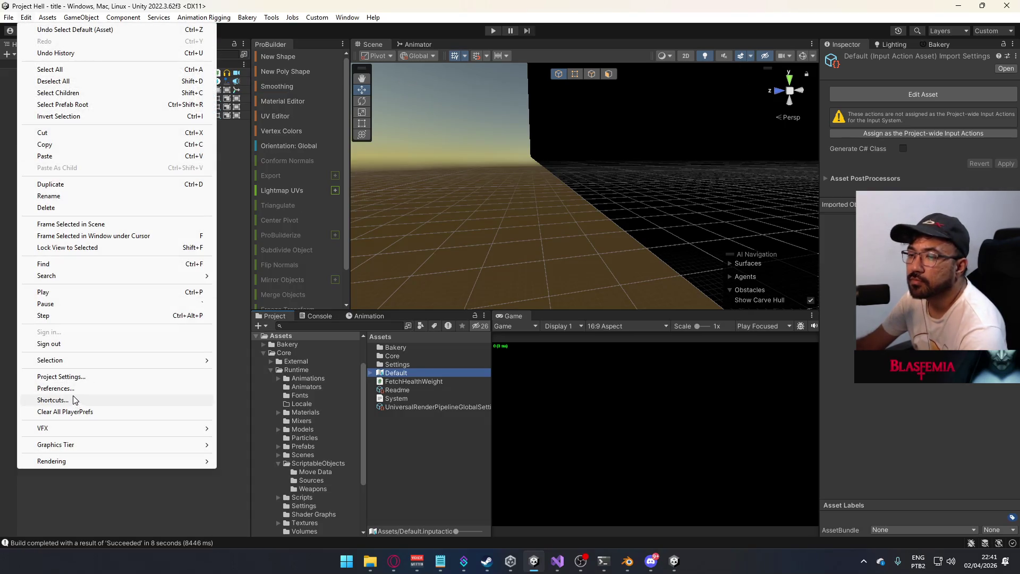
click(82, 389)
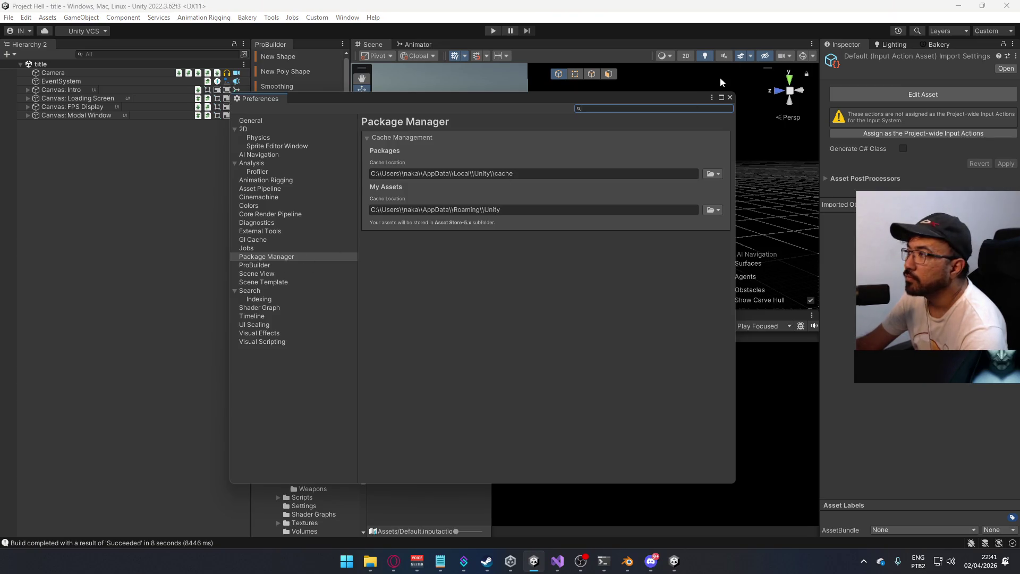
click(730, 98)
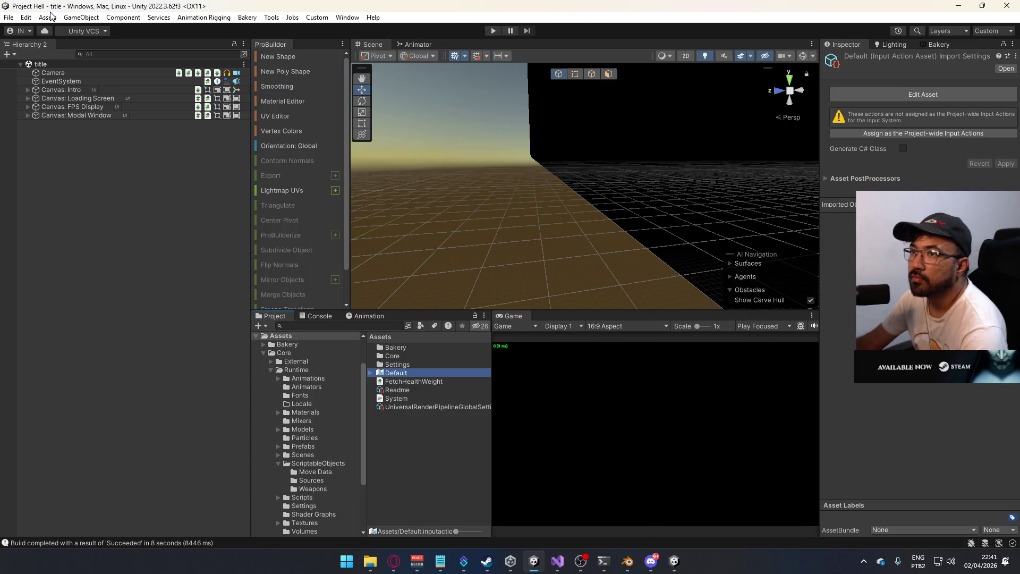
Step: Open Project Settings and review the Input System Package settings page
click(25, 17)
click(61, 377)
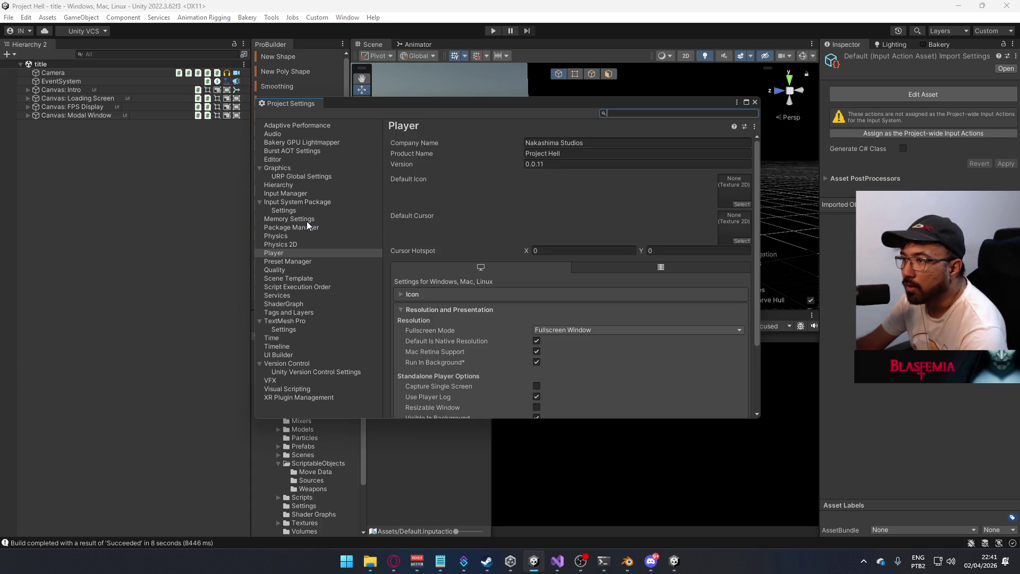
click(299, 203)
click(293, 210)
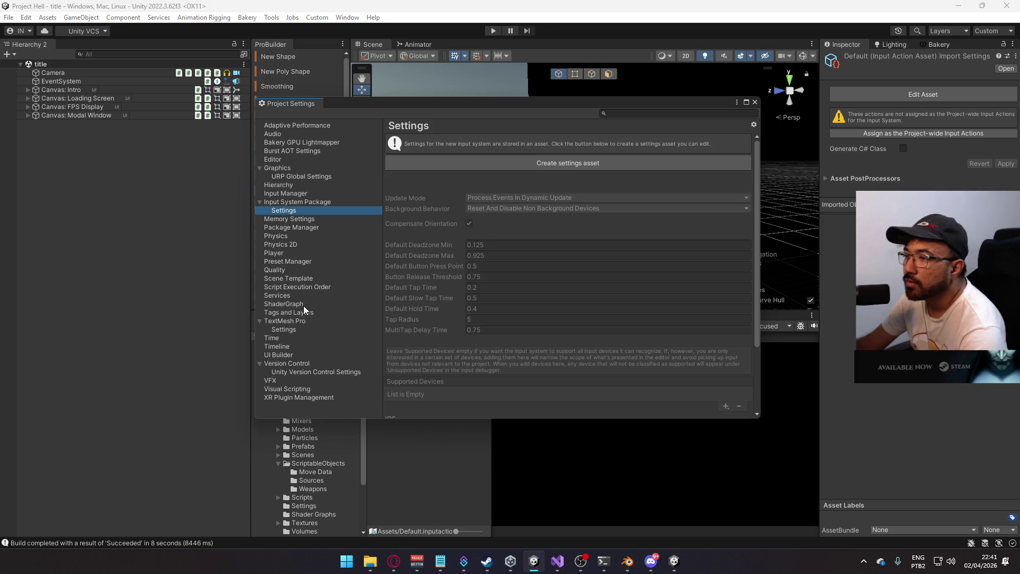
Step: In Player > Other Settings, leave Api Compatibility Level unchanged and keep Scripting Backend on Mono
click(291, 262)
click(297, 254)
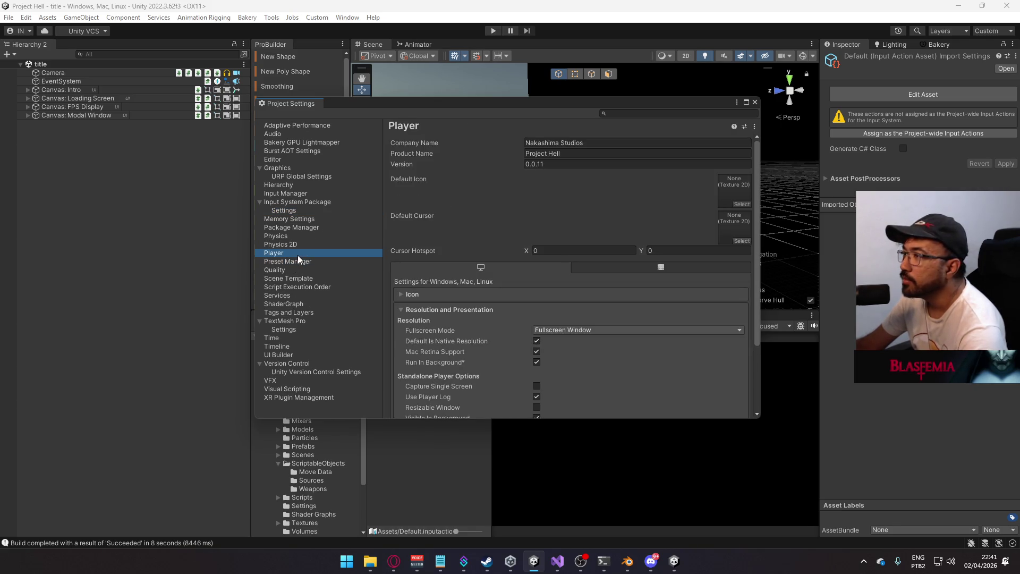
scroll(512, 256, down, 3)
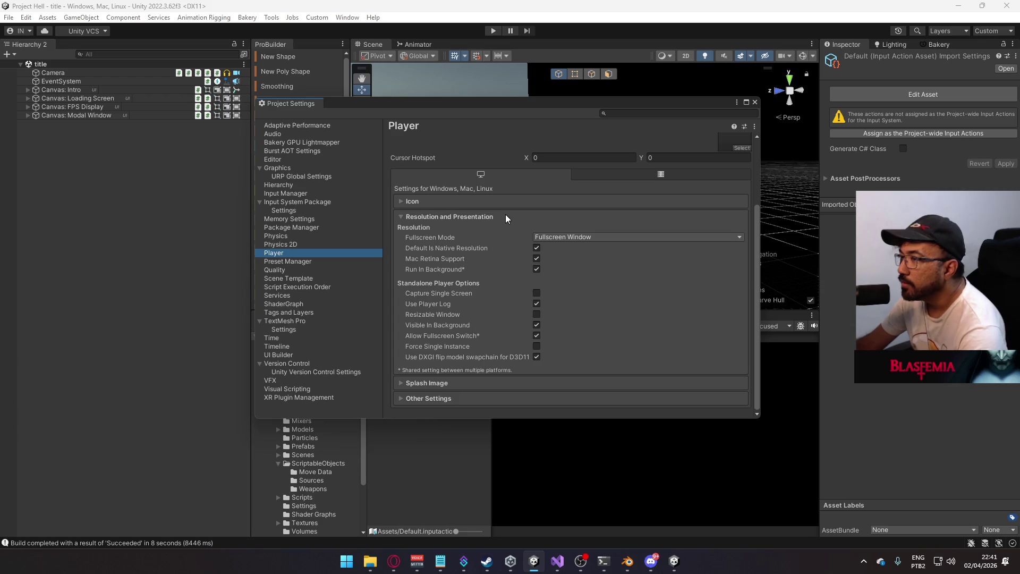
click(448, 398)
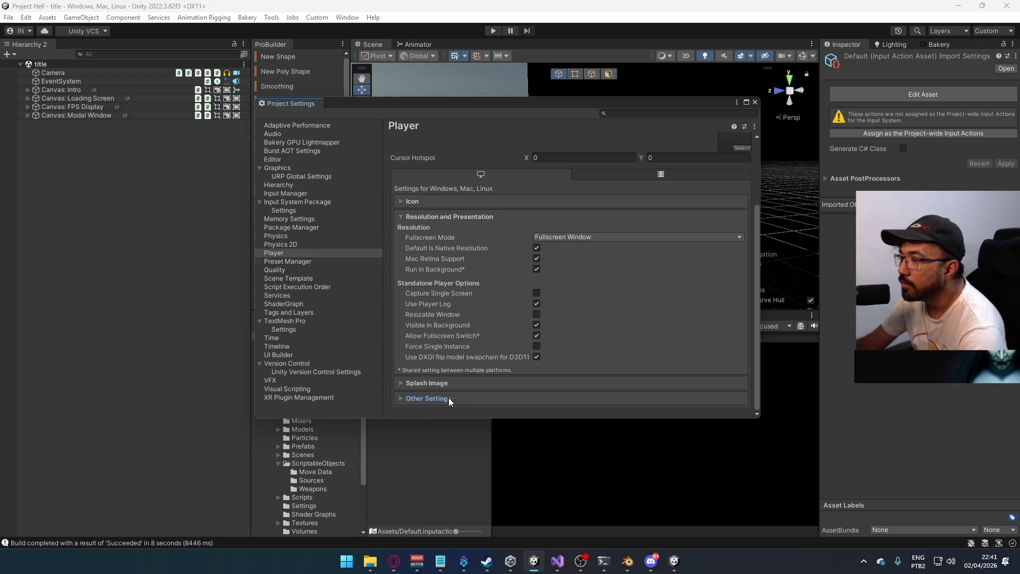
scroll(461, 346, down, 5)
scroll(448, 315, down, 7)
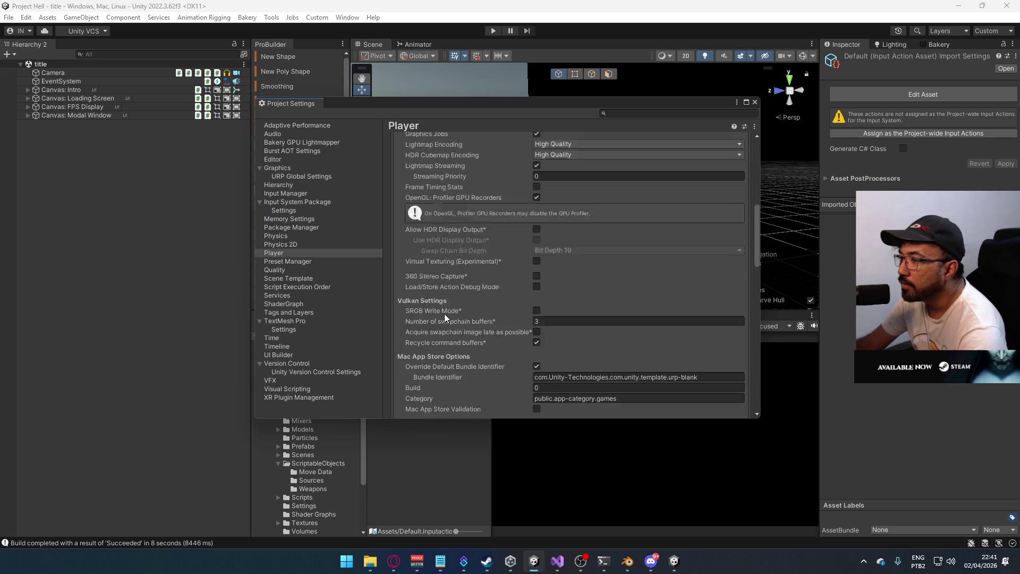
scroll(445, 314, down, 1)
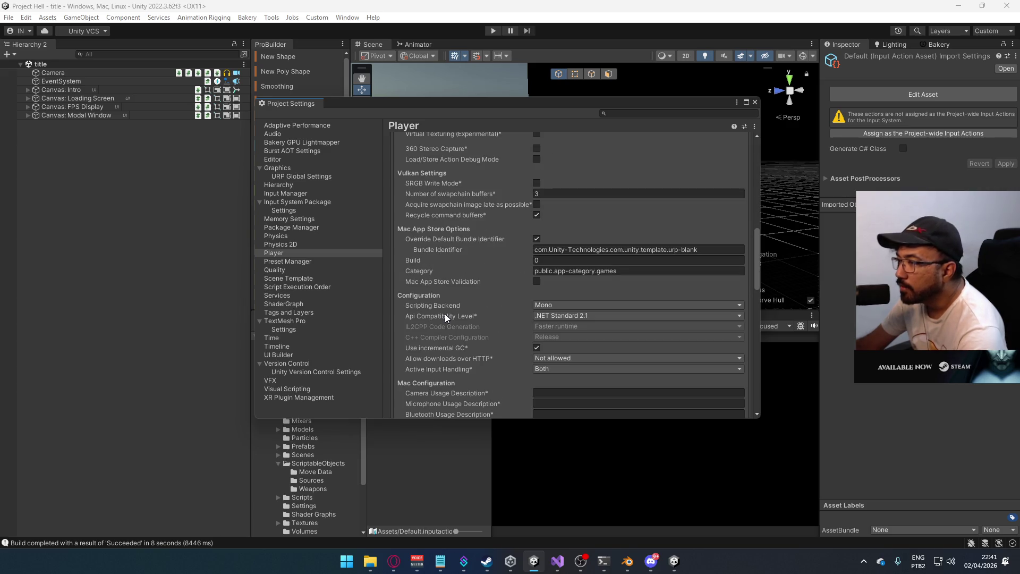
click(551, 319)
click(495, 316)
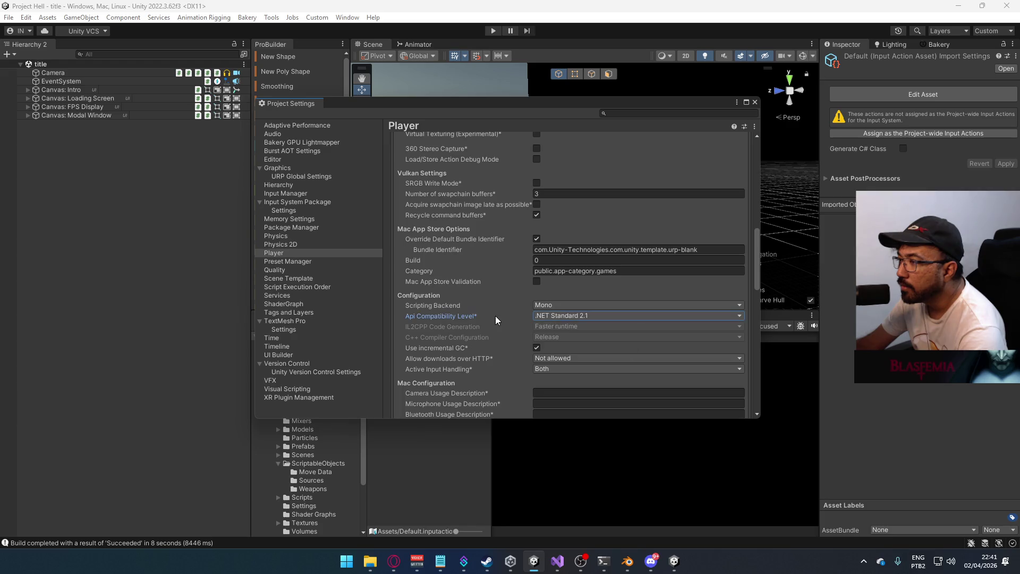
click(550, 305)
click(480, 301)
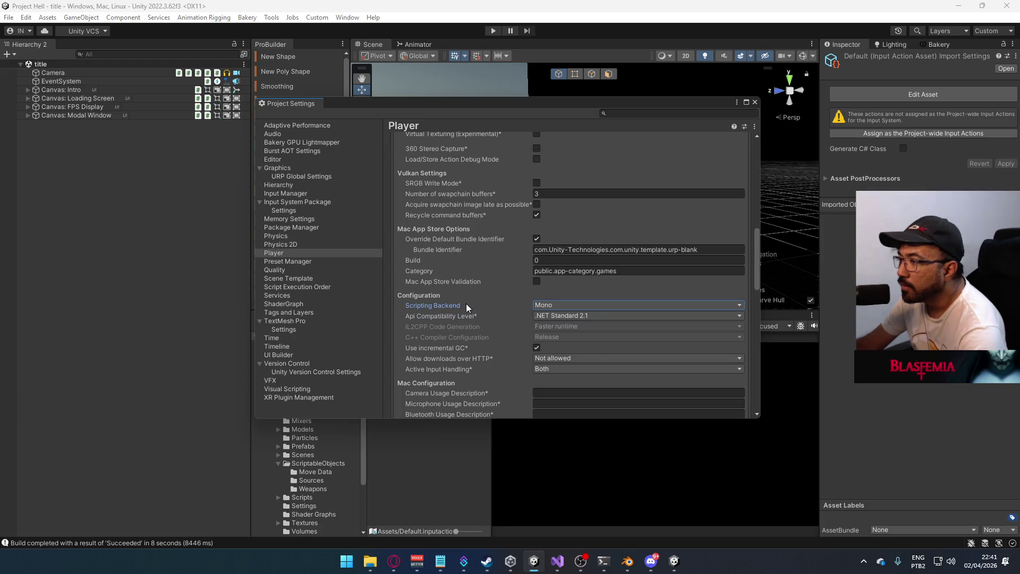
Step: Keep Active Input Handling set to Both, then close Project Settings
scroll(467, 307, down, 2)
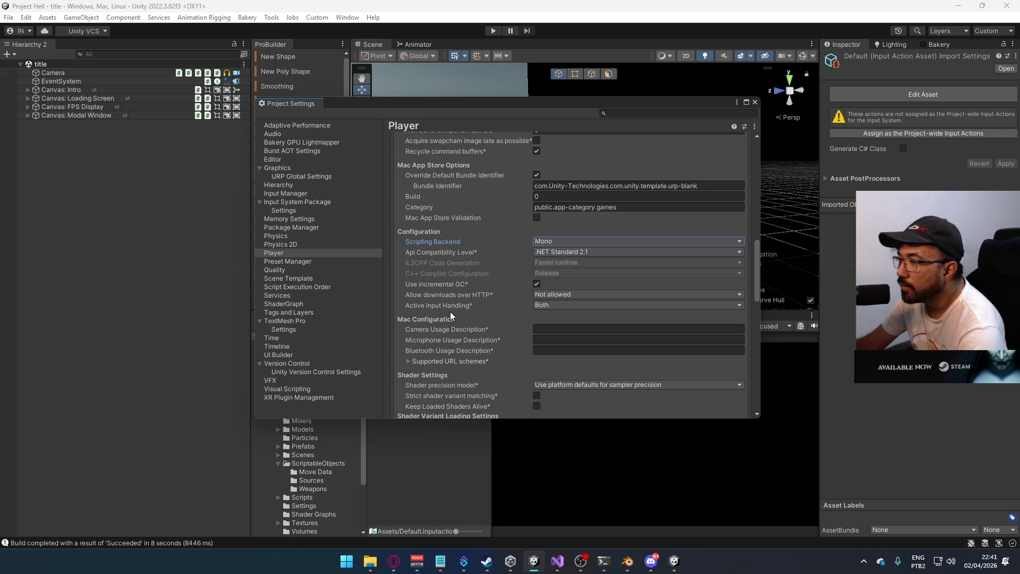
click(548, 307)
click(495, 304)
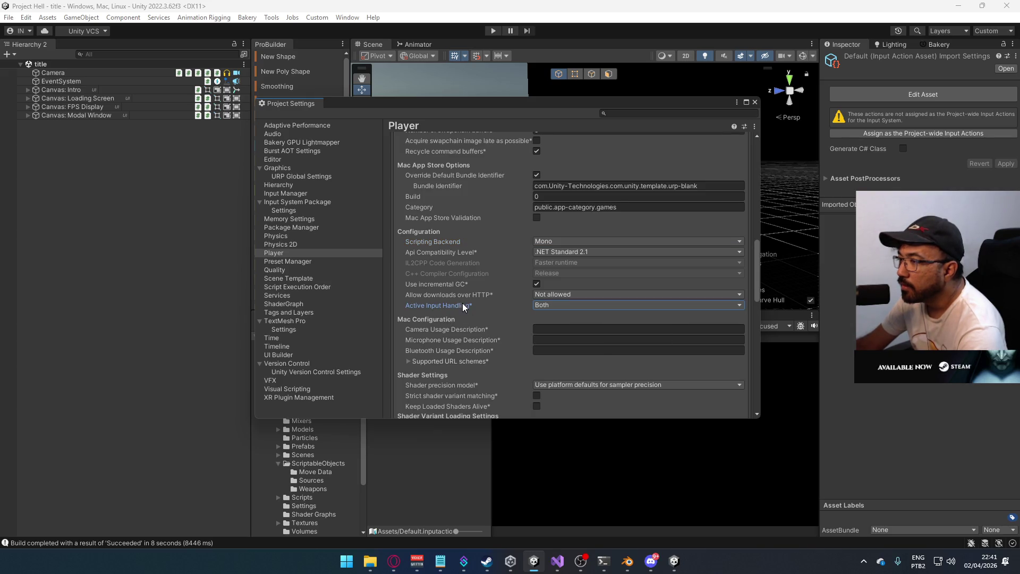
scroll(465, 304, down, 2)
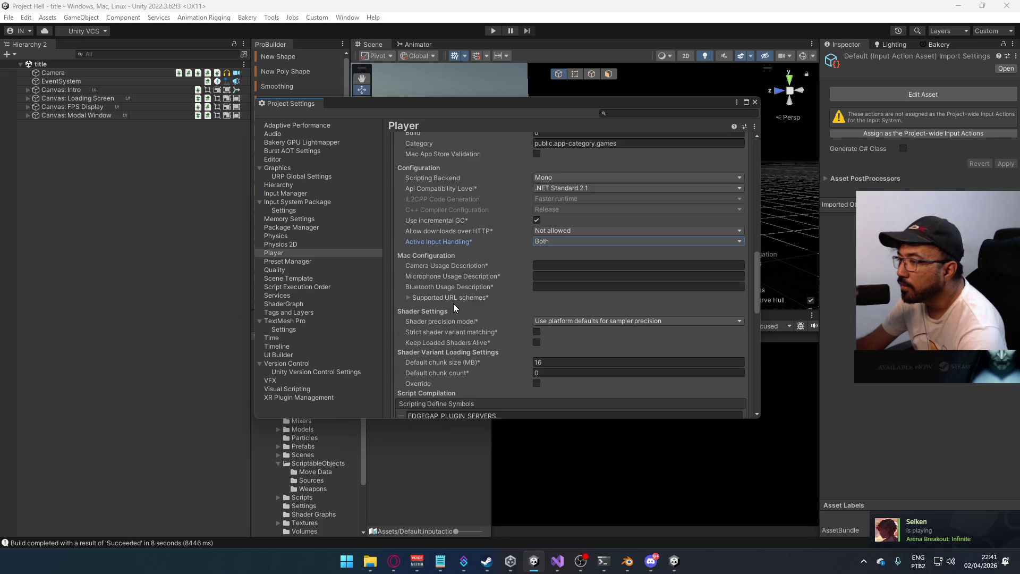
scroll(454, 306, down, 2)
scroll(454, 304, down, 10)
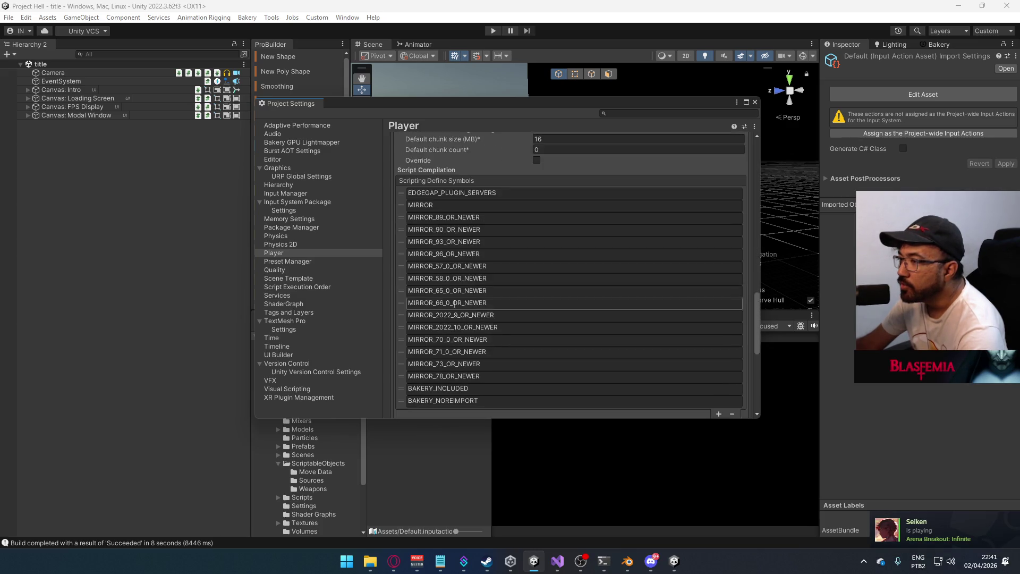
scroll(454, 304, down, 5)
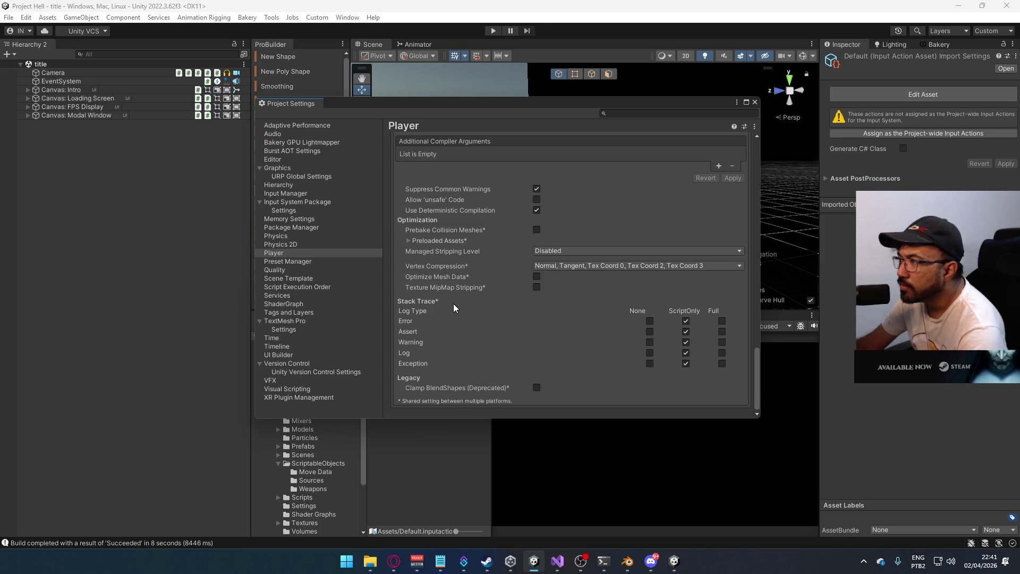
scroll(454, 304, up, 3)
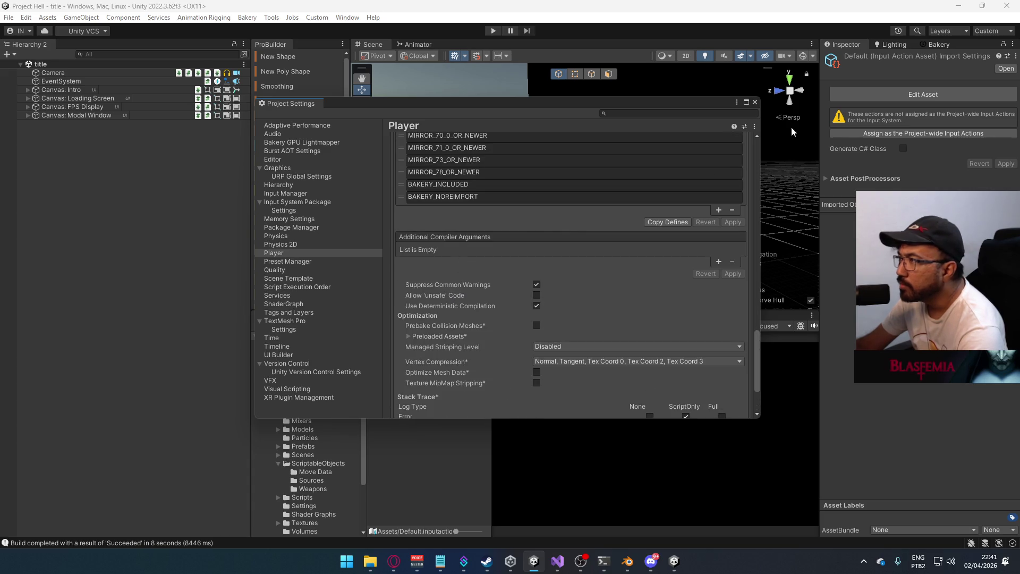
click(756, 102)
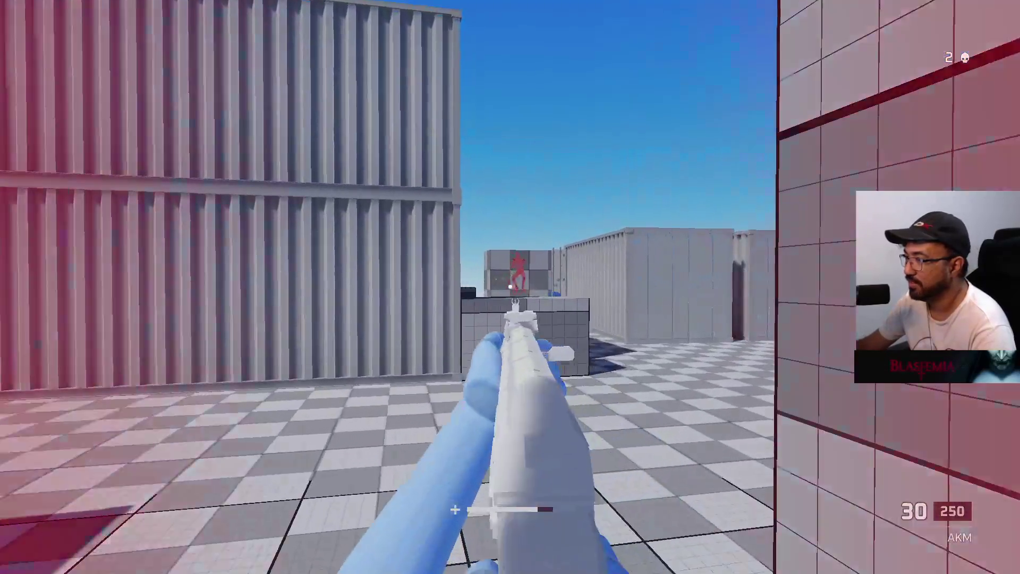
Step: Shoot enemies near the containers and the cube with the AKM, reloading with R
click(510, 287)
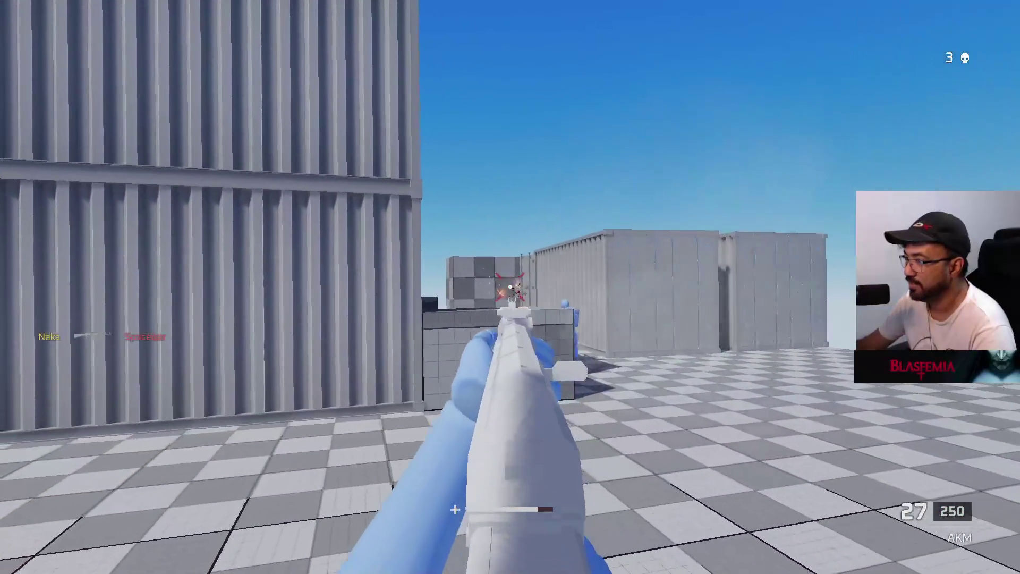
click(510, 286)
key(r)
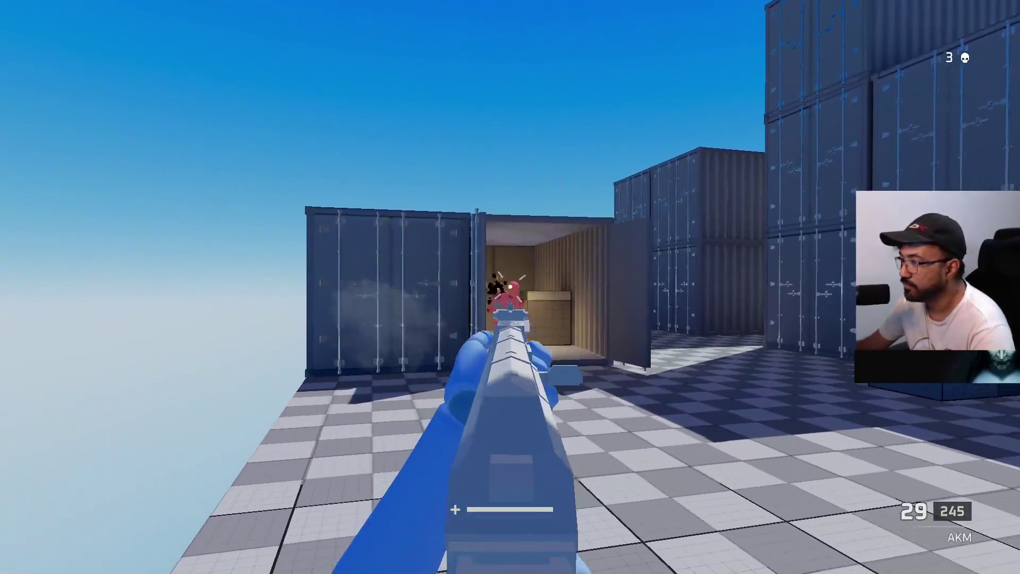
drag(510, 287, 510, 287)
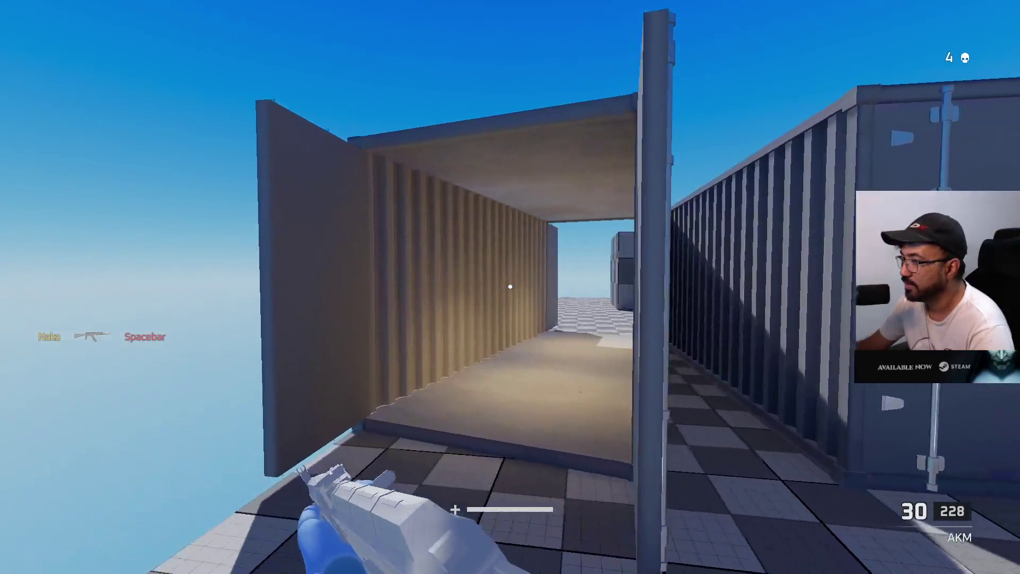
drag(510, 287, 510, 287)
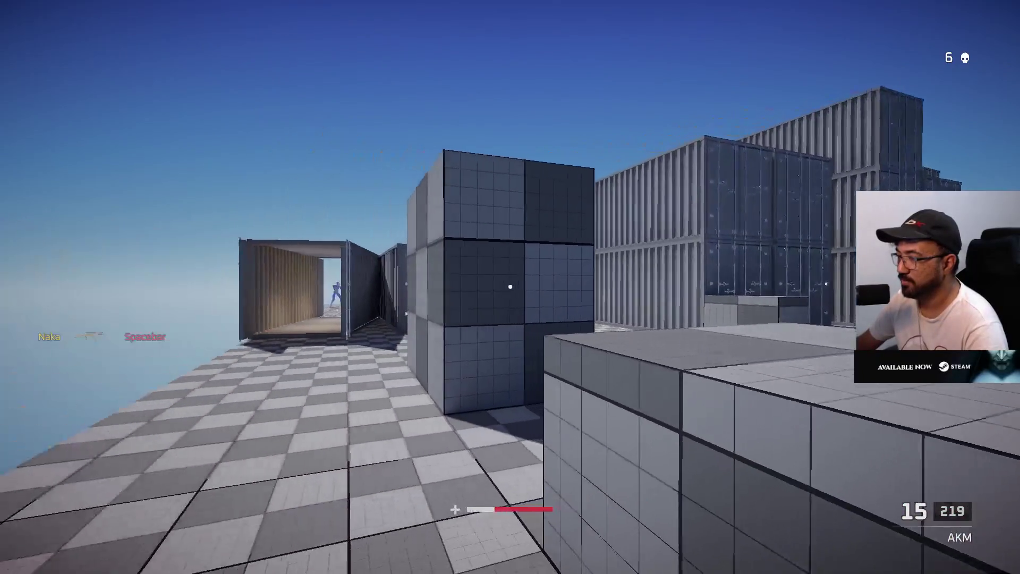
Step: Advance past the box and through the open container, firing on enemies, then reload
key(w)
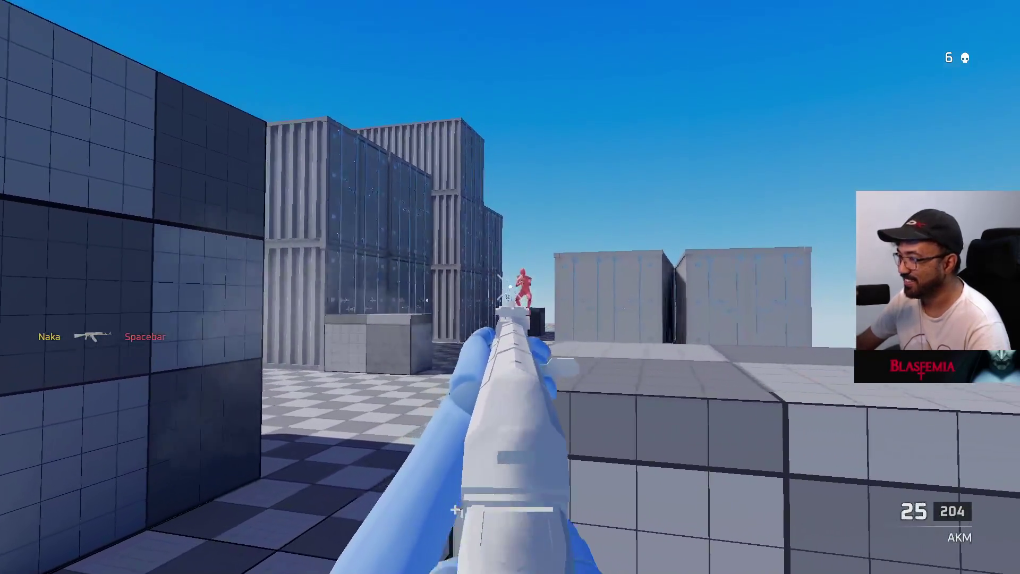
click(510, 287)
click(510, 287)
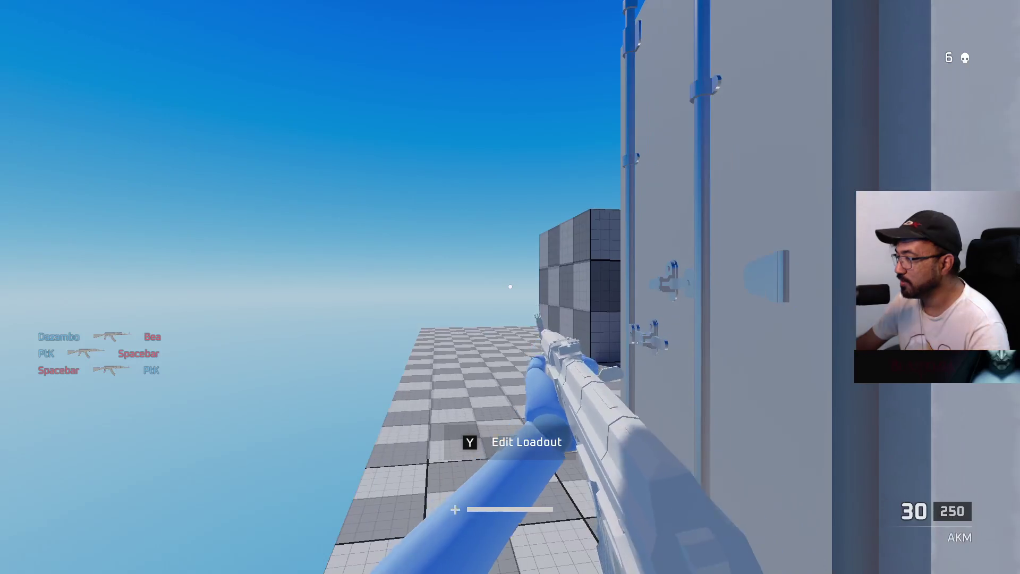
key(w)
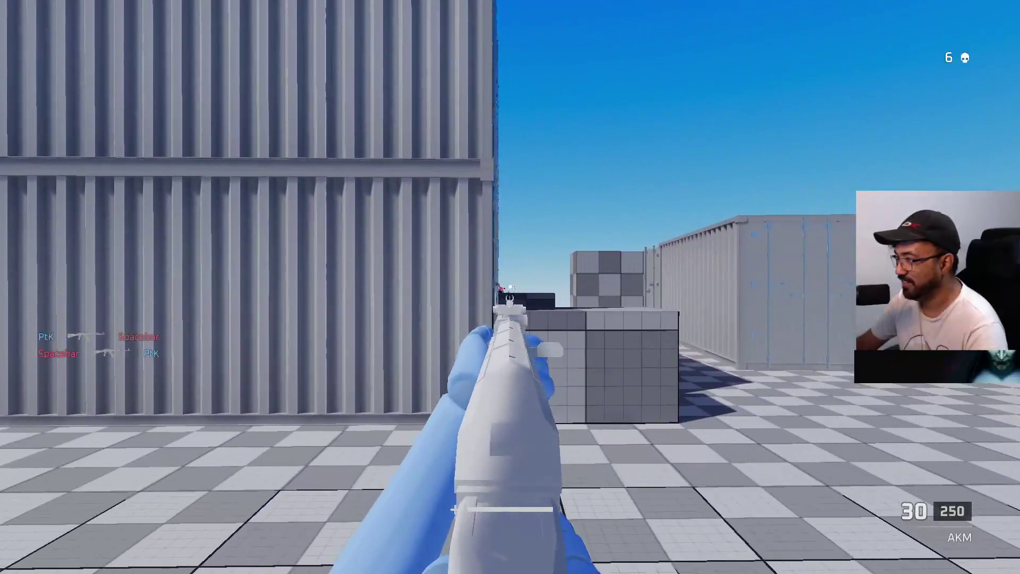
click(511, 287)
click(510, 287)
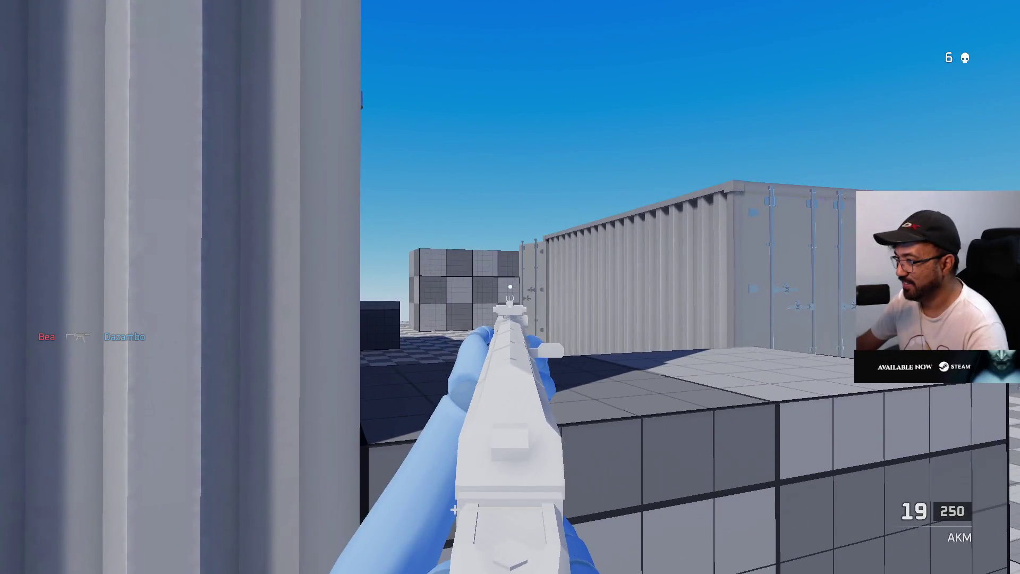
key(r)
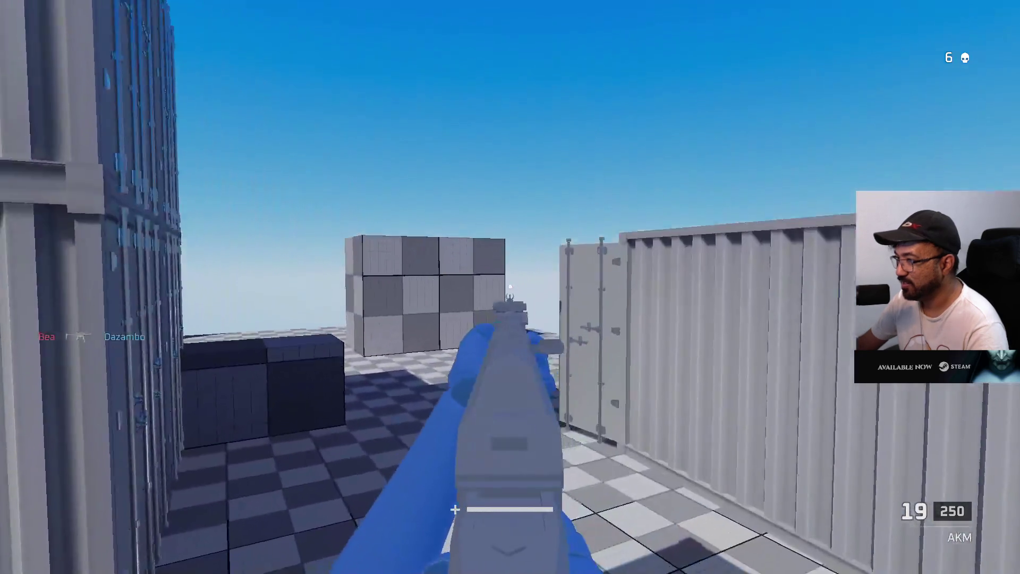
Step: Fire on the enemy along the containers, then walk toward the open container after respawning
click(510, 287)
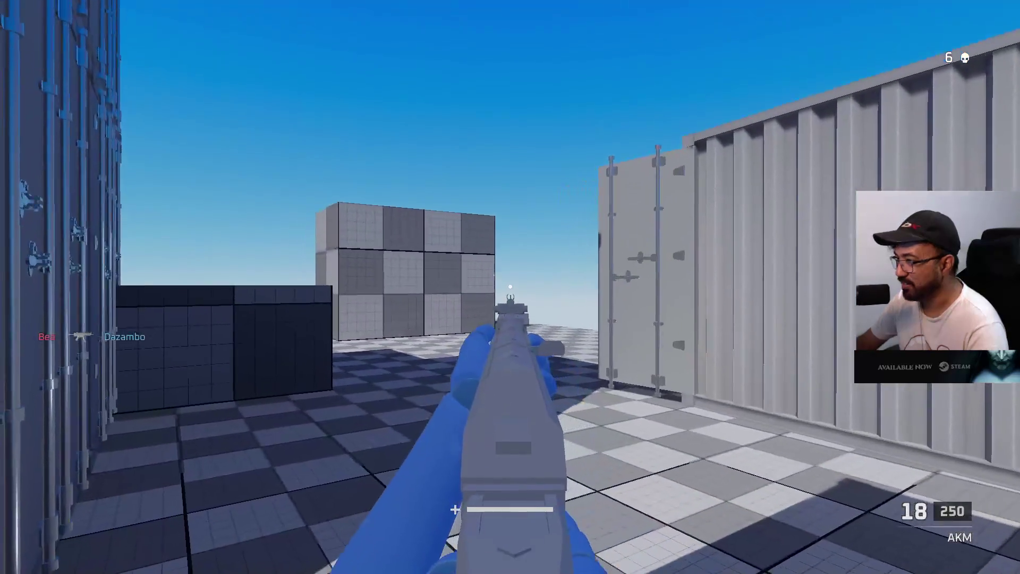
click(510, 287)
click(510, 287)
click(511, 287)
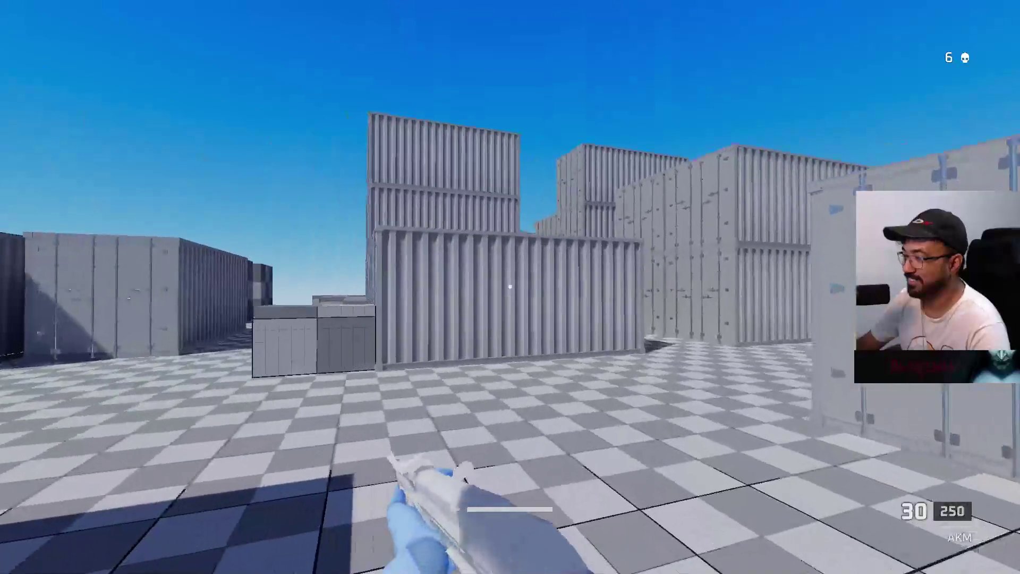
key(w)
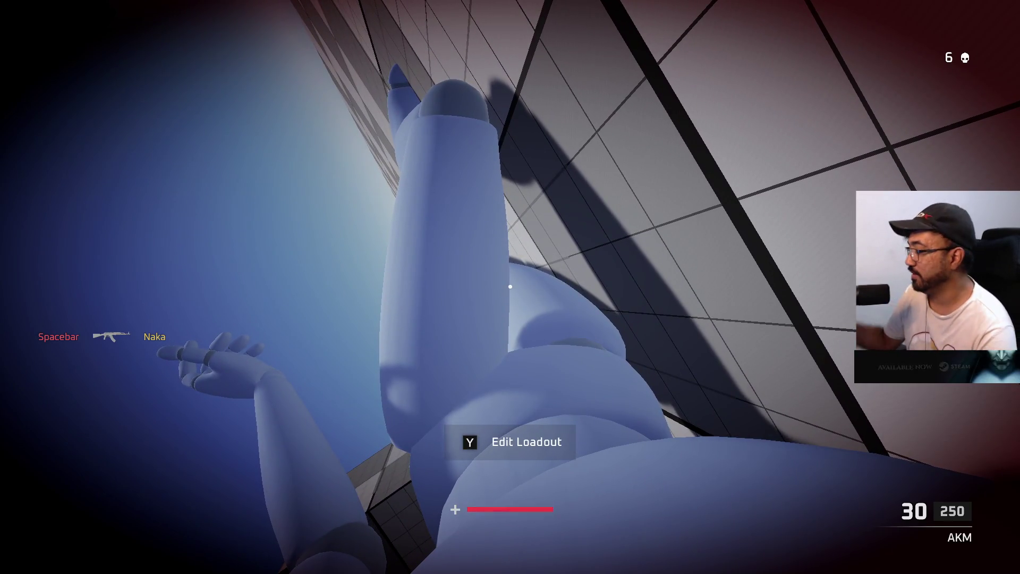
Step: Glance at the loadout choices, walk through the shipping container, and shoot an enemy for the seventh kill
key(y)
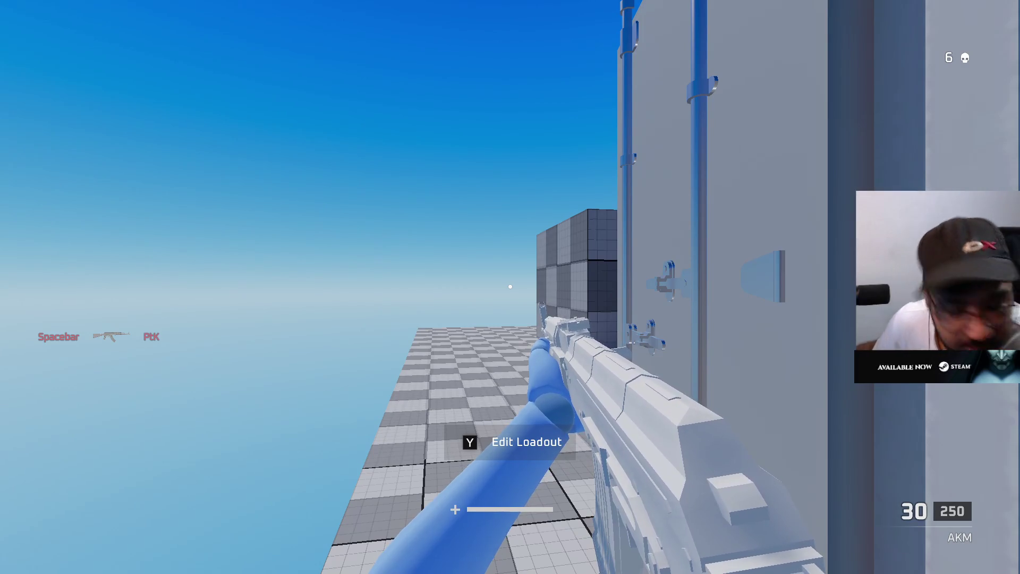
mouse_move(511, 286)
key(w)
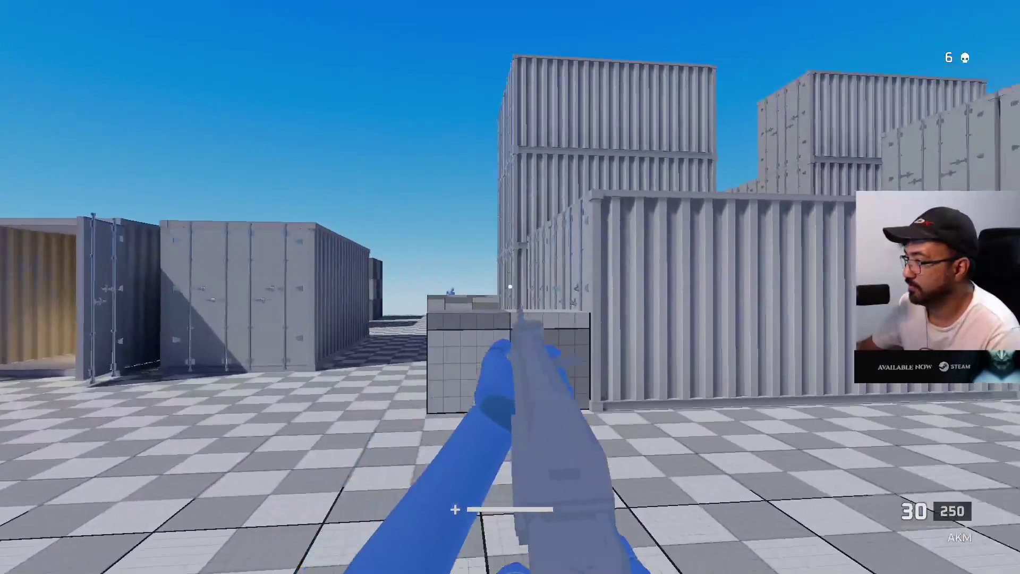
key(w)
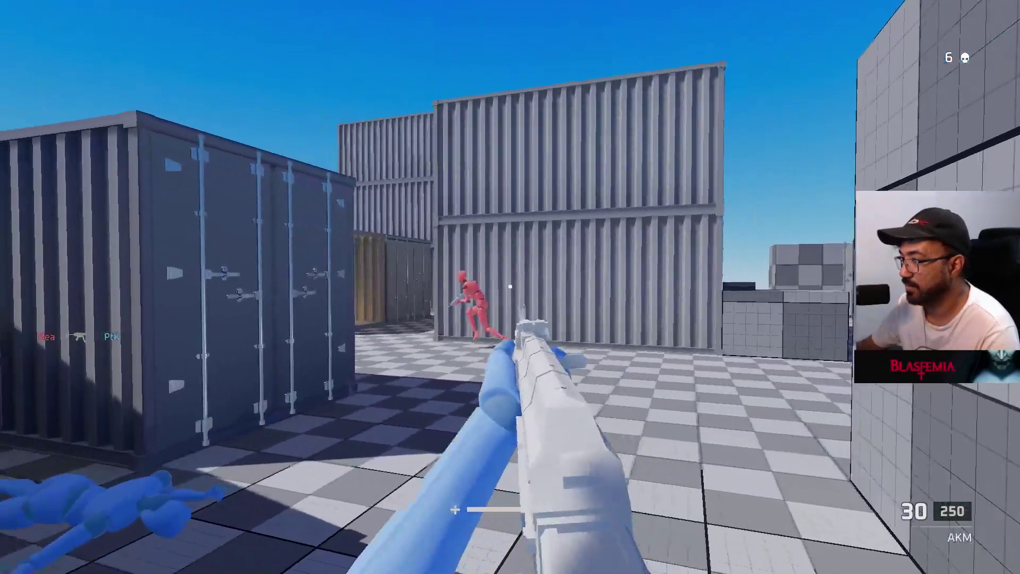
click(511, 286)
Step: Fire repeated bursts at an enemy near the tiled blocks
key(w)
click(510, 287)
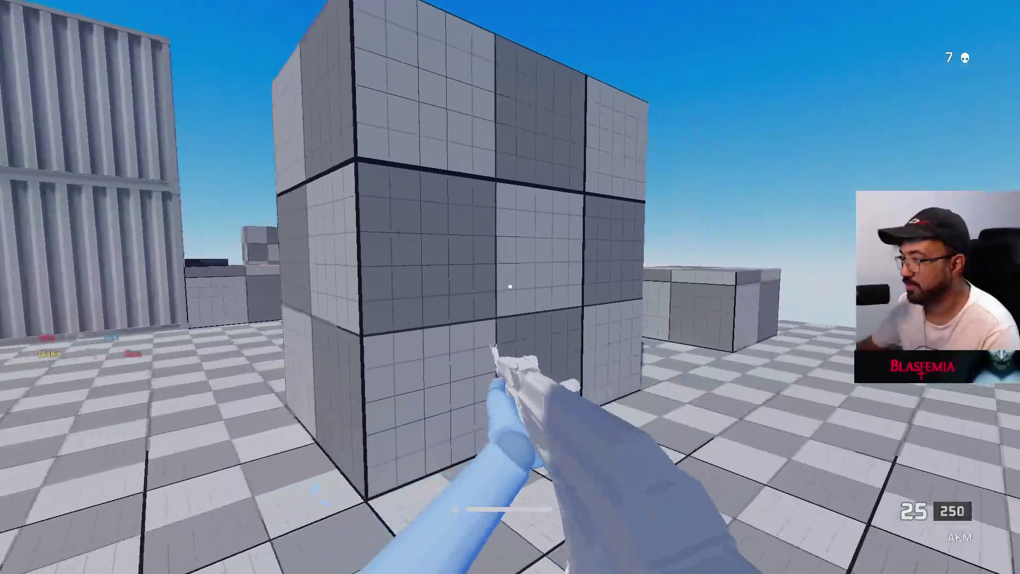
click(510, 286)
click(511, 287)
click(510, 286)
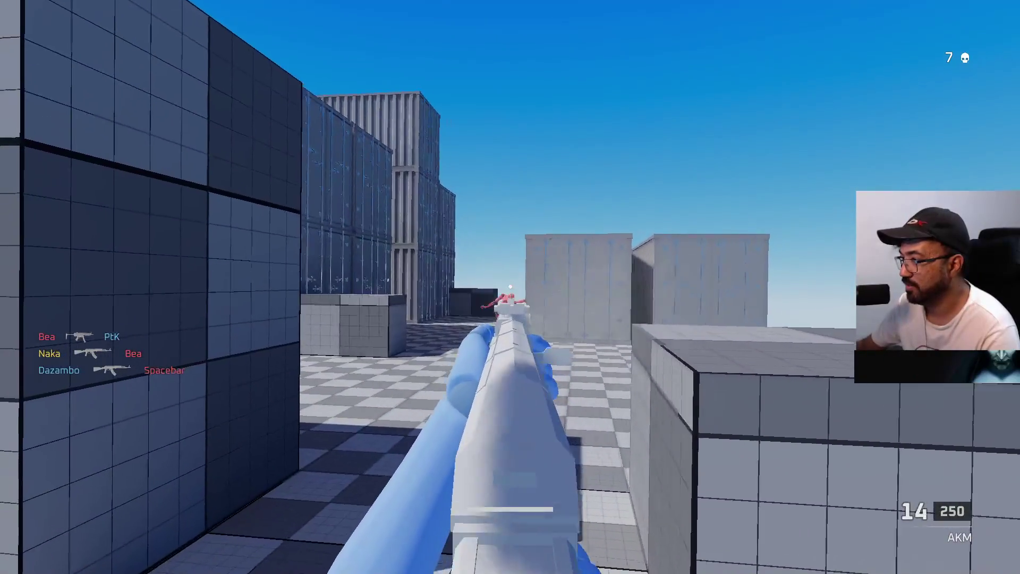
click(510, 287)
Step: Walk back toward and into the open shipping container
mouse_move(510, 286)
key(w)
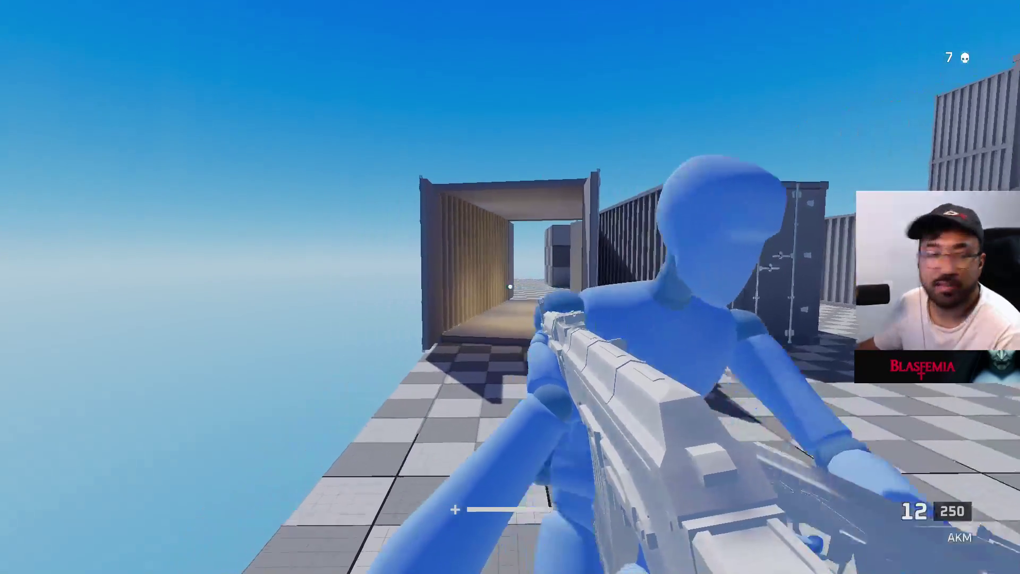
key(w)
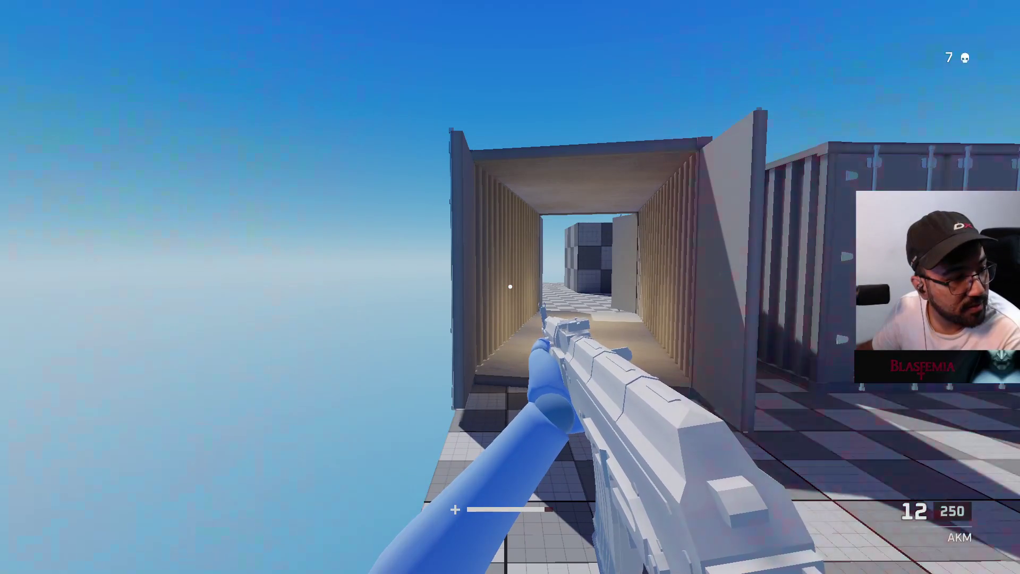
key(w)
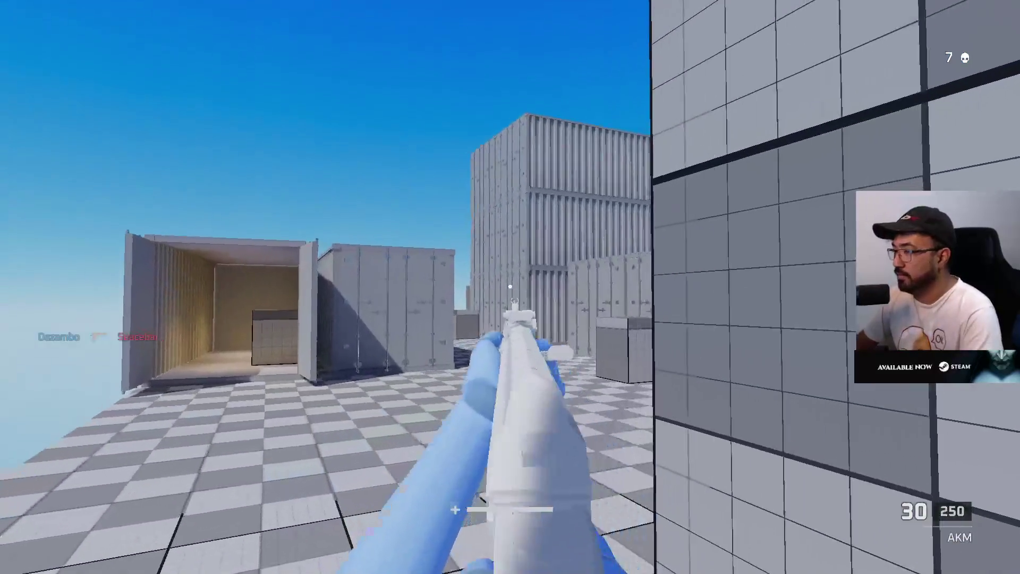
Step: Shoot enemies among the containers for the eighth kill, then move into the grid-walled corridor
click(511, 287)
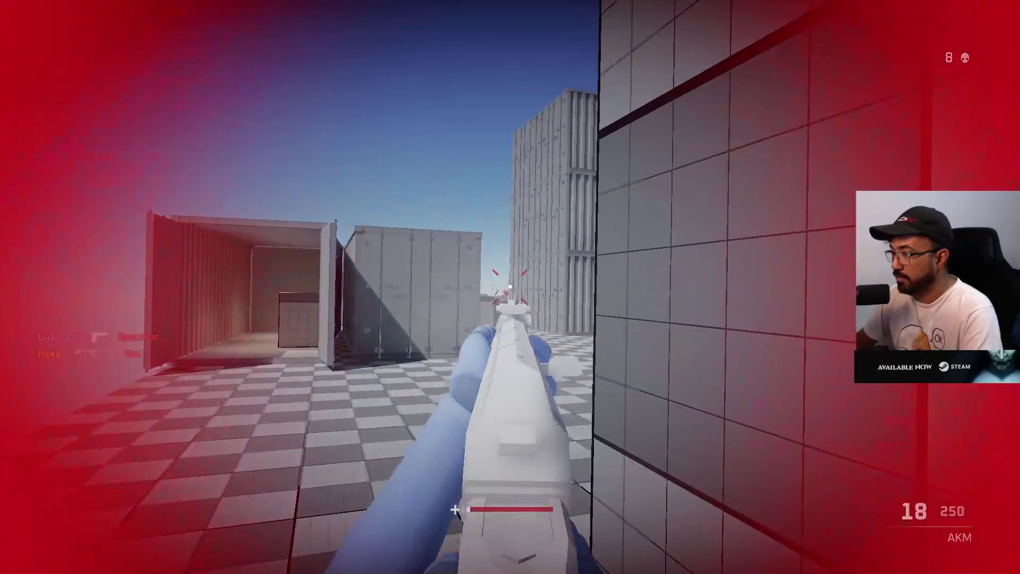
click(510, 287)
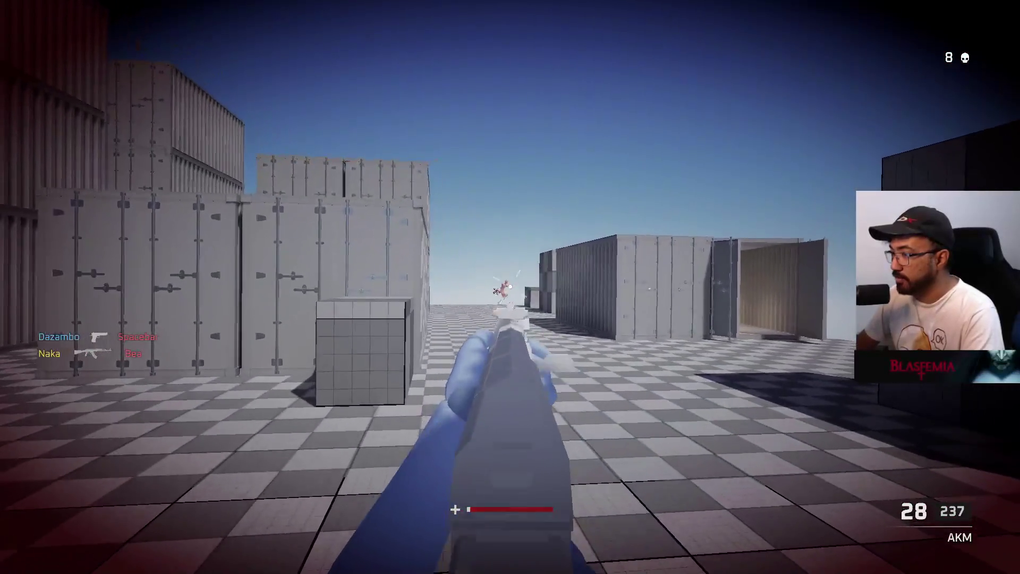
click(510, 287)
click(511, 287)
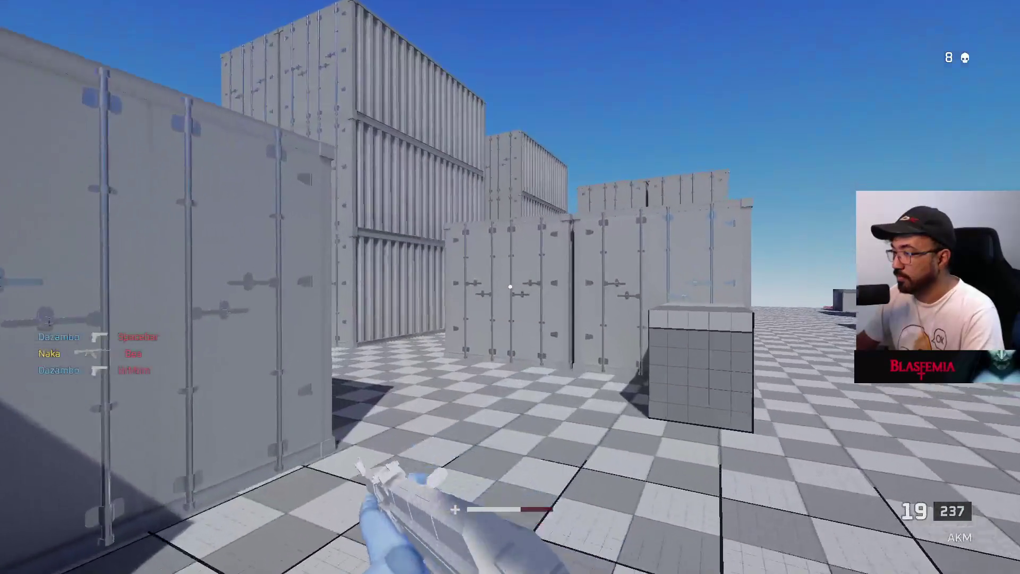
key(w)
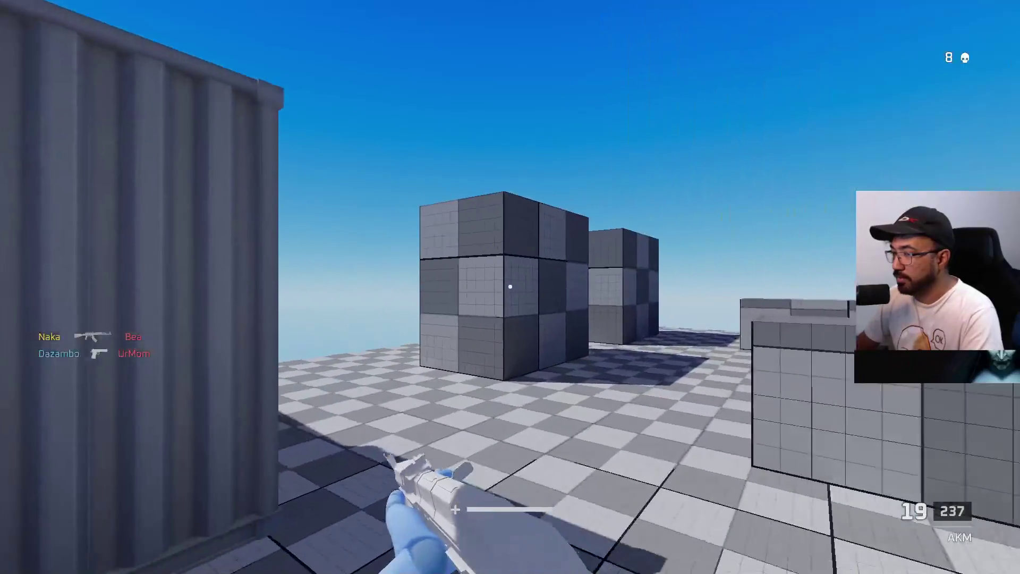
key(w)
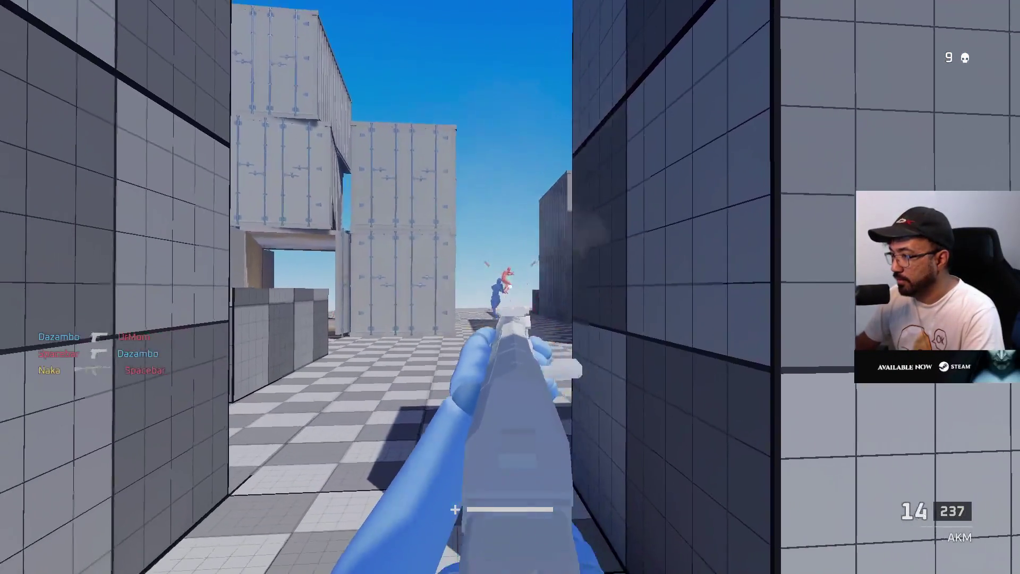
Step: Fight from the corridor and near the cube, then check the Team Deathmatch scoreboard after dying
click(510, 287)
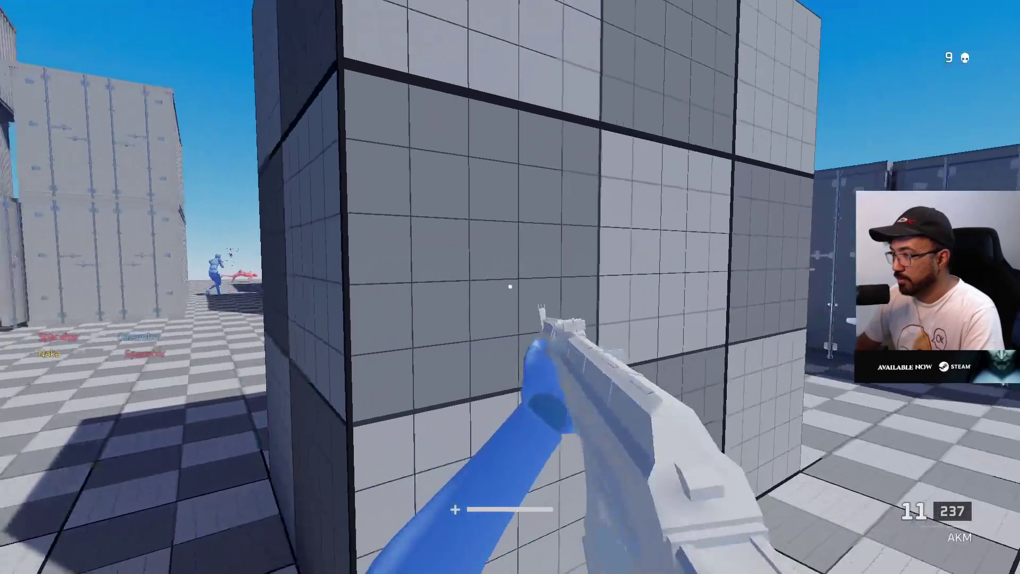
key(w)
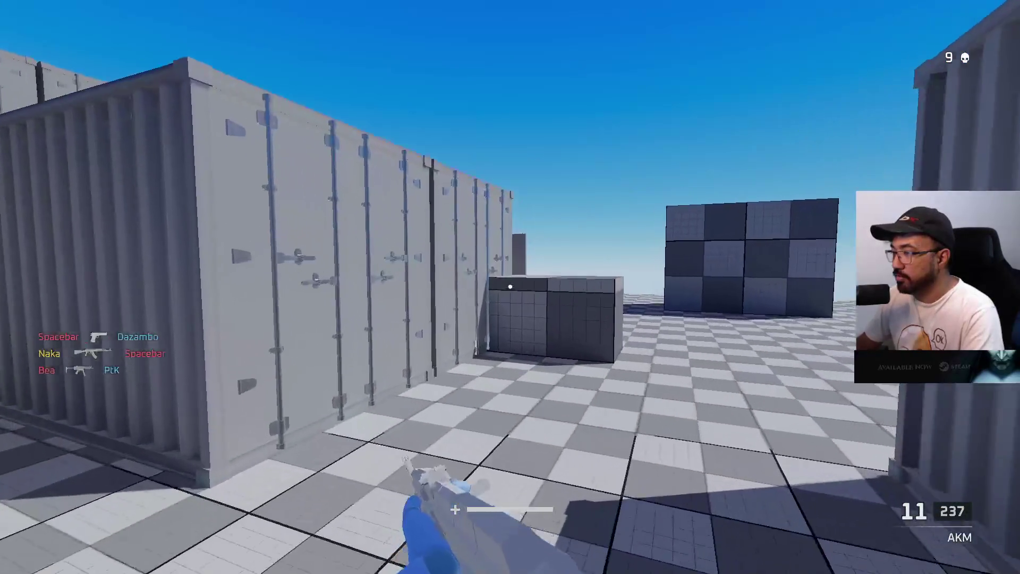
key(w)
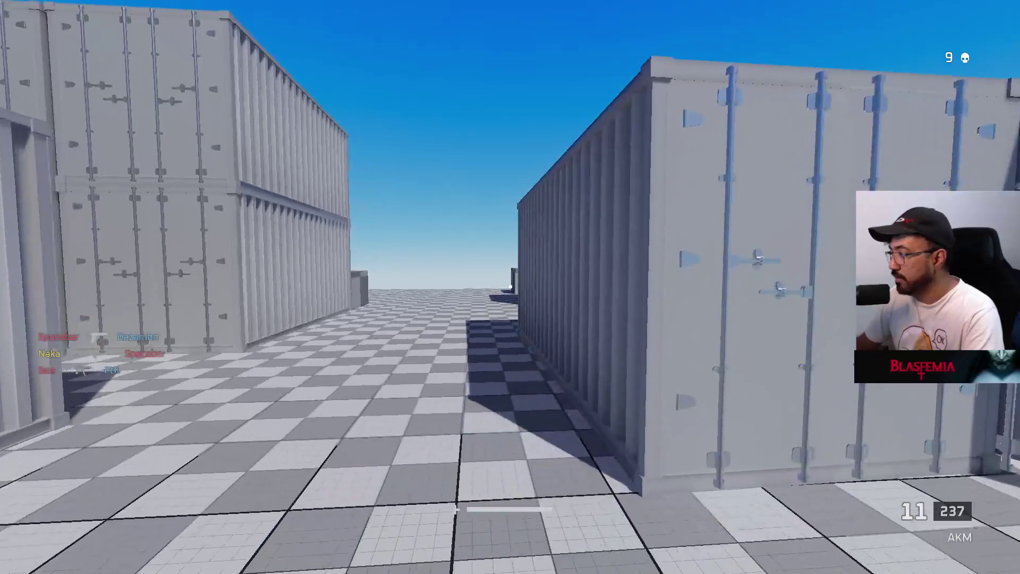
key(w)
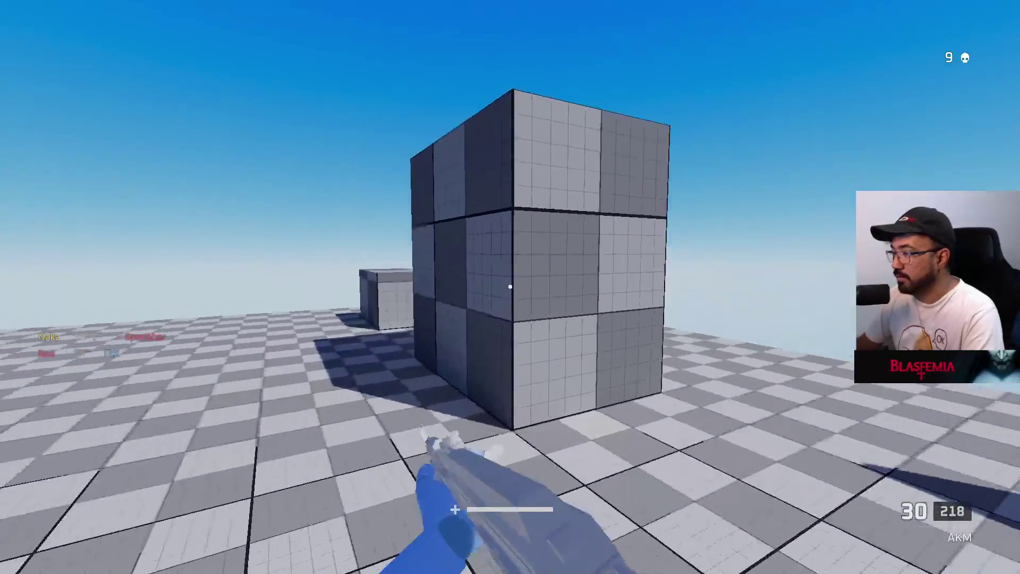
click(510, 287)
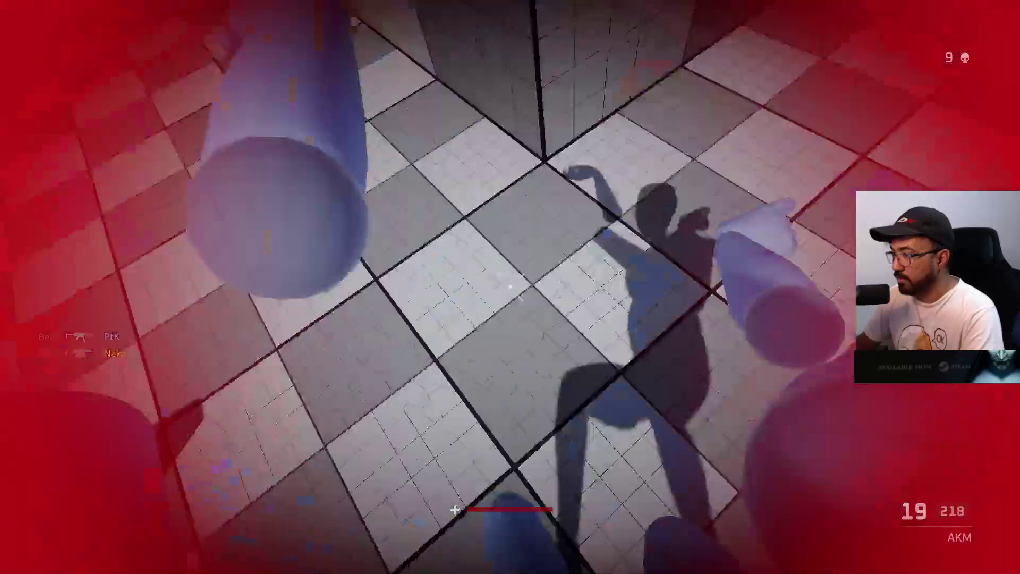
key(Tab)
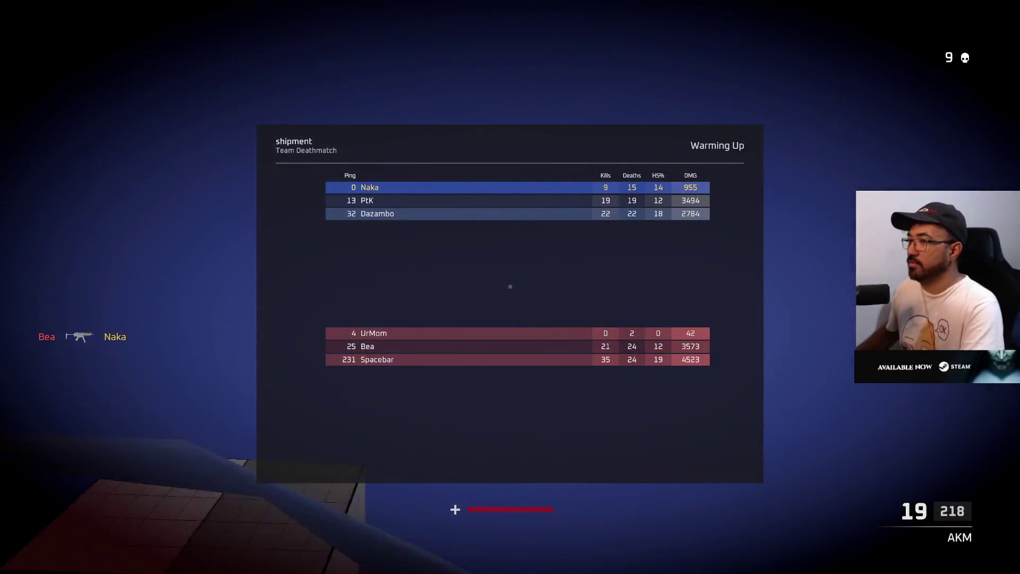
key(Tab)
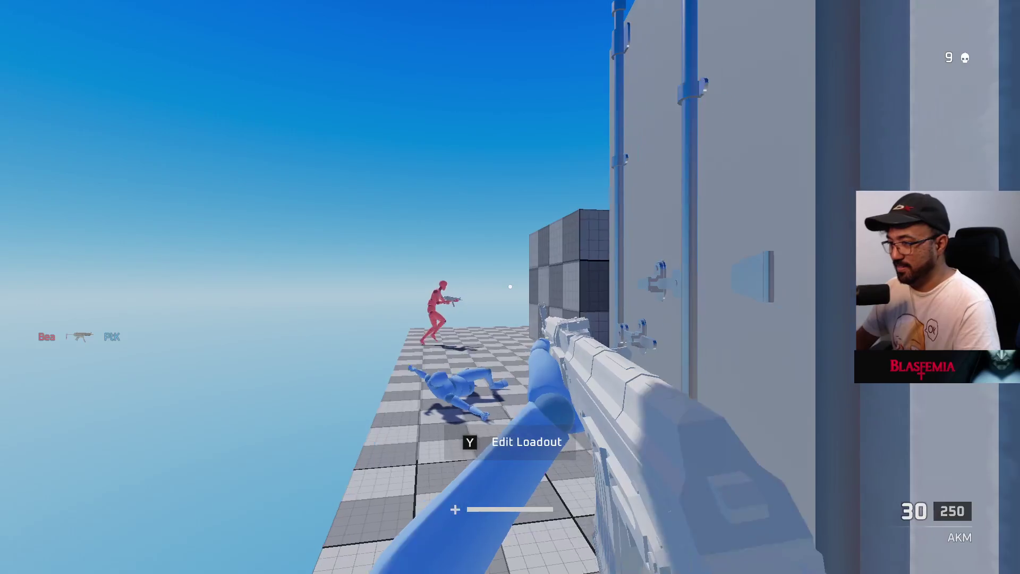
Step: After respawning, shoot the red and pink enemies to reach 11 kills, then reload the AKM
click(510, 287)
click(510, 287)
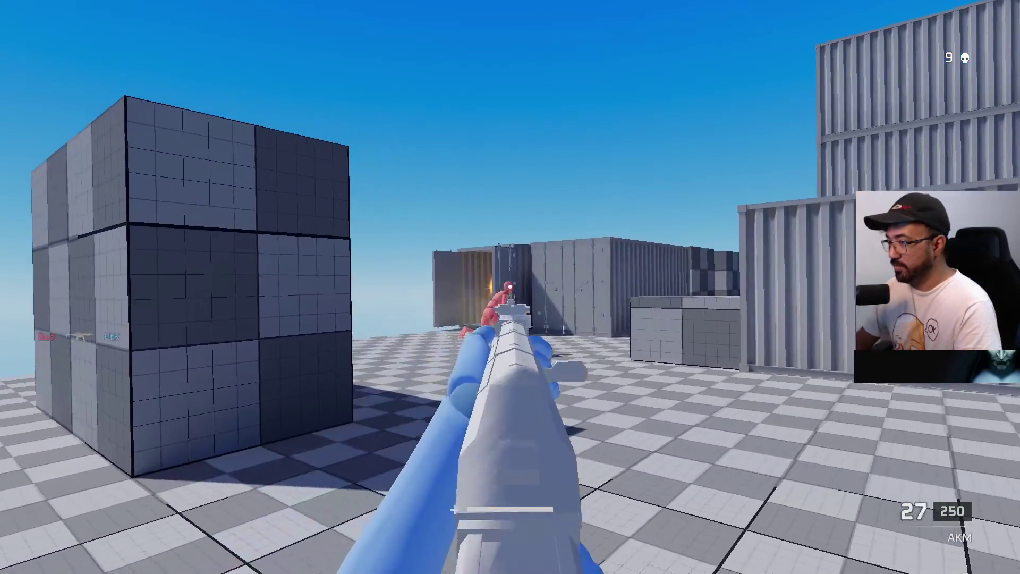
click(510, 287)
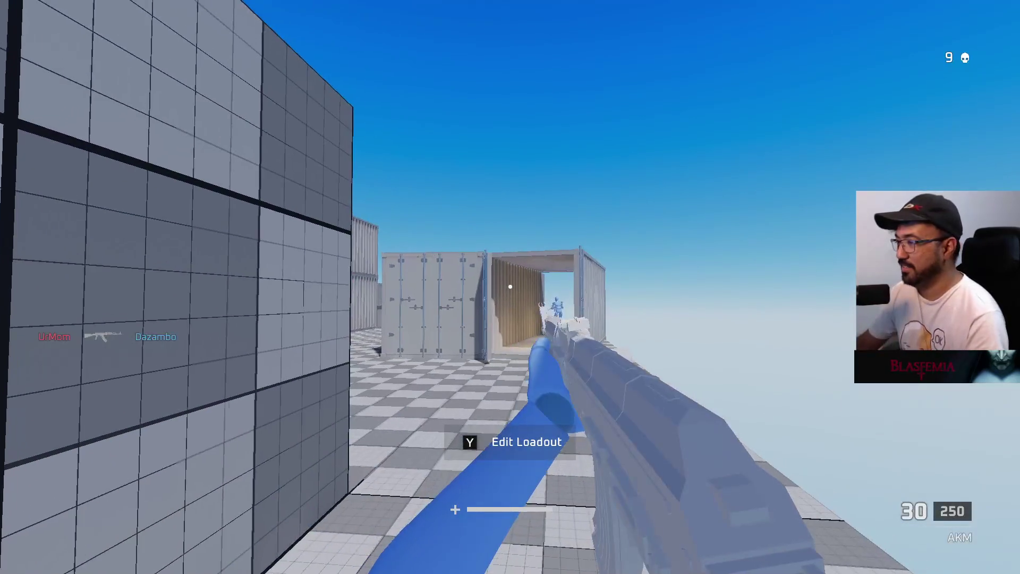
click(510, 287)
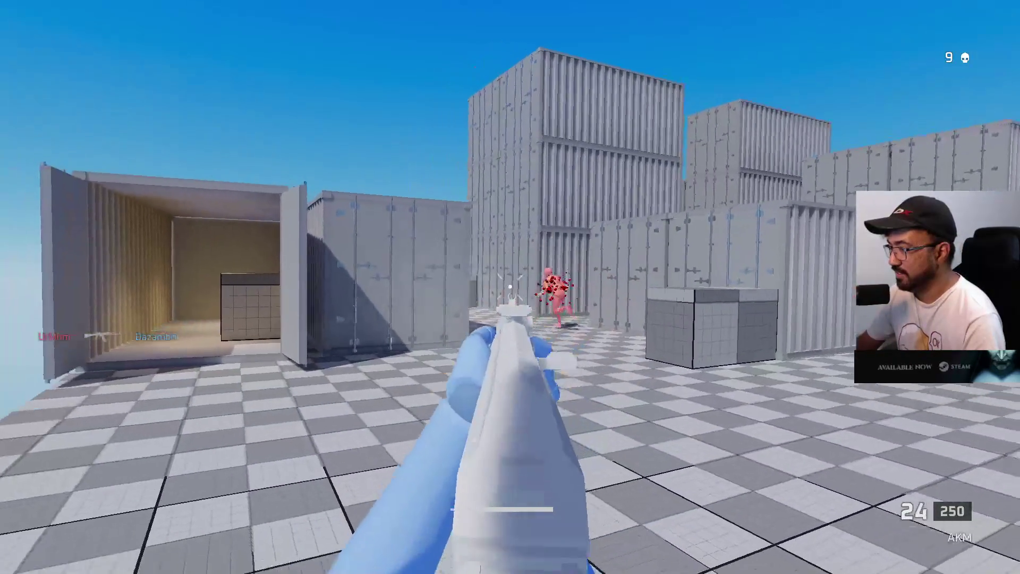
click(510, 287)
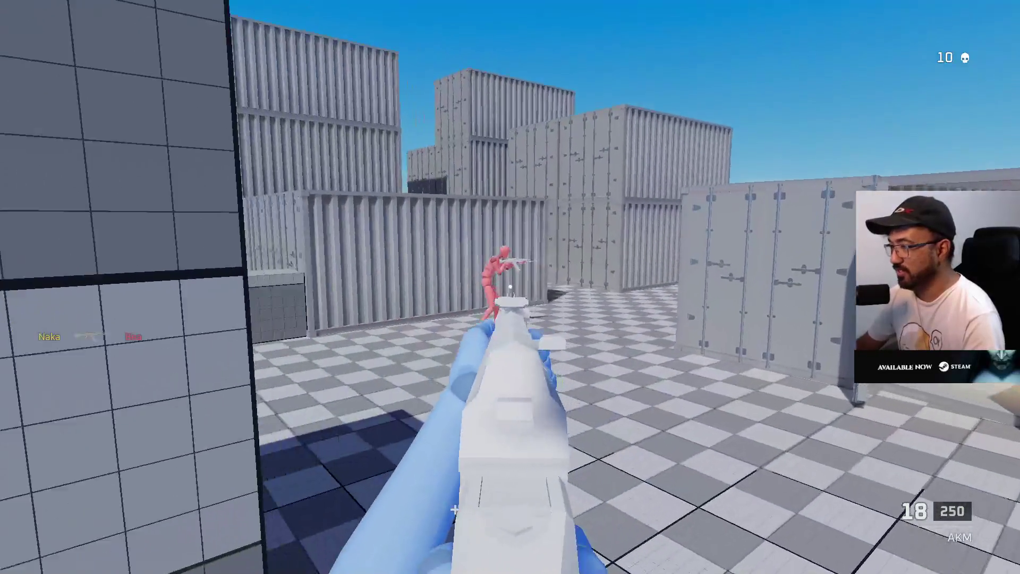
click(511, 287)
key(r)
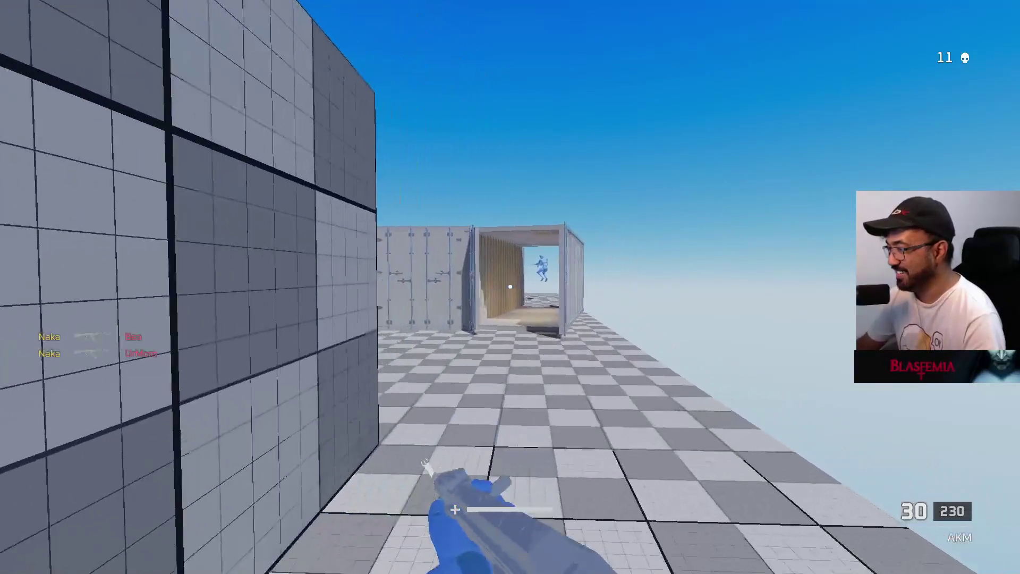
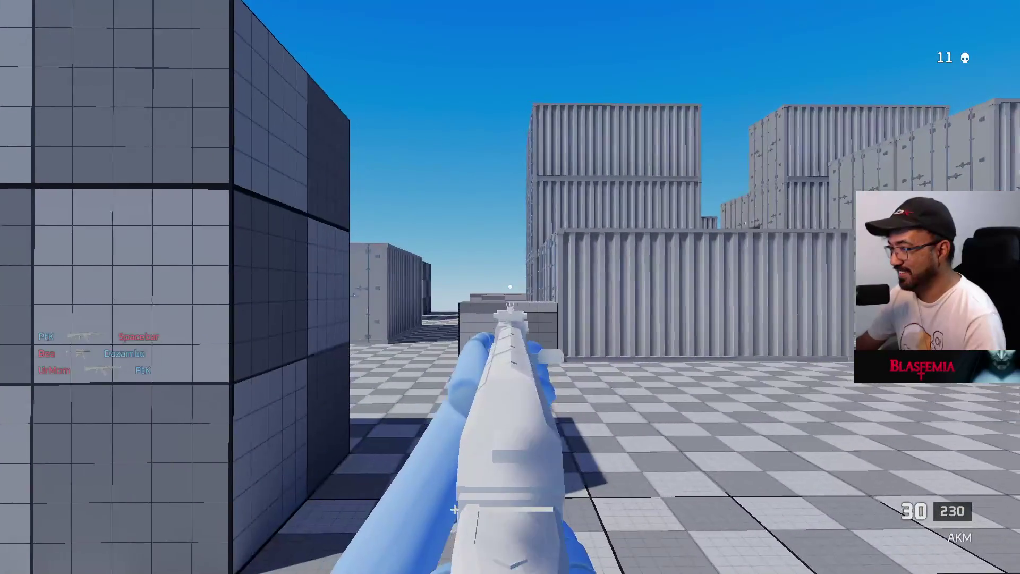
Step: Advance out of the container, fire the rifle at the enemy, and reload
key(w)
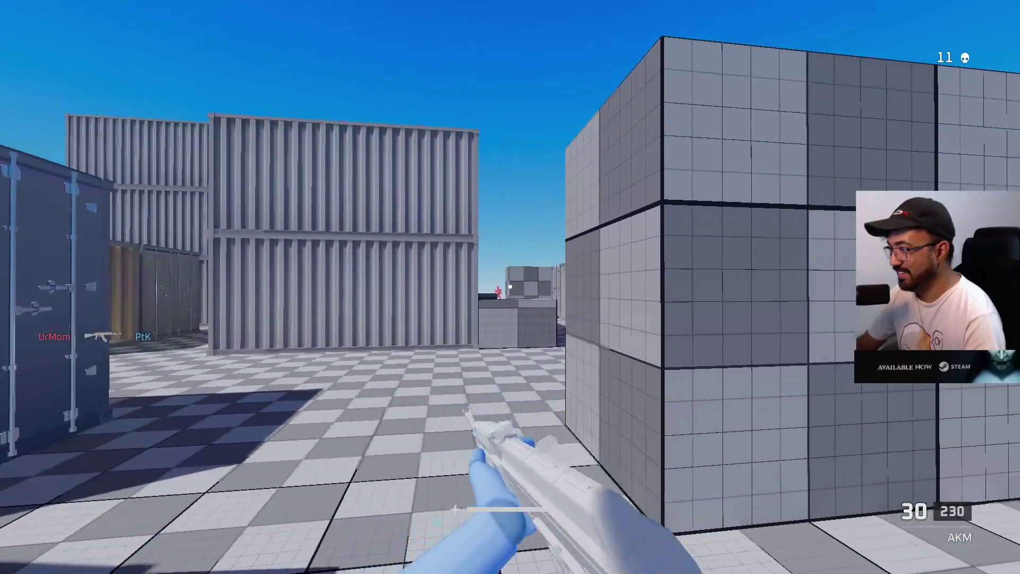
click(511, 287)
click(510, 287)
click(510, 287)
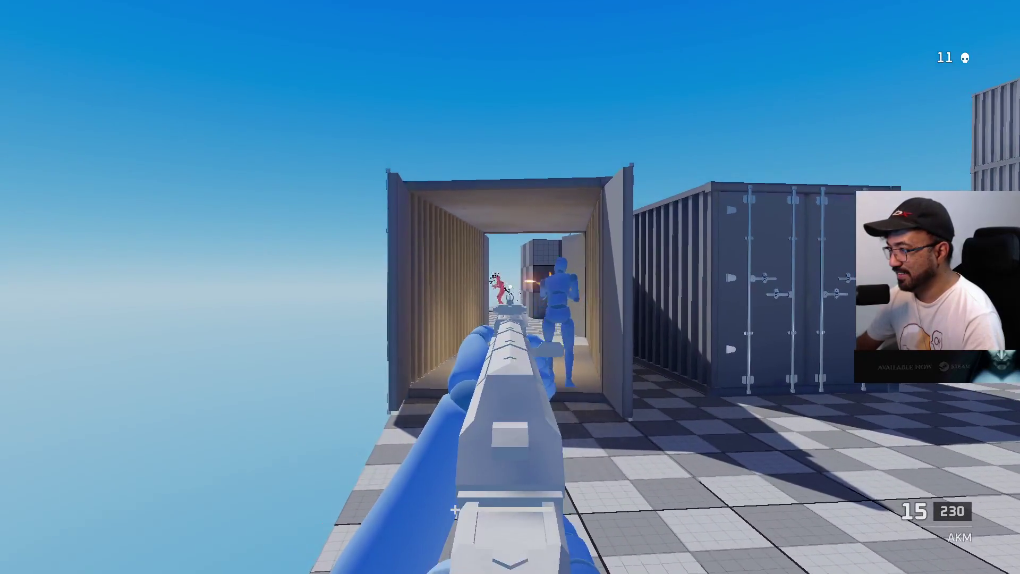
click(510, 287)
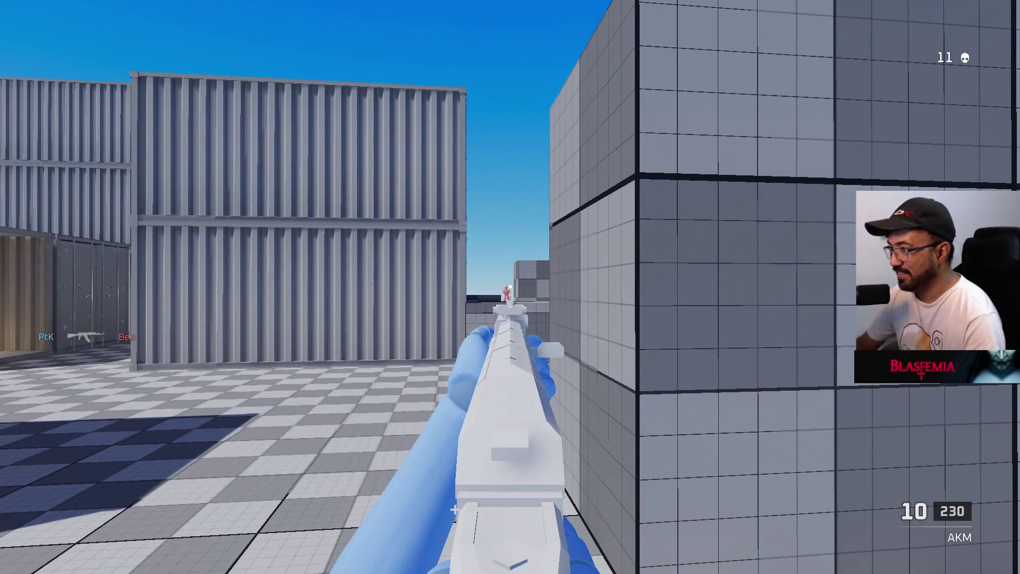
click(510, 287)
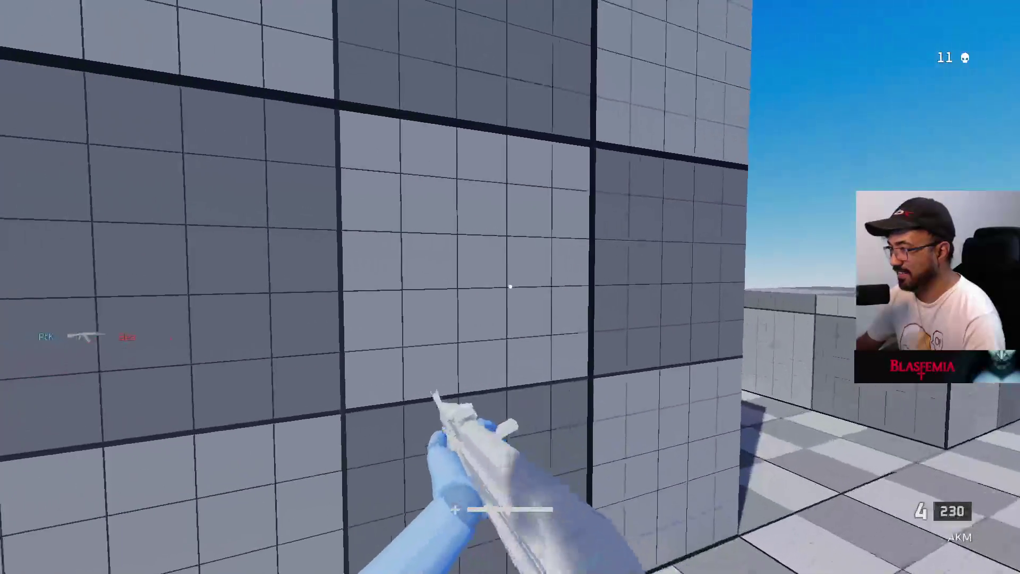
key(r)
Step: Check the scoreboard, switch to the Eagle pistol, shoot, and push toward the grey containers
key(Tab)
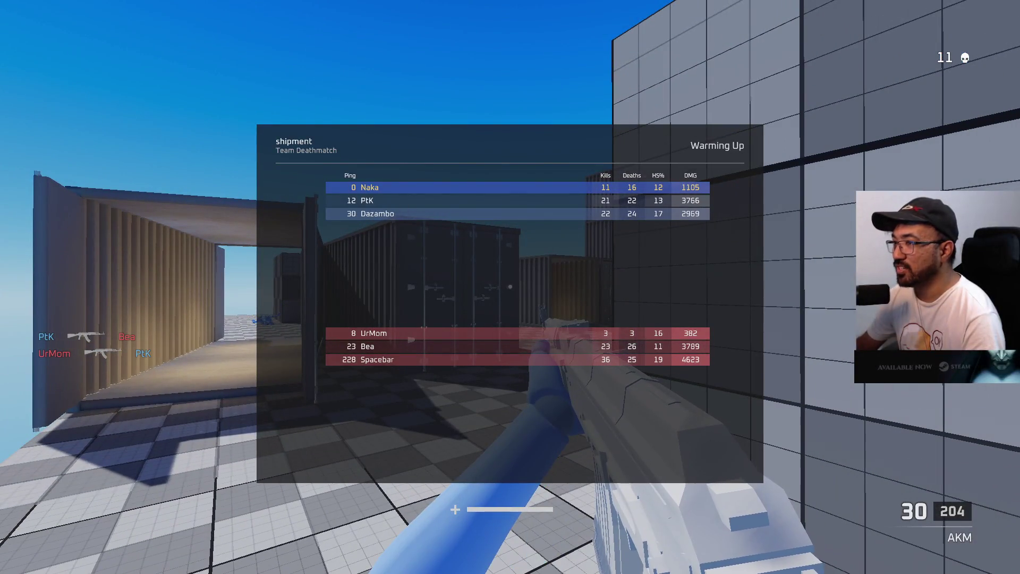
key(2)
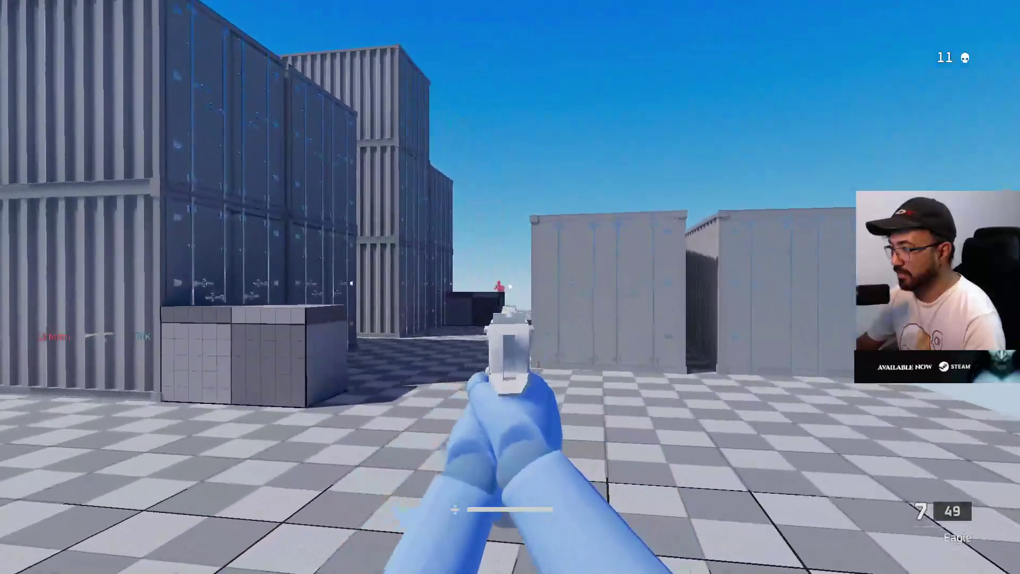
click(510, 287)
key(w)
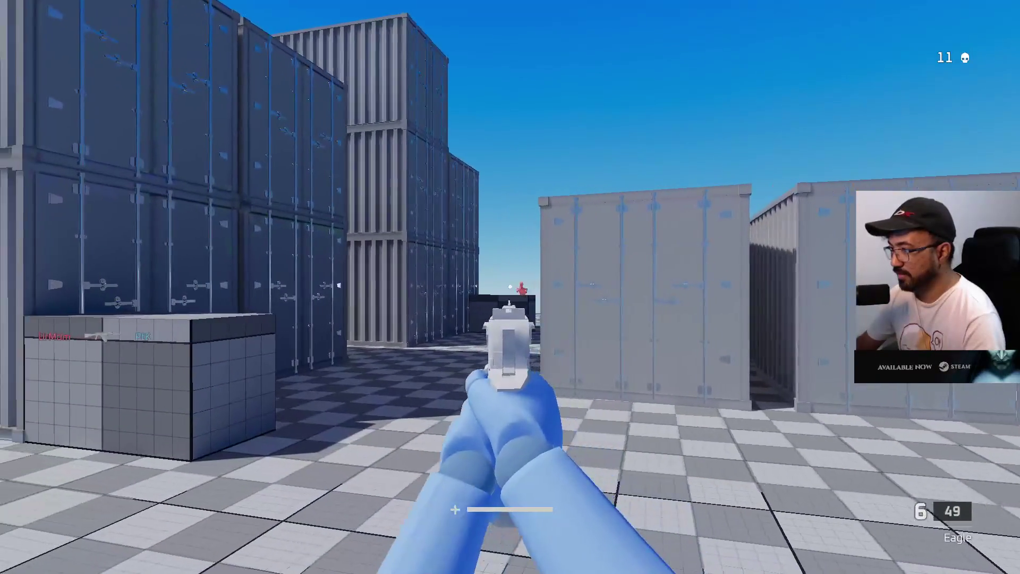
key(w)
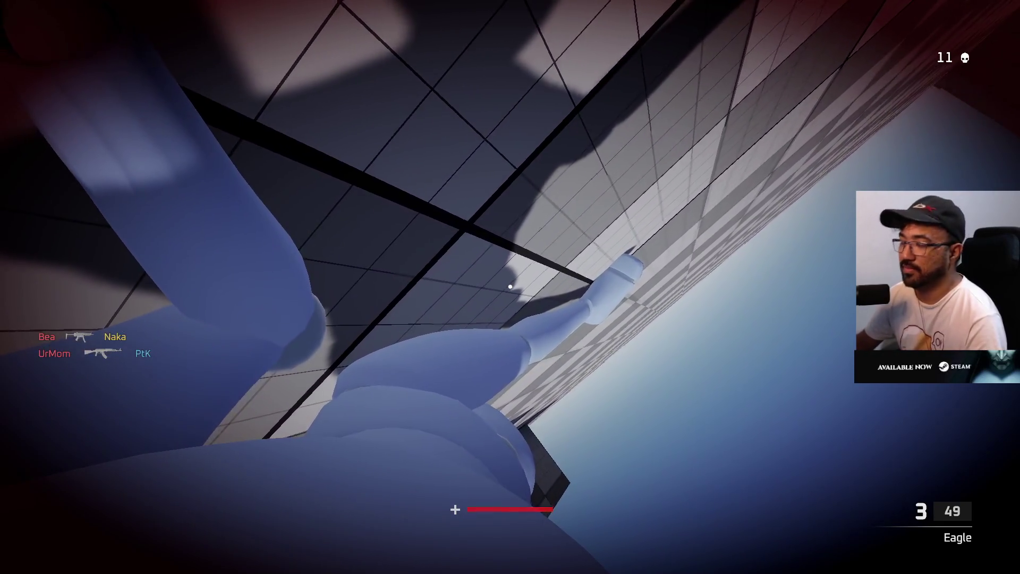
Step: After respawning, equip the Eagle pistol, advance, and view the scoreboard after being killed
key(2)
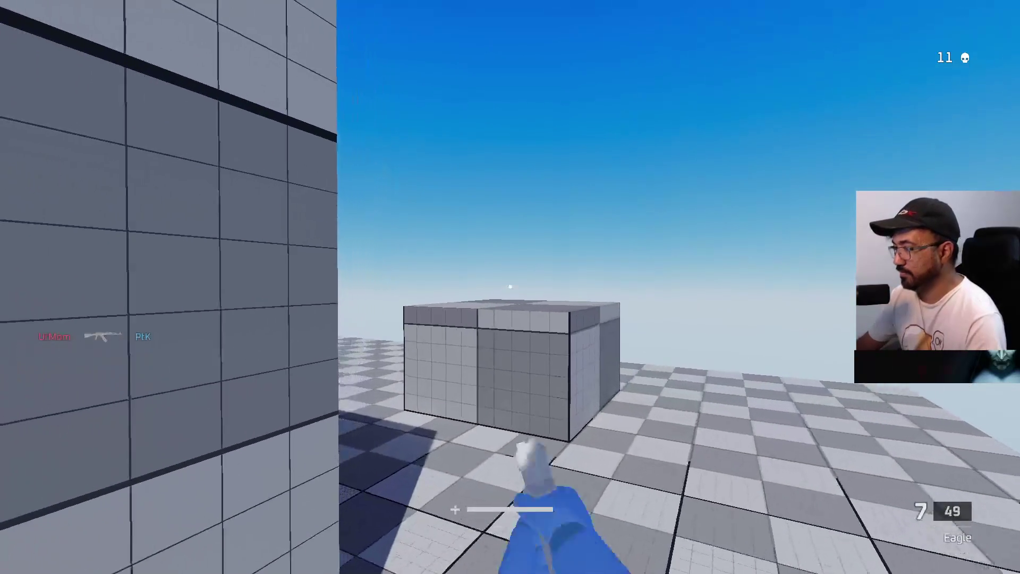
key(w)
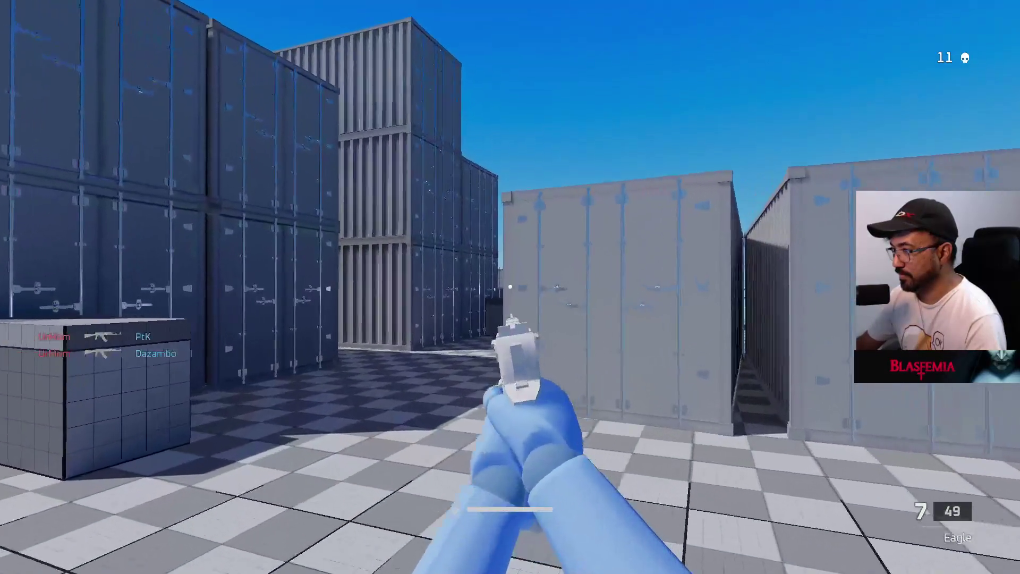
key(Tab)
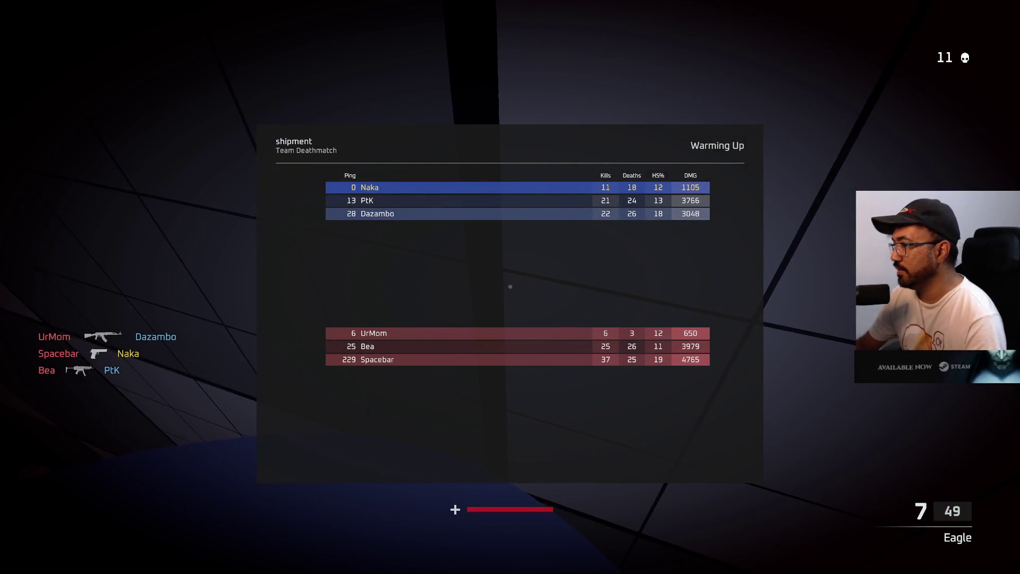
key(Tab)
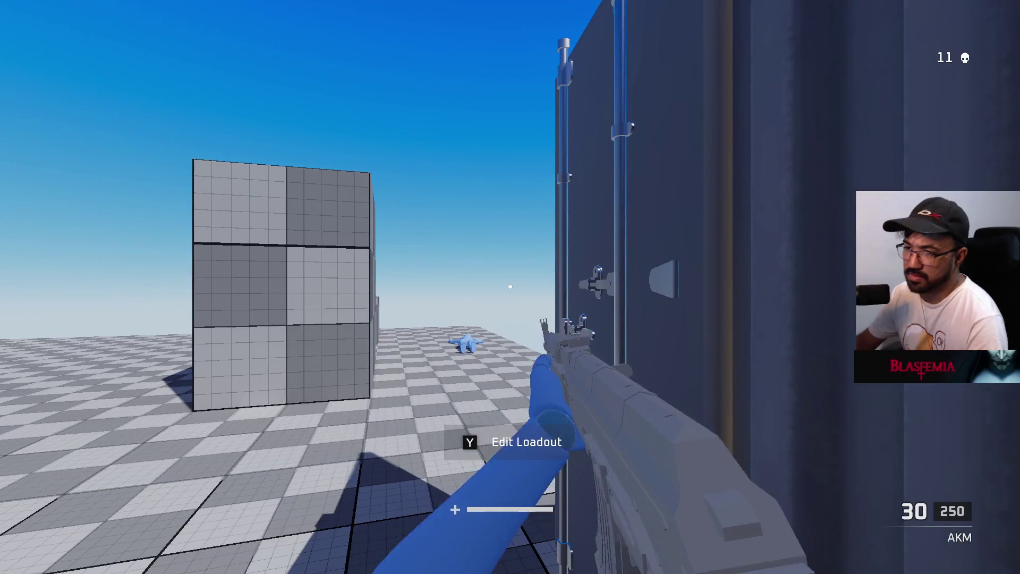
Step: Kill the pink enemy with the Eagle pistol, then rifle down enemies around the container
key(2)
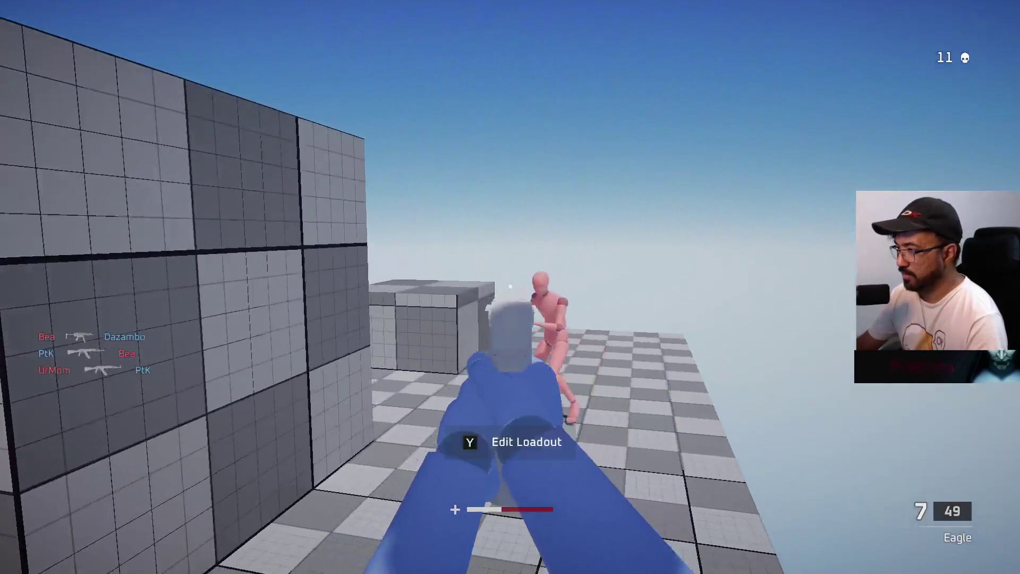
click(510, 287)
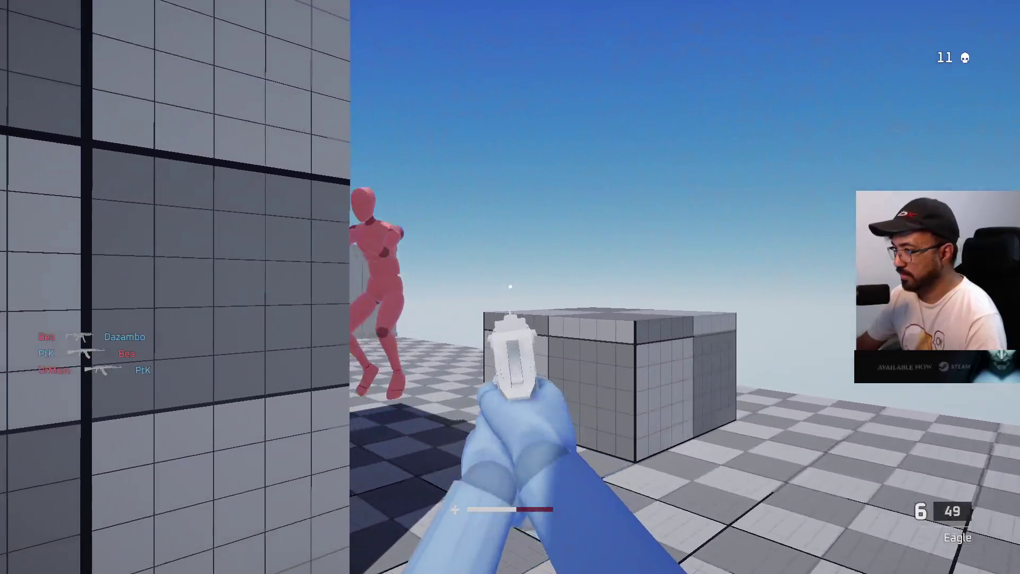
click(510, 287)
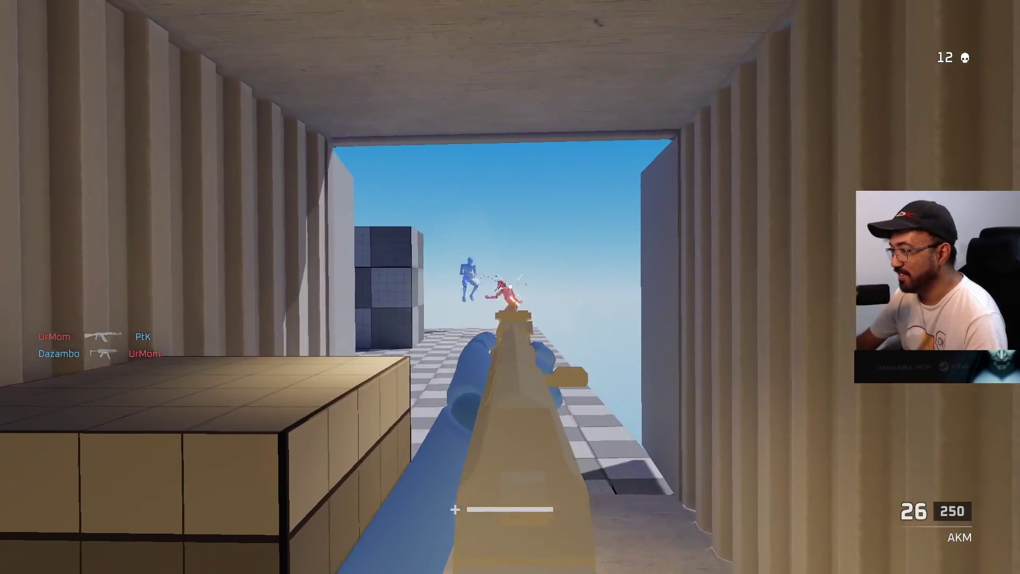
click(510, 287)
key(w)
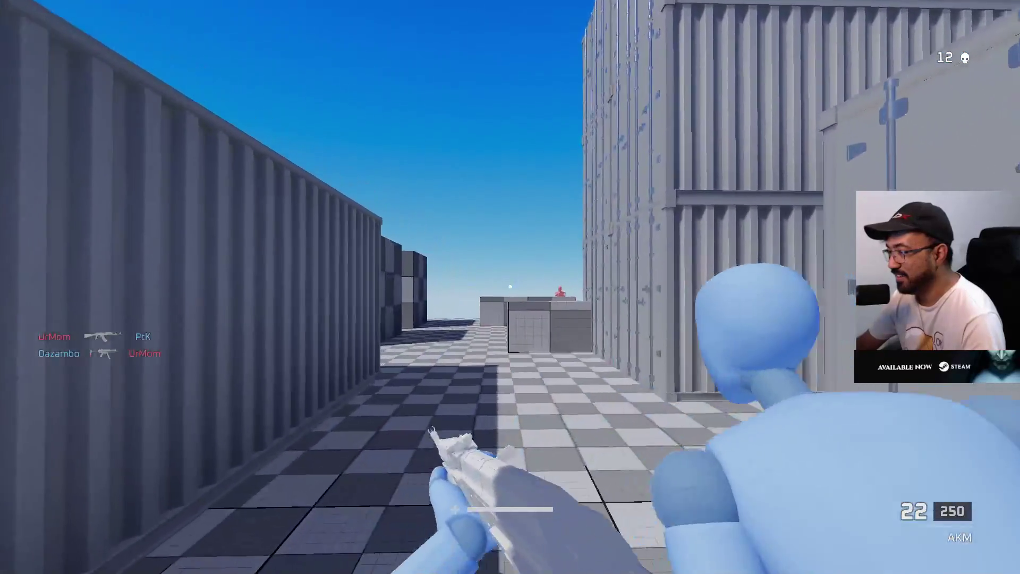
click(511, 287)
drag(510, 287, 510, 287)
click(510, 287)
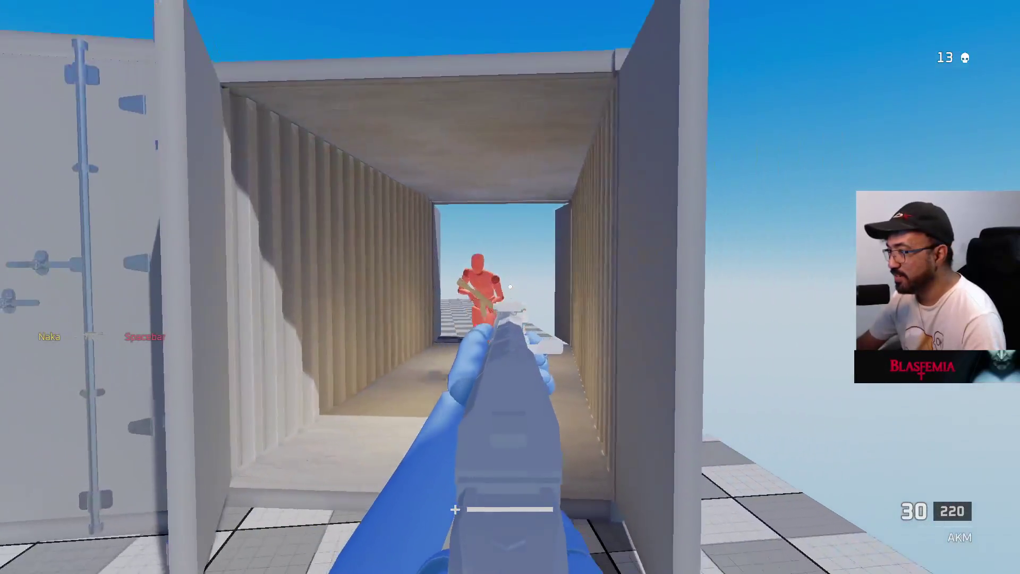
drag(510, 287, 510, 287)
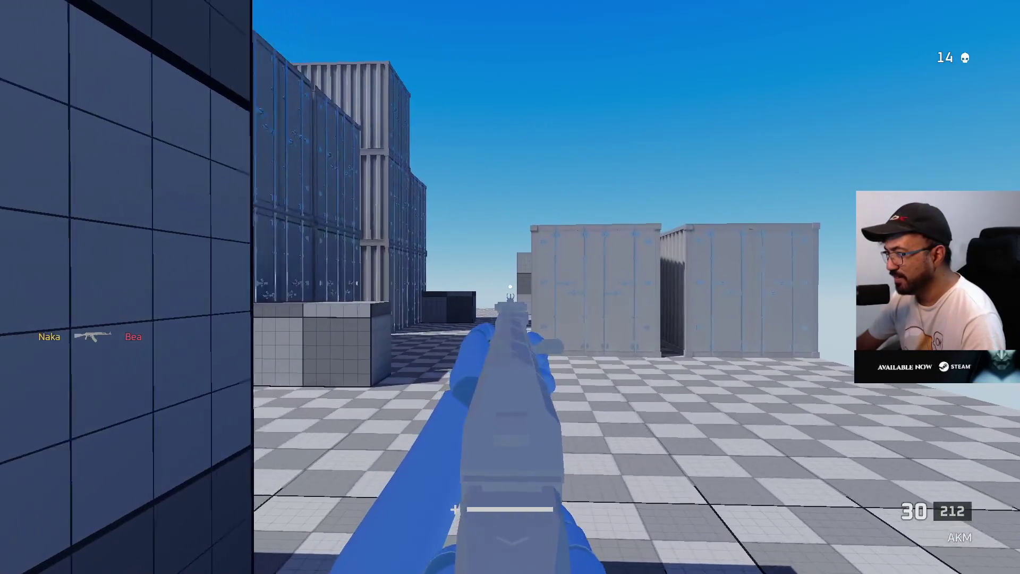
Step: Push through the containers, fire at the corridor enemy, reload, and sprint away
key(w)
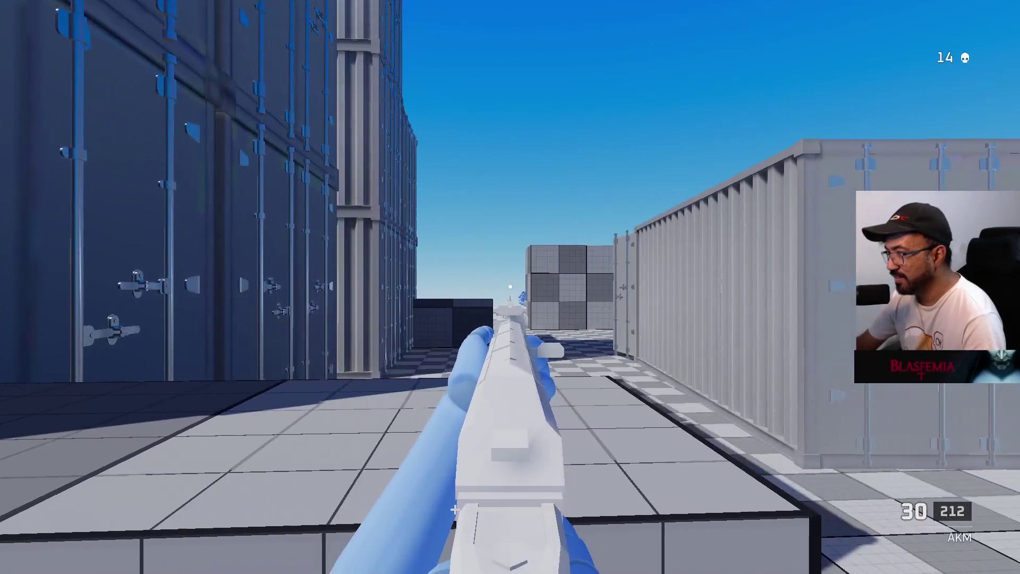
key(w)
key(w)
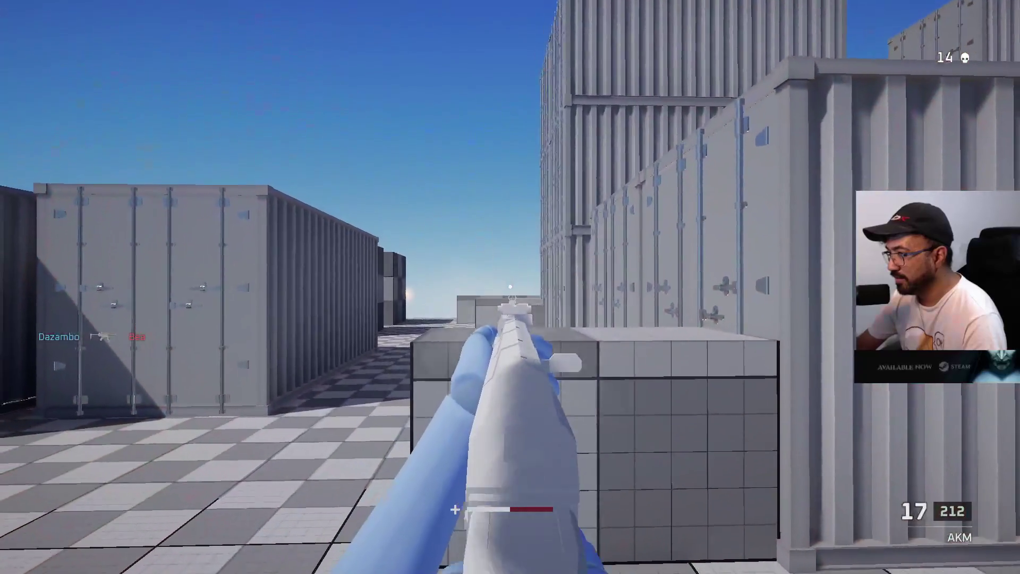
click(510, 287)
key(r)
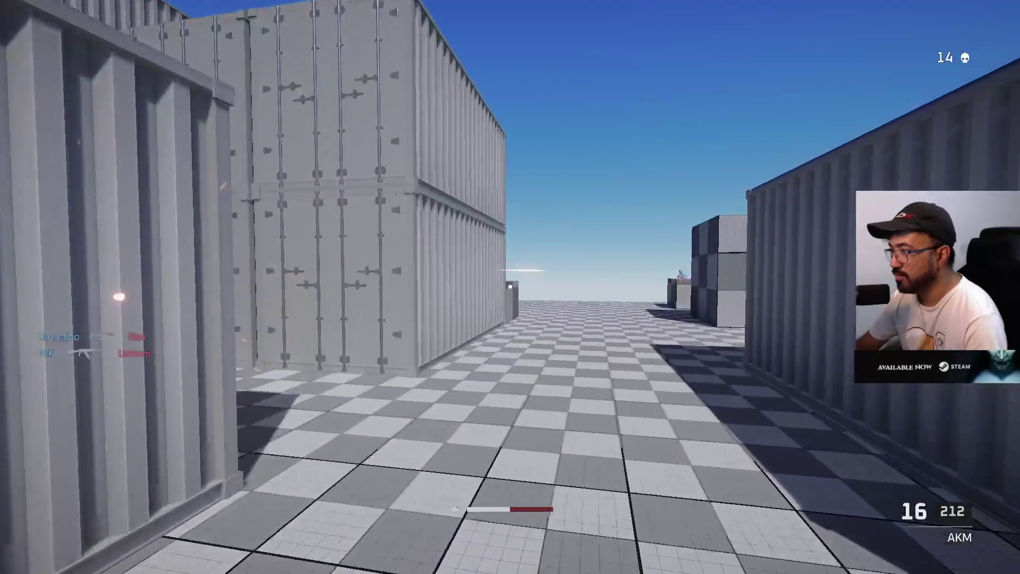
key(w)
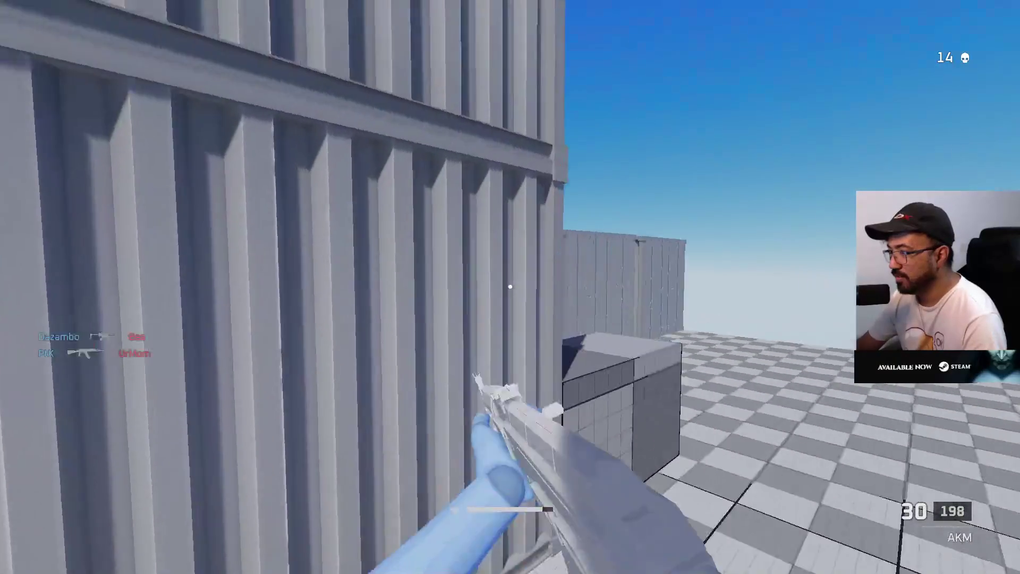
key(w)
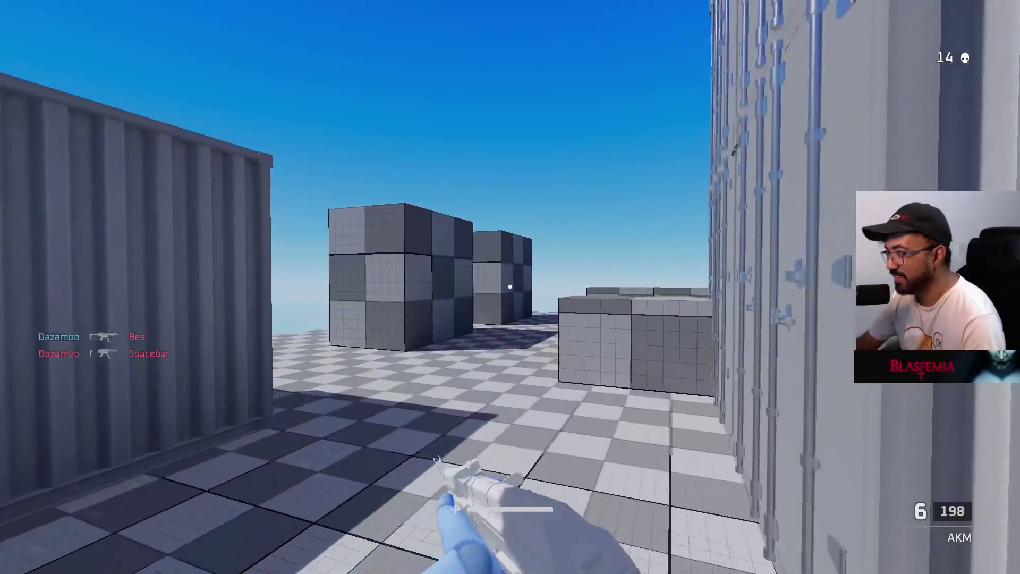
Step: Kill the enemy near the containers with the AKM, reload, and check the scoreboard
key(w)
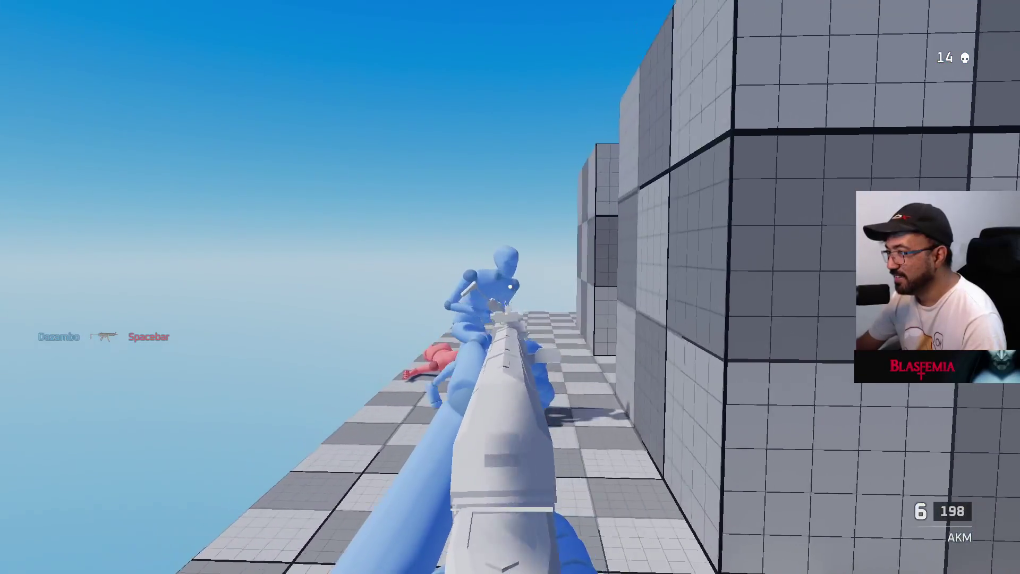
click(510, 287)
click(511, 287)
click(510, 287)
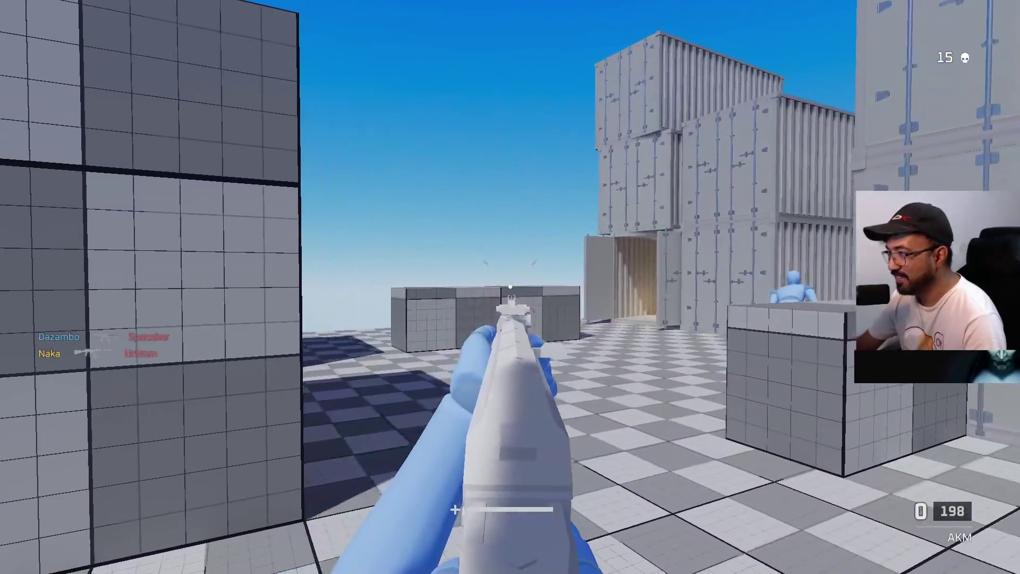
key(r)
key(Tab)
key(w)
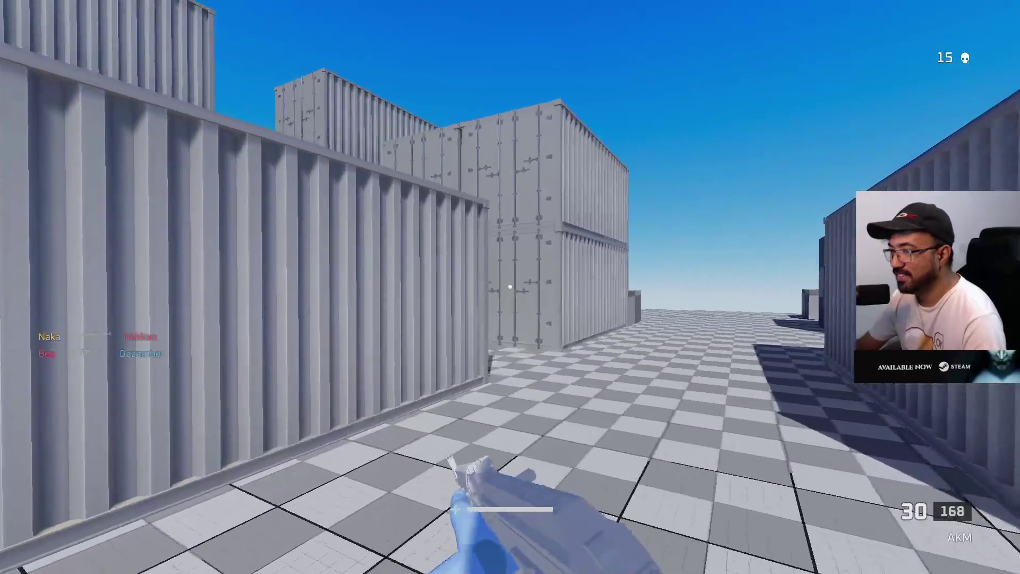
key(w)
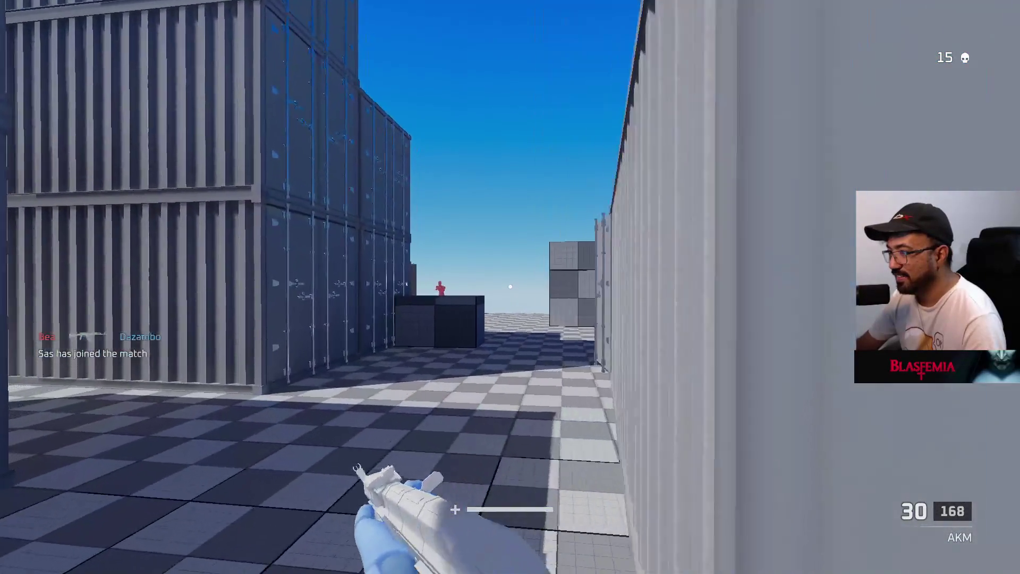
Step: Kill enemies in the open area, including the red one, then reload and advance into the container lane
click(510, 287)
key(w)
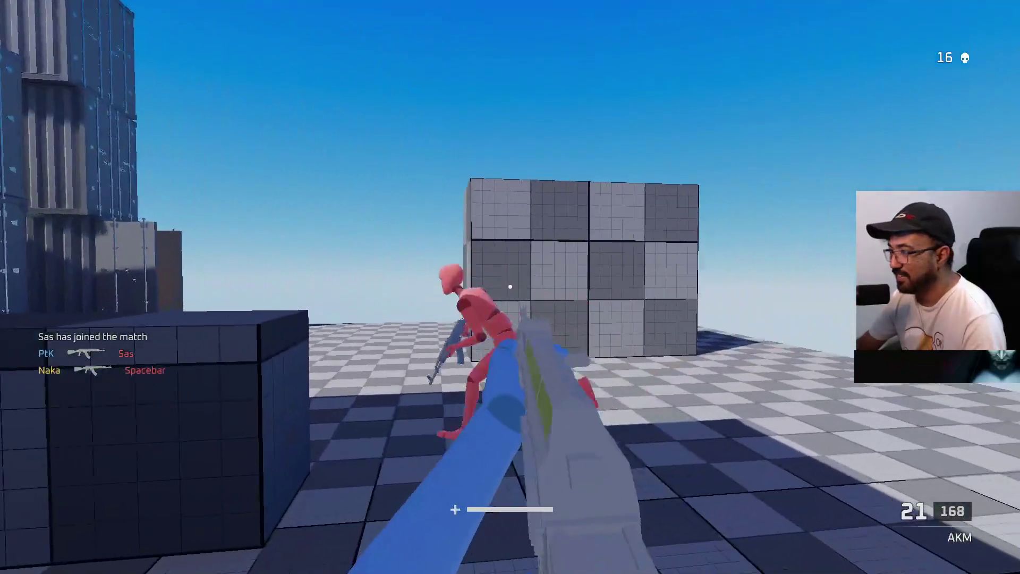
click(510, 287)
click(510, 287)
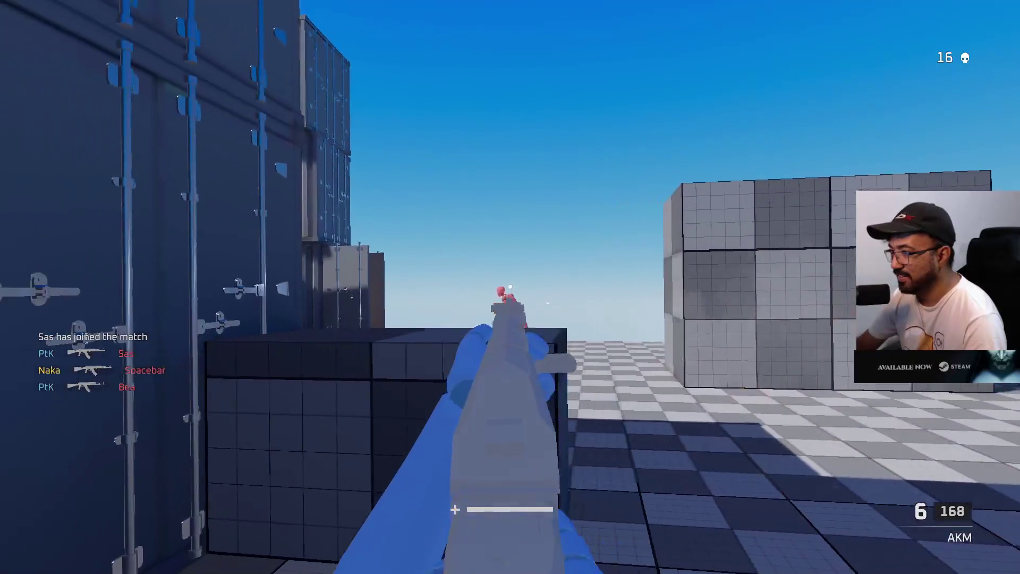
key(r)
key(w)
key(w)
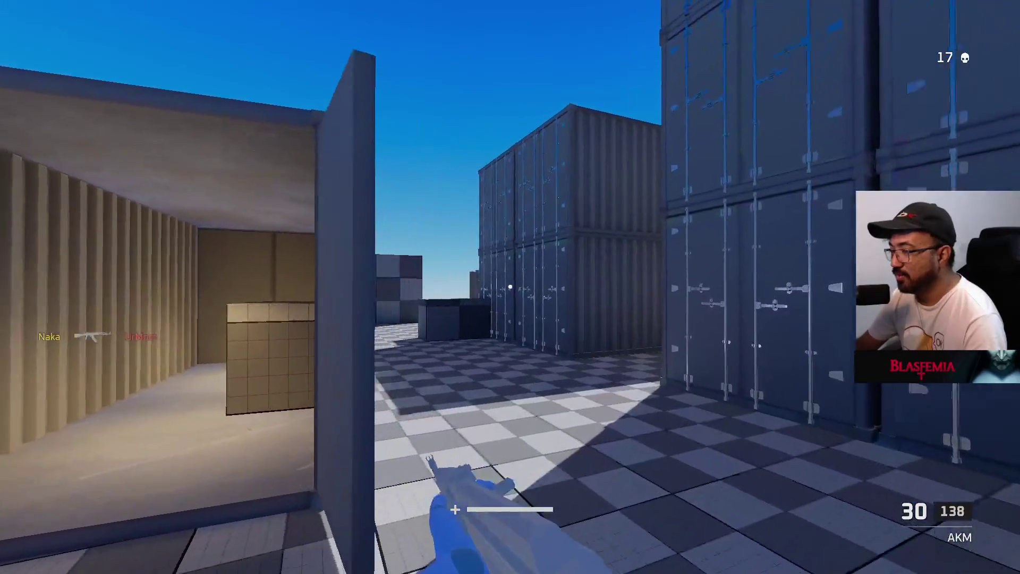
key(w)
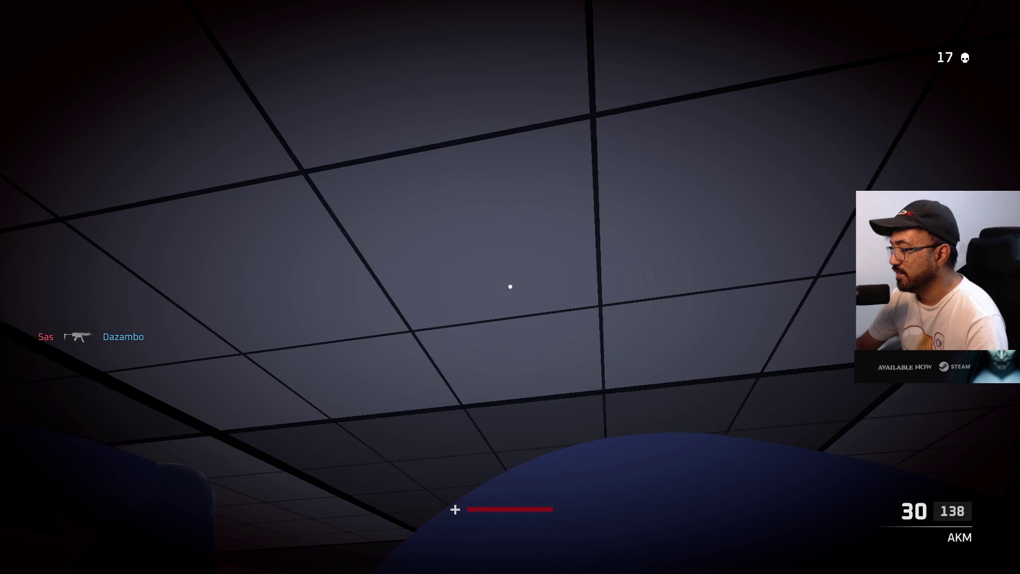
Step: After respawning, shoot enemies by the container wall and in the yard, then reload
key(w)
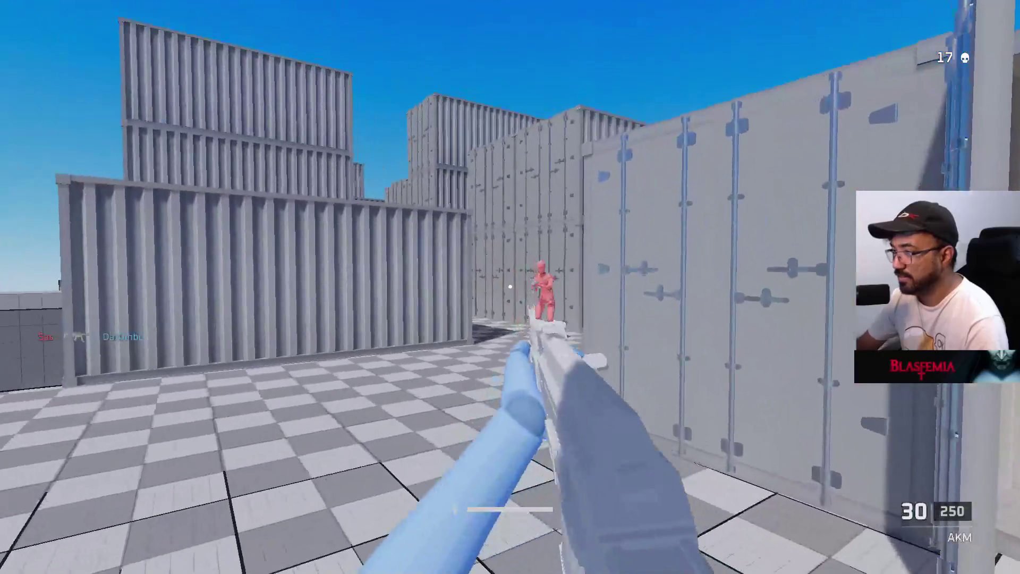
click(510, 287)
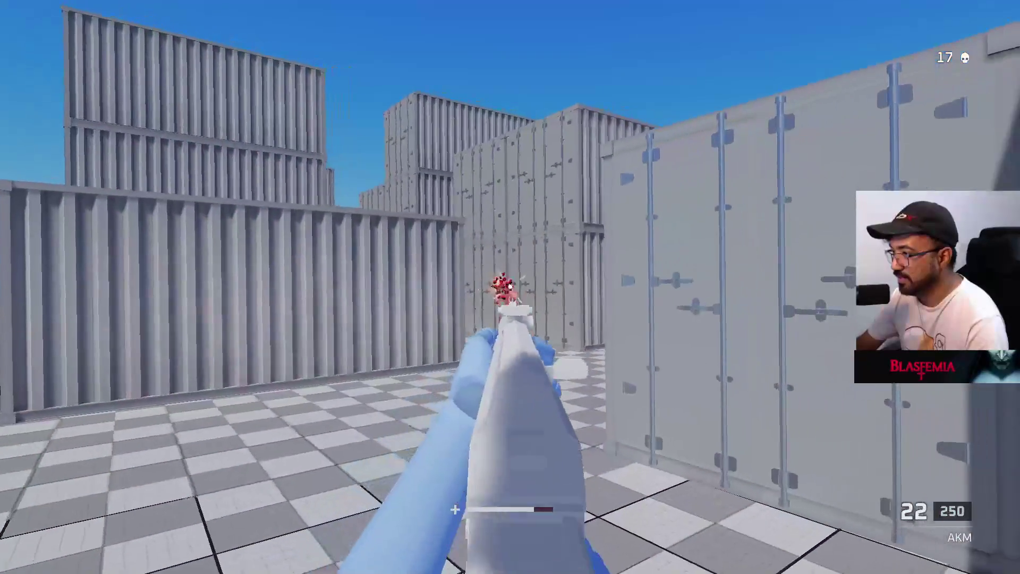
key(w)
key(w)
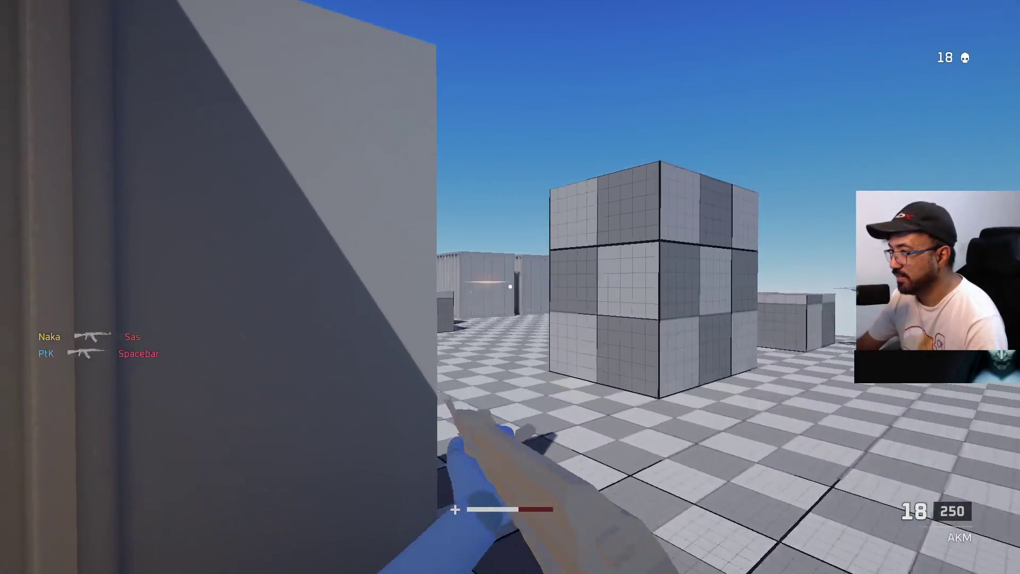
click(510, 287)
click(510, 287)
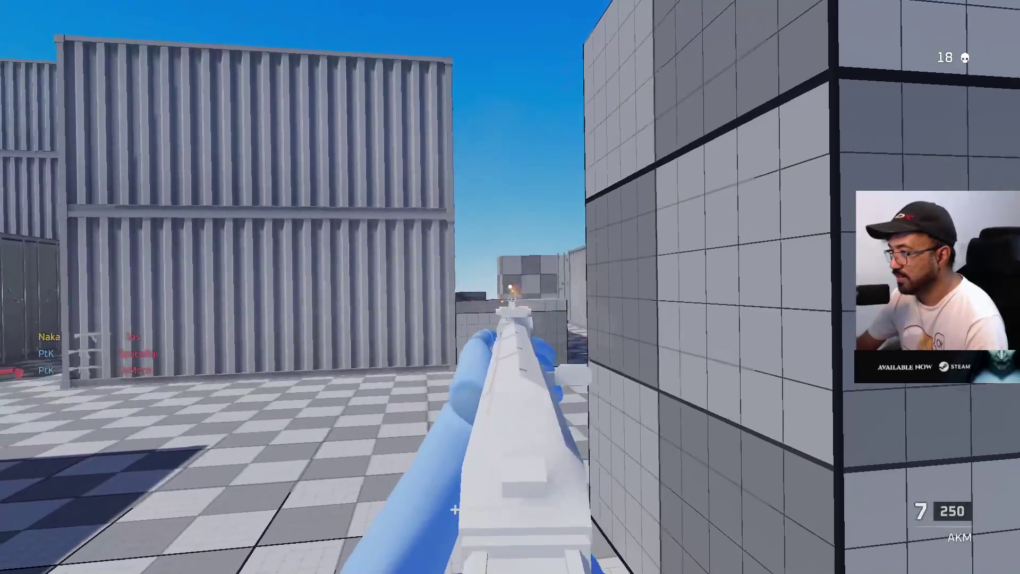
key(r)
Step: Cross the yard past the central box and kill the enemy down the corridor
key(w)
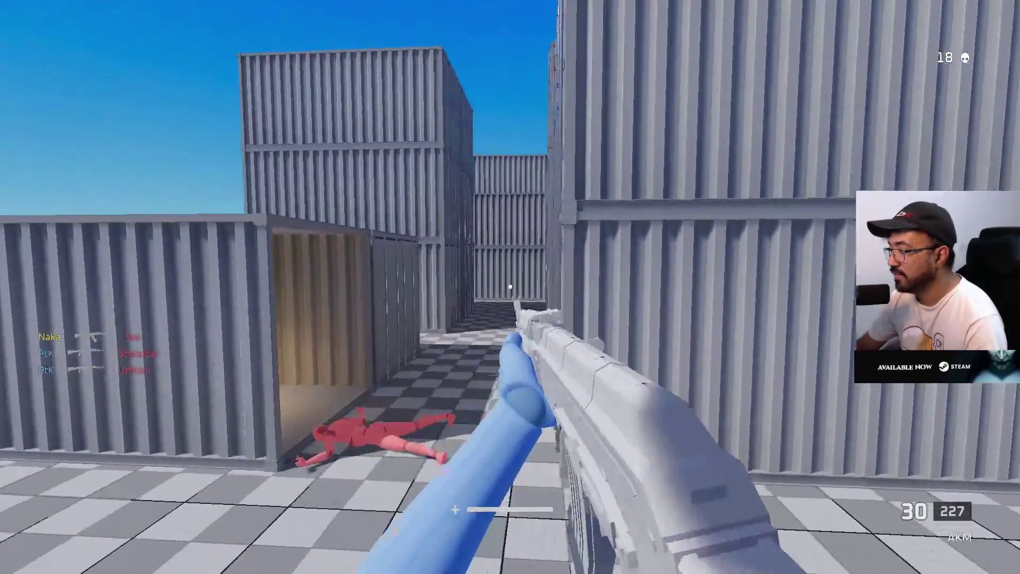
key(w)
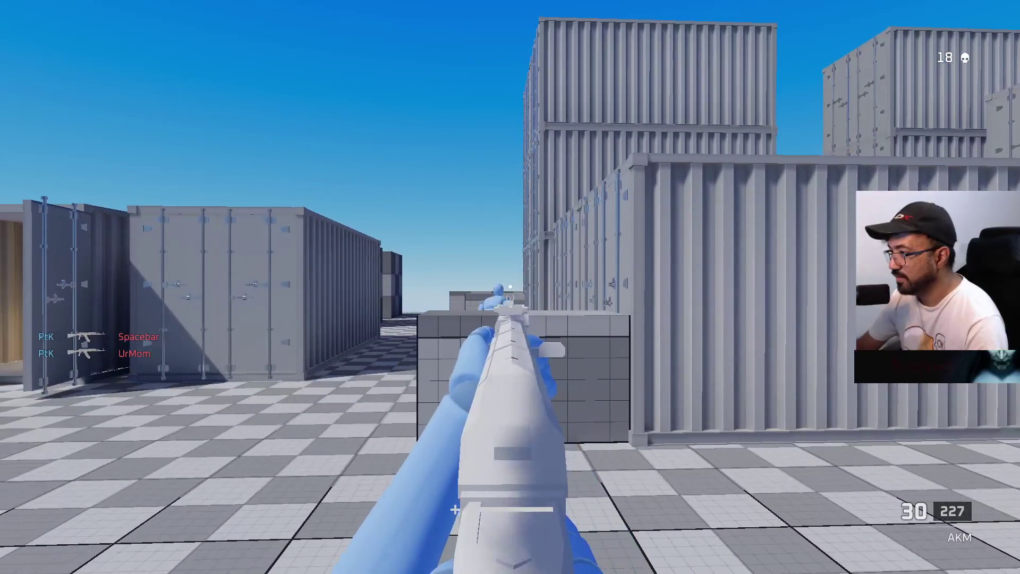
key(w)
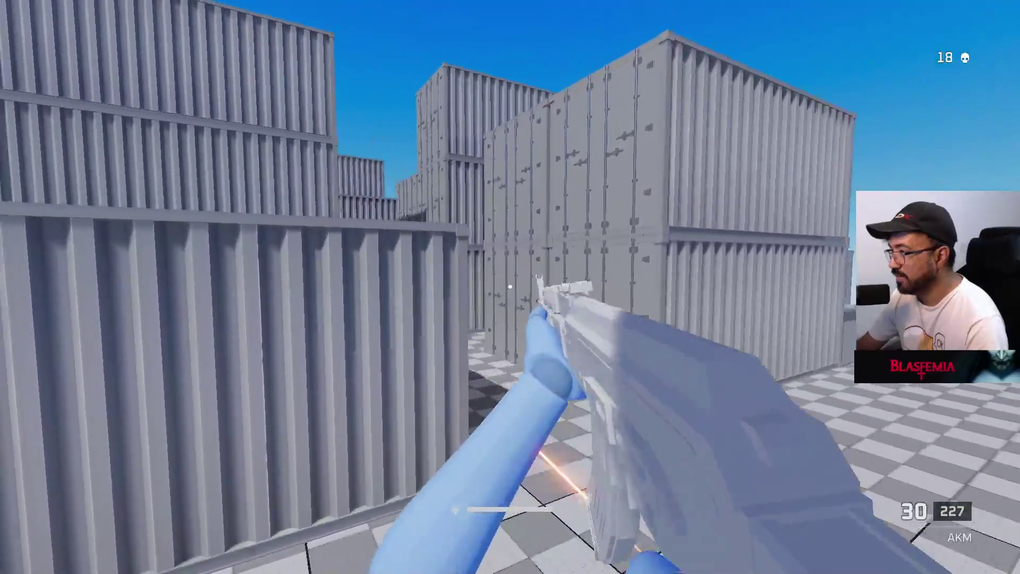
click(511, 287)
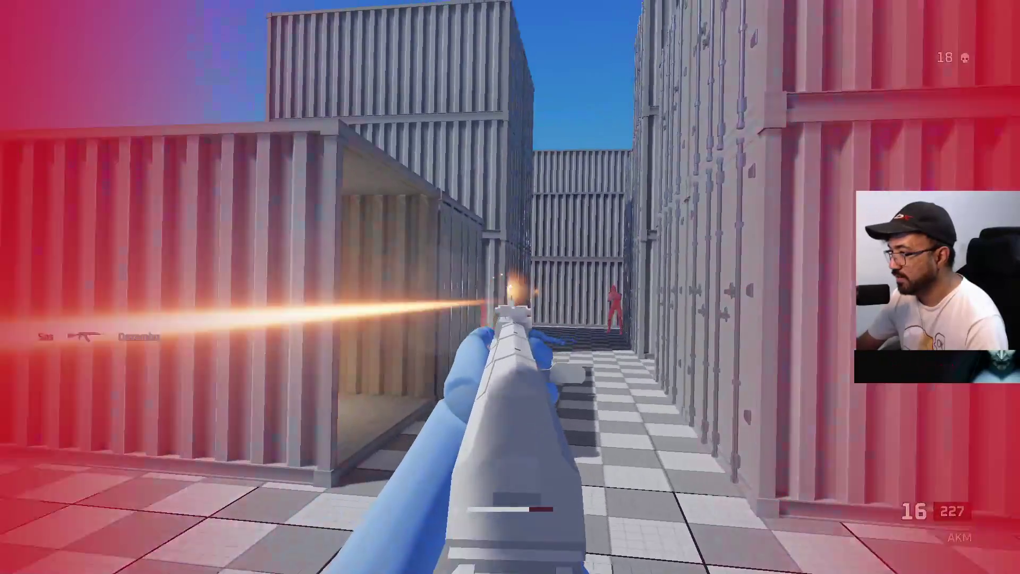
click(510, 287)
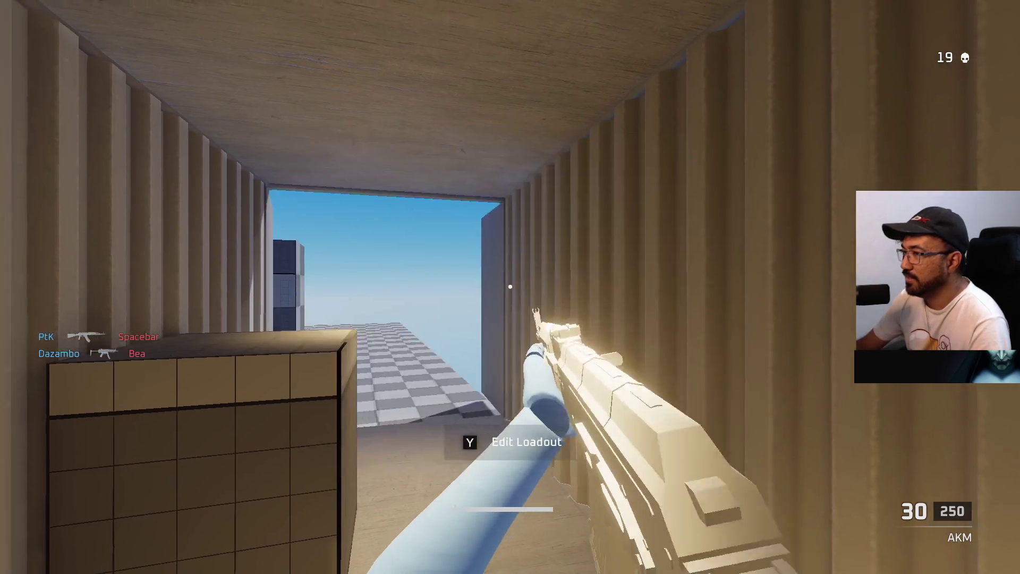
Step: Run the alleys between containers, kill two enemies including the red one, and reload the pistol
key(w)
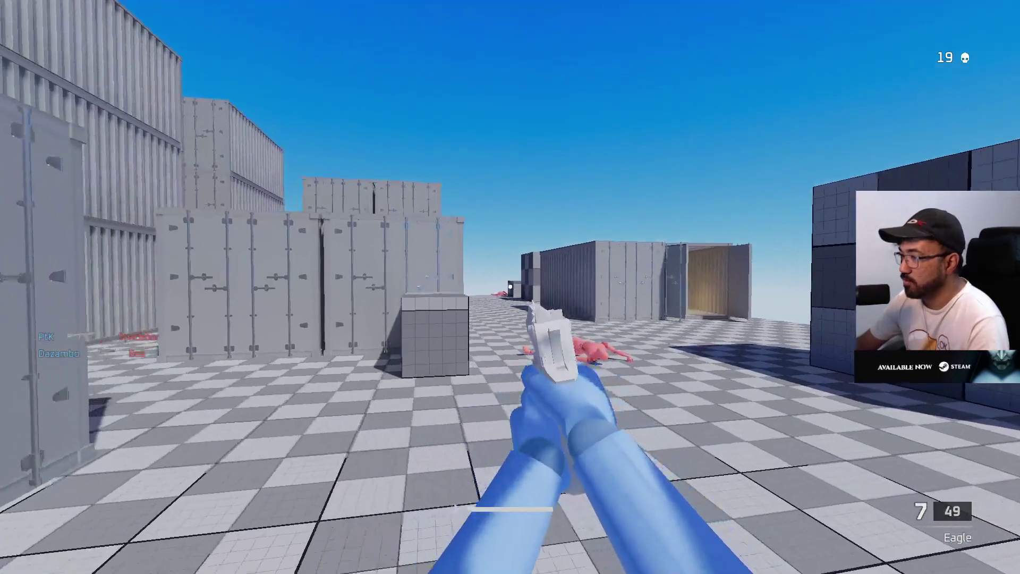
key(w)
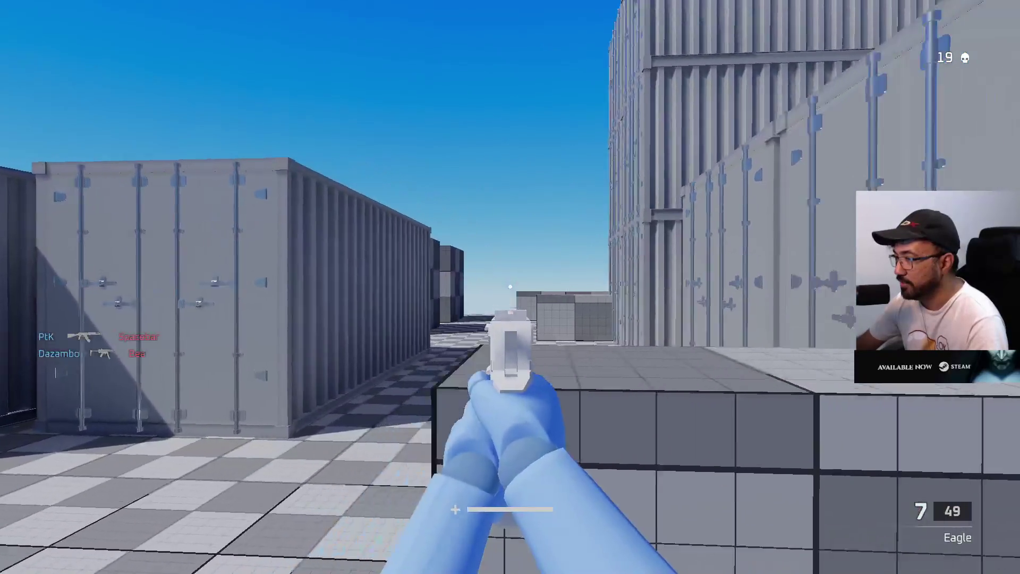
key(w)
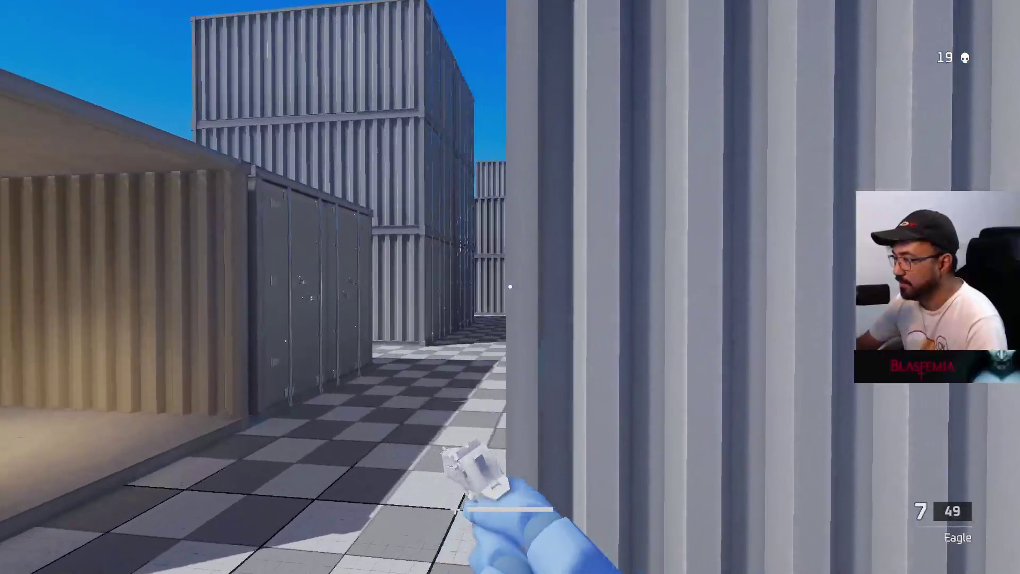
key(w)
click(510, 287)
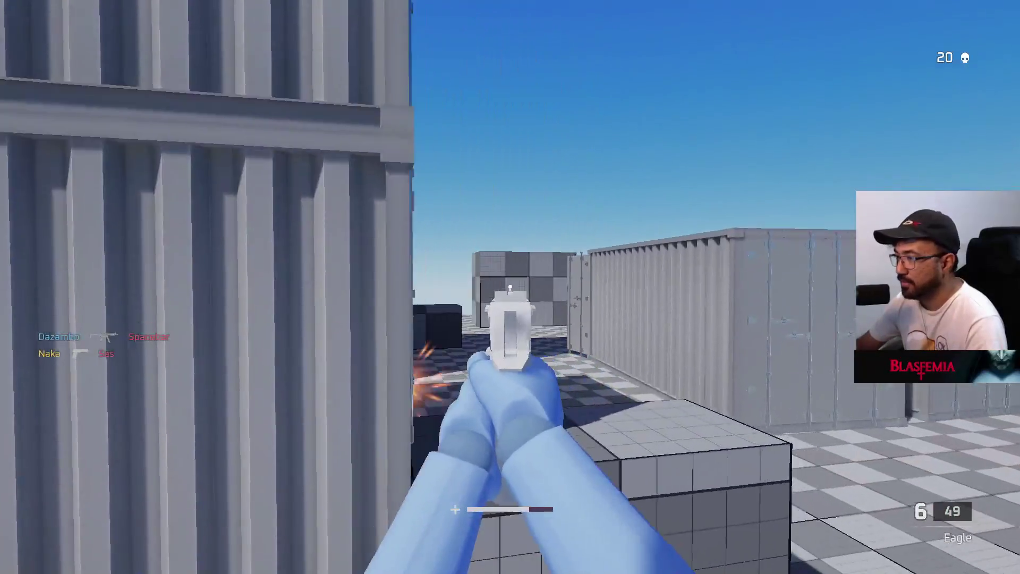
key(w)
click(510, 287)
click(511, 287)
click(510, 287)
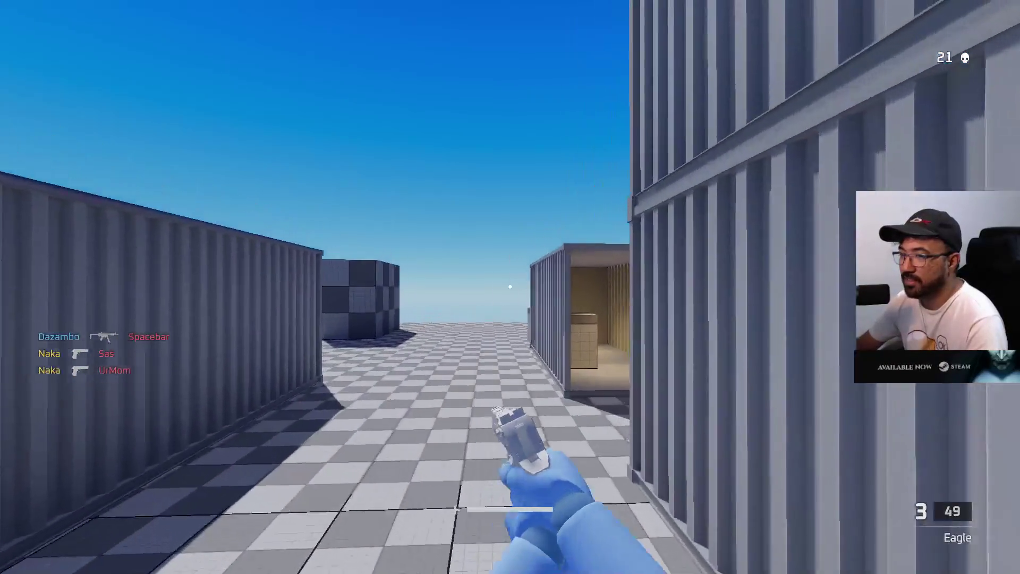
key(r)
Step: Advance through the lanes, kill the corridor enemy, and fire at the enemy on the crate
key(w)
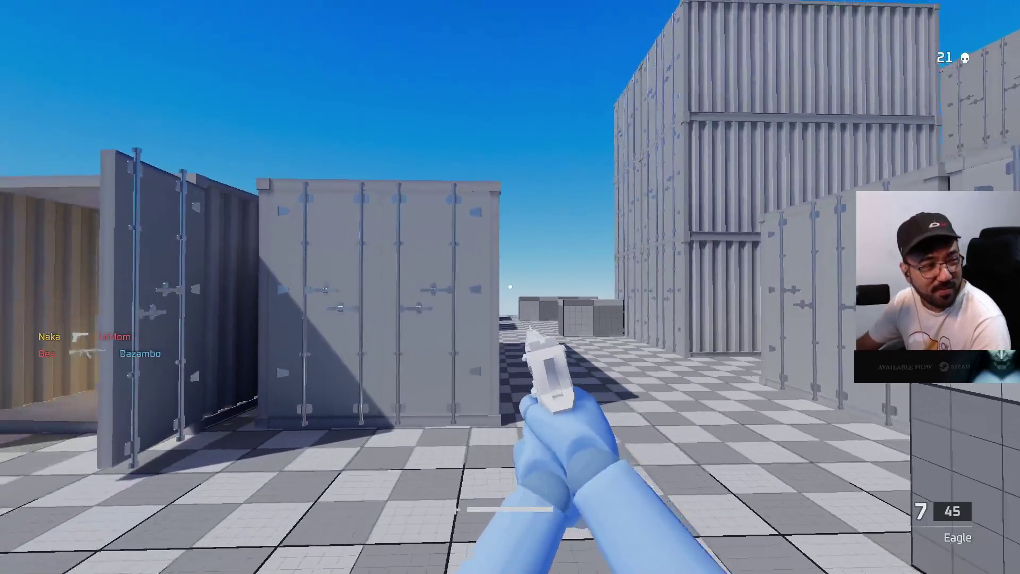
key(w)
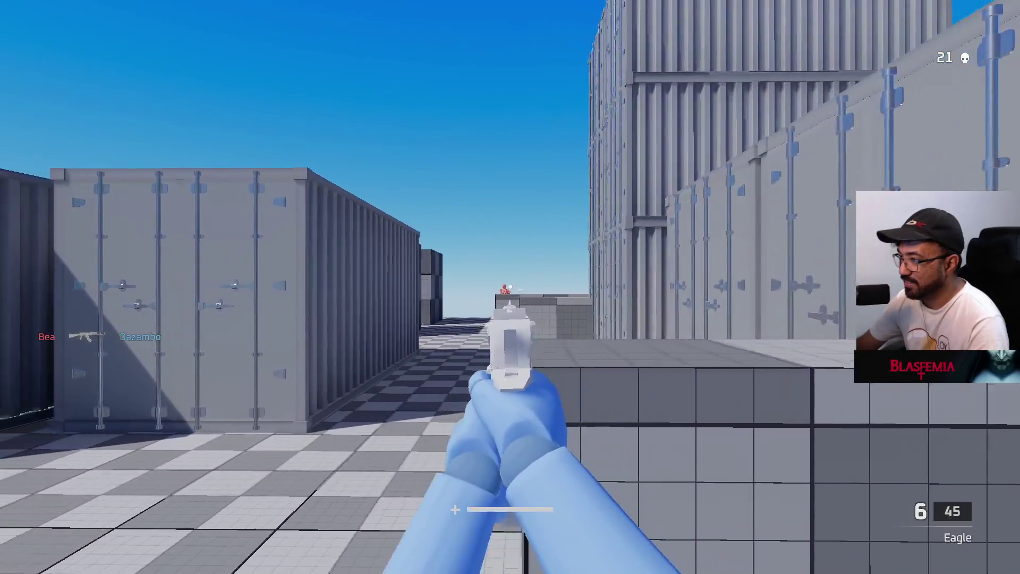
key(w)
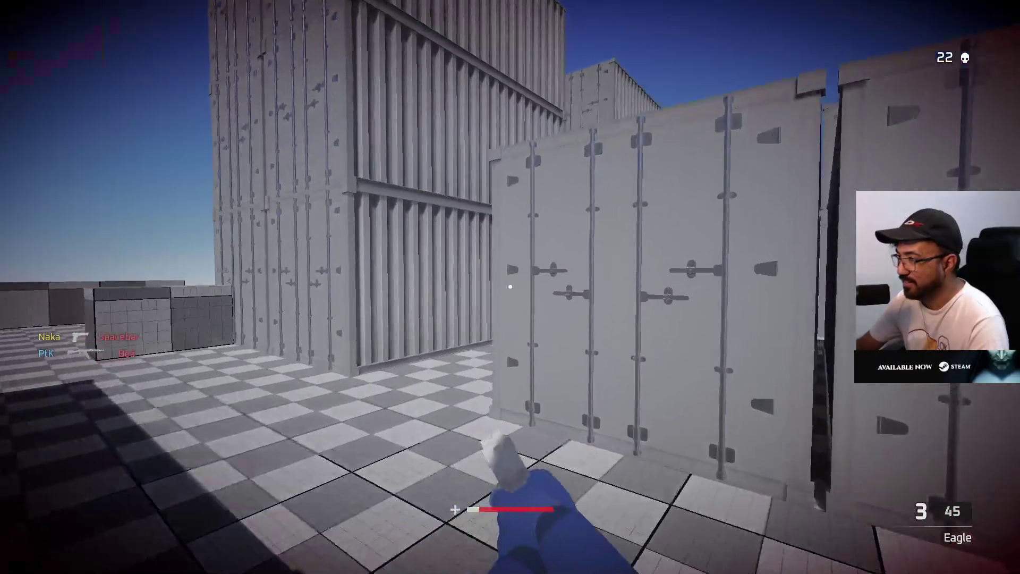
key(w)
key(w)
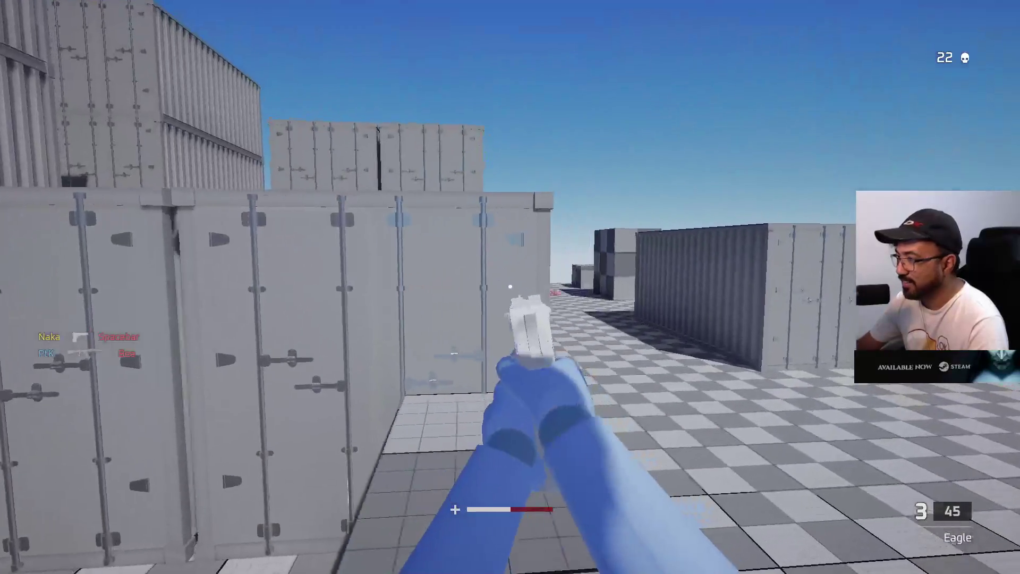
key(w)
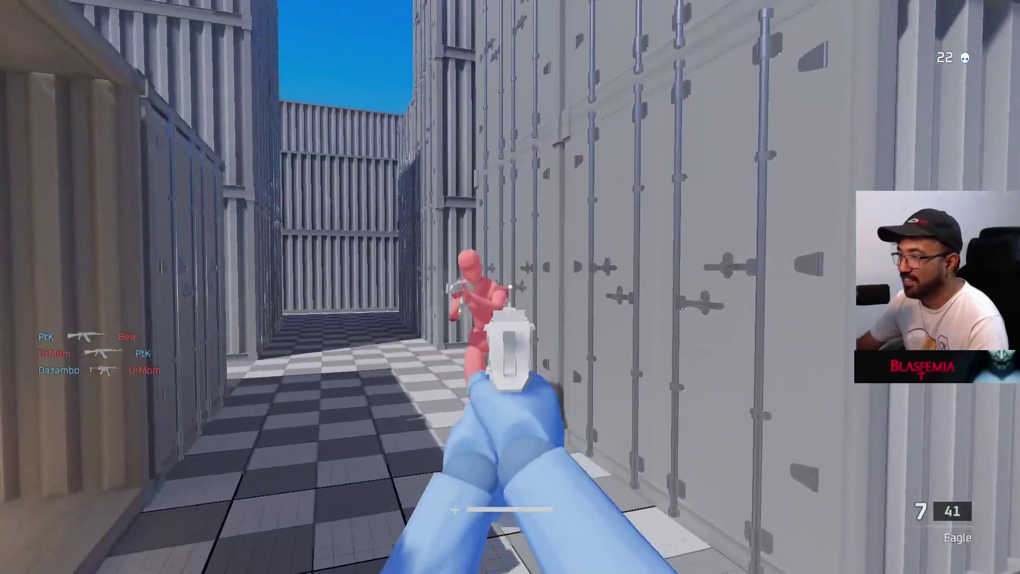
click(510, 287)
click(511, 287)
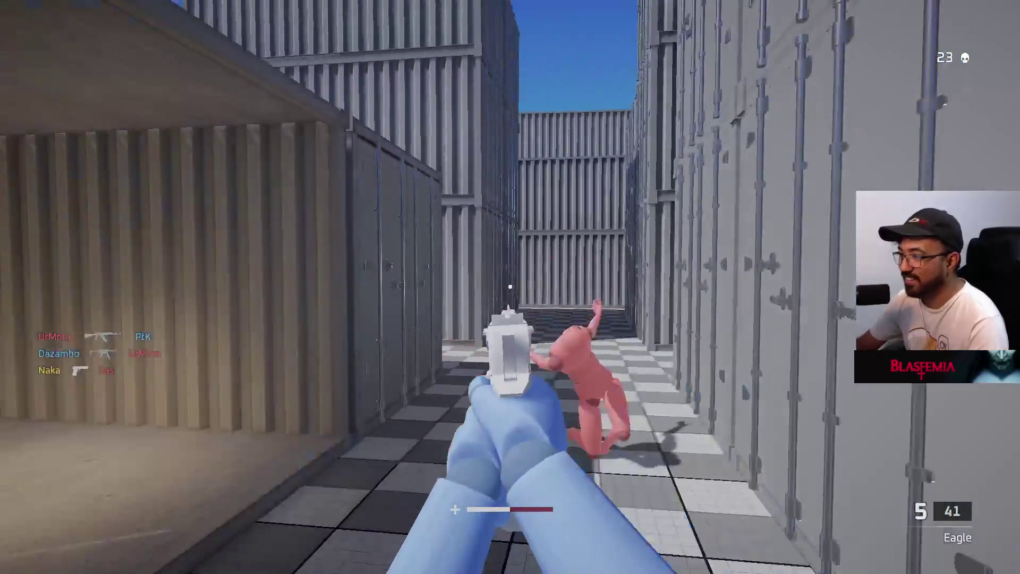
key(w)
key(w)
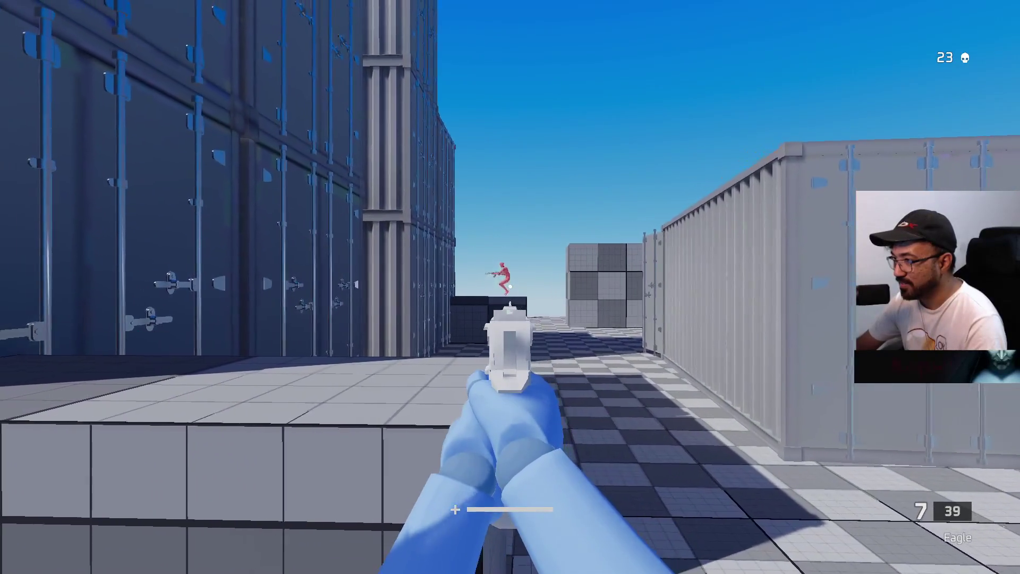
click(510, 287)
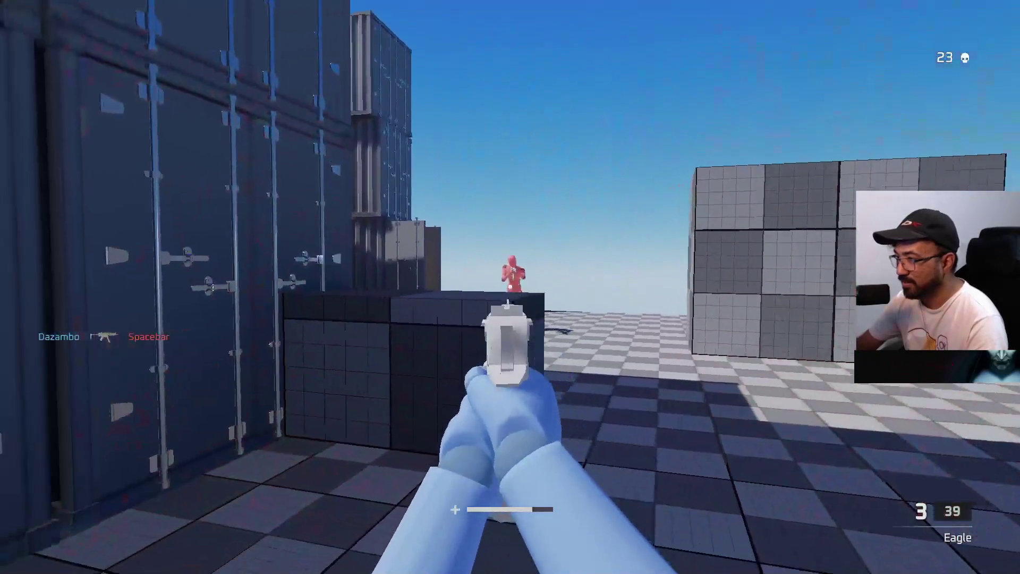
click(510, 287)
click(510, 287)
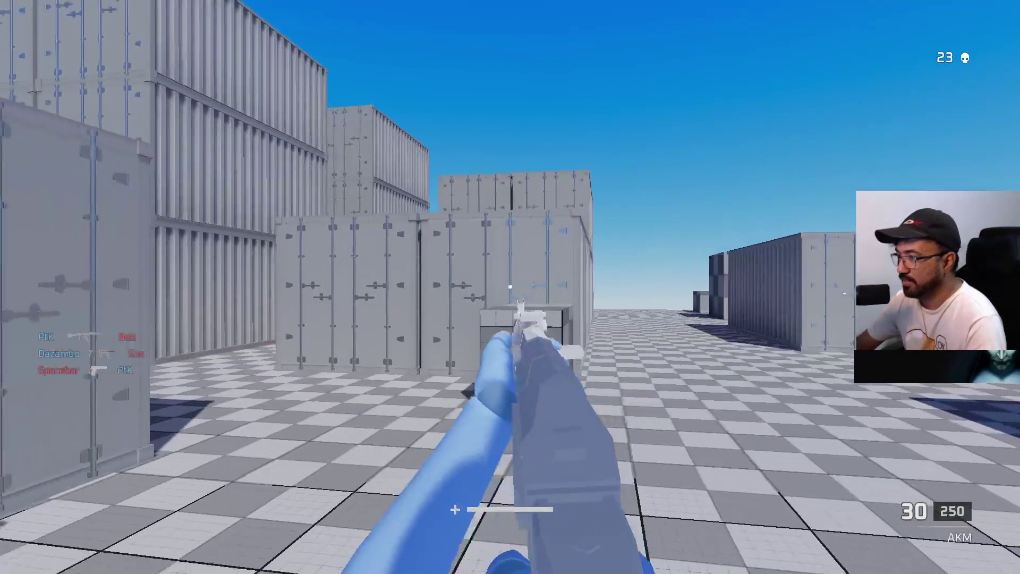
Step: Fire the AKM at enemies between the containers, aim down sights, sprint ahead, and reload
click(510, 287)
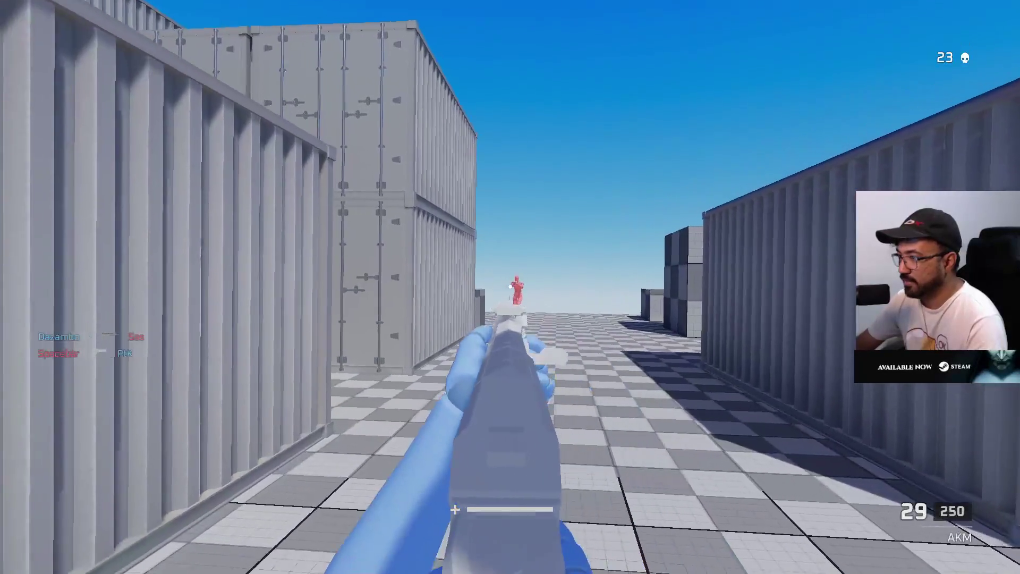
click(510, 287)
click(510, 287)
click(510, 287)
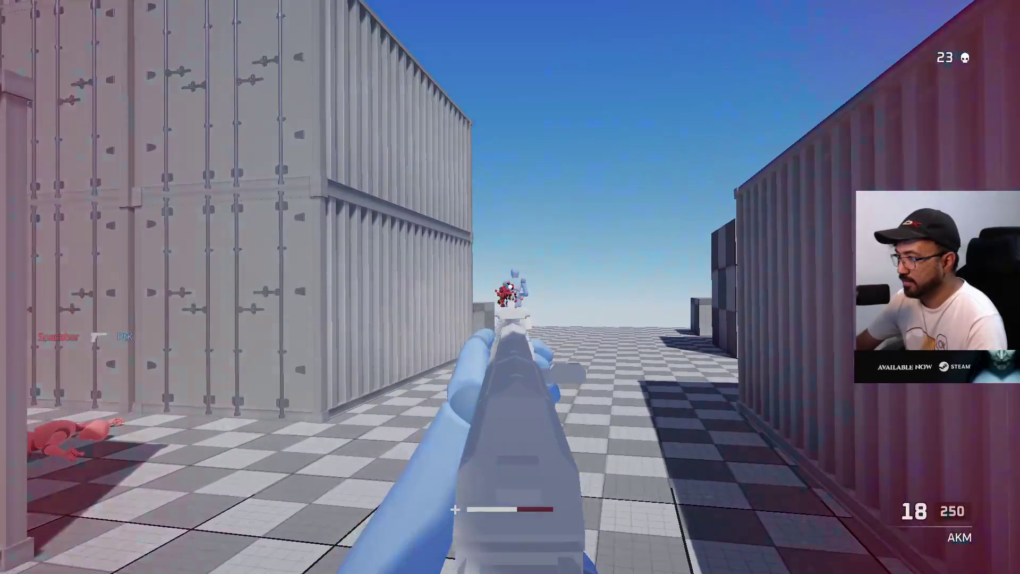
click(510, 287)
click(510, 287)
click(511, 287)
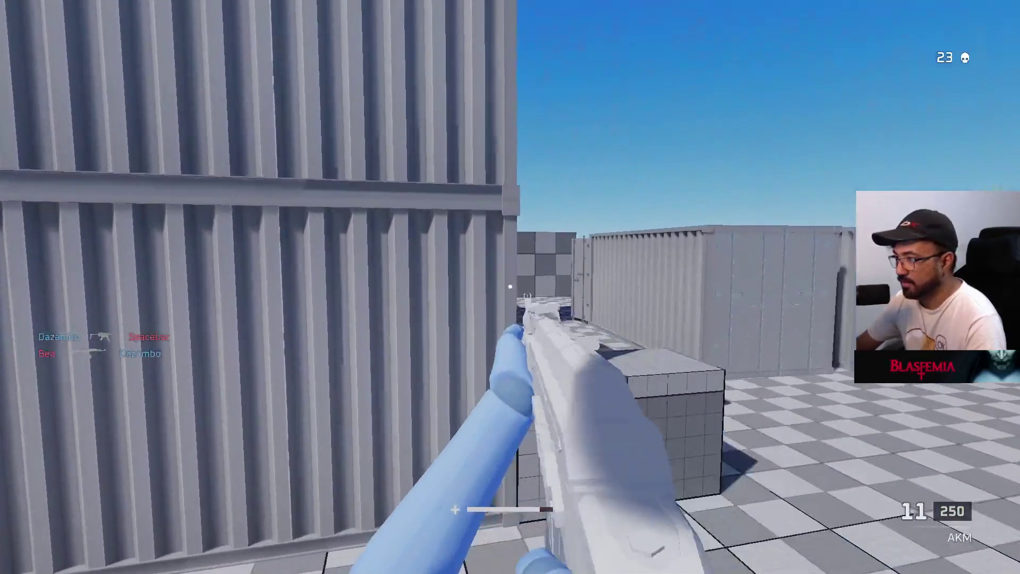
right_click(510, 287)
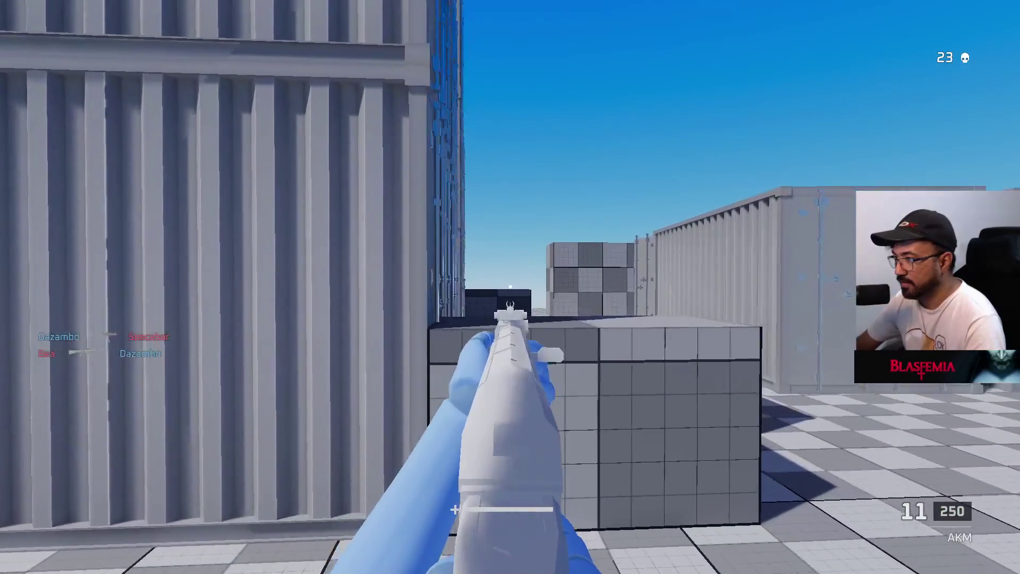
key(shift+w)
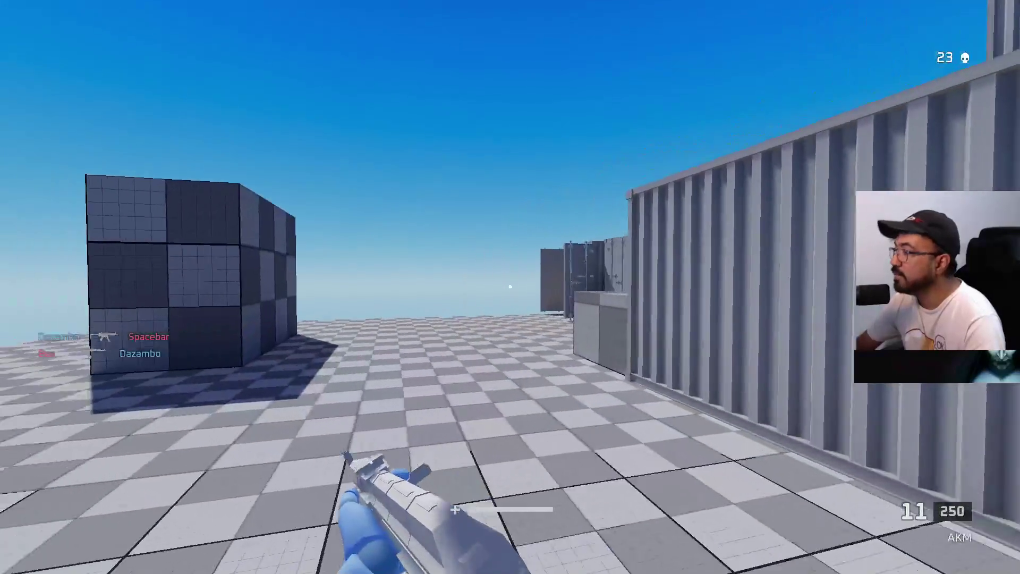
key(r)
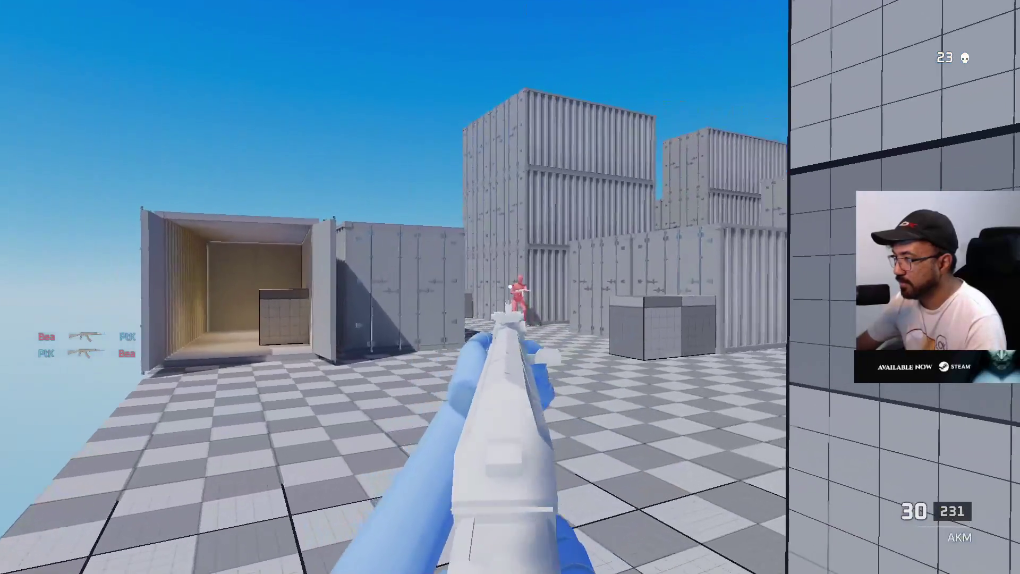
Step: Kill the enemy among the containers, reaching 25 kills, then keep fighting through the alleys
click(511, 287)
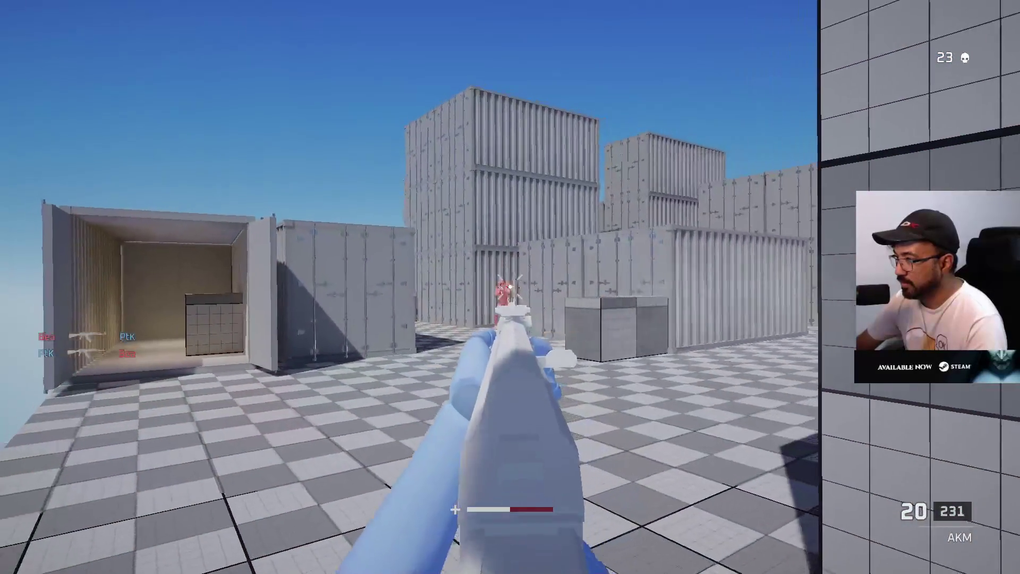
click(510, 287)
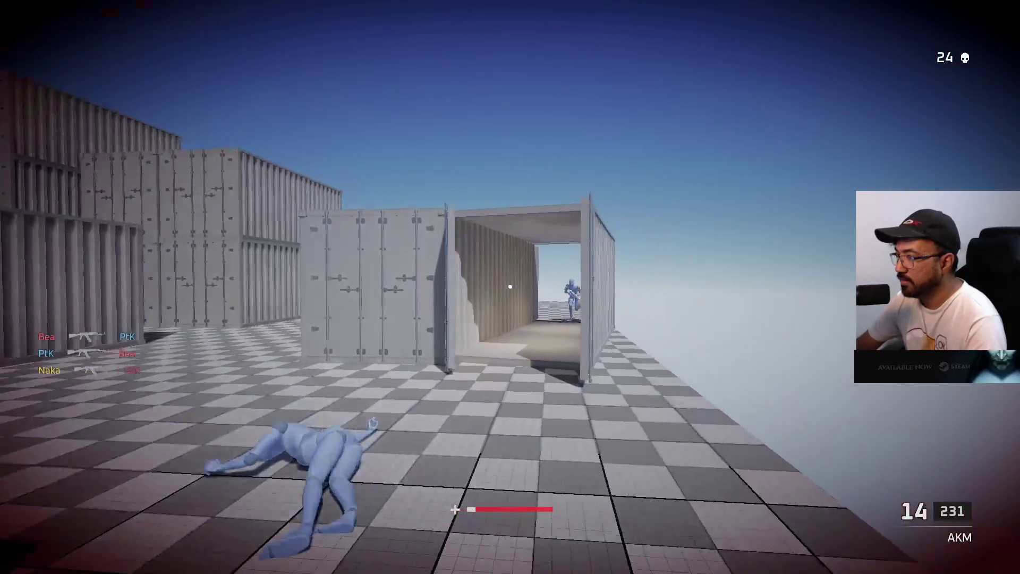
key(w)
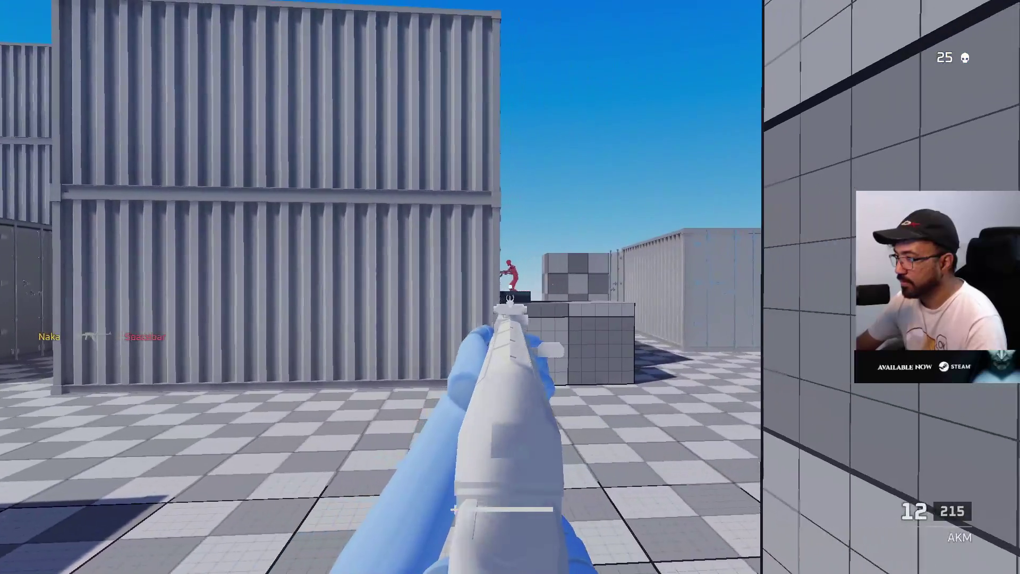
click(510, 287)
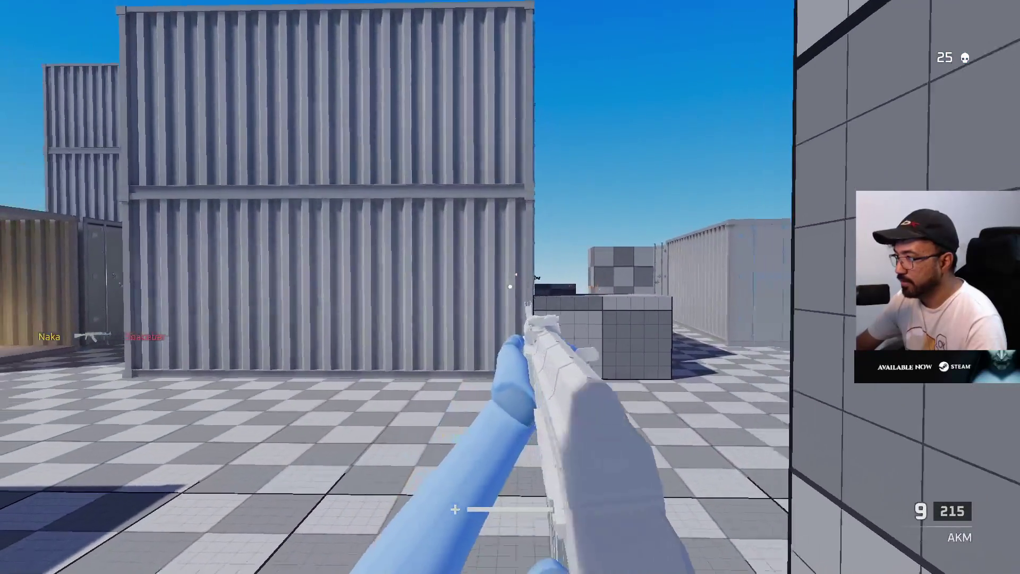
click(511, 287)
click(510, 287)
key(r)
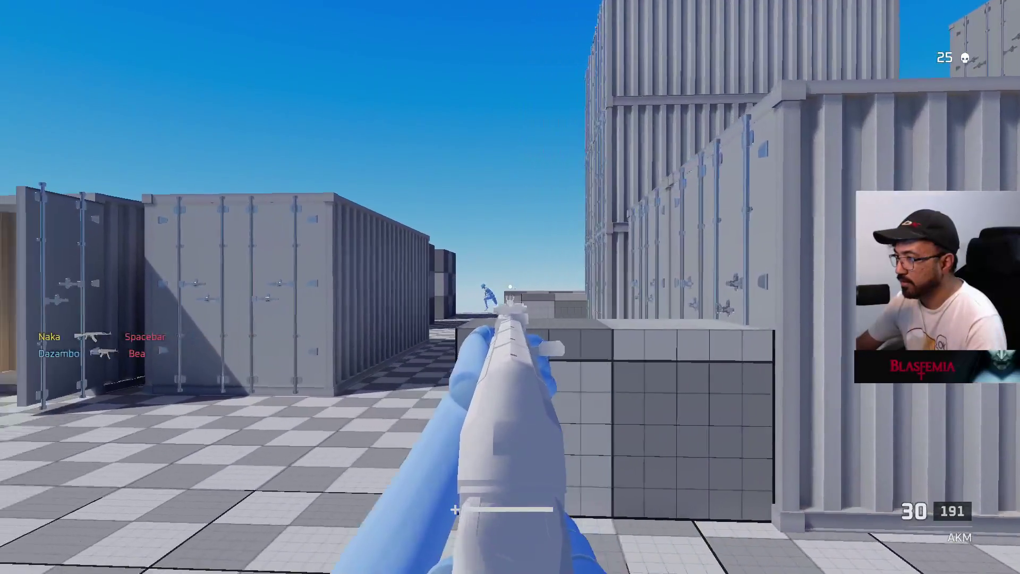
click(511, 287)
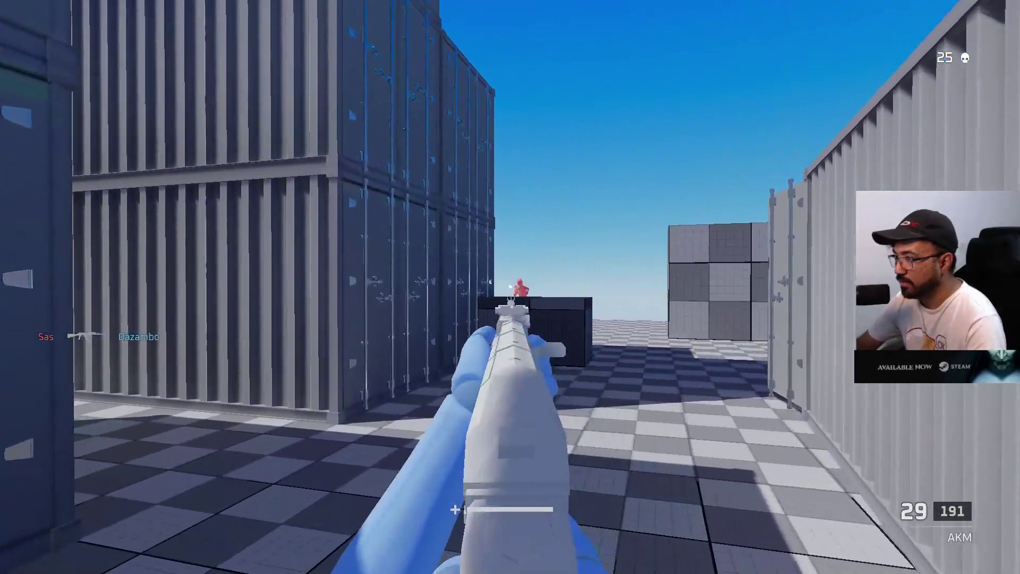
click(511, 287)
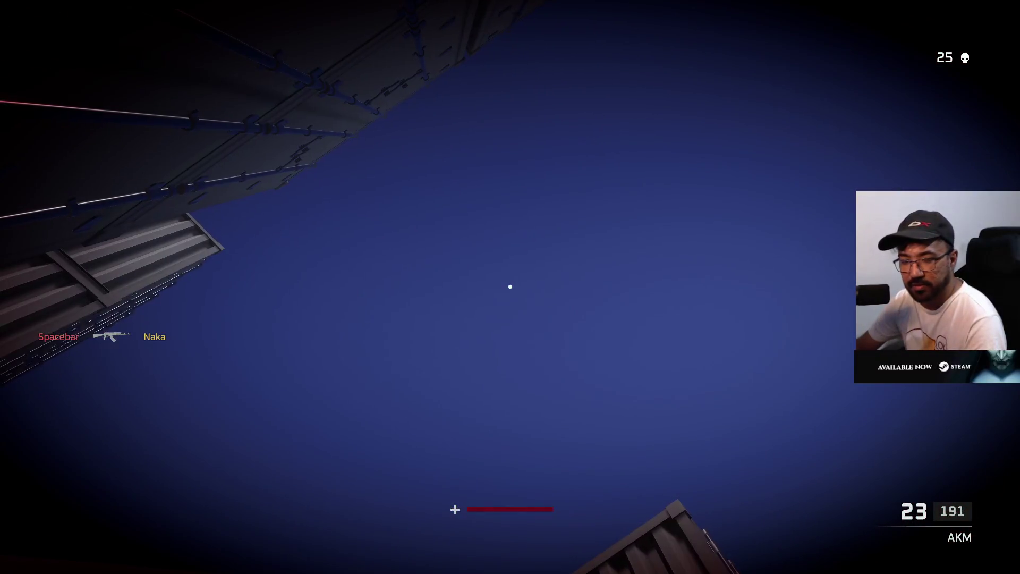
Step: While dead, bring up the Windows Start menu, then check the shipment TDM scoreboard twice
key(super)
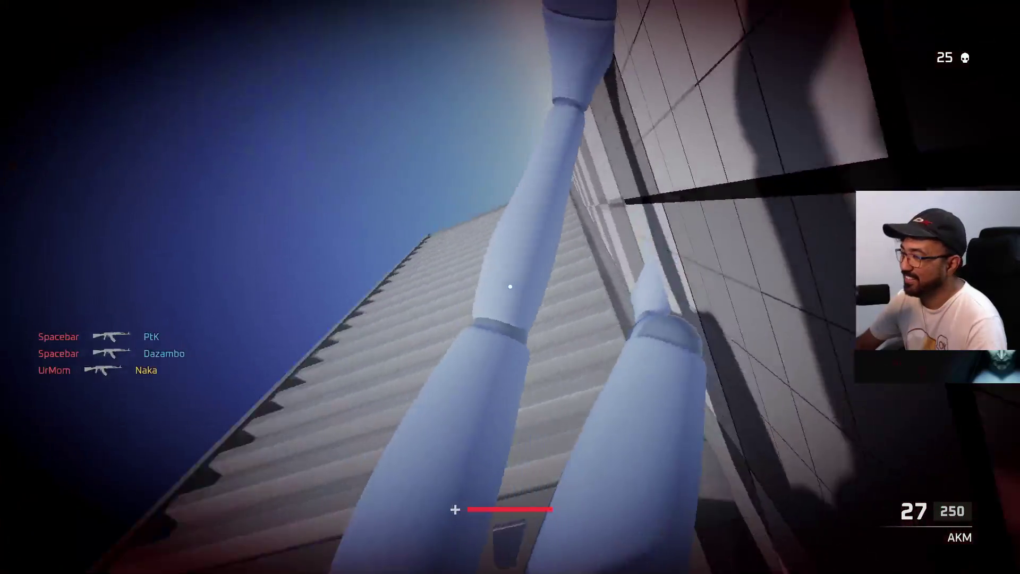
key(Tab)
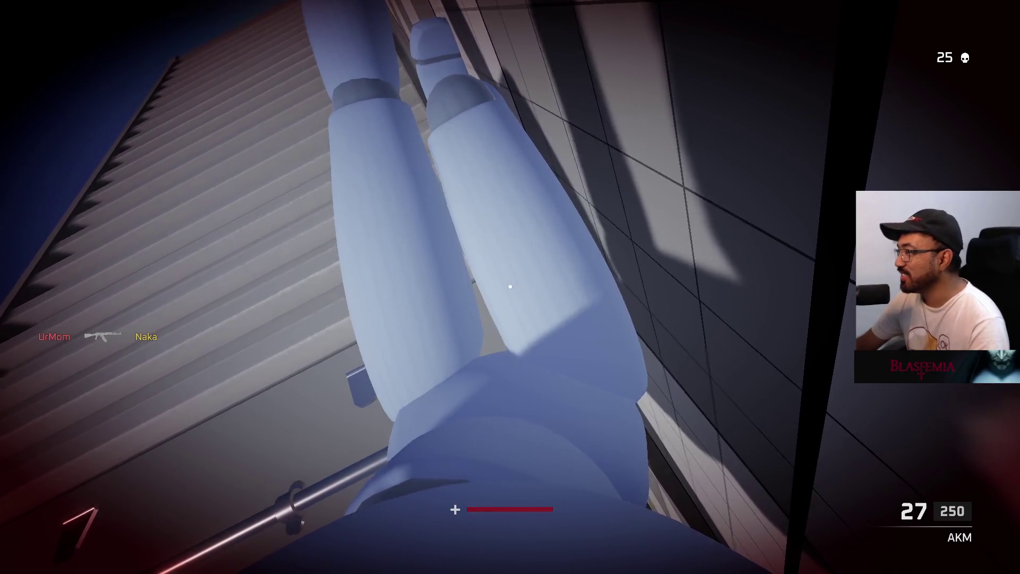
key(Tab)
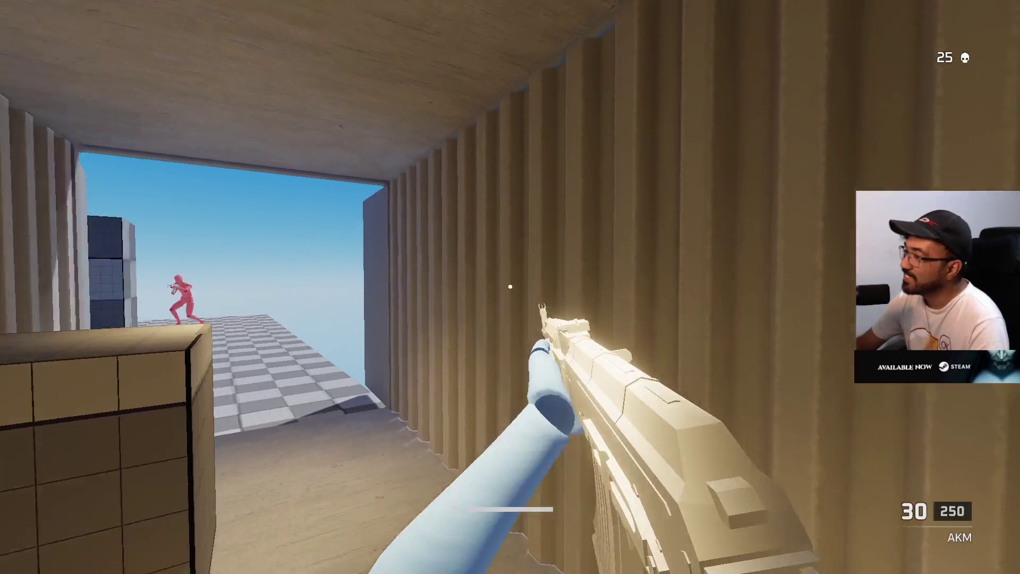
Step: After respawning, kill the enemy ahead, move through the open container, and reload
key(w)
click(510, 287)
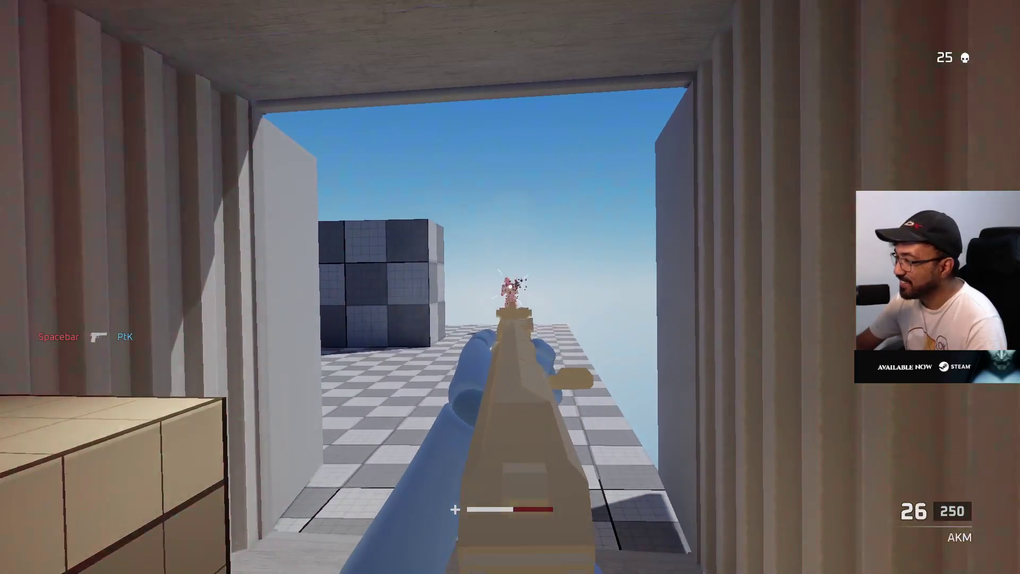
click(510, 287)
key(w)
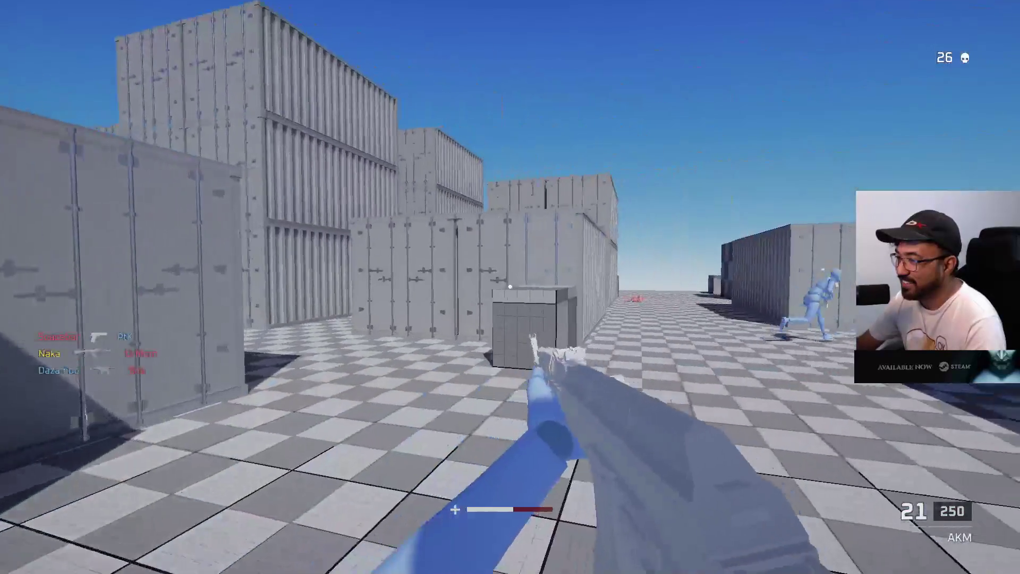
key(w)
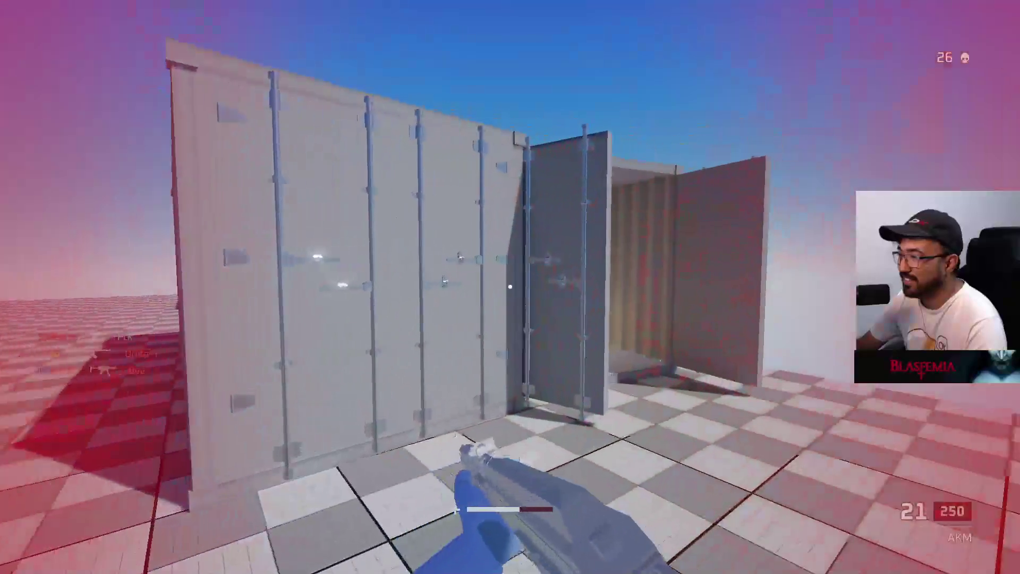
key(w)
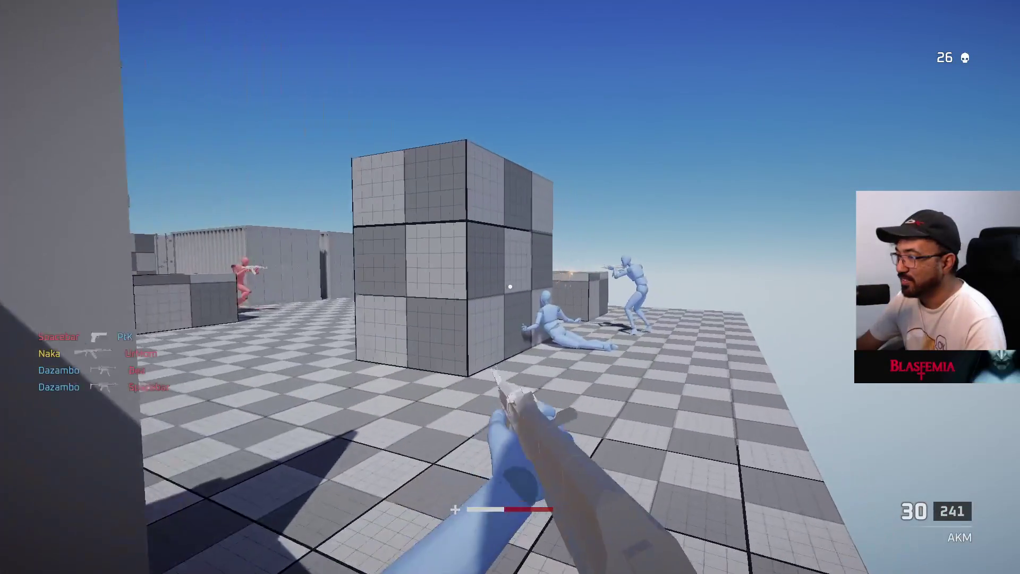
key(w)
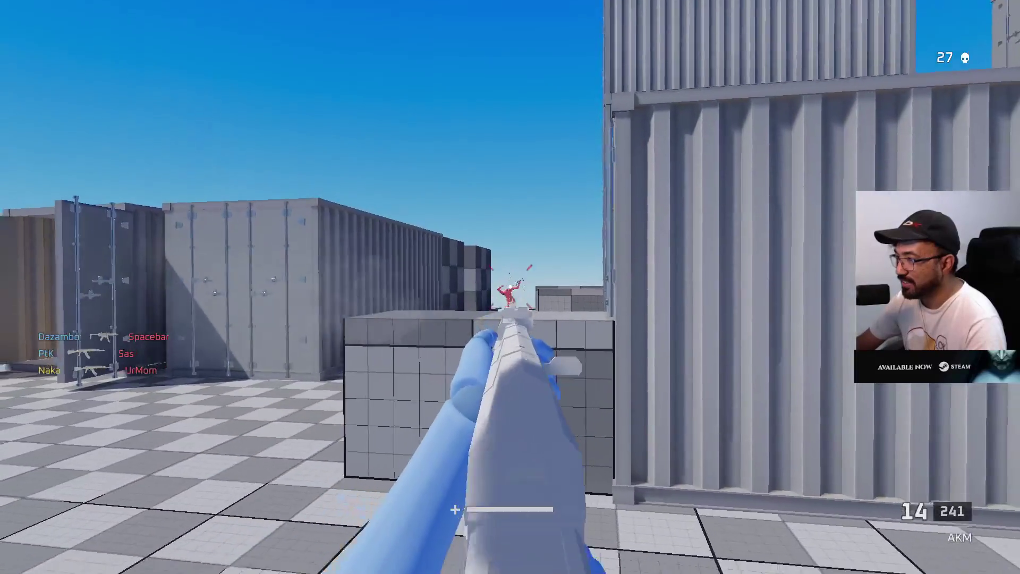
key(r)
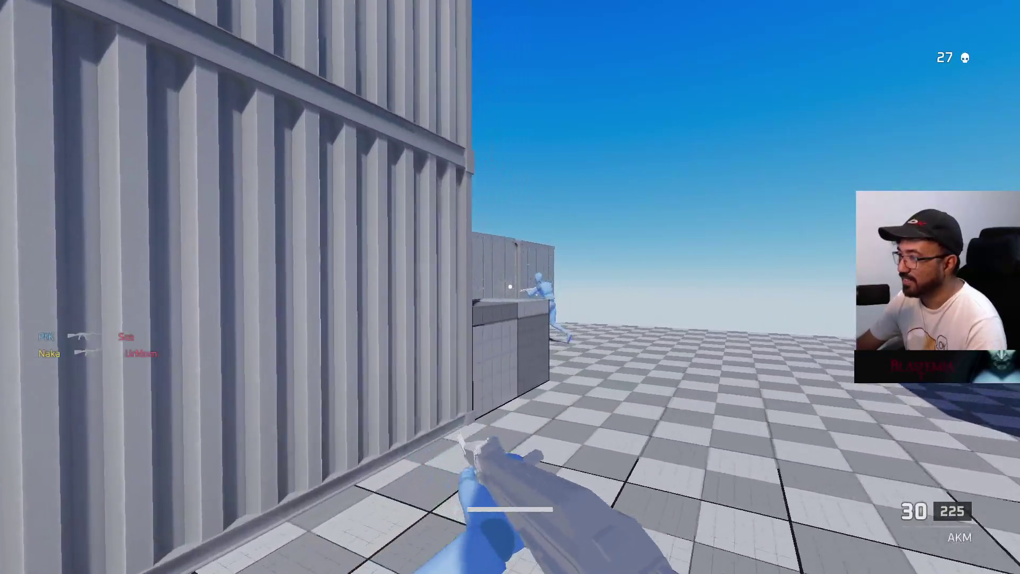
Step: Kill the enemies in the new area and the one behind the crate, reloading between fights
key(w)
click(510, 287)
click(510, 287)
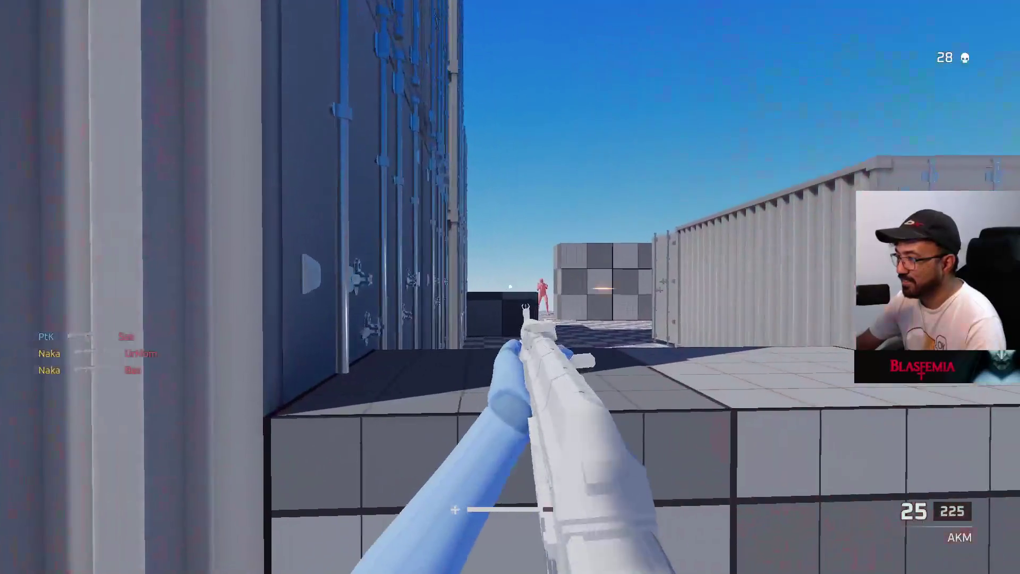
click(510, 287)
click(511, 287)
key(r)
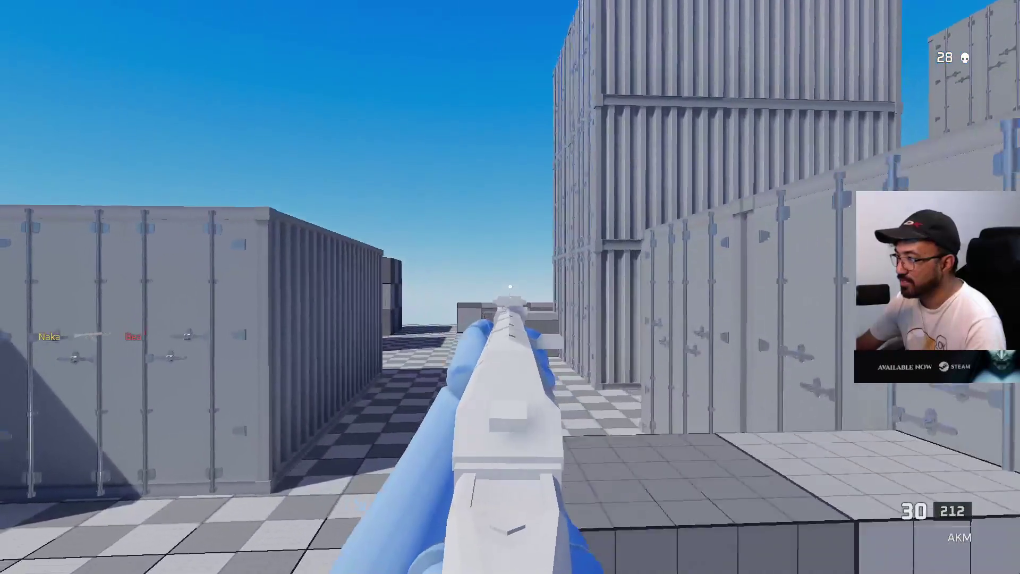
key(w)
click(510, 287)
click(510, 287)
click(511, 287)
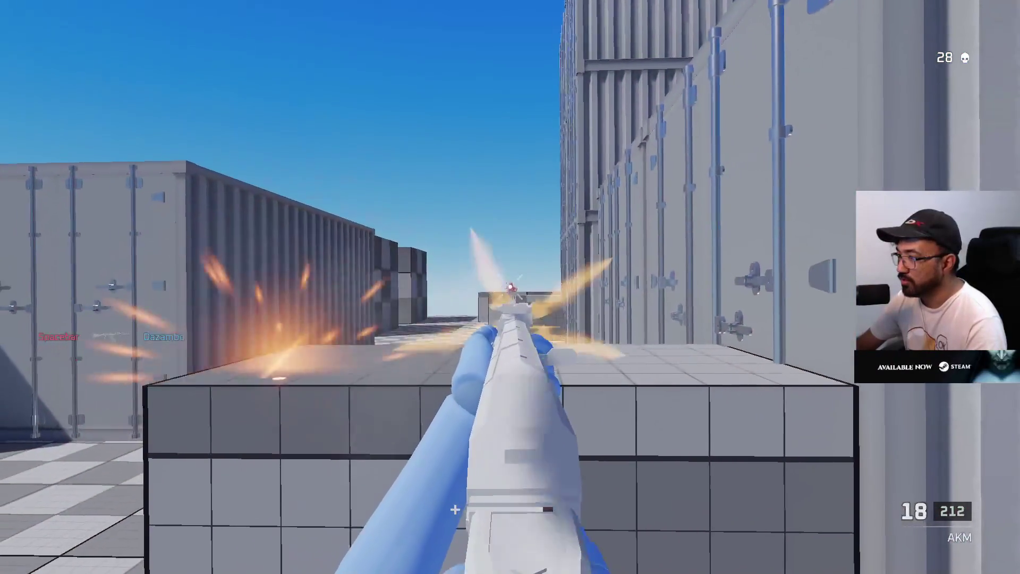
click(511, 287)
key(r)
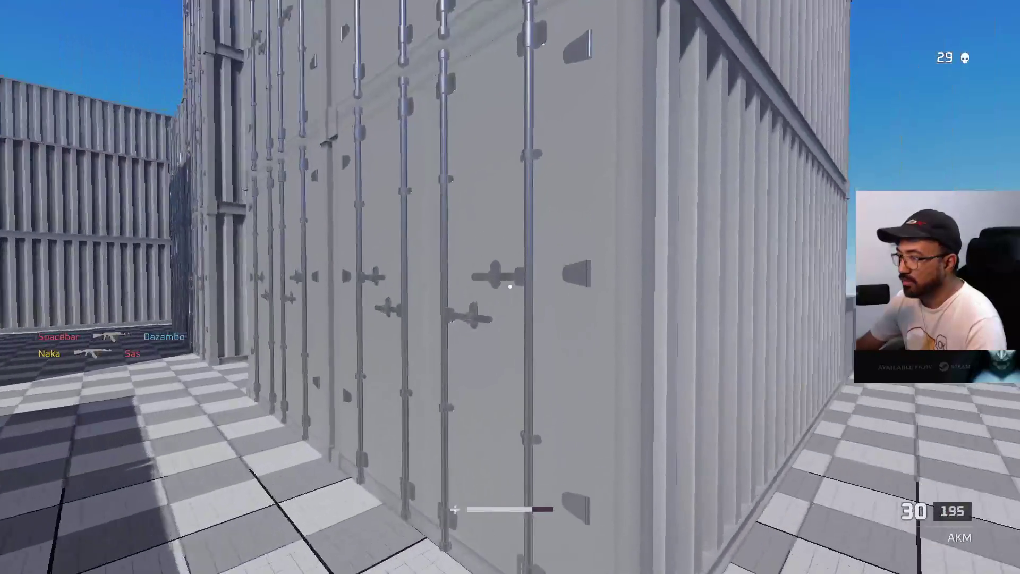
Step: Fire at an enemy in the container corridor, then switch to the Unity editor from the taskbar
key(w)
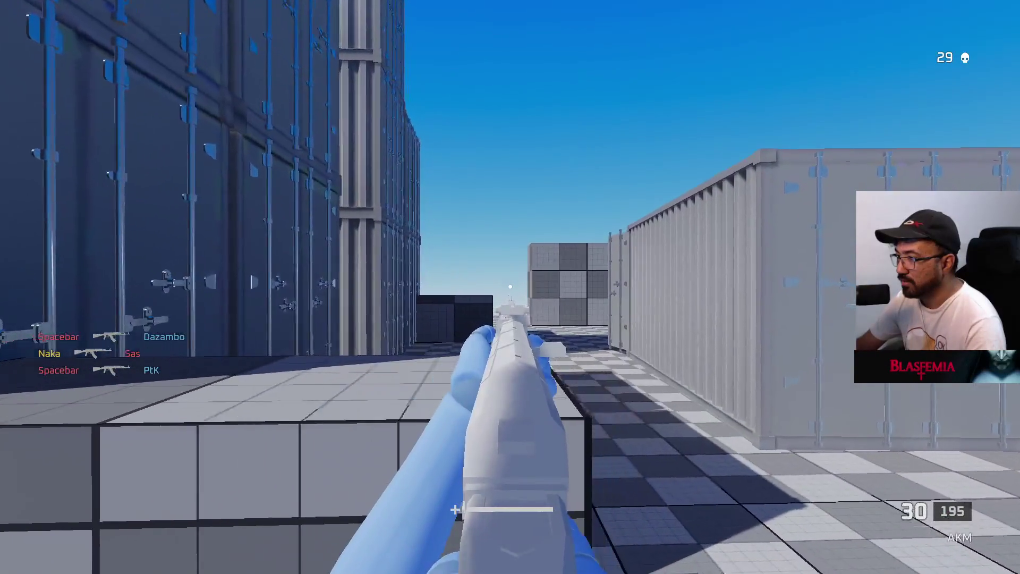
key(w)
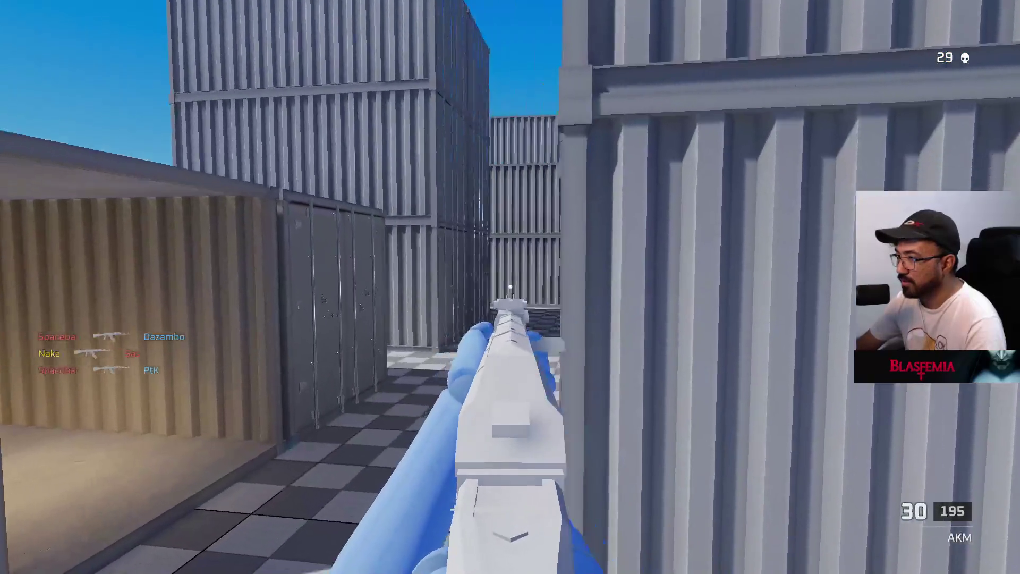
key(w)
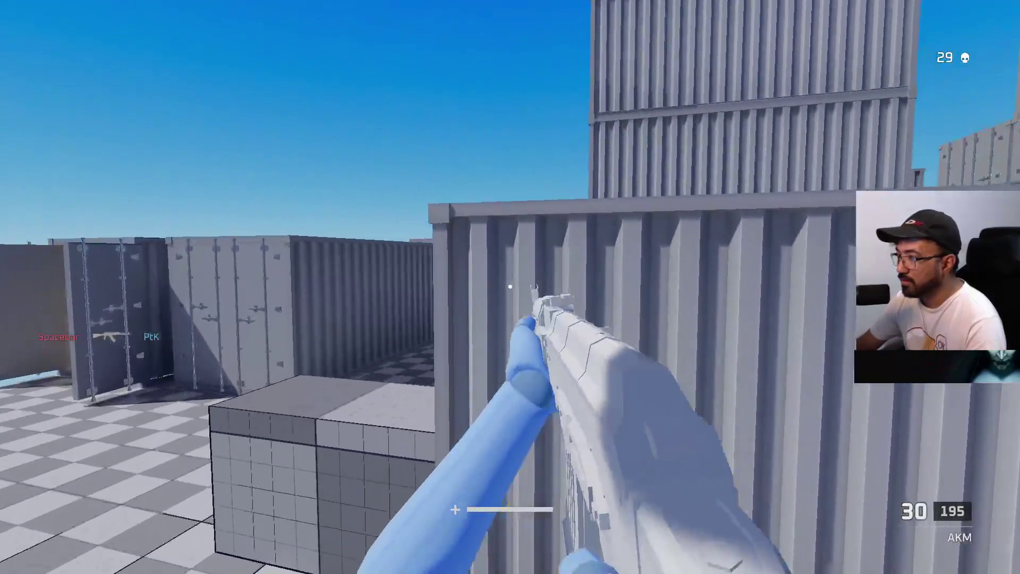
click(510, 287)
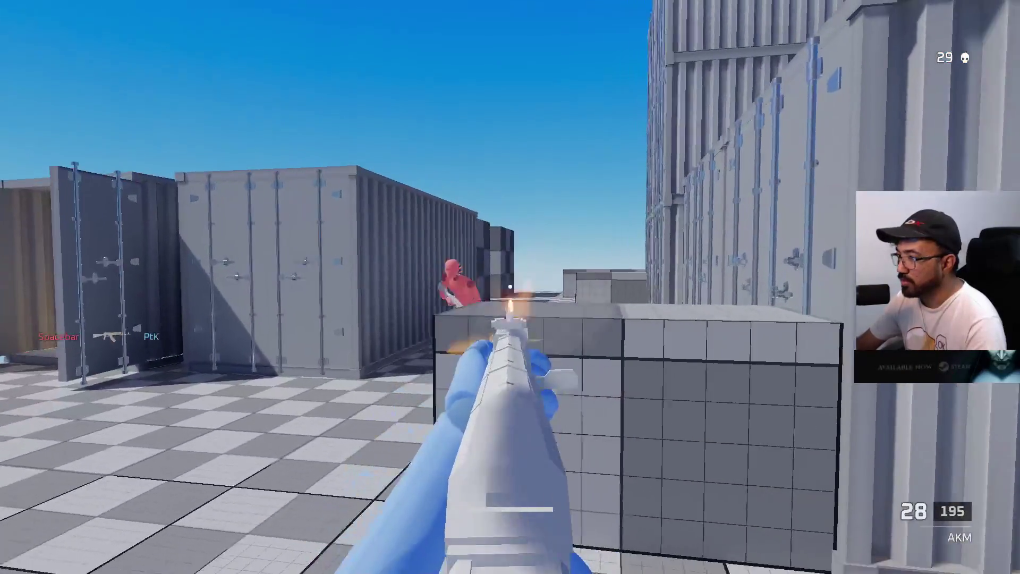
click(511, 287)
click(510, 287)
key(super)
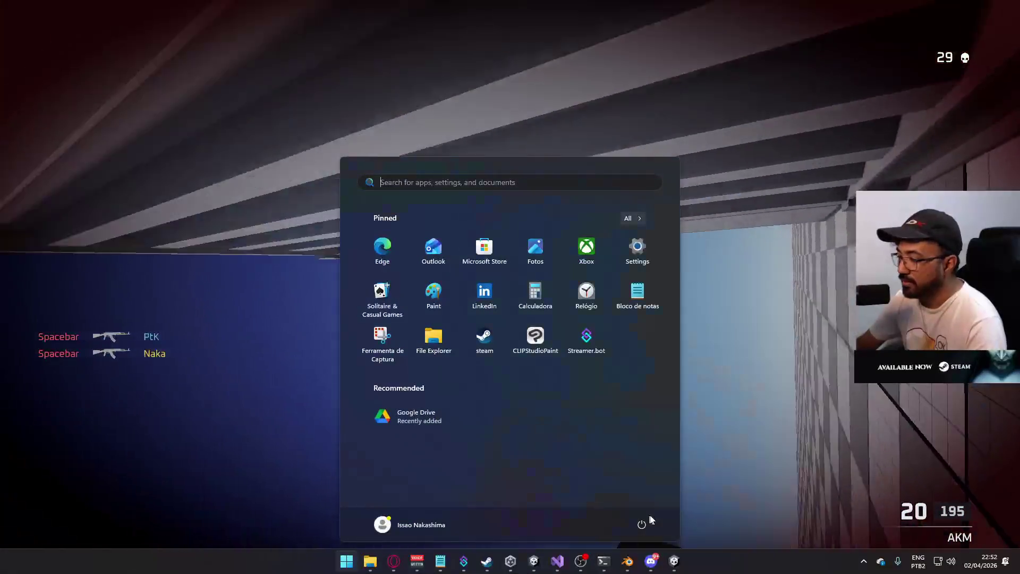
key(super)
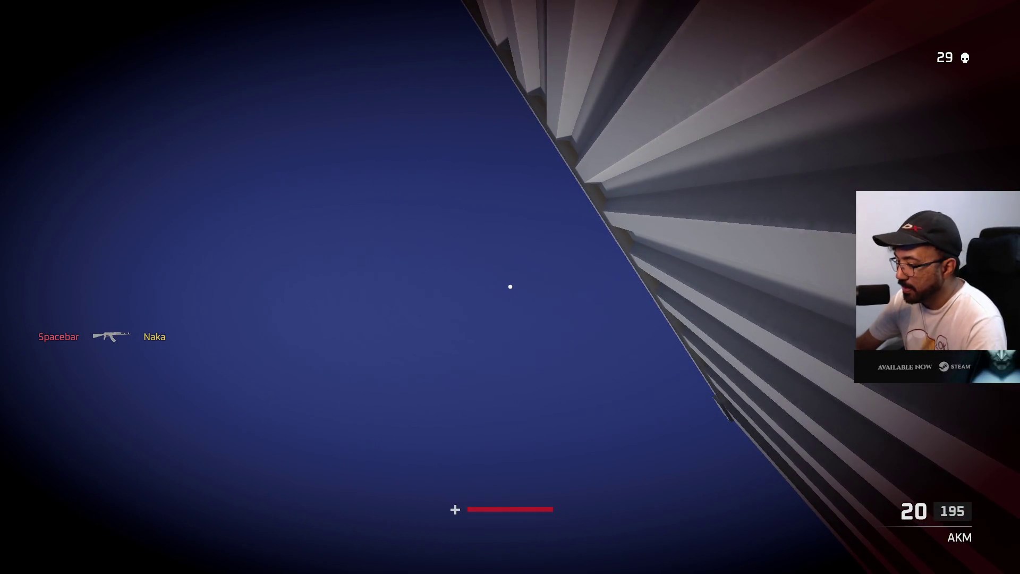
key(super)
click(534, 563)
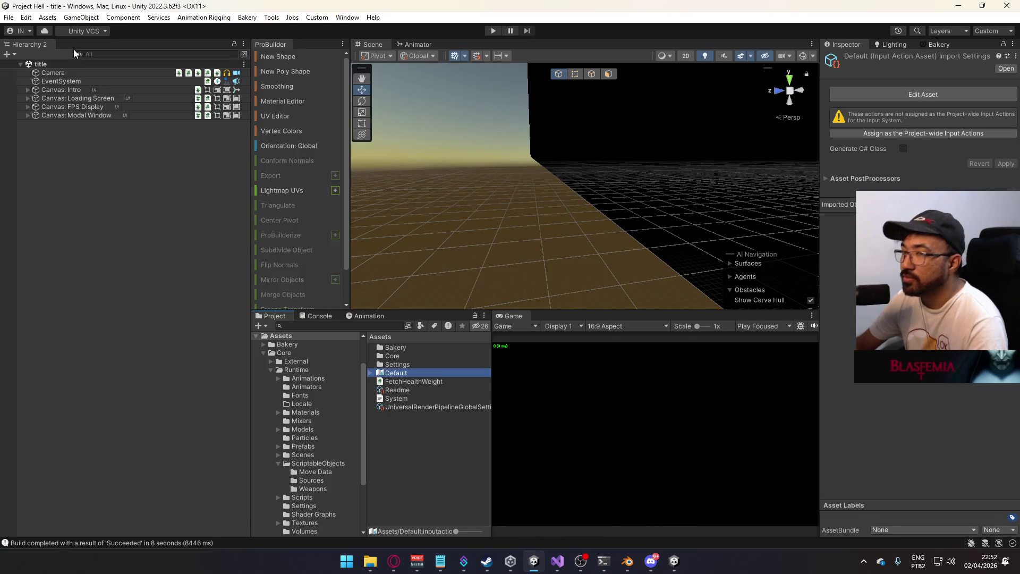
Step: In Player Settings, set Active Input Handling to Input System Package (New) and apply with restart
click(9, 18)
click(61, 149)
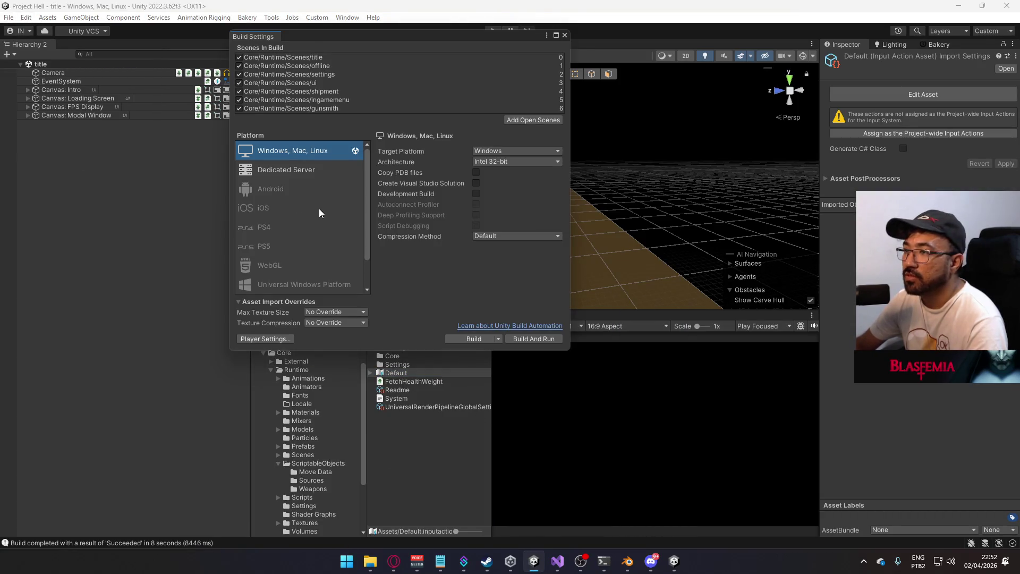
click(271, 340)
scroll(544, 280, down, 15)
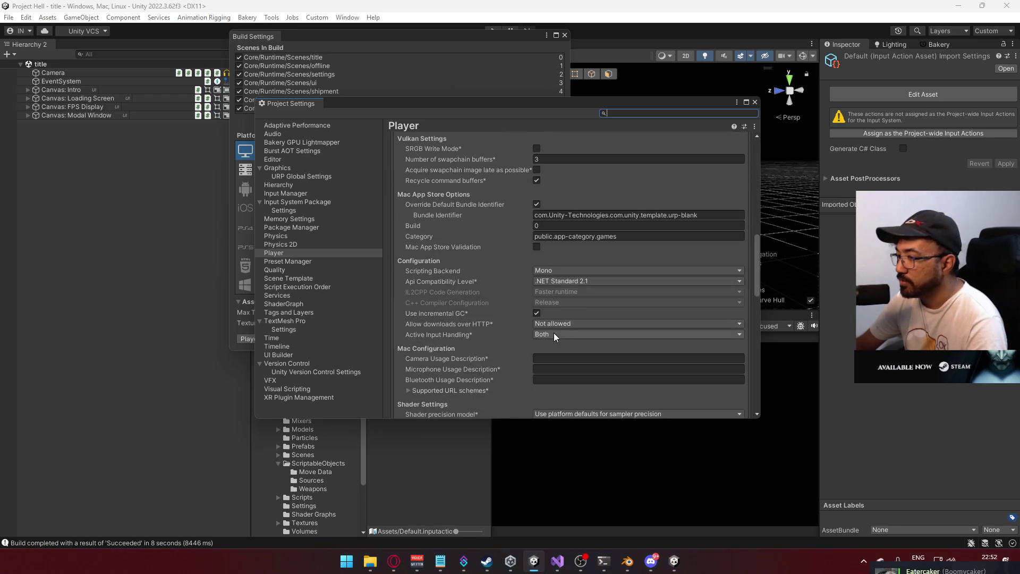
click(555, 335)
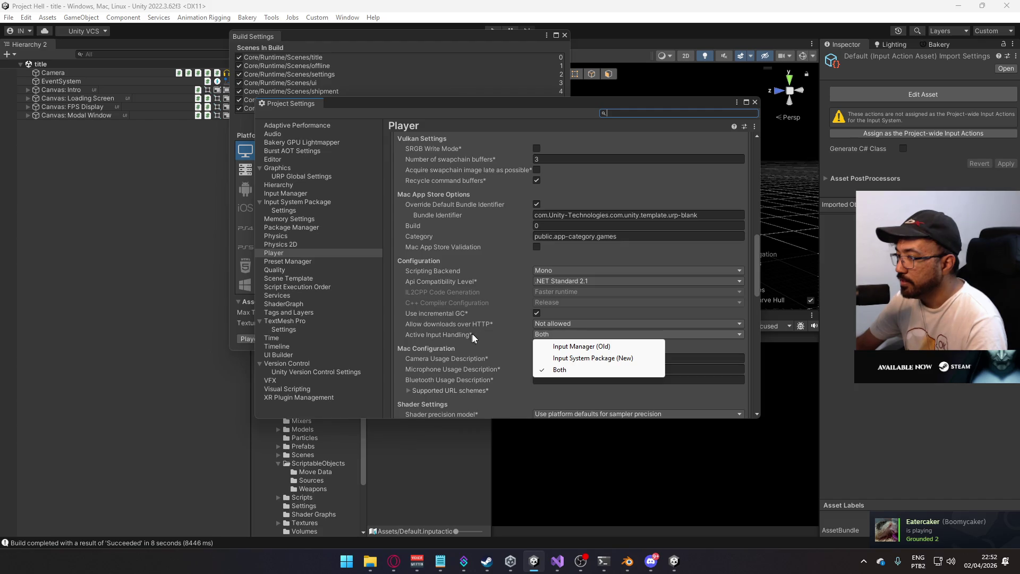
click(584, 360)
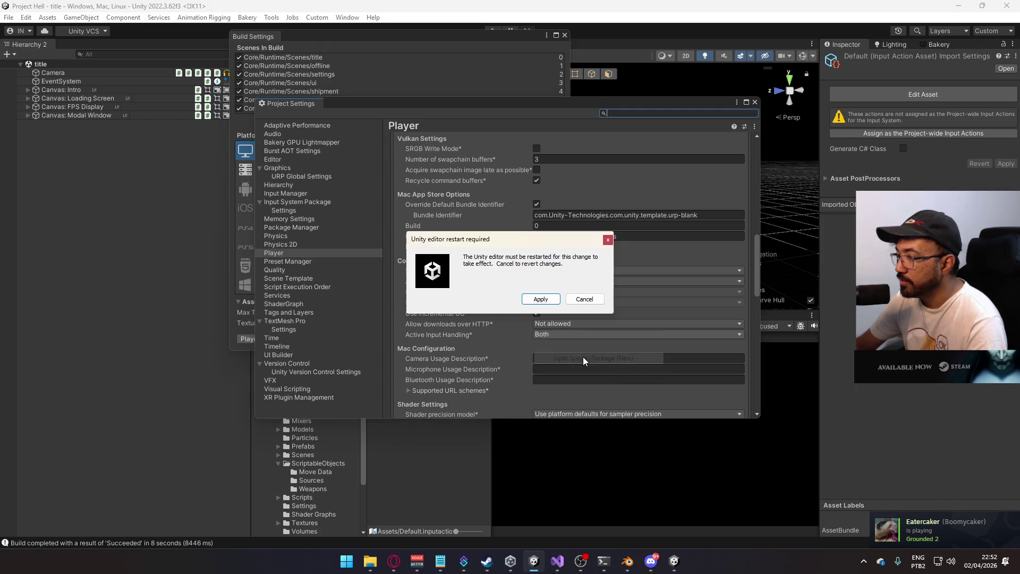
click(548, 298)
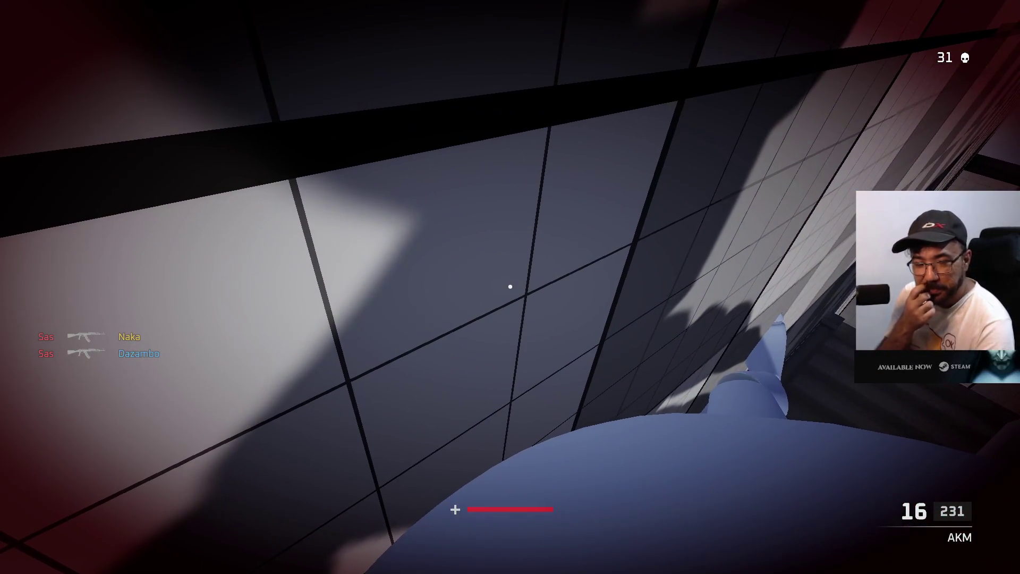
Step: Bring up the Windows Start menu over the game after reaching 31 kills
key(super)
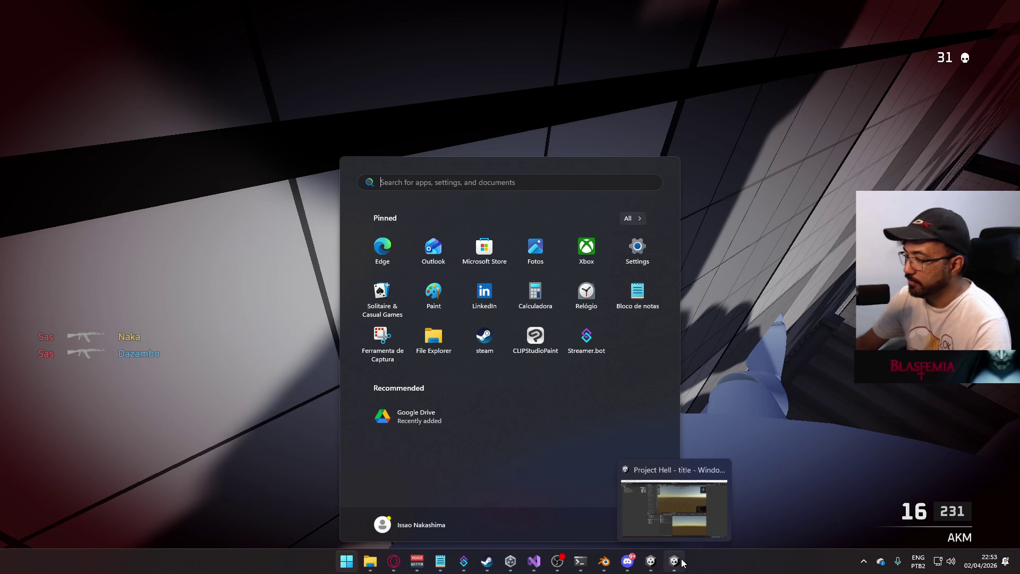
Step: Back in Unity, close the Build Settings and Project Settings windows
click(673, 561)
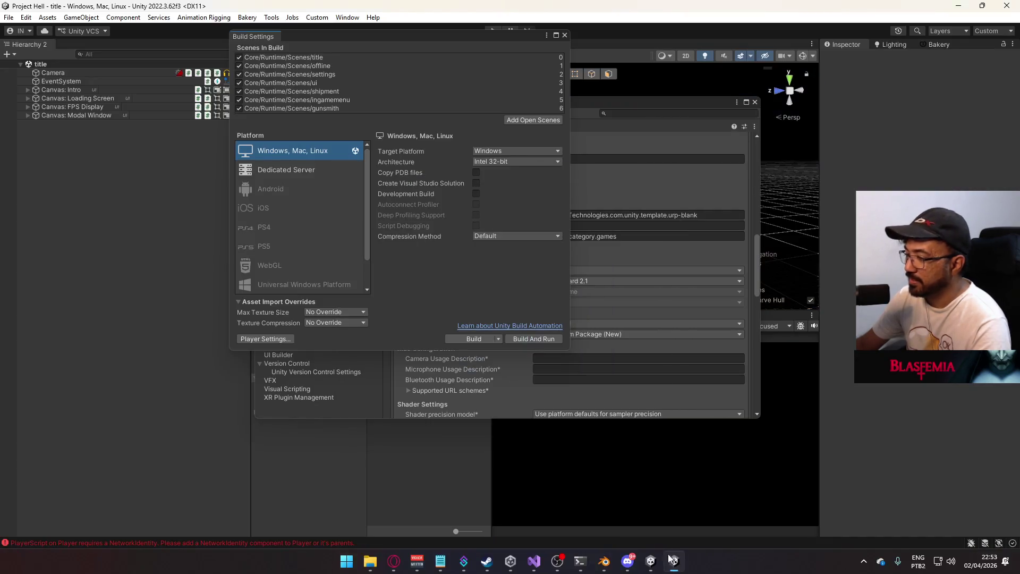
click(564, 35)
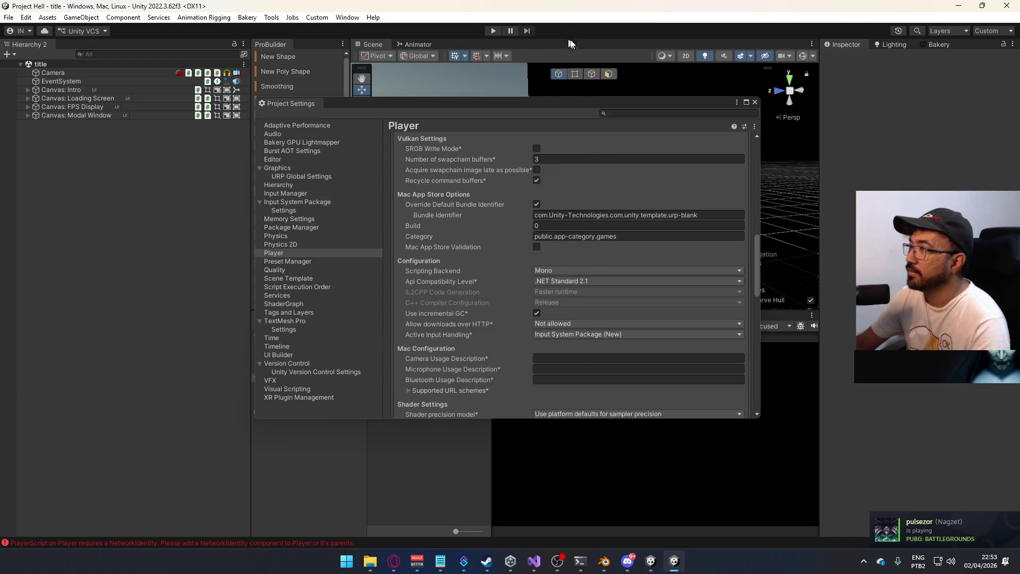
click(755, 102)
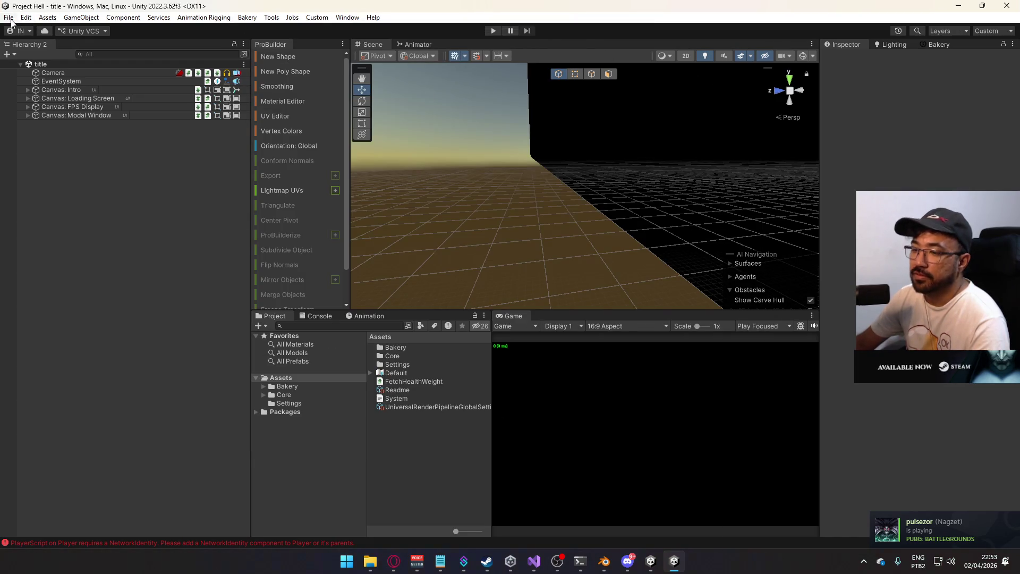
Step: Browse the Project assets into Core > Runtime and show the Mirror folder's contents
double_click(396, 357)
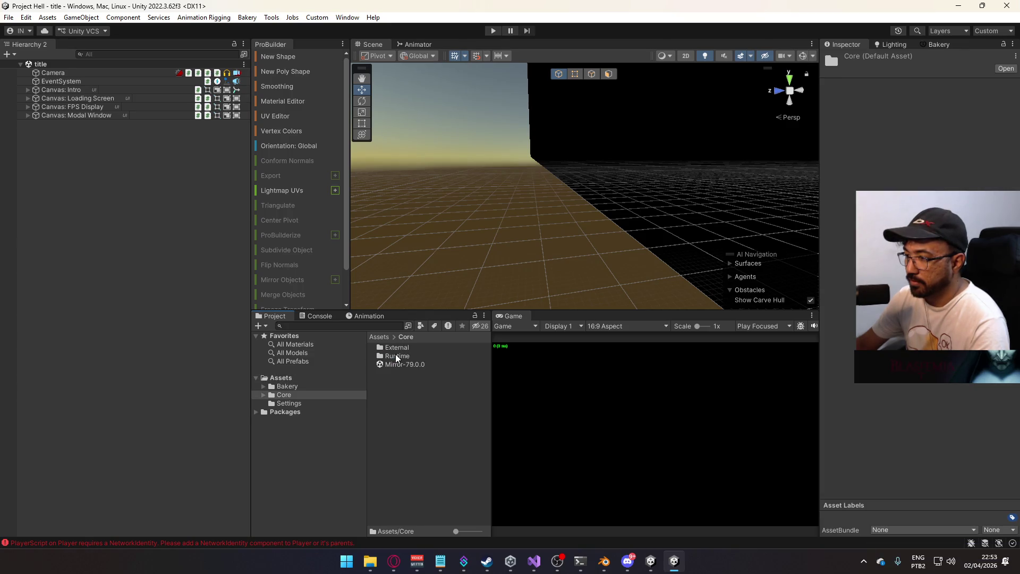
double_click(396, 356)
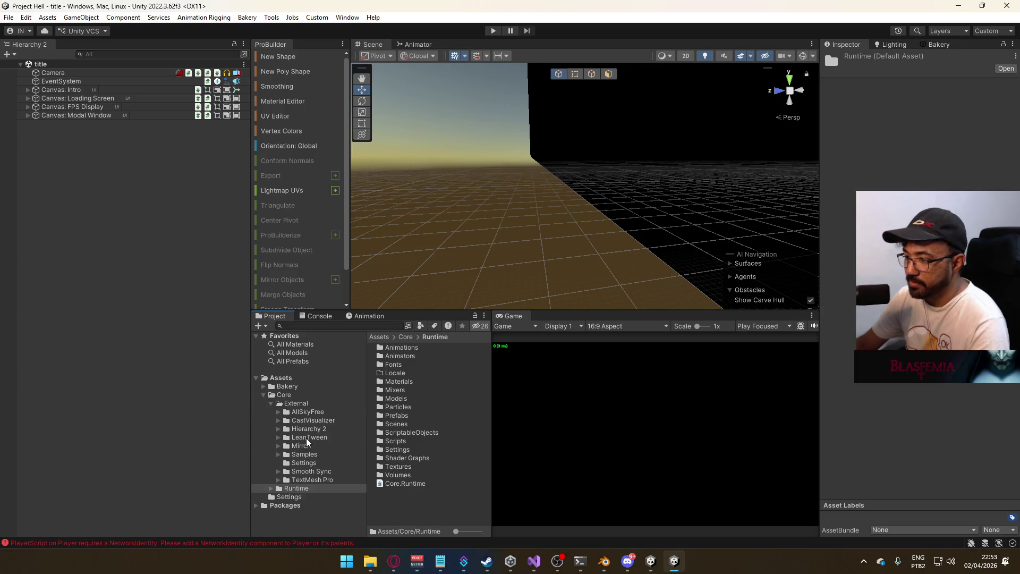
click(301, 446)
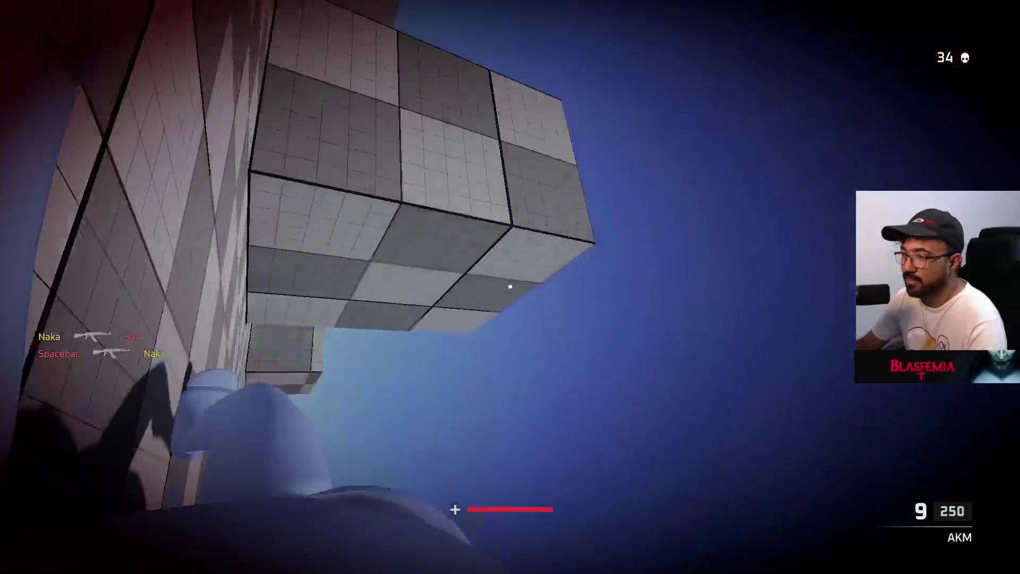
Step: Leave the fullscreen game, return to Unity and open the Project Hell build folder in File Explorer
key(super)
click(674, 562)
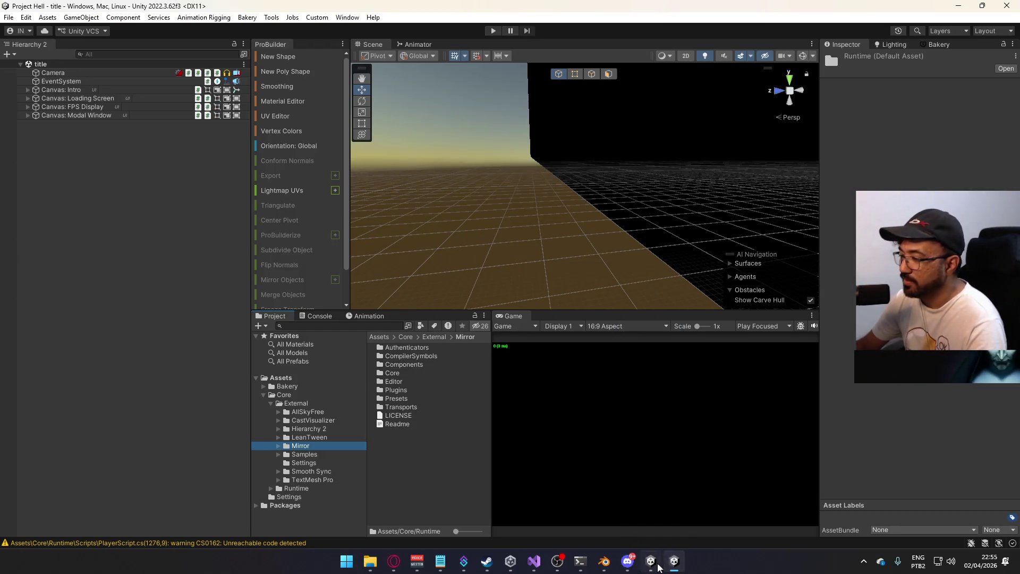
click(653, 562)
key(super)
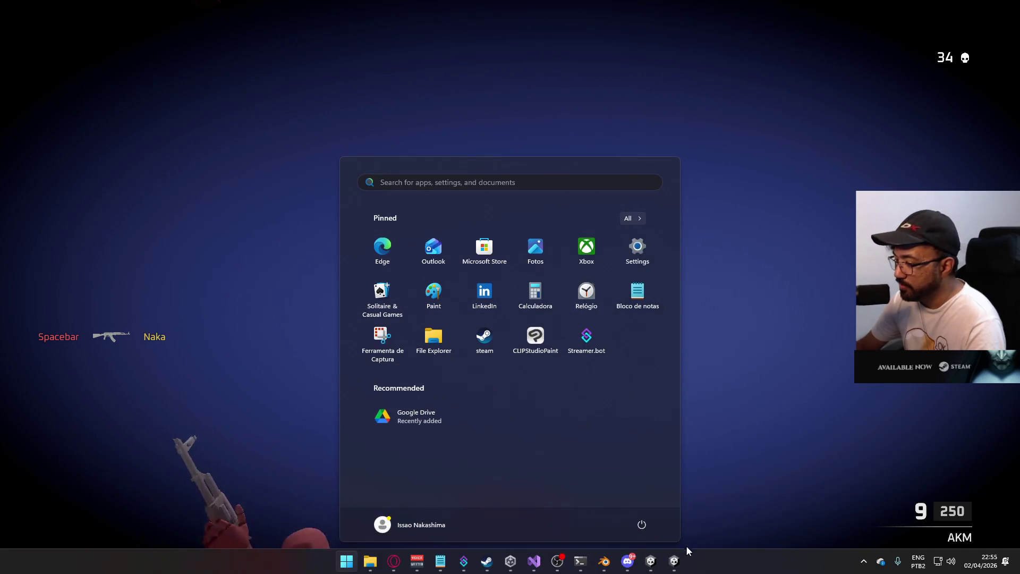
click(674, 561)
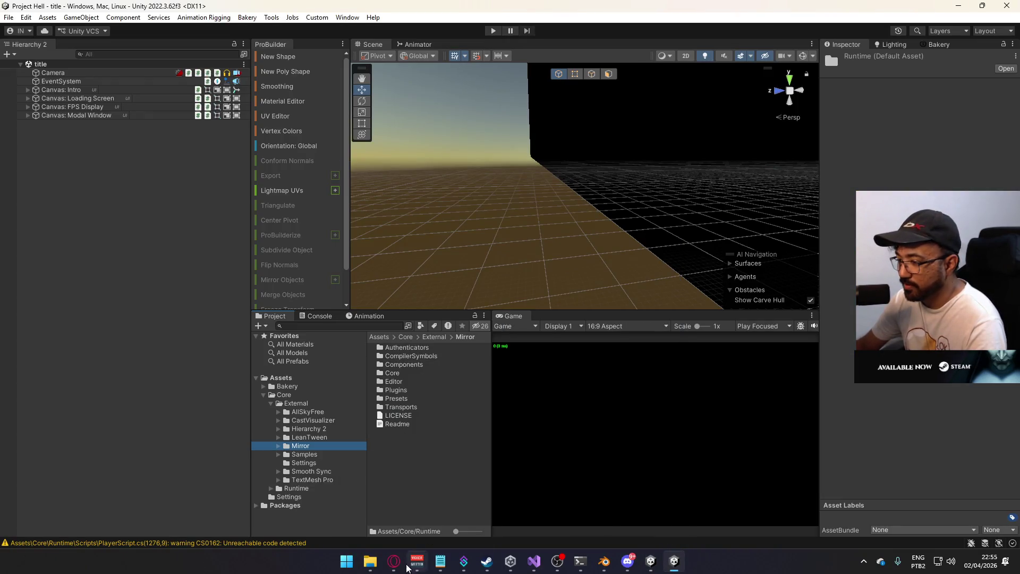
click(371, 562)
Step: Delete the Burst debug information folder and compress the Project Hell build into Project Hell.rar
click(436, 221)
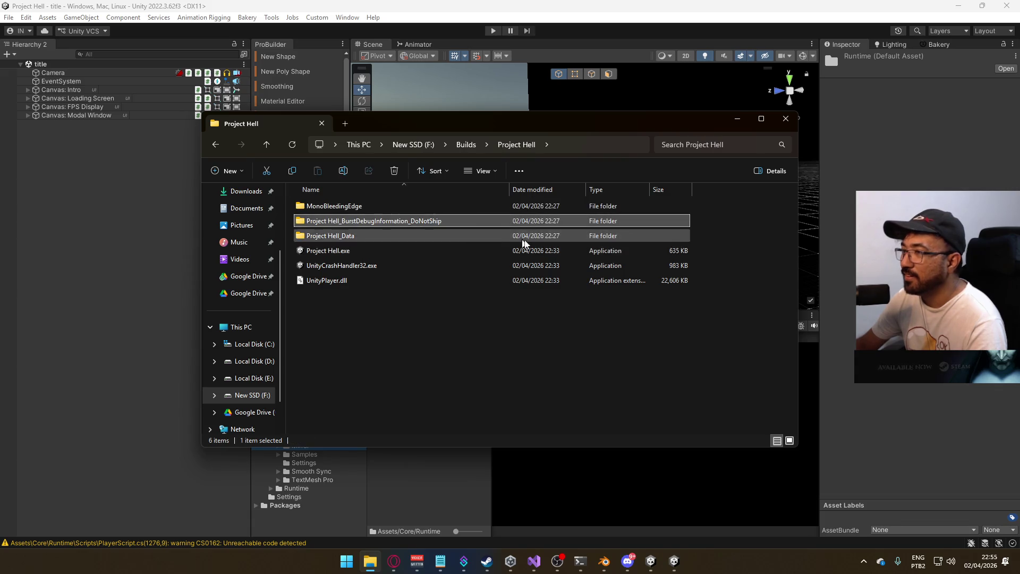
key(Delete)
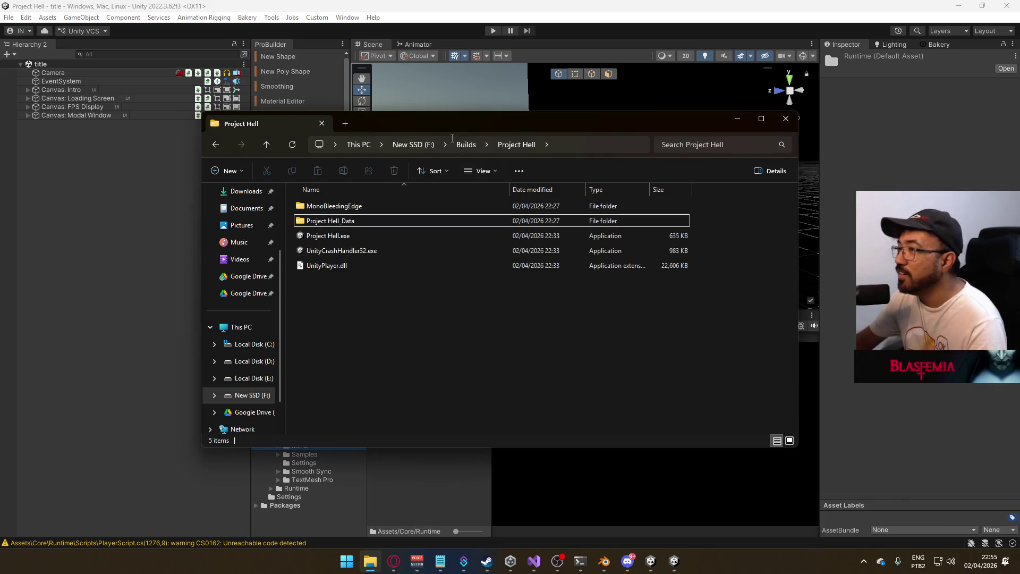
click(465, 145)
right_click(351, 227)
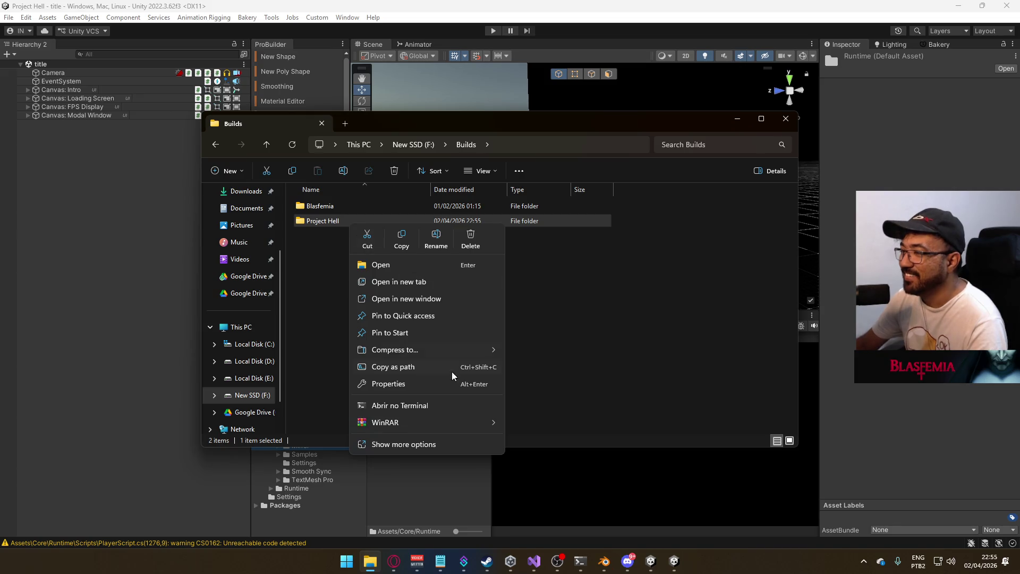
mouse_move(452, 424)
click(558, 441)
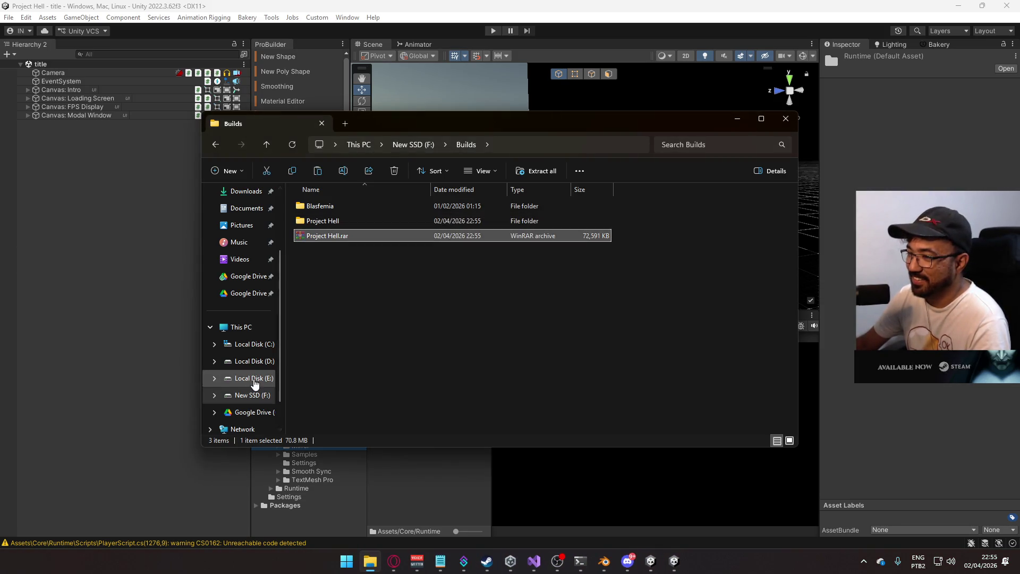
Step: Browse the drives to D:\Google Drive and open its Project Hell folder
click(255, 380)
click(245, 402)
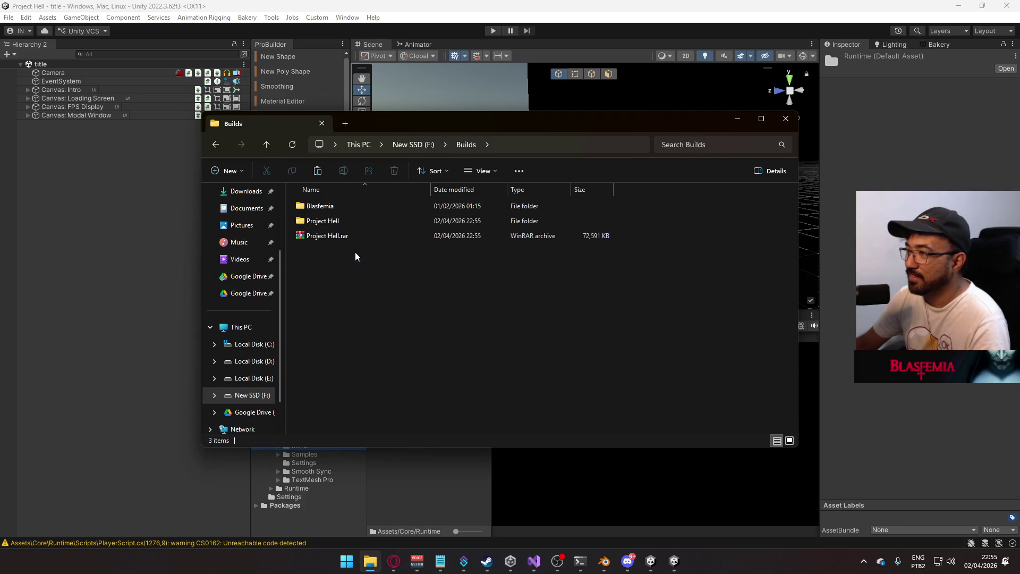
click(251, 362)
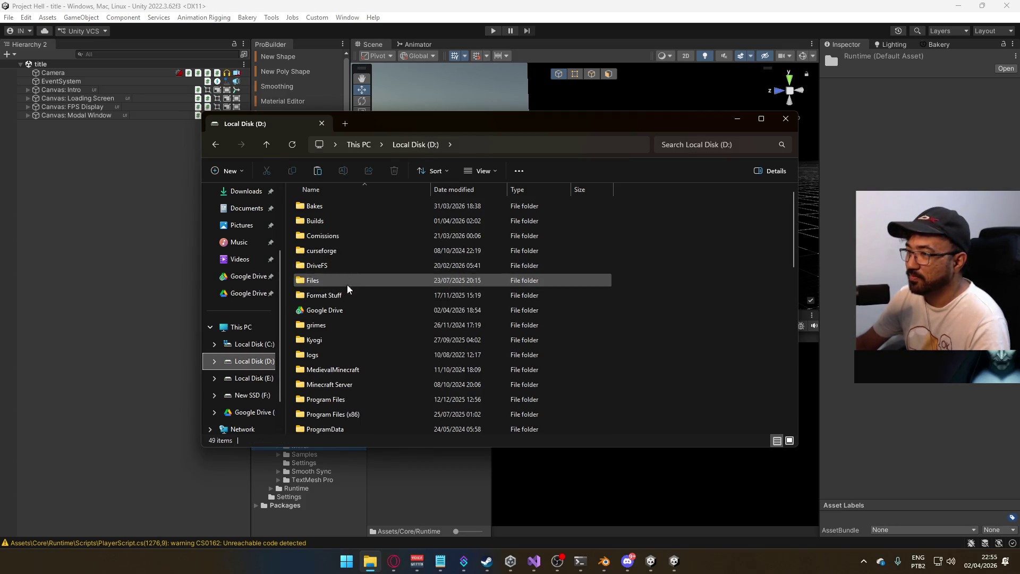
double_click(367, 303)
scroll(396, 292, down, 10)
scroll(401, 289, up, 6)
double_click(373, 325)
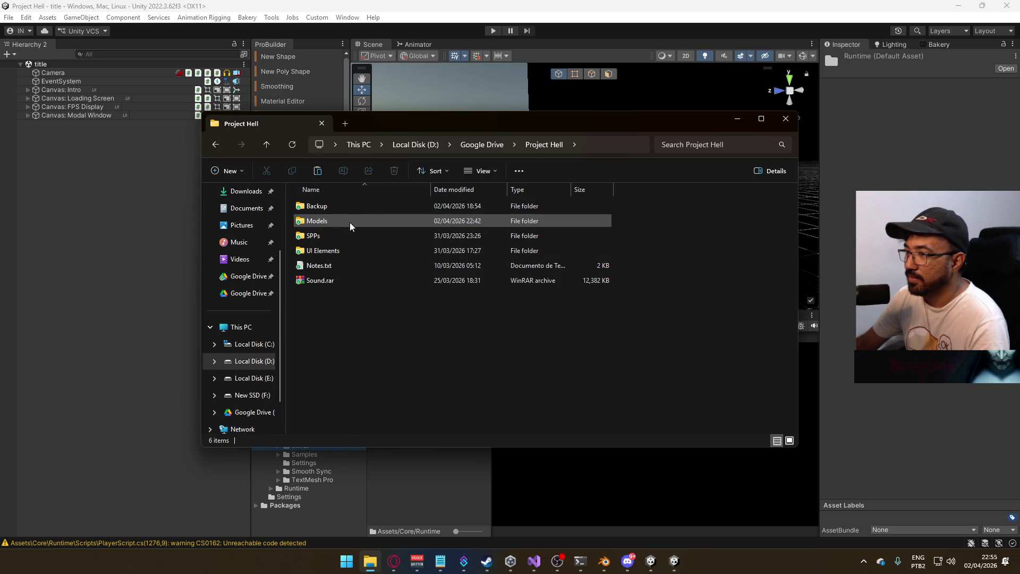
Step: Replace the older Project Hell.rar in the Google Drive folder with the new archive
click(482, 145)
scroll(681, 345, down, 5)
scroll(685, 343, down, 3)
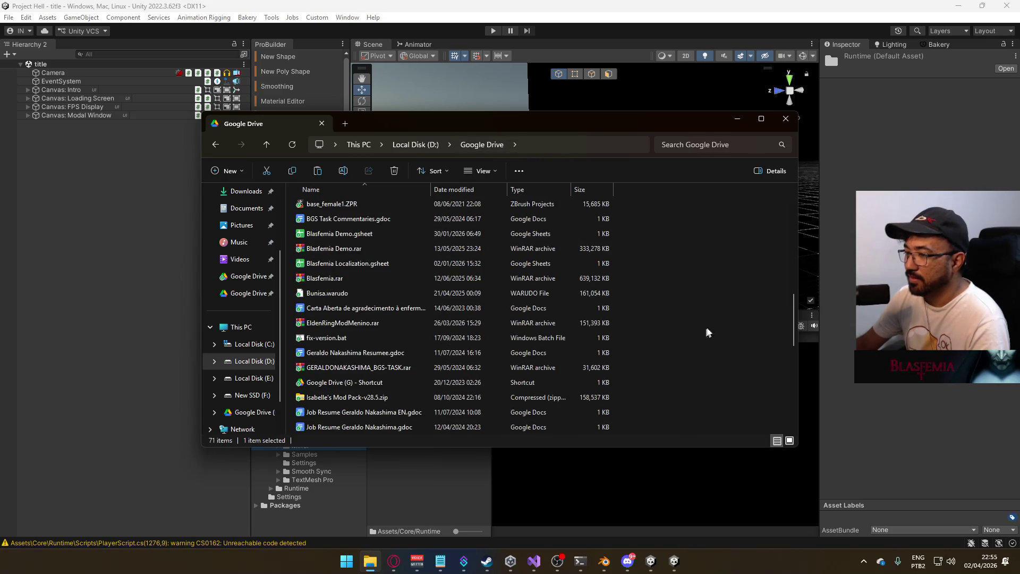
click(523, 204)
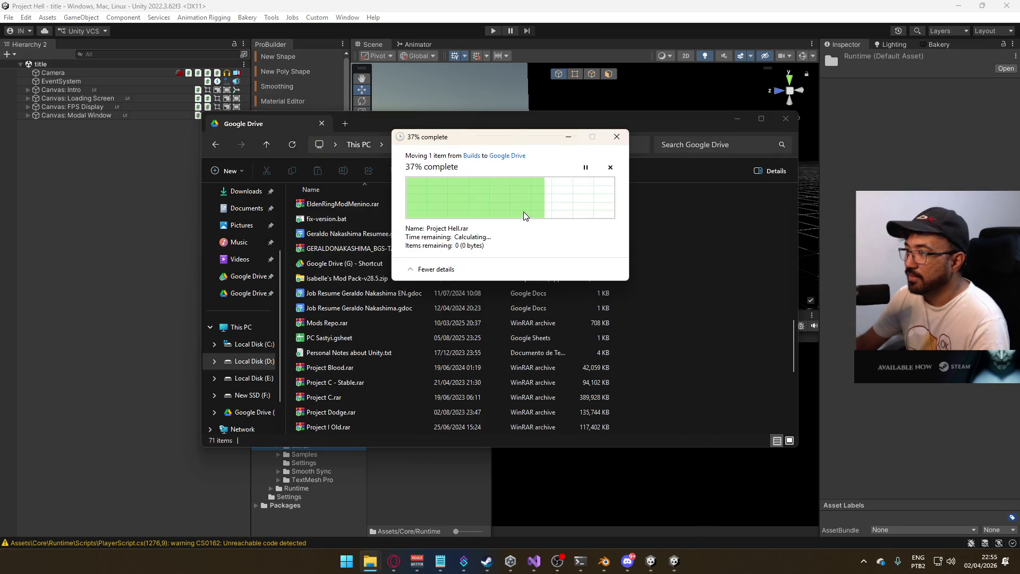
scroll(440, 298, up, 5)
scroll(440, 298, down, 8)
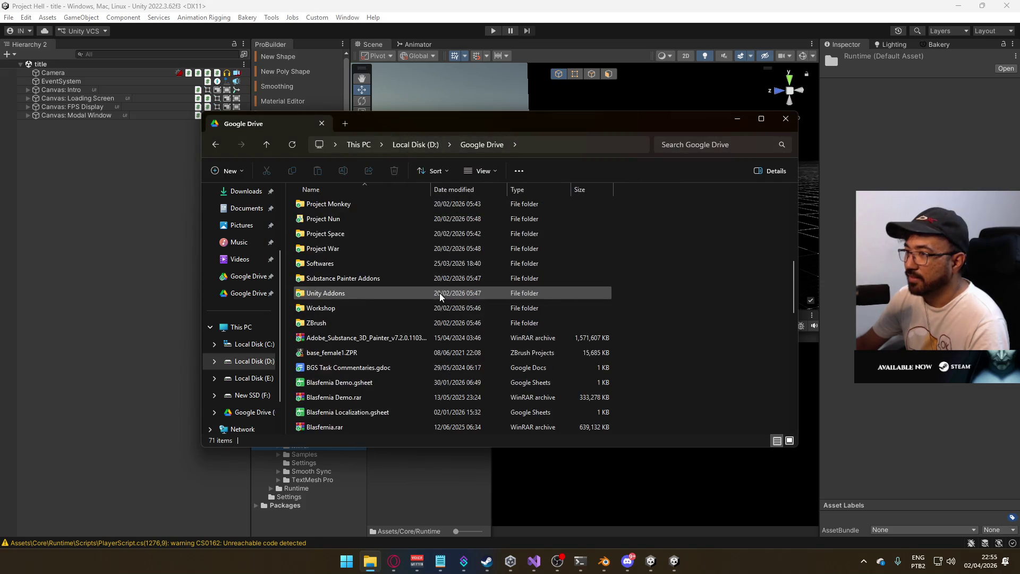
scroll(440, 298, down, 3)
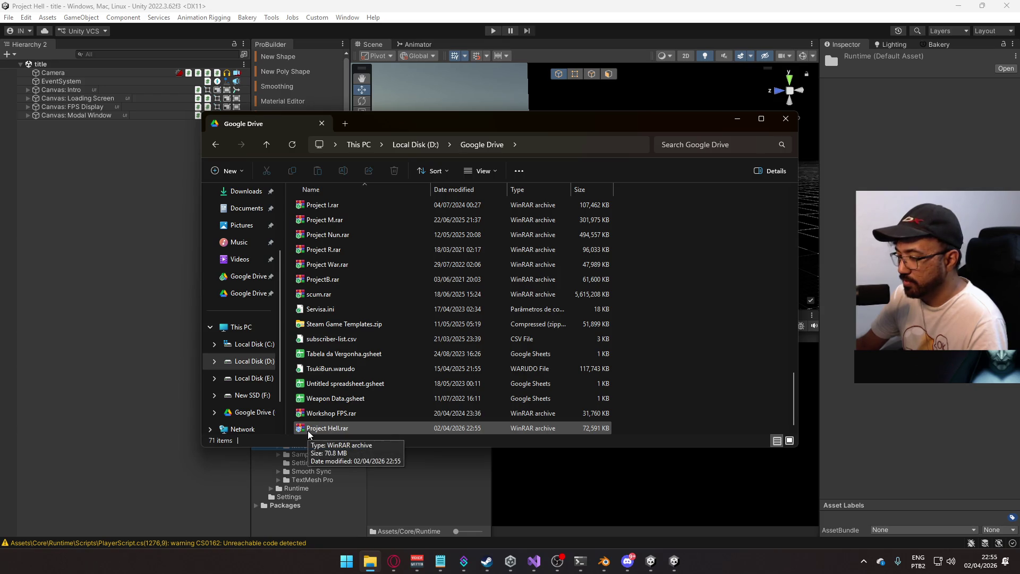
Step: Check Google Drive's sync status for Project Hell.rar, then return to Unity
click(862, 560)
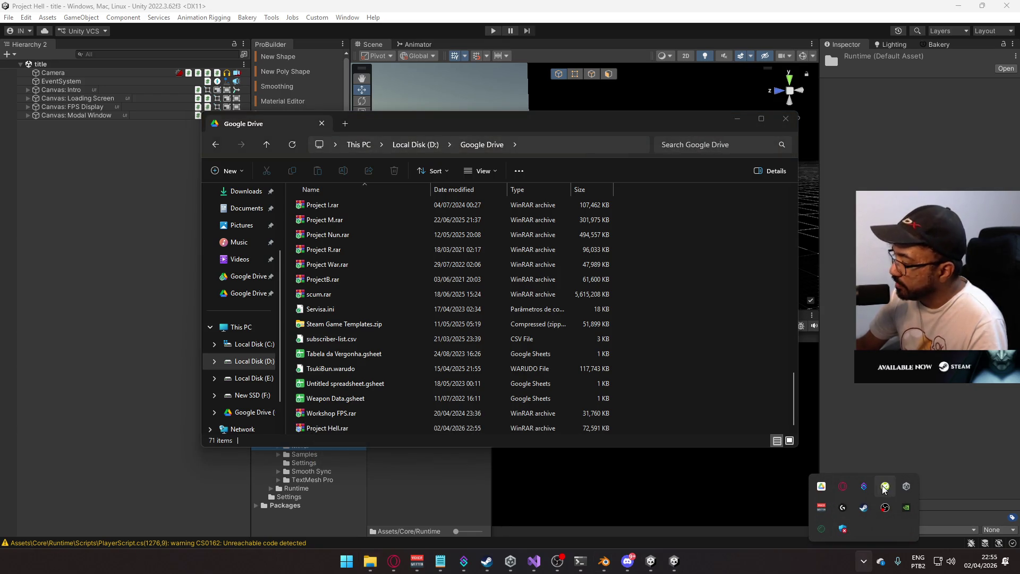
click(823, 487)
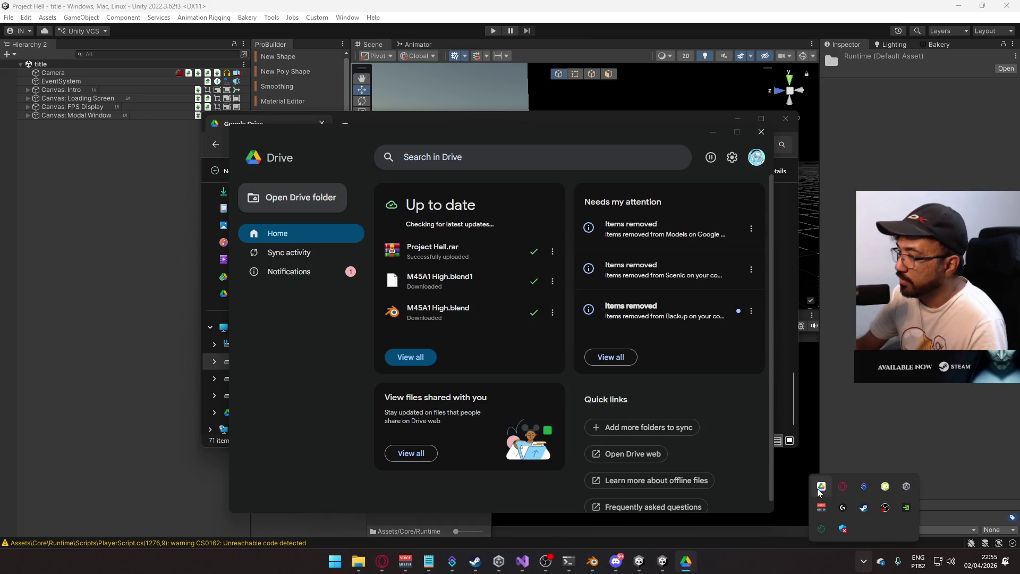
click(657, 562)
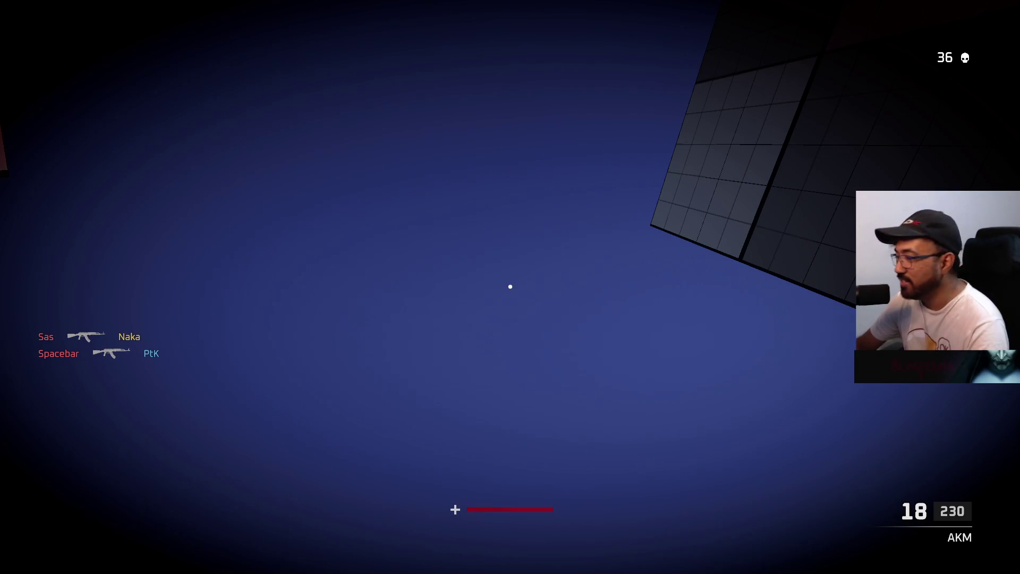
Step: Quit the fullscreen greybox shooter with Alt+F4 after playing on to 36 kills
key(alt+F4)
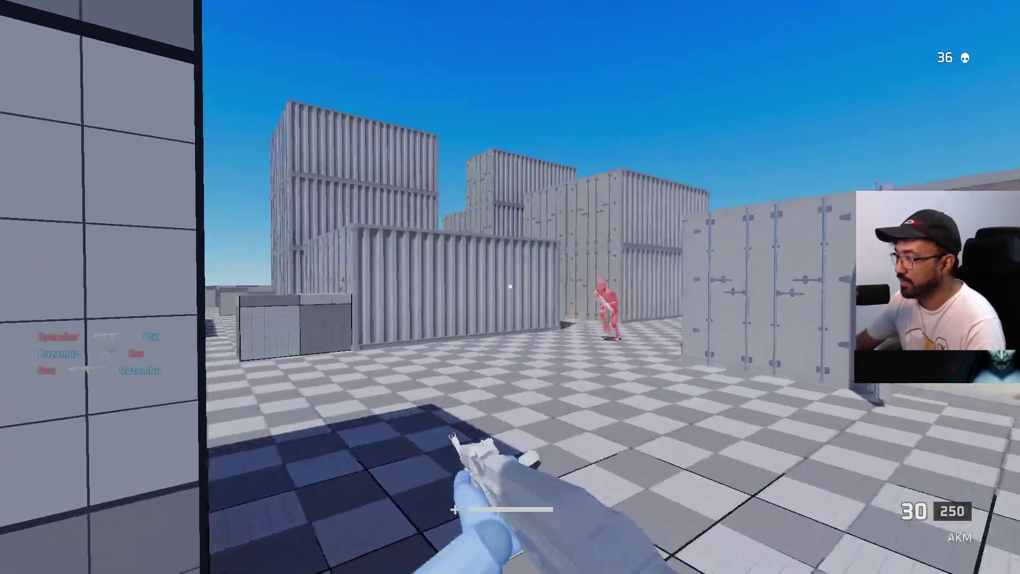
Step: Kill the enemy ahead with the AKM and reload
click(511, 287)
click(511, 287)
click(510, 287)
click(511, 287)
key(r)
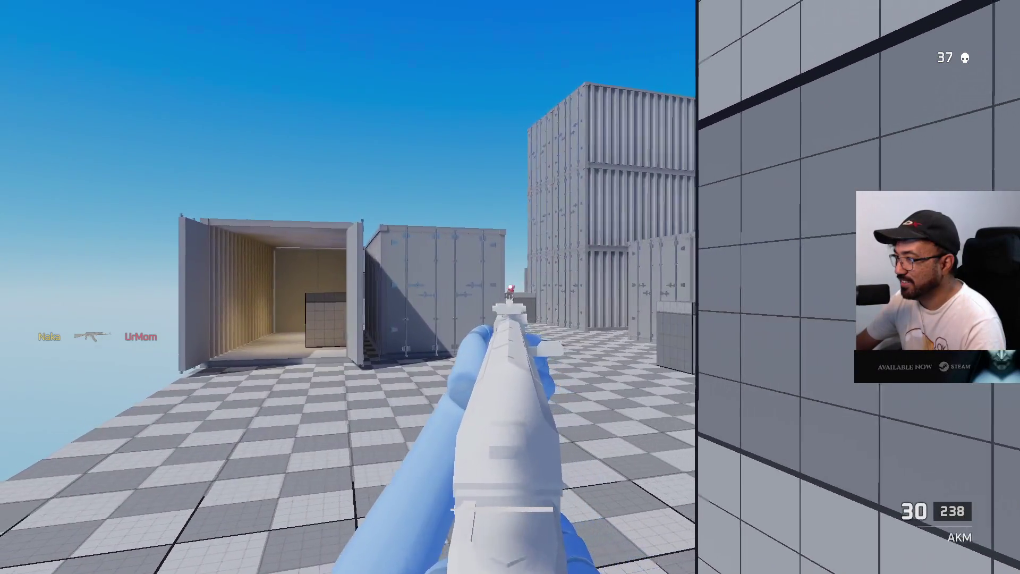
Step: Keep shooting enemies after respawning and reload, raising kills to 38
click(510, 287)
click(511, 287)
click(510, 287)
click(510, 287)
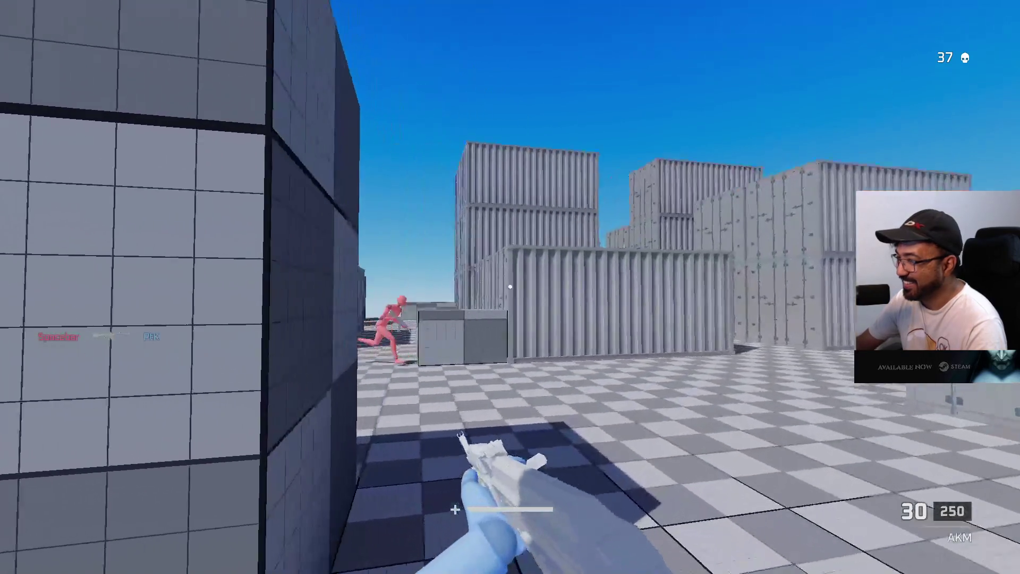
click(510, 287)
click(510, 287)
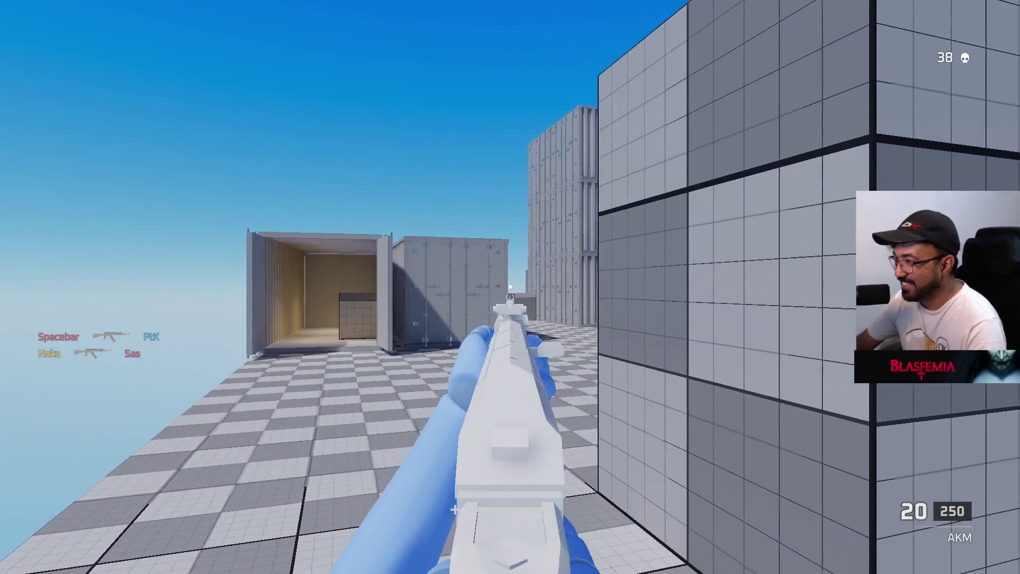
key(r)
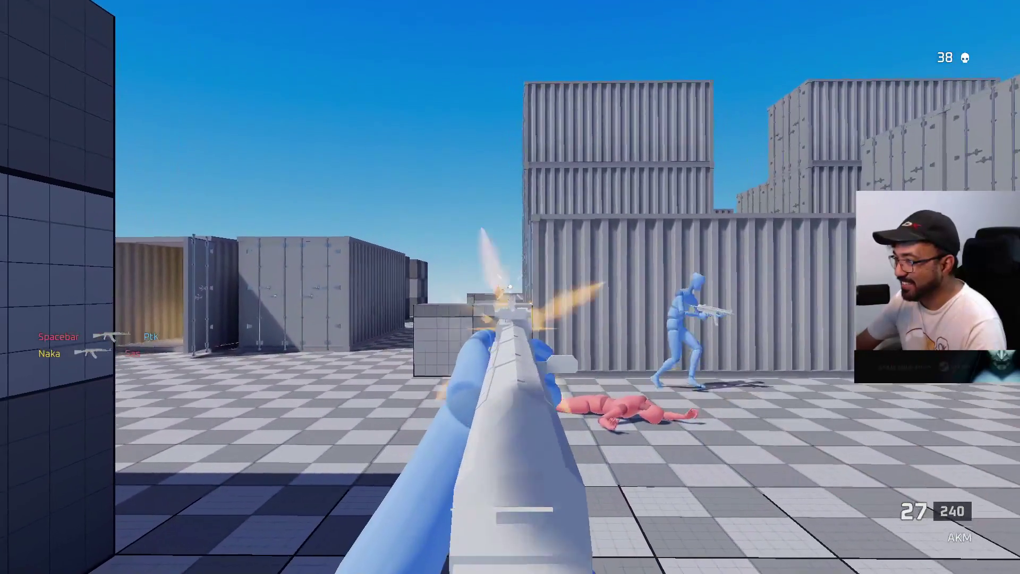
click(510, 287)
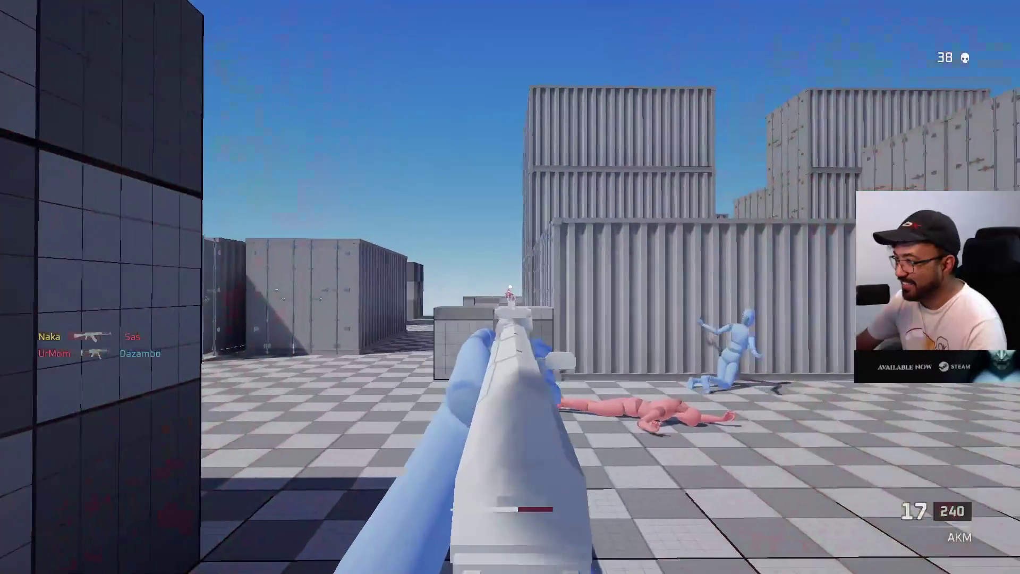
Step: Reload, equip the Eagle pistol, fight through the container corridor and check the scoreboard
key(r)
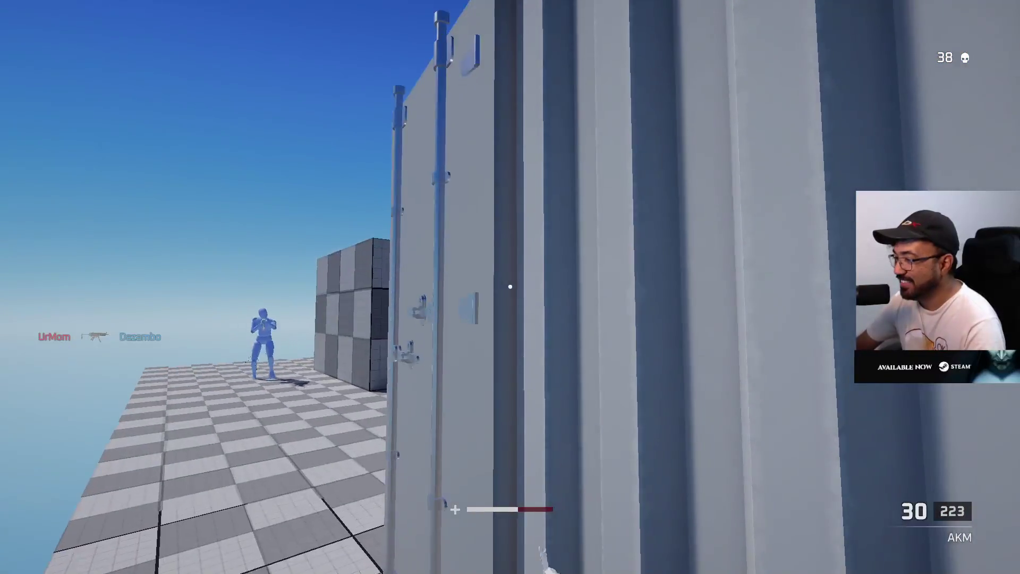
key(2)
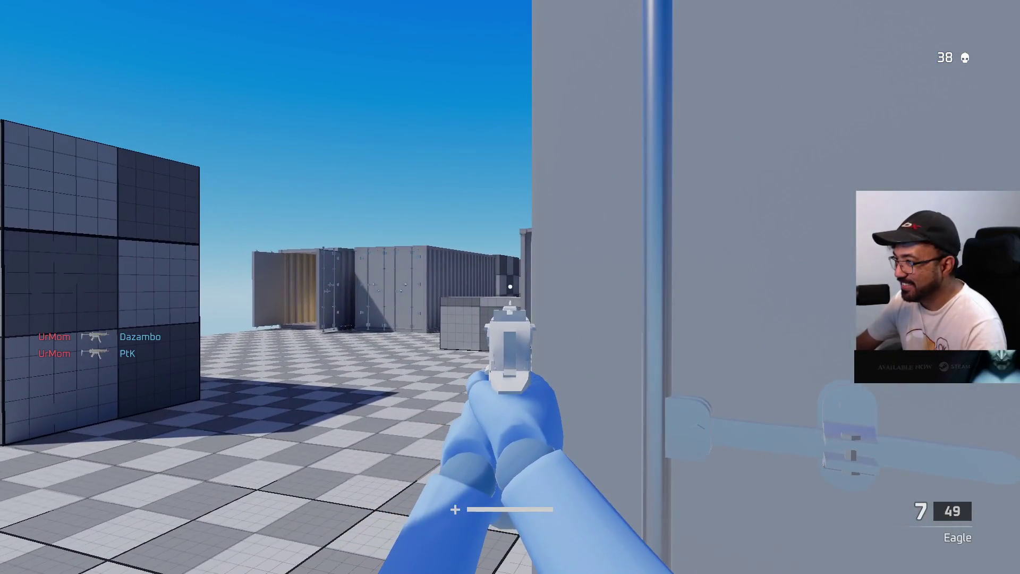
key(w)
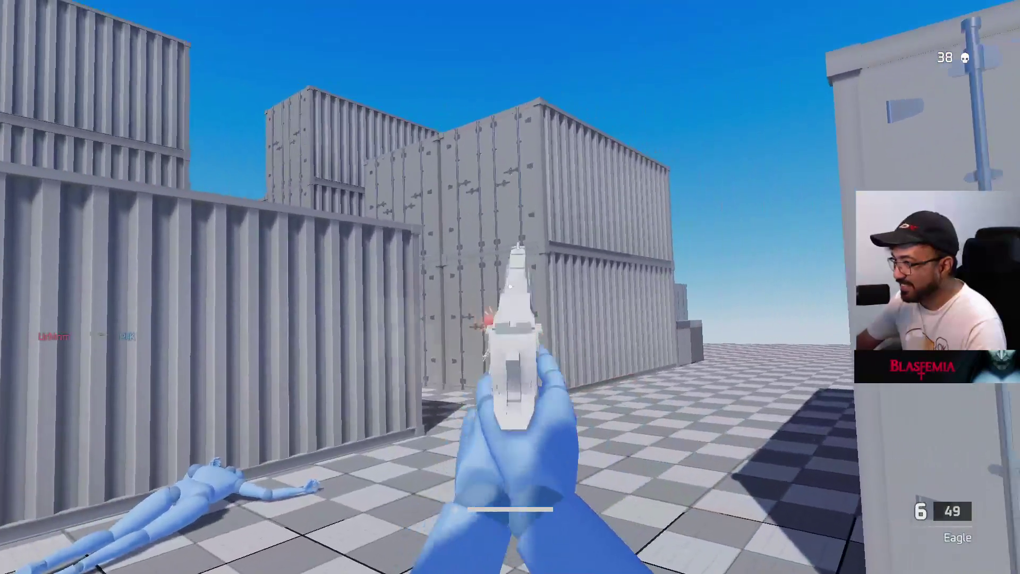
click(511, 287)
key(w)
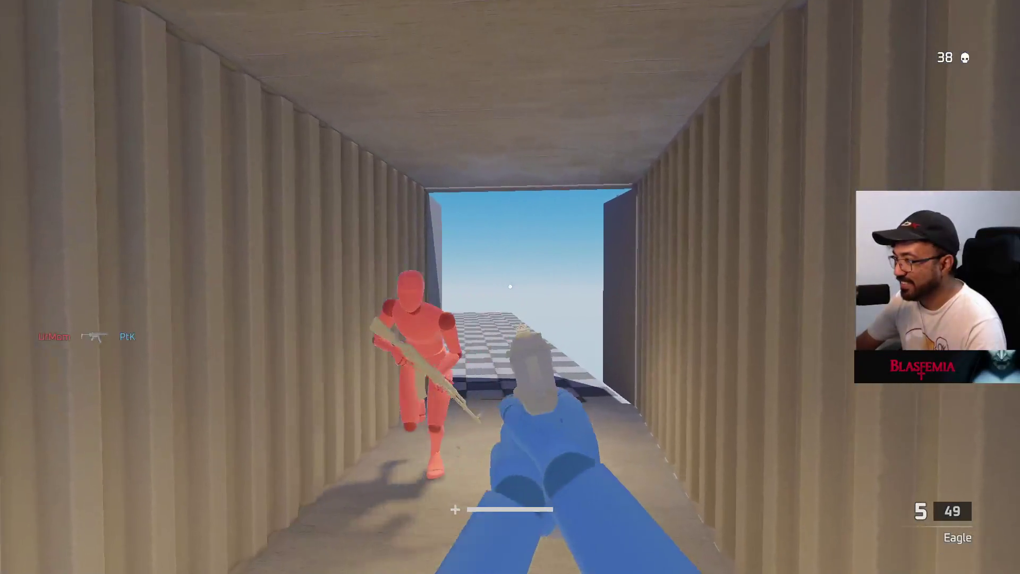
click(511, 287)
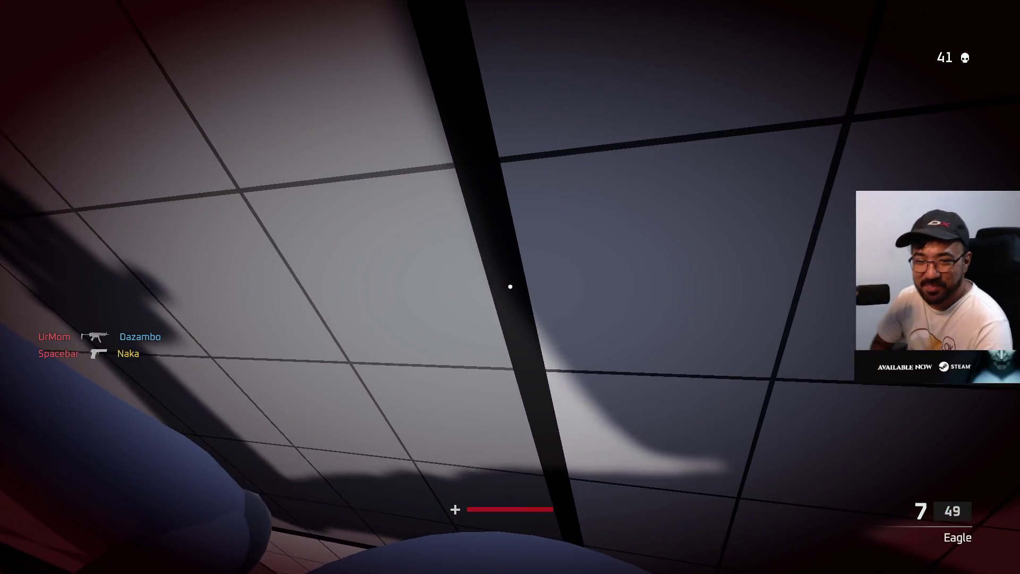
key(Tab)
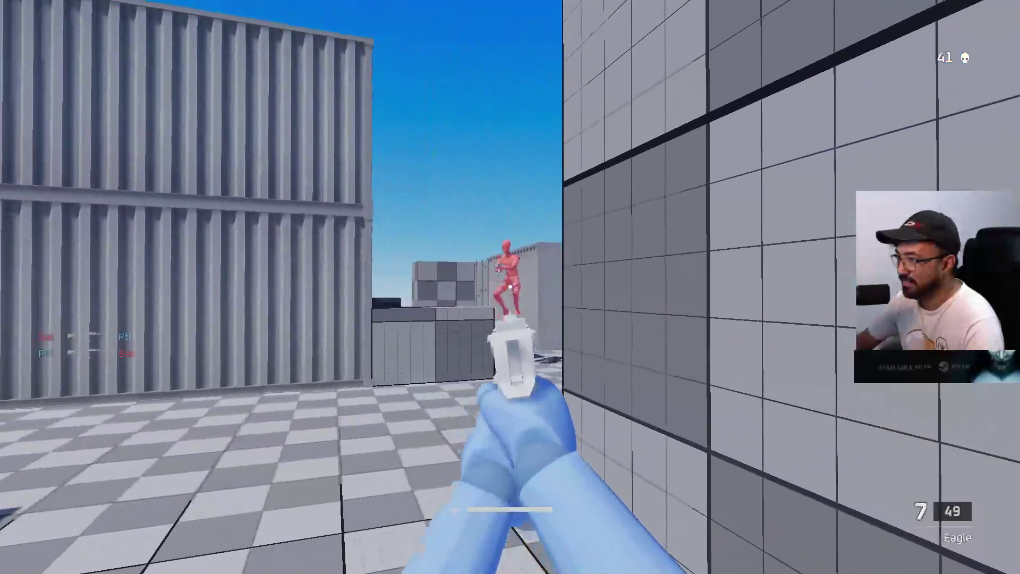
Step: Finish an enemy with the Eagle pistol and switch back to the AKM
click(510, 287)
click(510, 287)
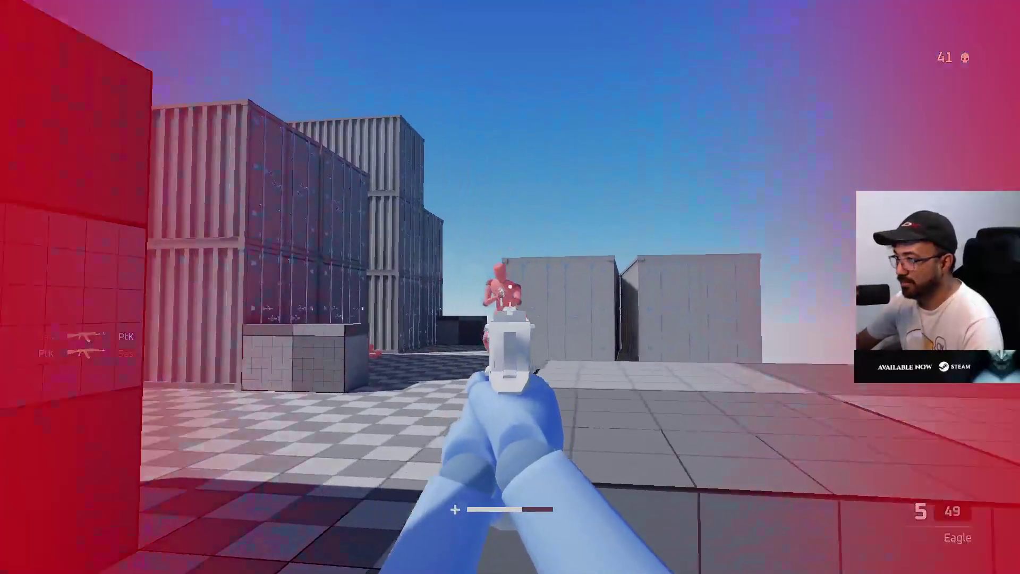
click(510, 287)
key(1)
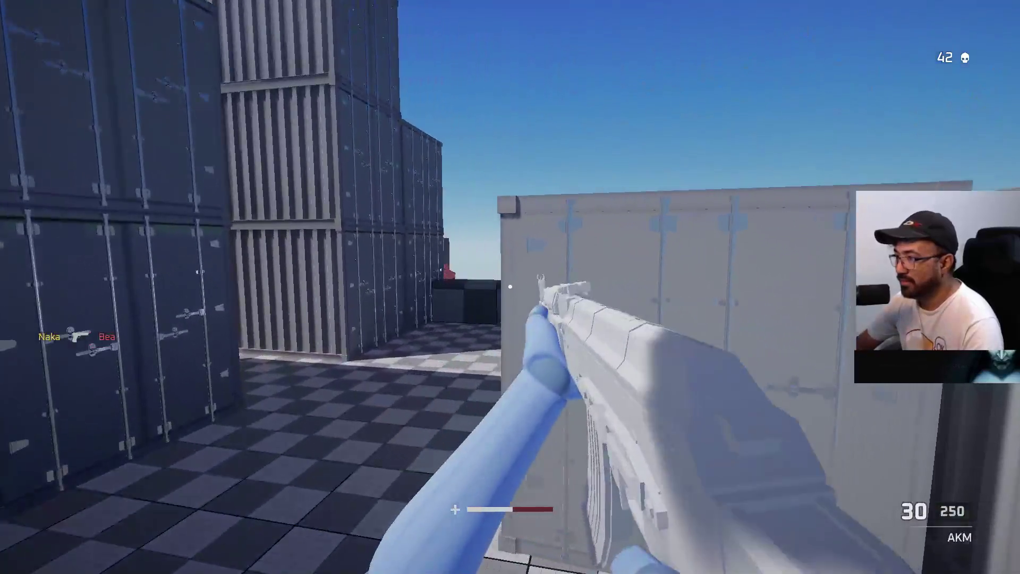
Step: Fire AKM bursts at enemies near the stacked containers
click(511, 287)
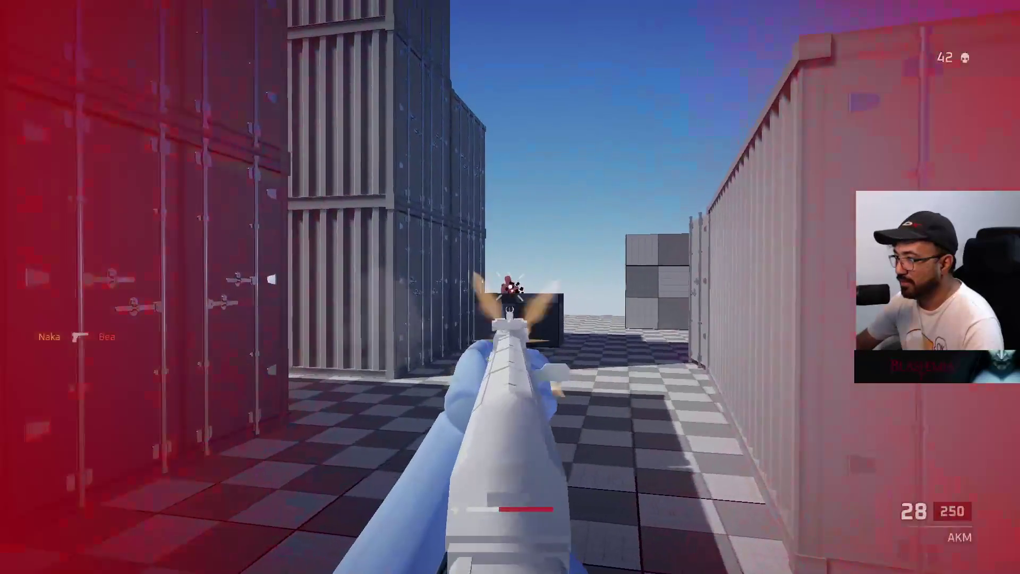
click(510, 287)
click(511, 287)
click(510, 287)
click(510, 287)
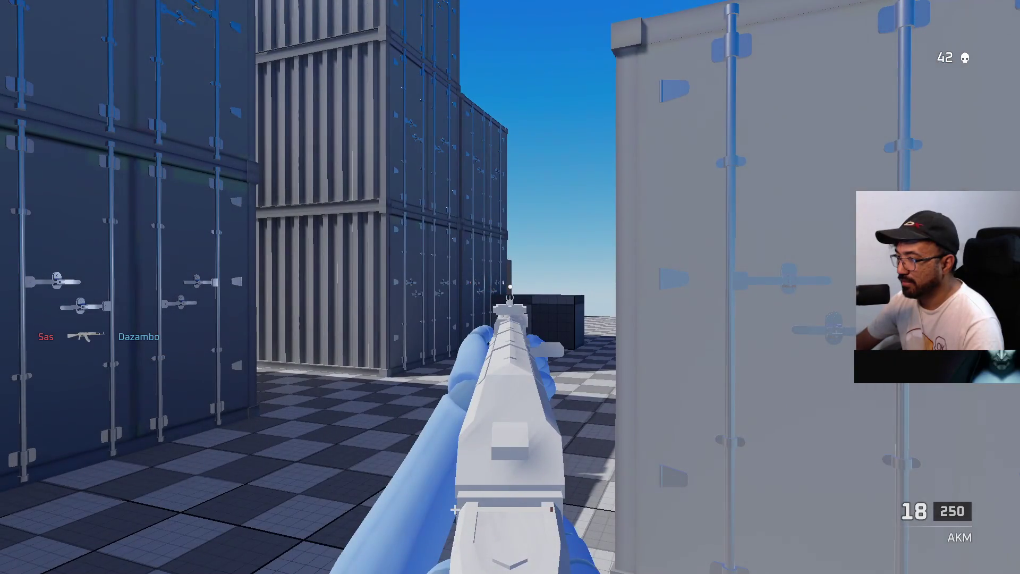
click(511, 287)
click(511, 287)
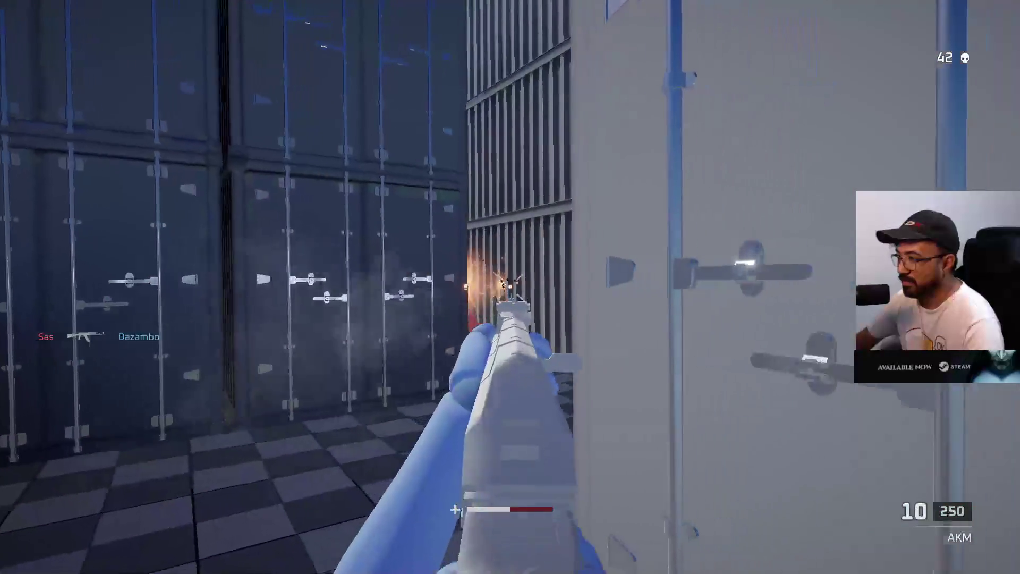
click(510, 287)
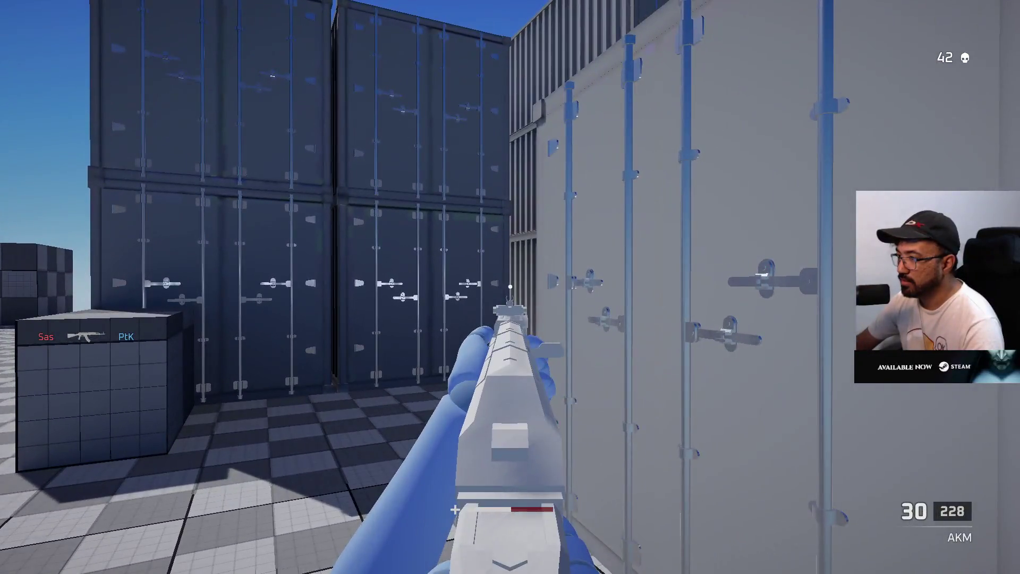
click(511, 287)
click(510, 287)
Step: Move into the open area, aim down sights to kill an enemy, then reload
key(w)
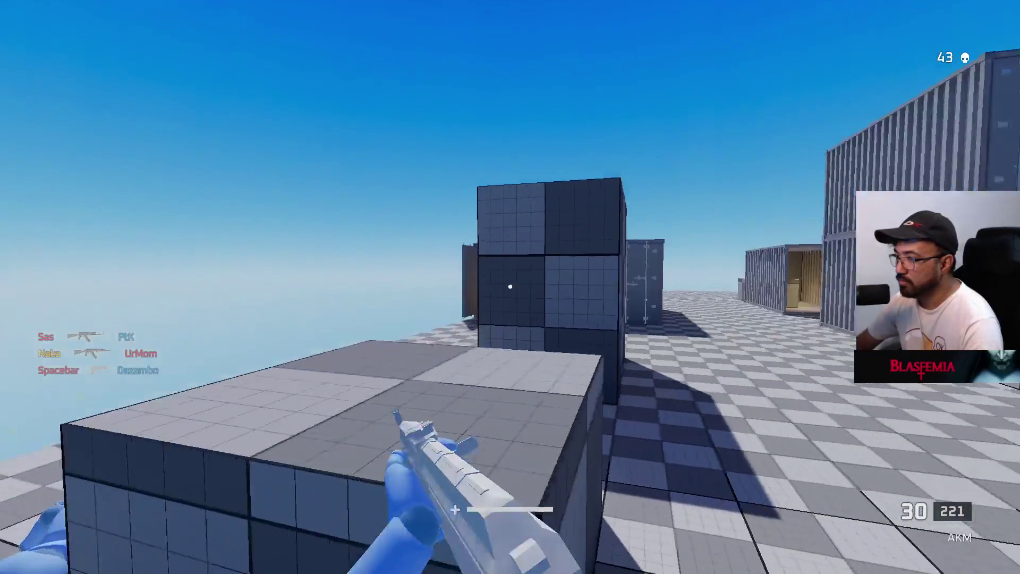
right_click(510, 287)
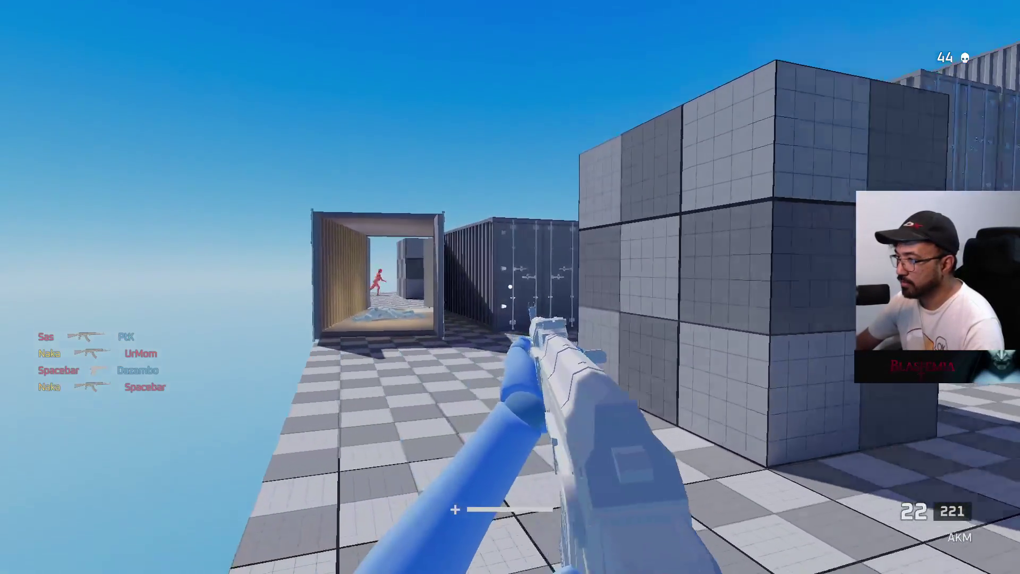
right_click(510, 287)
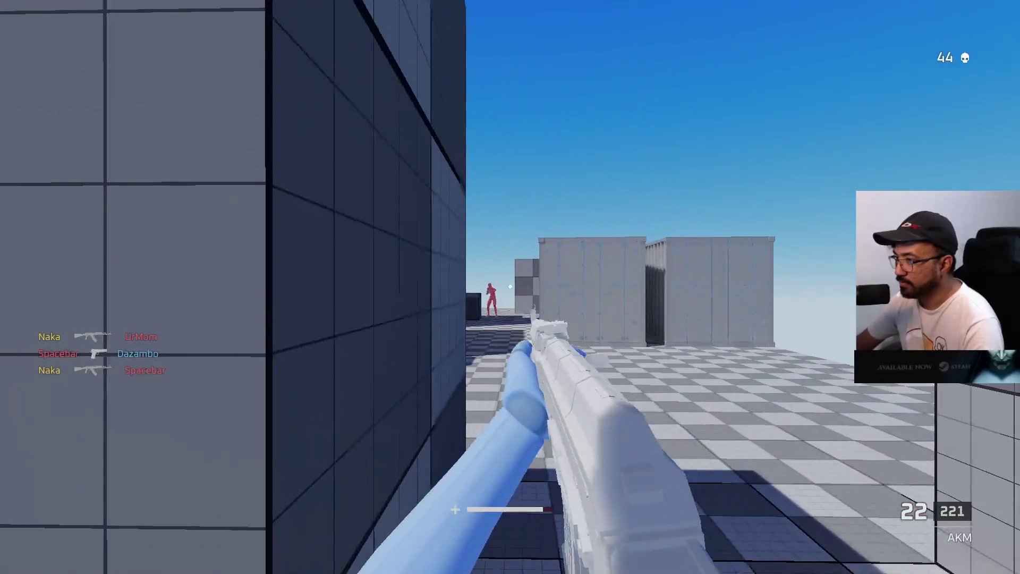
click(510, 287)
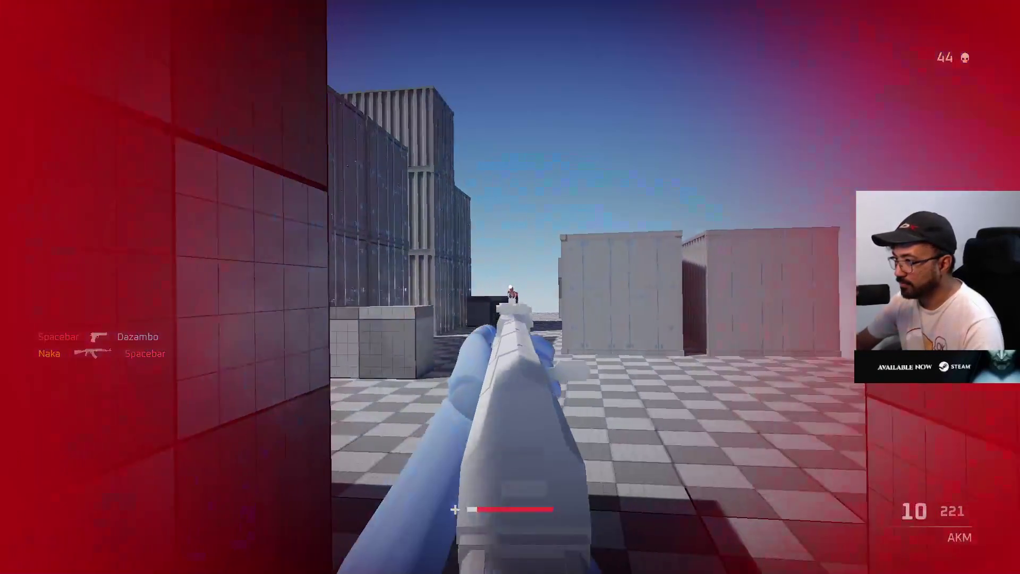
click(510, 287)
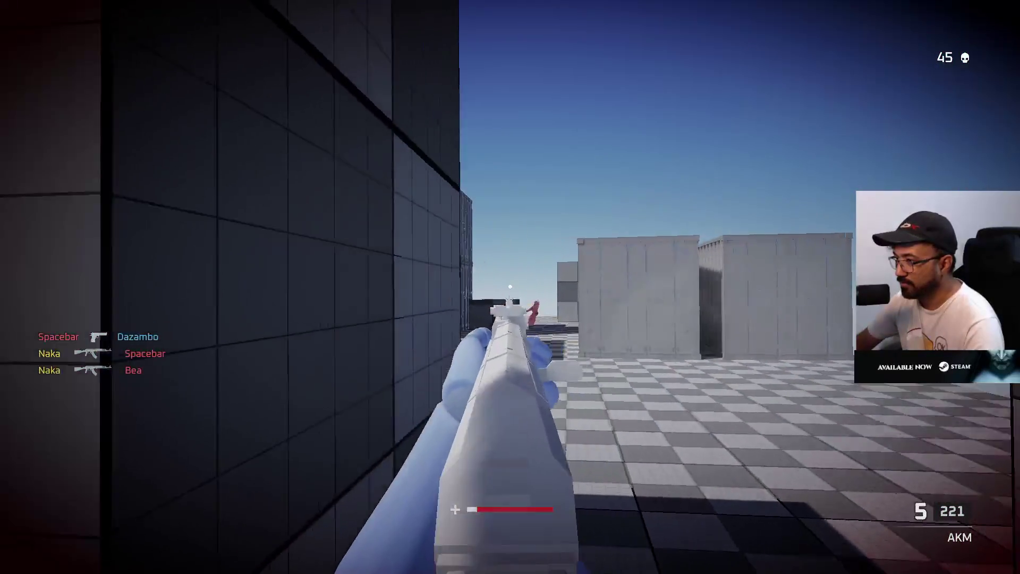
key(r)
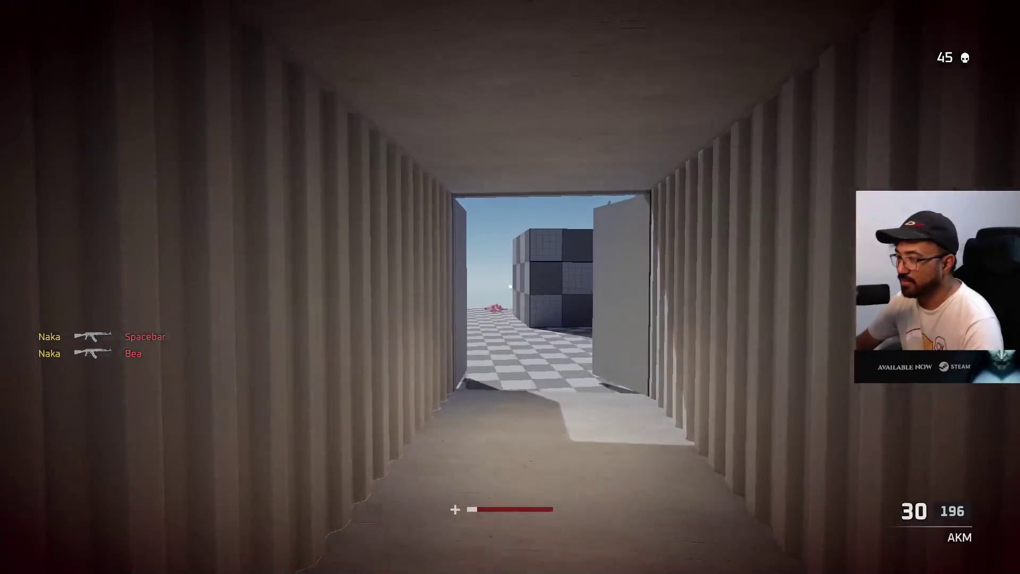
Step: Score the 46th kill near the containers, reload and advance toward the grey grid wall
key(w)
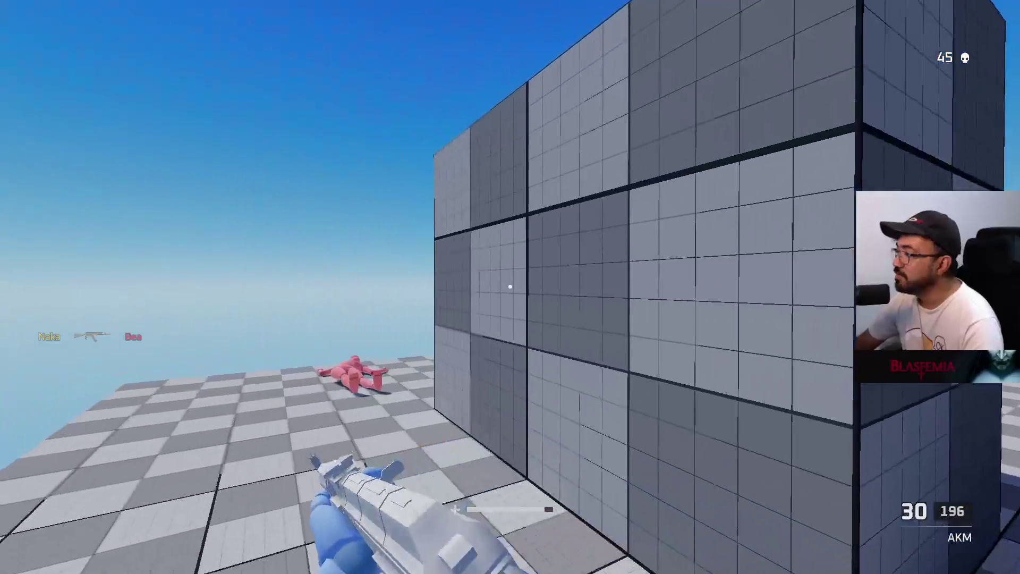
key(w)
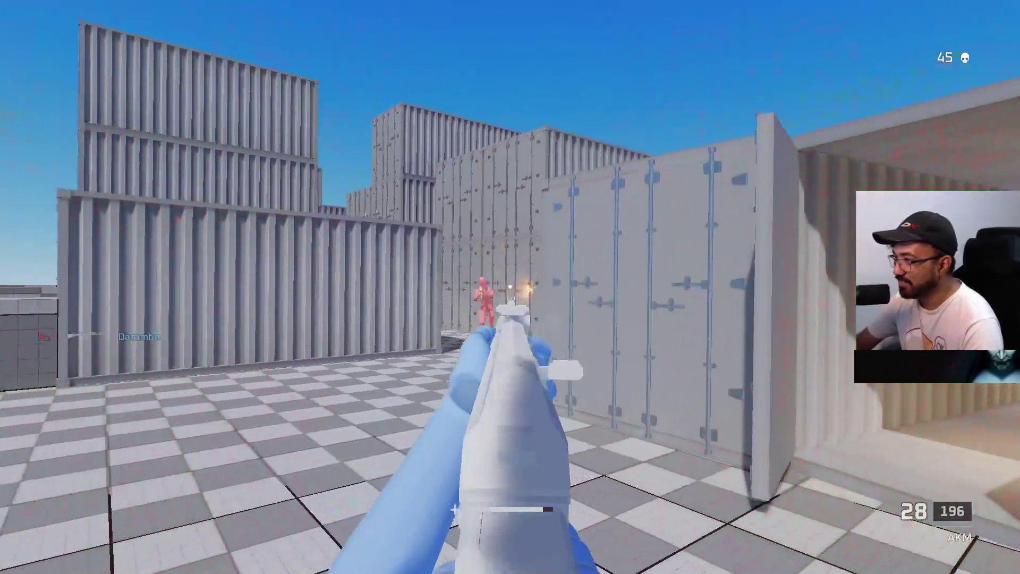
click(510, 287)
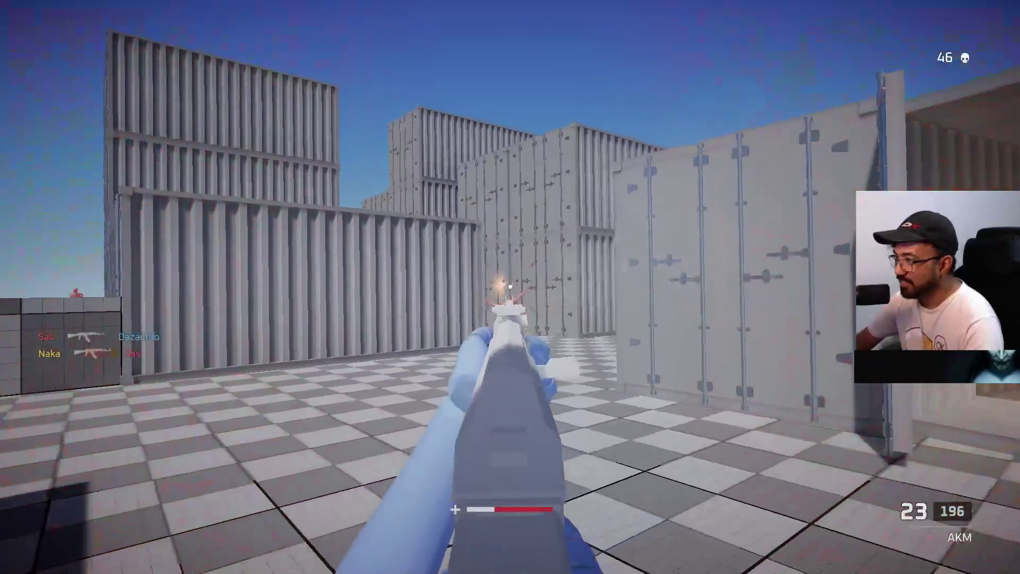
click(510, 287)
key(w)
key(r)
key(w)
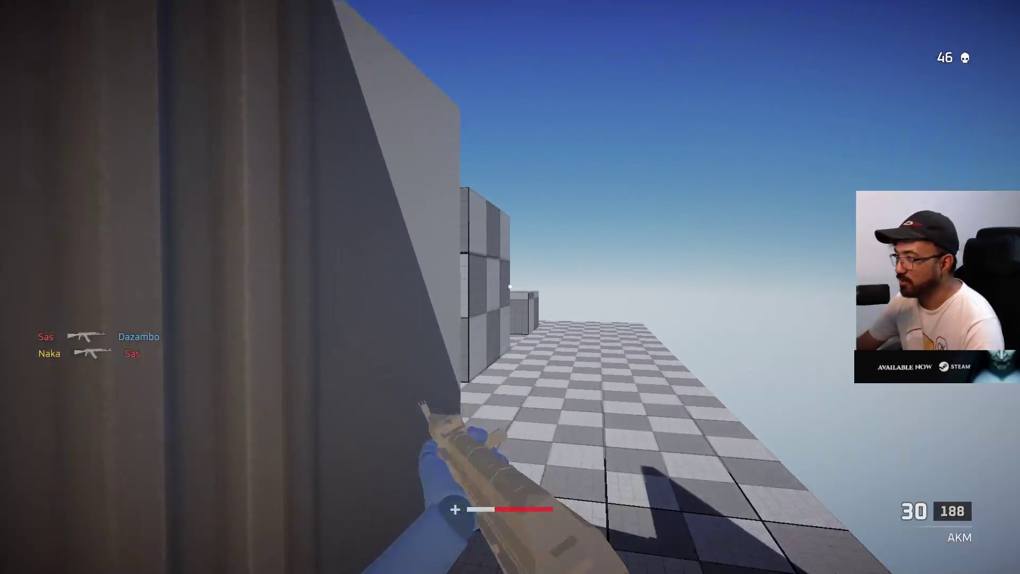
key(w)
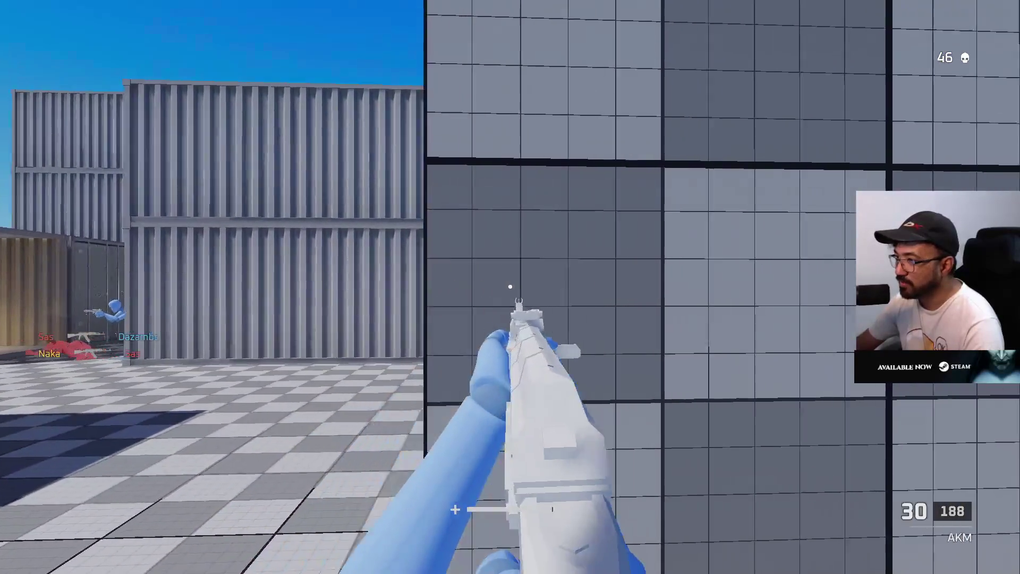
Step: Switch to the Eagle pistol and fight enemies past the containers until killed
key(w)
key(2)
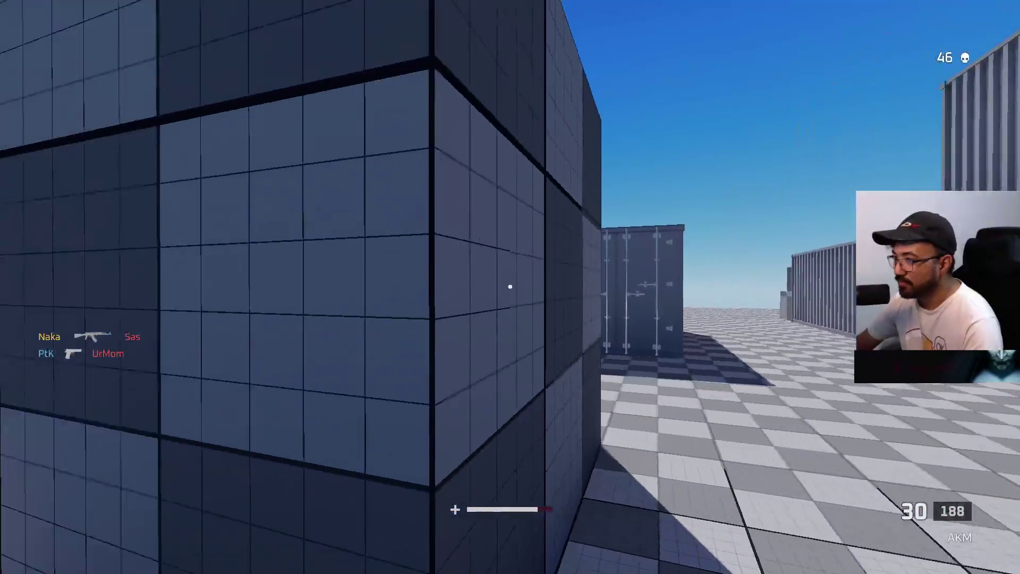
key(w)
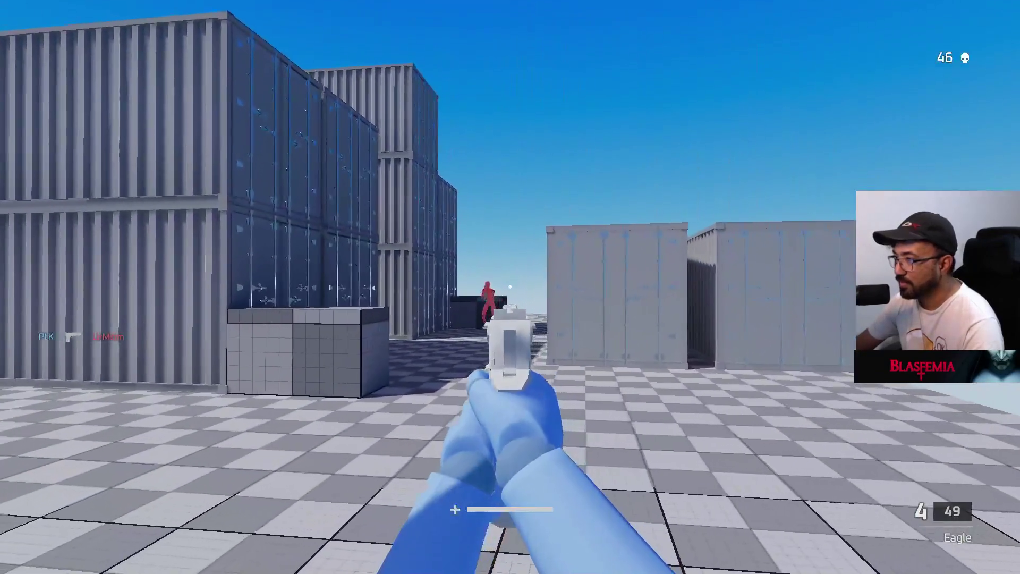
click(510, 287)
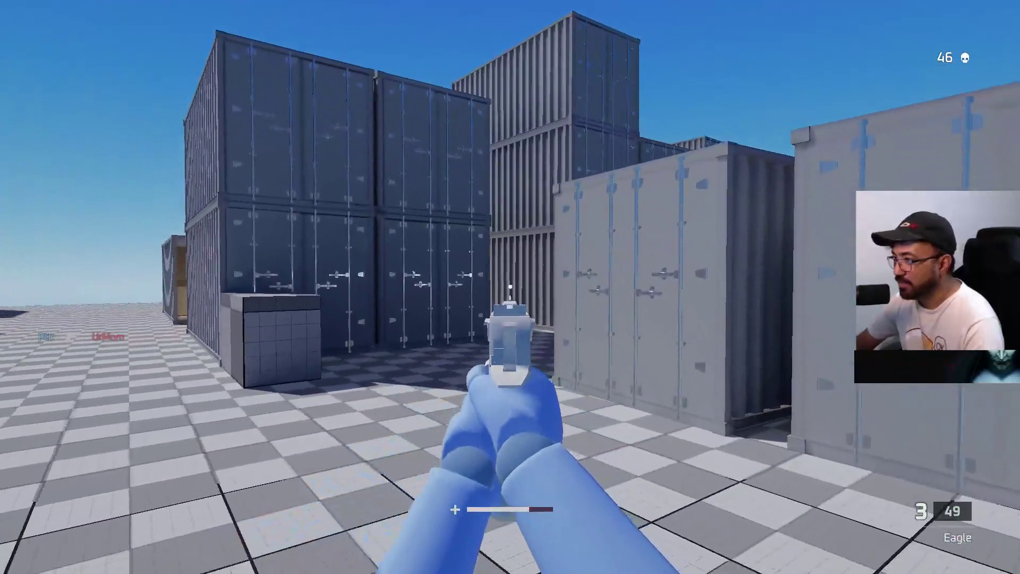
click(510, 287)
click(510, 287)
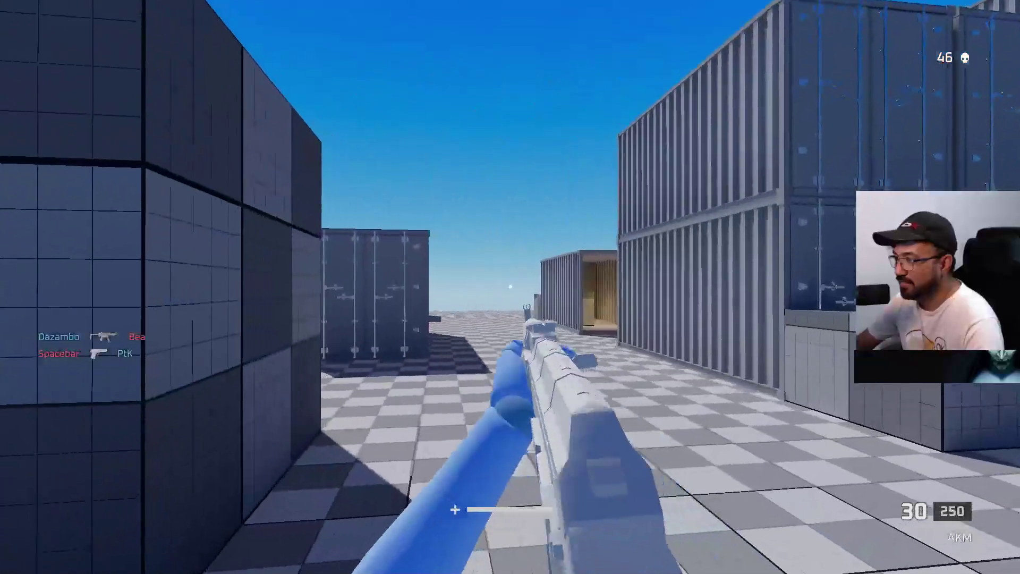
key(w)
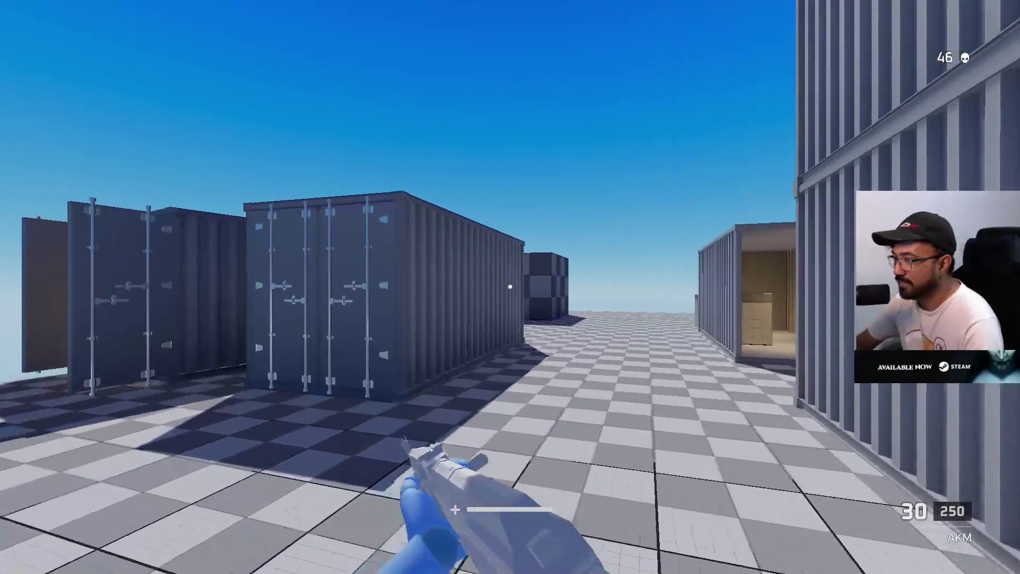
click(510, 287)
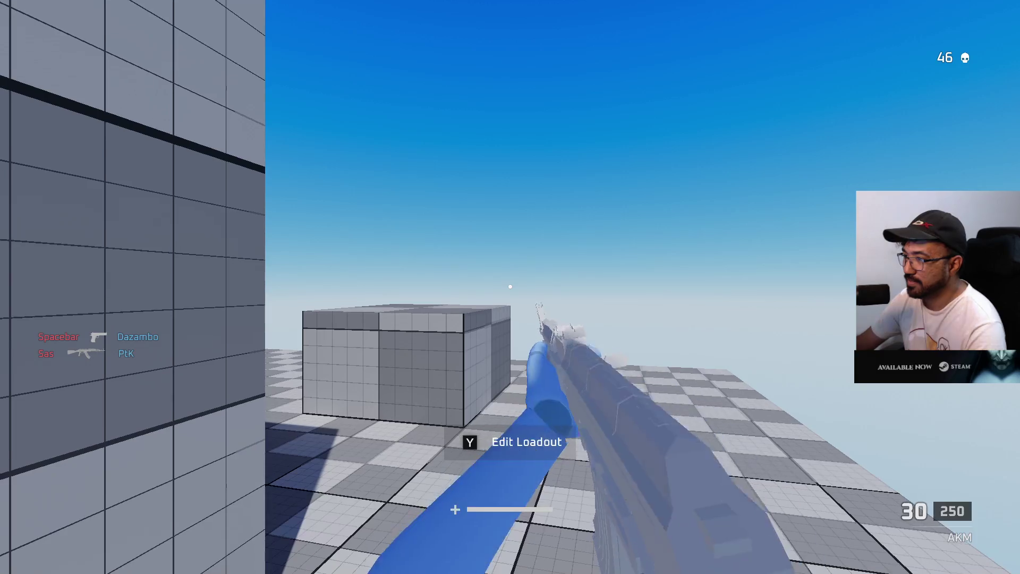
Step: After respawning, set the MP5 SMG as primary weapon in Edit Loadout, then leave the game
key(y)
click(356, 467)
click(148, 349)
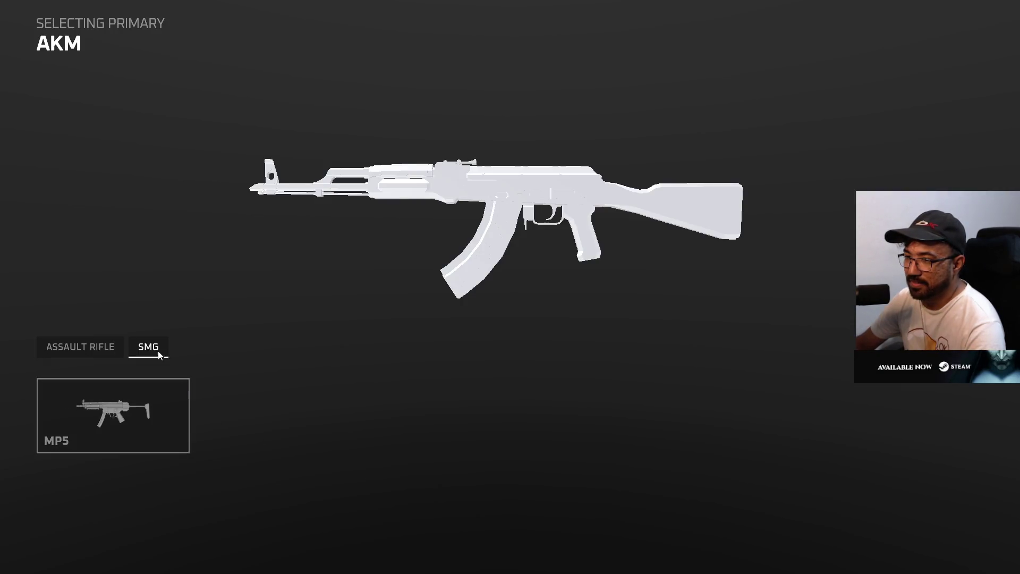
click(170, 385)
key(super)
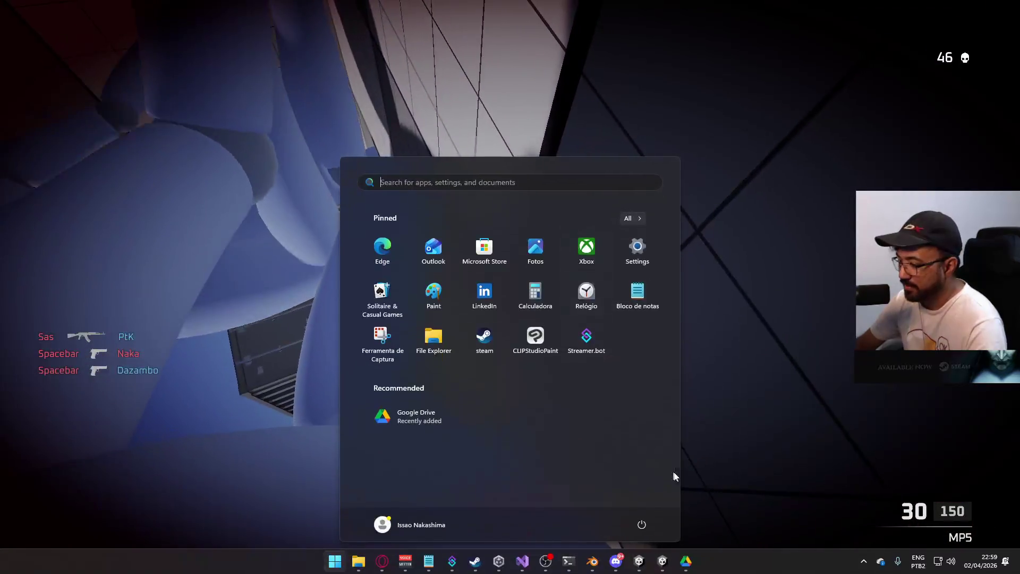
Step: Bring the Unity Project Hell editor back to the front from the taskbar
click(664, 562)
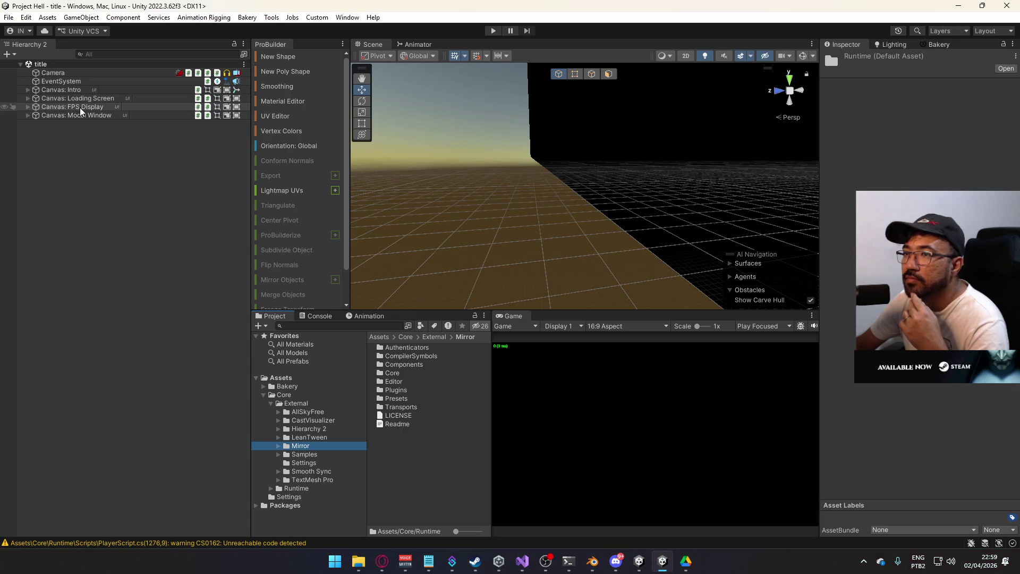
Step: Frame Canvas: FPS Display in a front 2D view with the Rect tool, then expand it to show Main Container
click(81, 110)
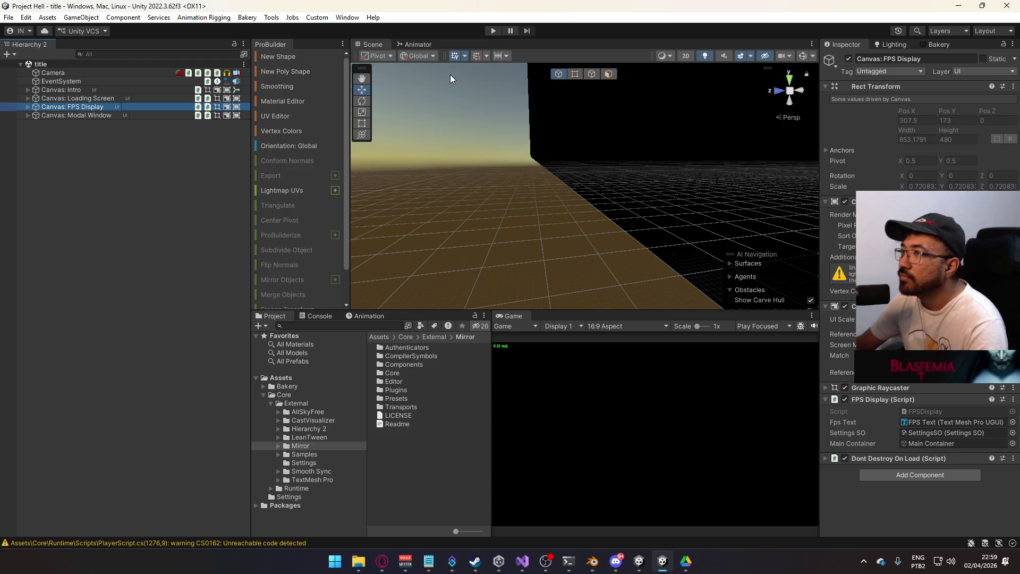
key(f)
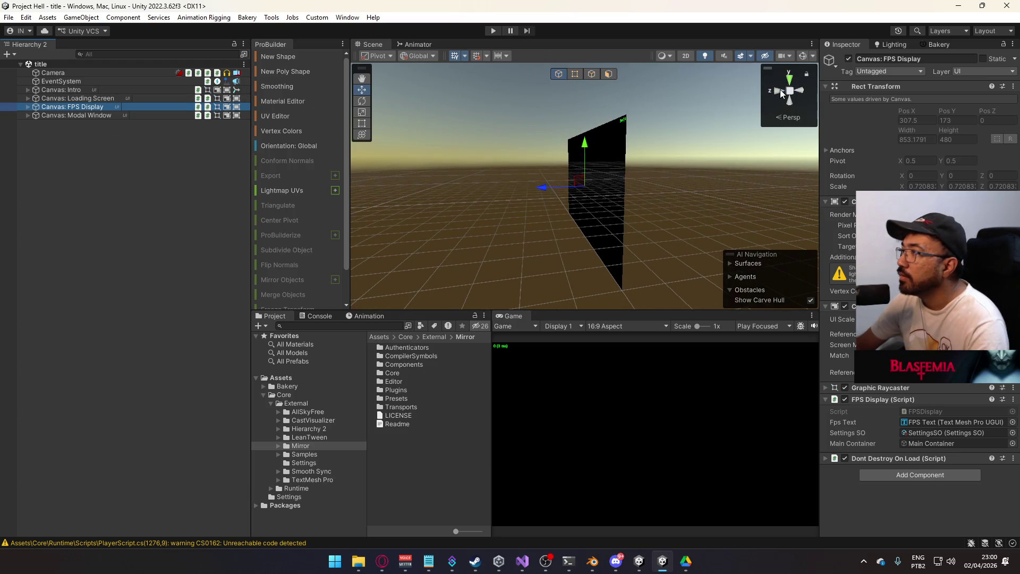
click(780, 92)
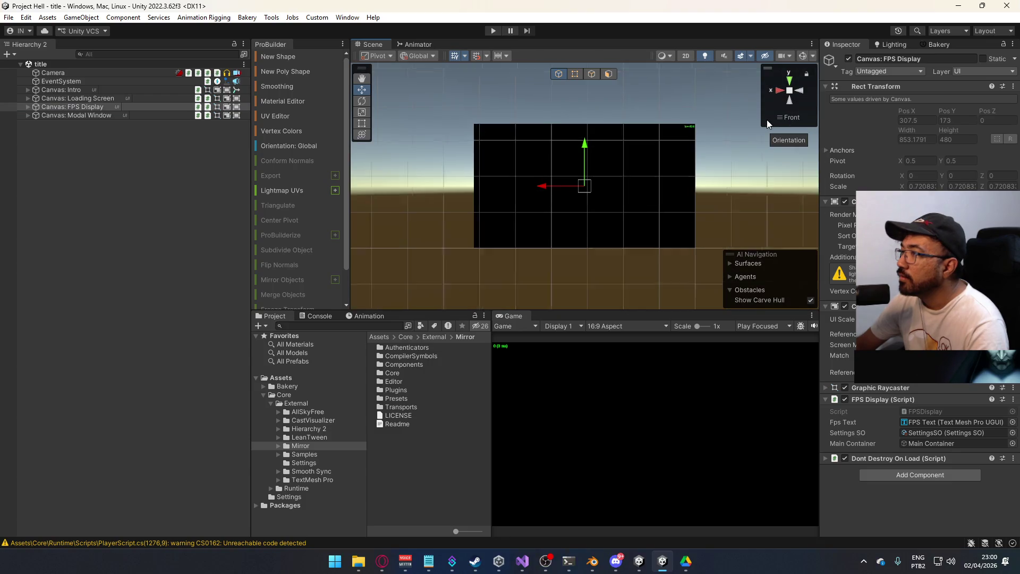
scroll(558, 206, up, 5)
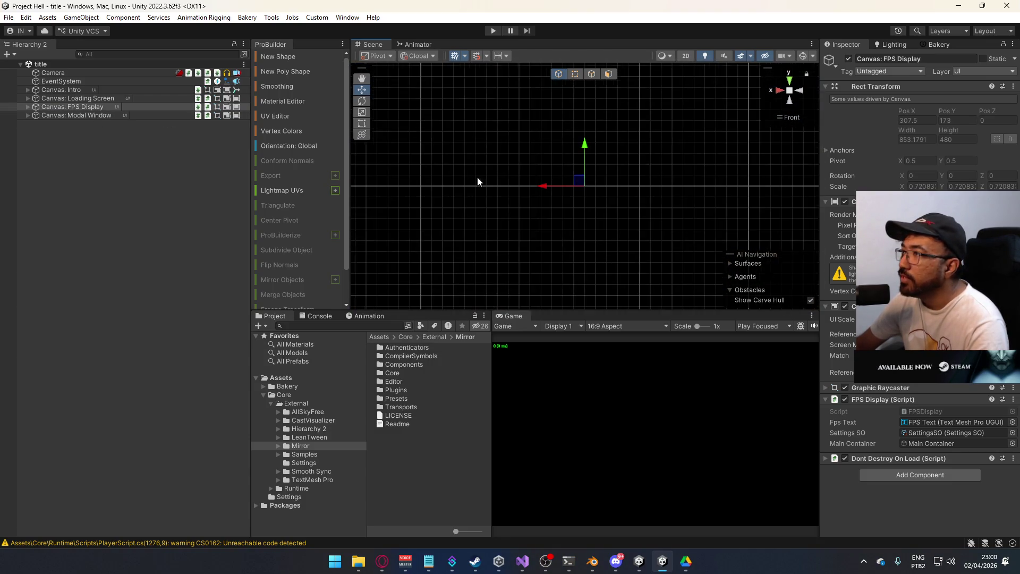
click(685, 56)
key(t)
key(f)
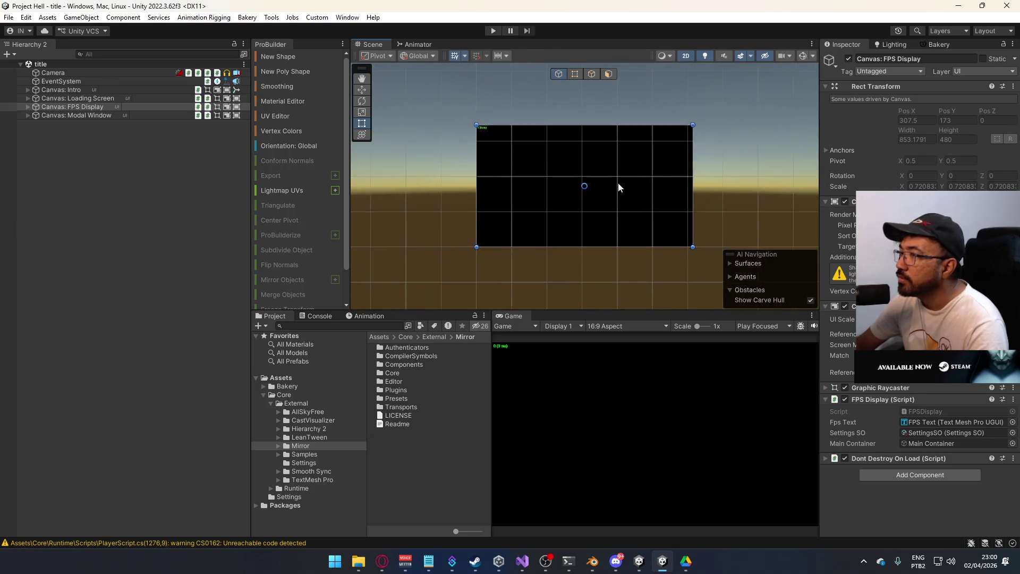
click(27, 107)
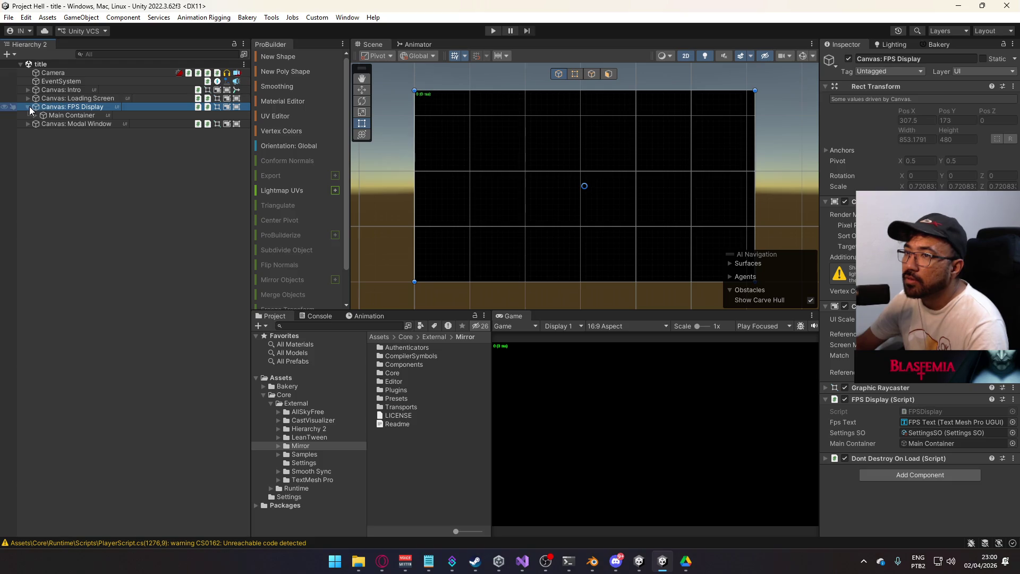
click(350, 325)
text(fet)
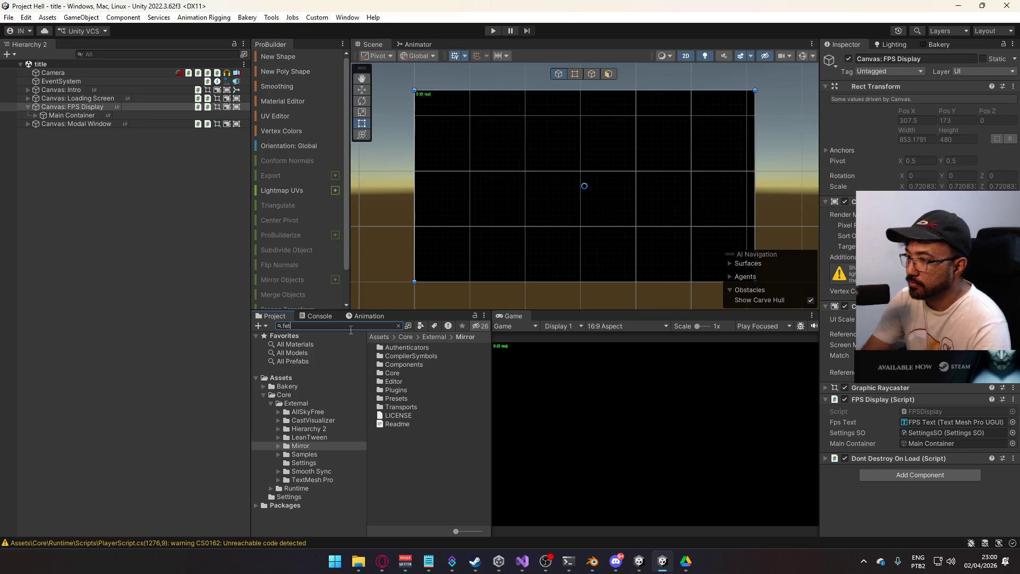
text(ch )
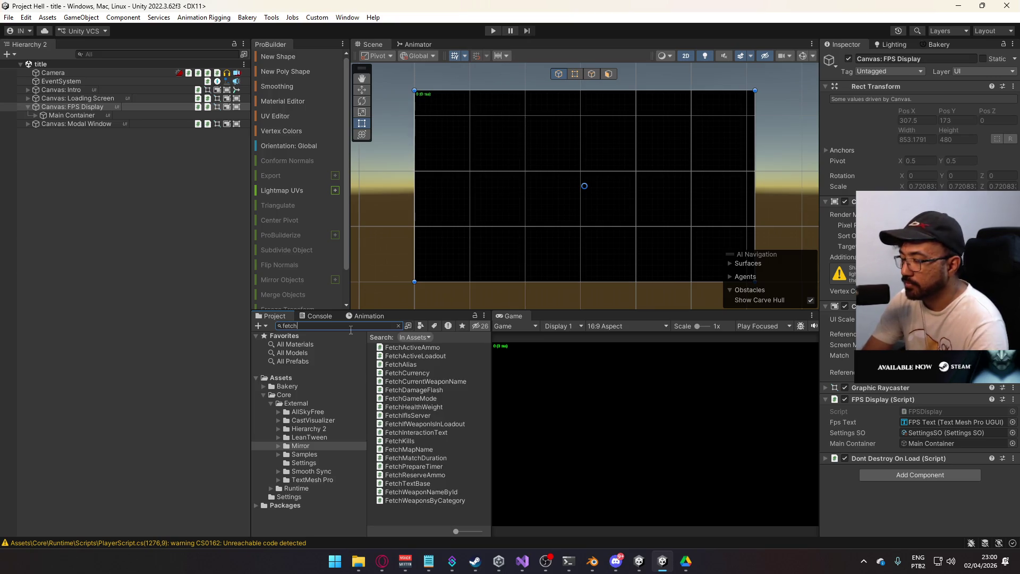
text(ver)
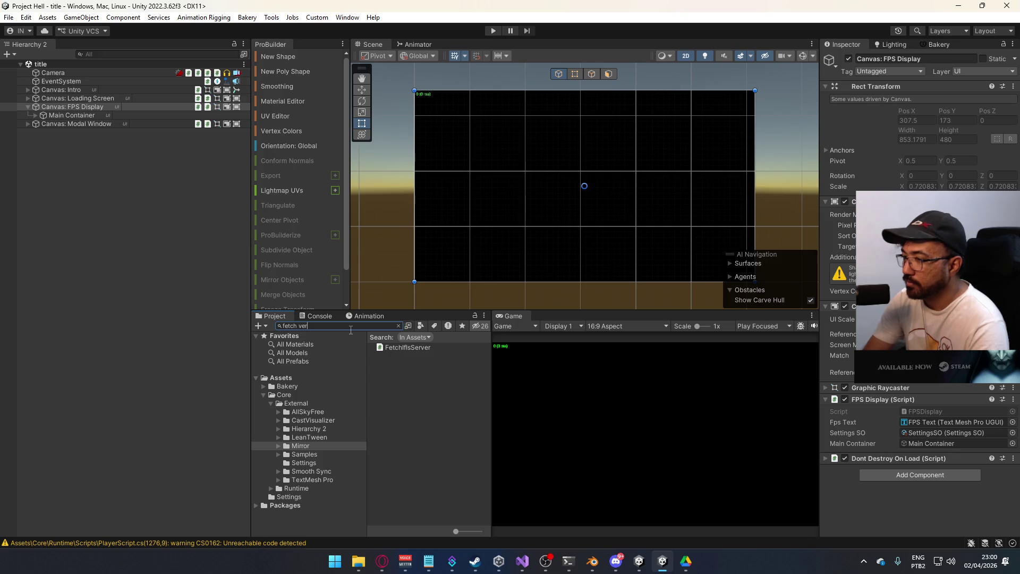
key(BackSpace)
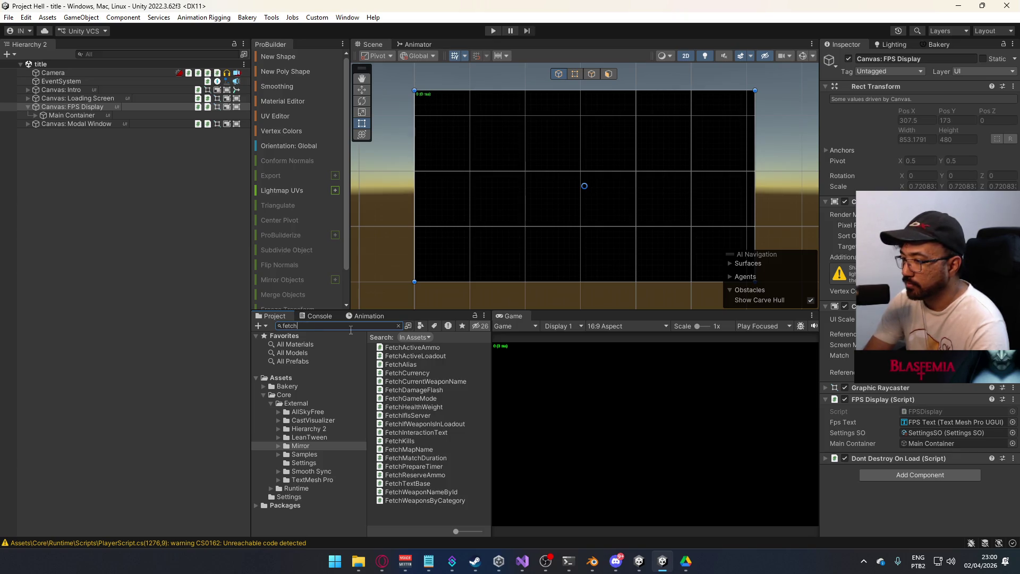
key(BackSpace)
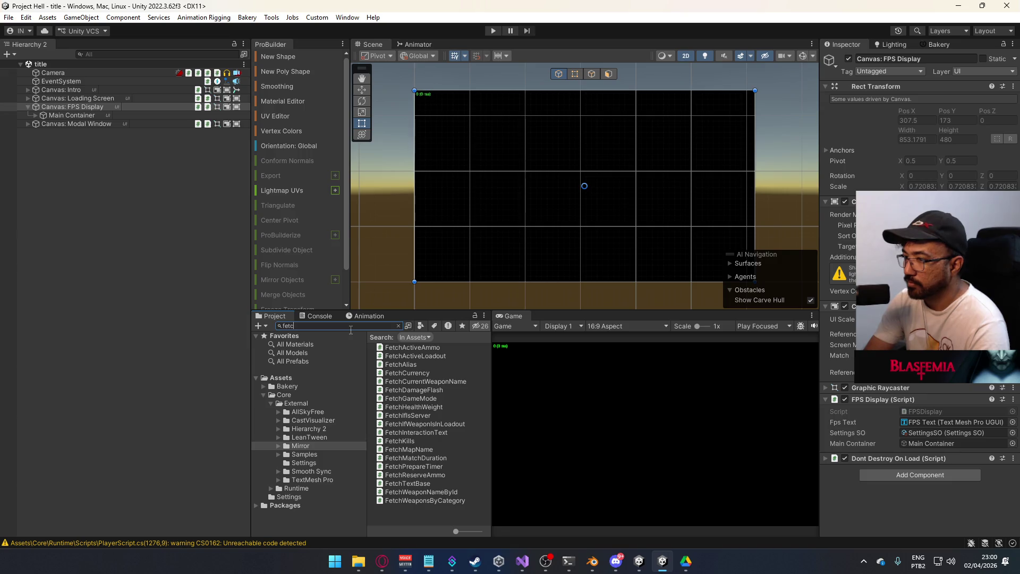
key(BackSpace)
key(BackSpace)
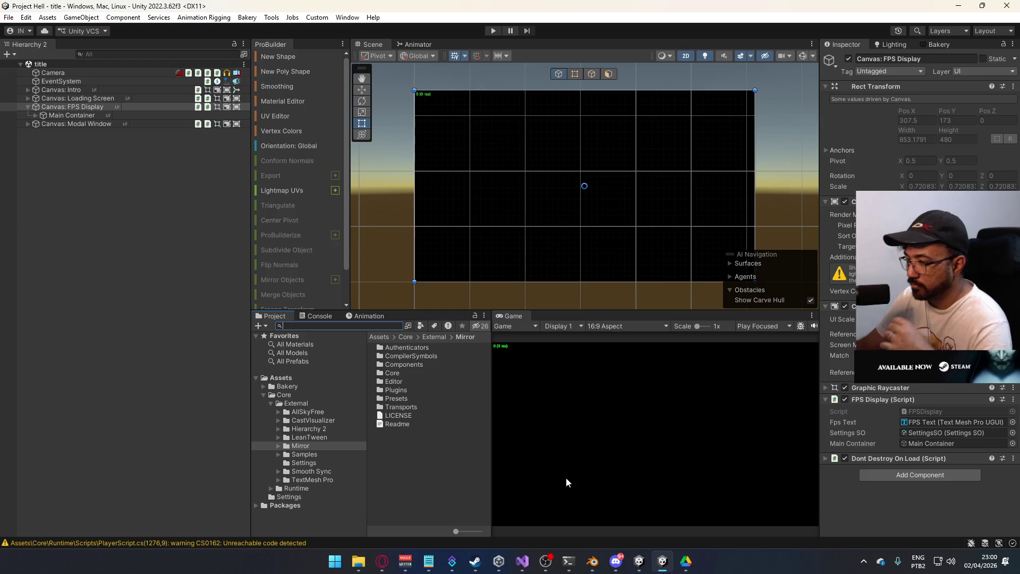
click(358, 561)
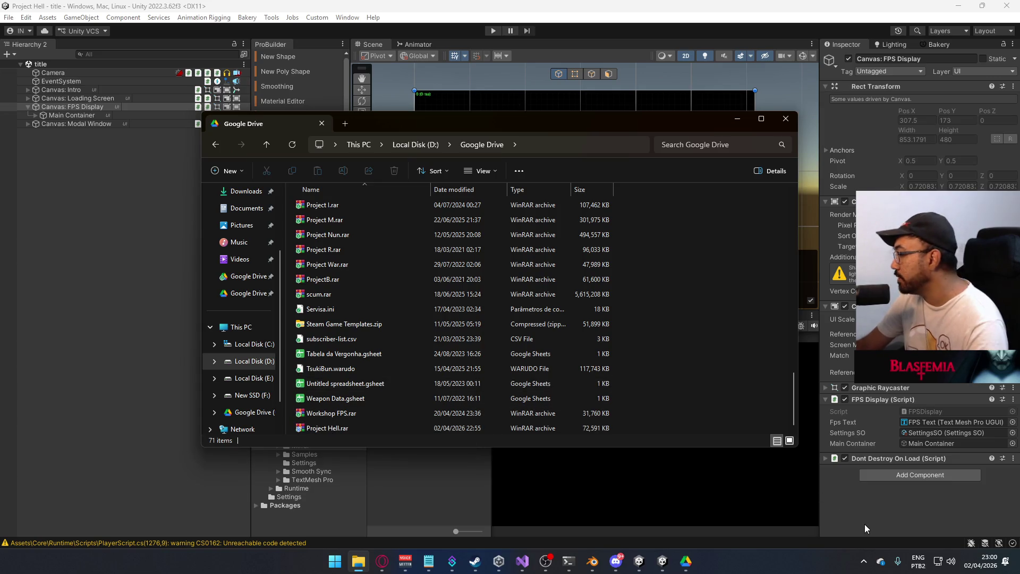
Step: Open the Google Drive tray app to confirm Project Hell.rar uploaded and Drive is up to date
click(866, 564)
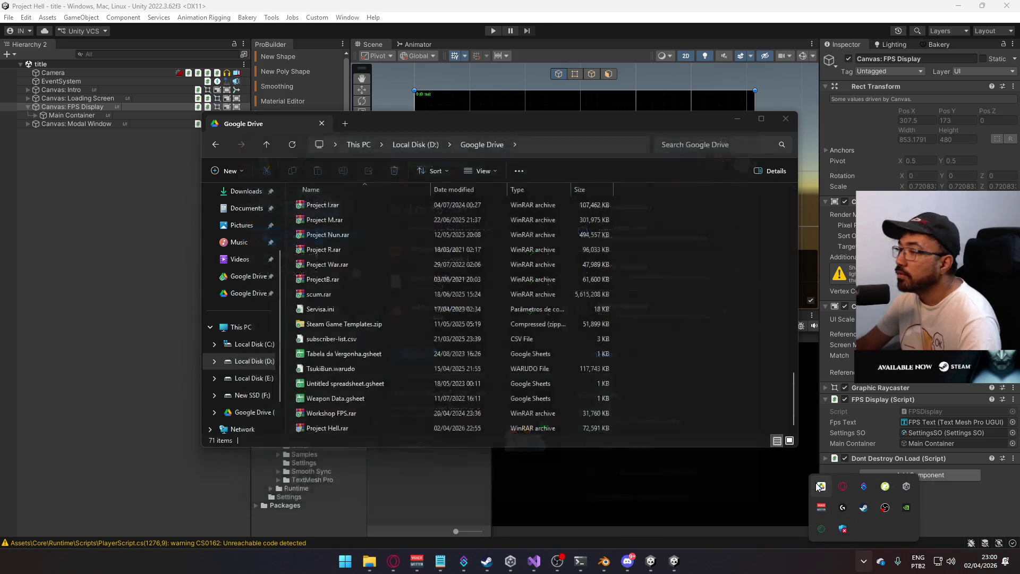
click(821, 486)
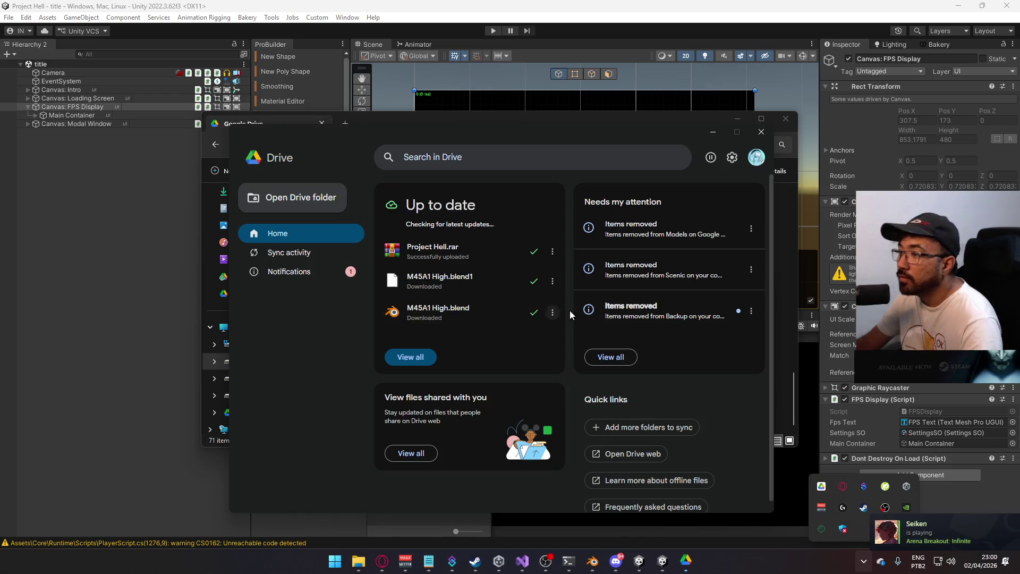